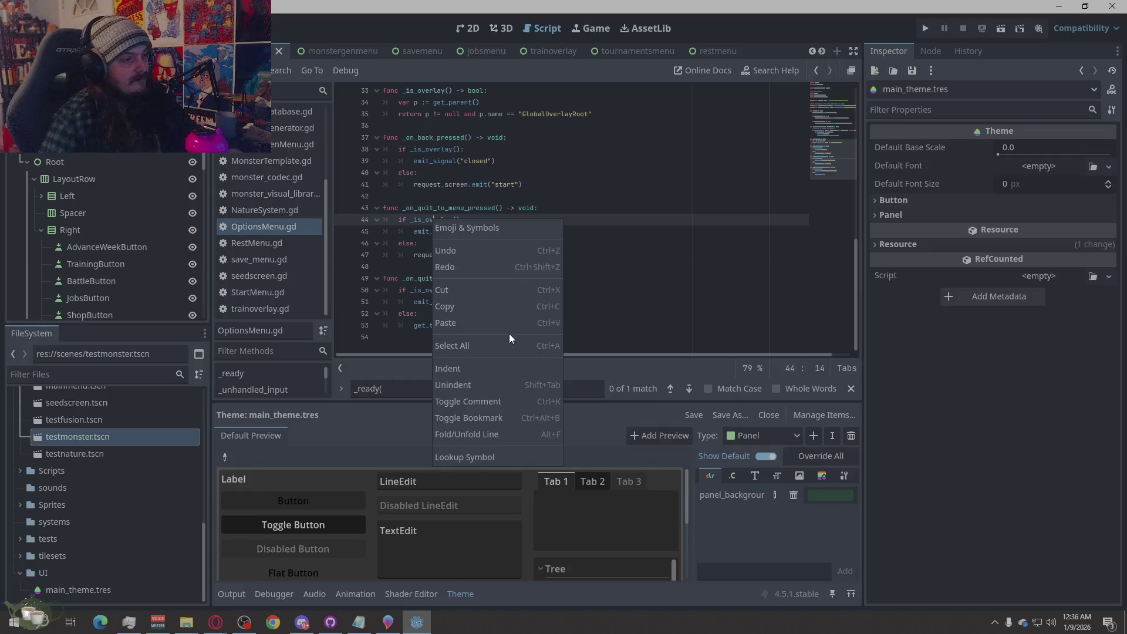
Replace all of OptionsMenu.gd's code with the copied one-line script and select the pasted line.
{"action": "key", "text": "ctrl+v"}
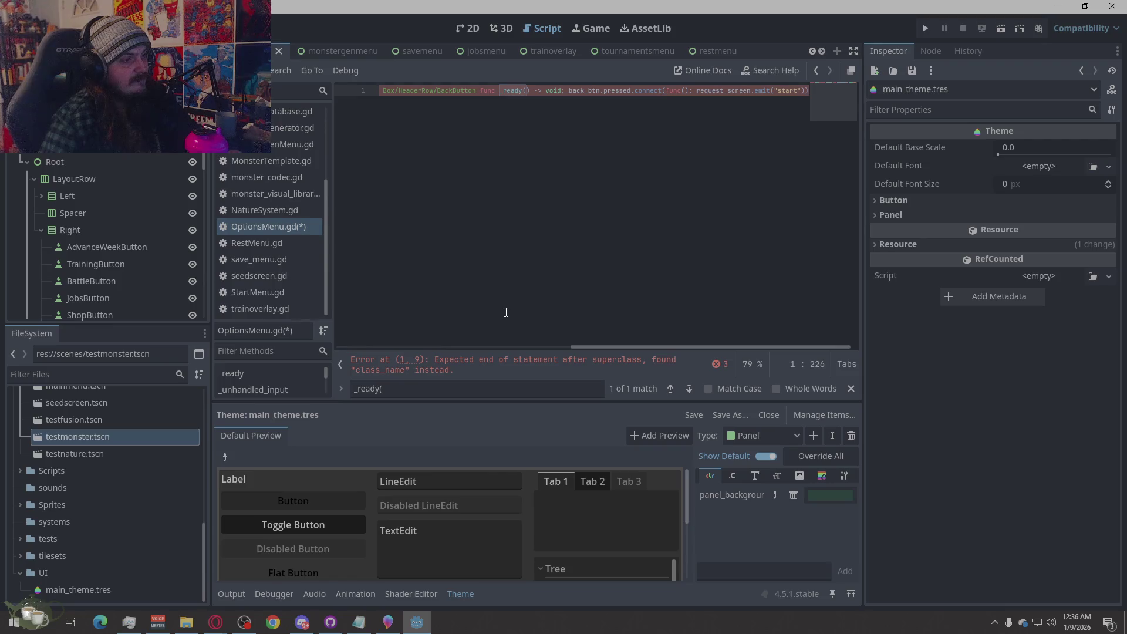
{"action": "key", "text": "ctrl+z"}
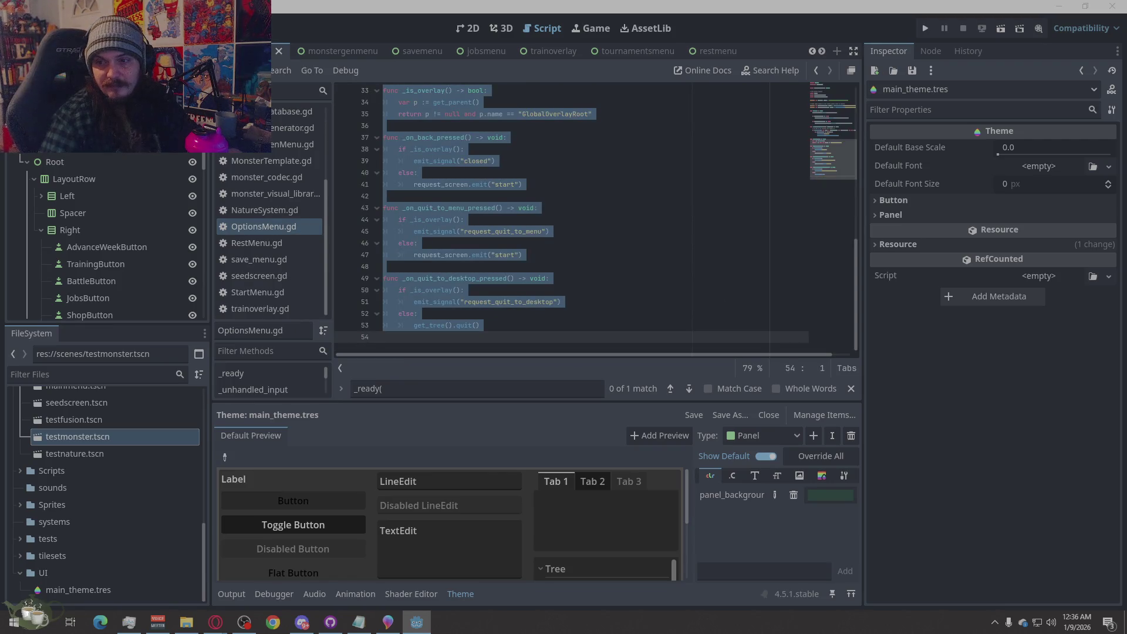
{"action": "key", "text": "alt+Tab"}
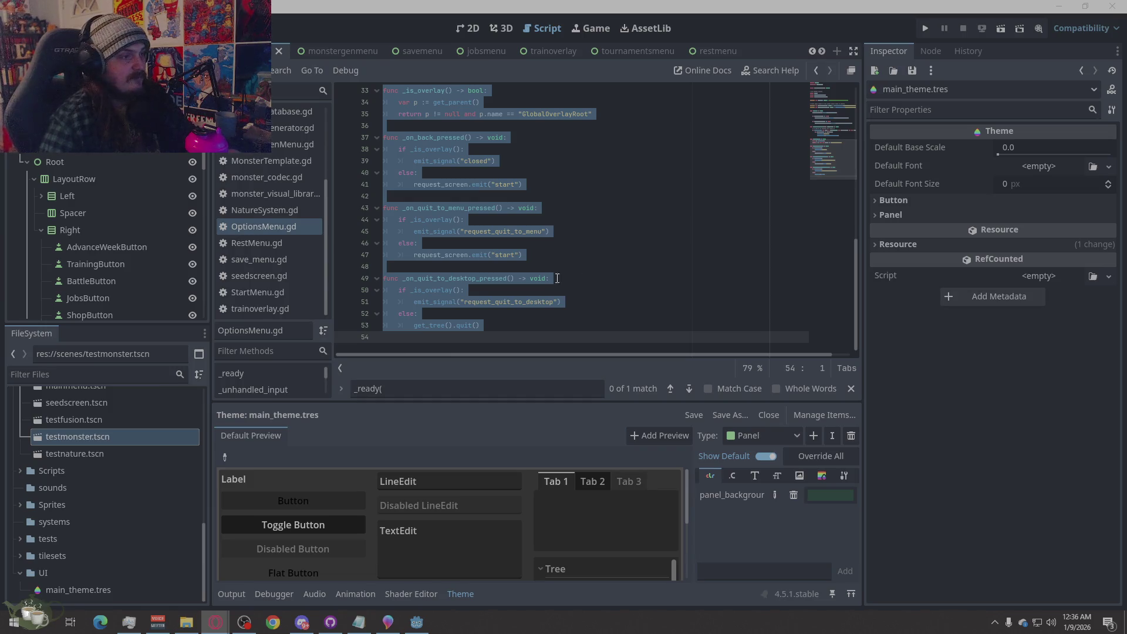
{"action": "right_click", "coordinate": [501, 277]}
{"action": "left_click", "coordinate": [541, 371]}
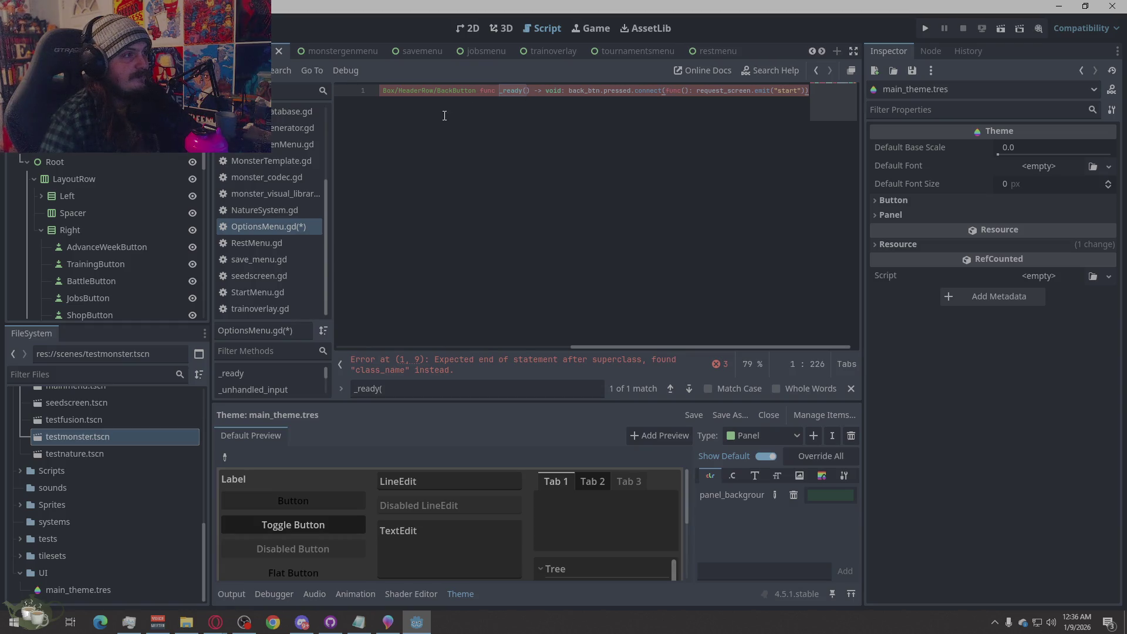
{"action": "left_click_drag", "start_coordinate": [398, 98], "coordinate": [297, 94]}
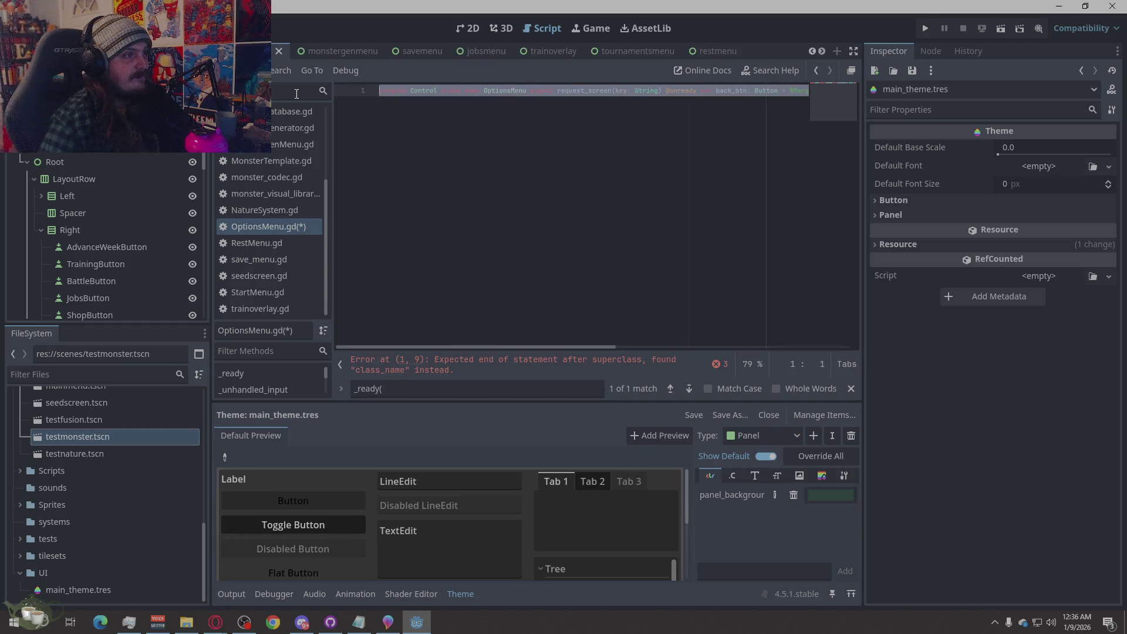
Break class_name OptionsMenu and the signal declaration onto their own lines, with a blank line between.
{"action": "left_click", "coordinate": [469, 126]}
{"action": "key", "text": "ctrl+Left"}
{"action": "key", "text": "ctrl+Left"}
{"action": "key", "text": "ctrl+Left"}
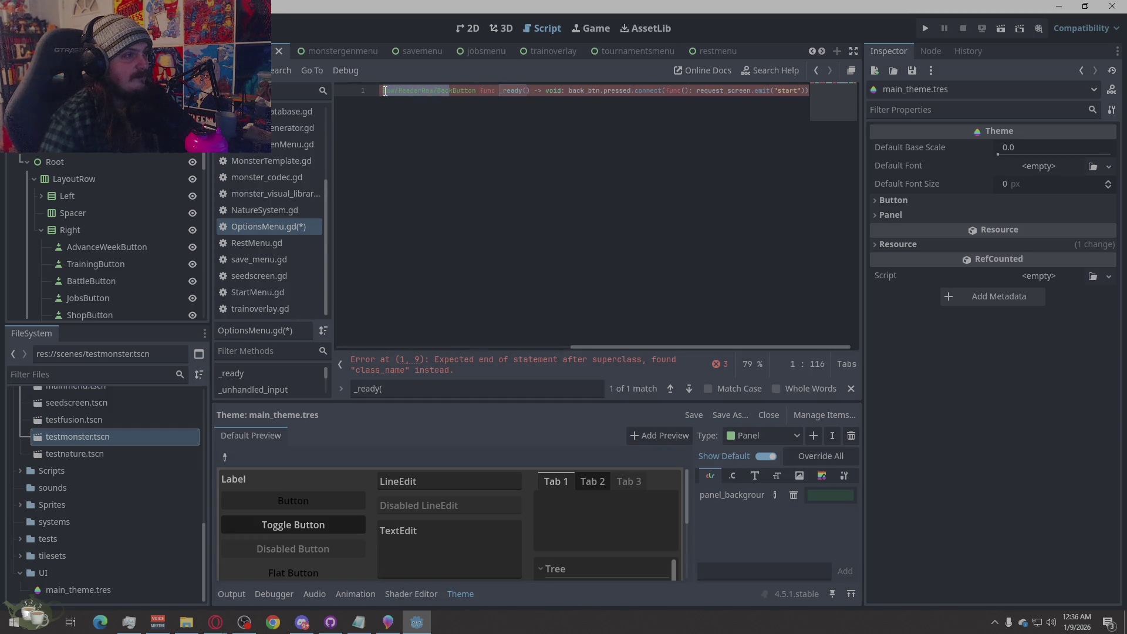
{"action": "key", "text": "ctrl+Left"}
{"action": "key", "text": "ctrl+Left"}
{"action": "key", "text": "ctrl+Left"}
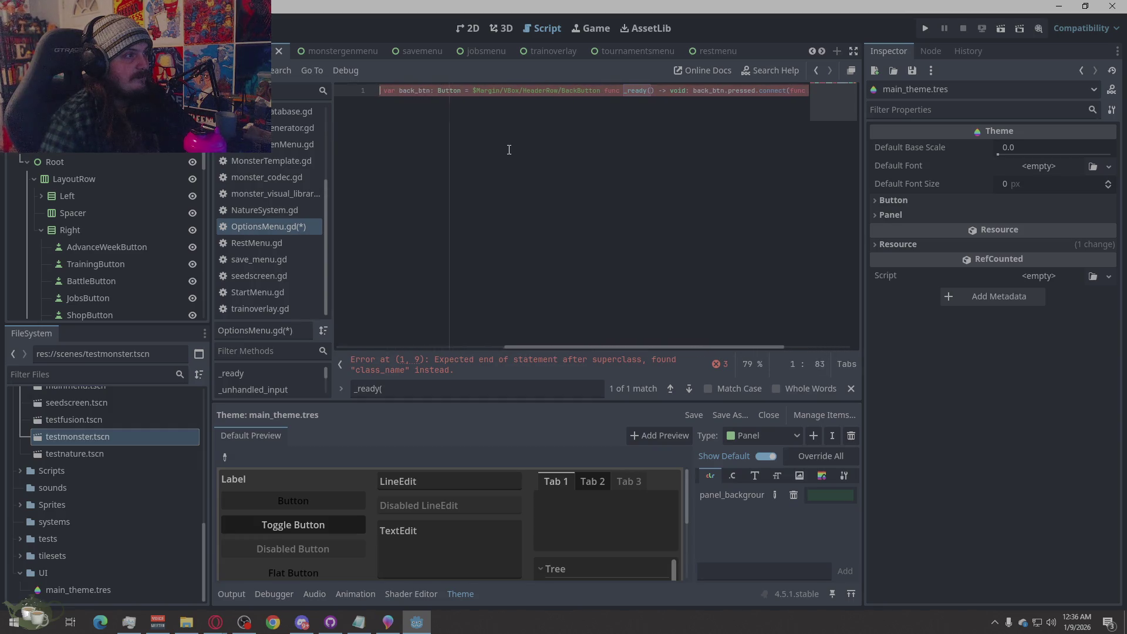
{"action": "key", "text": "ctrl+Left"}
{"action": "key", "text": "ctrl+Left"}
{"action": "key", "text": "ctrl+Left"}
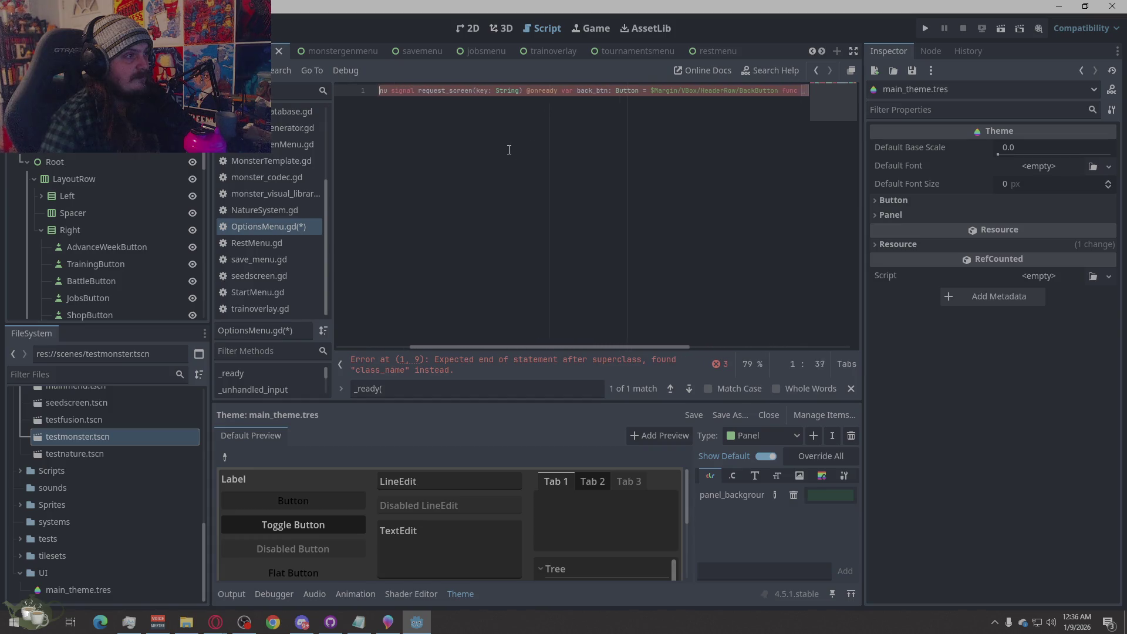
{"action": "key", "text": "Right"}
{"action": "key", "text": "Right"}
{"action": "key", "text": "Right"}
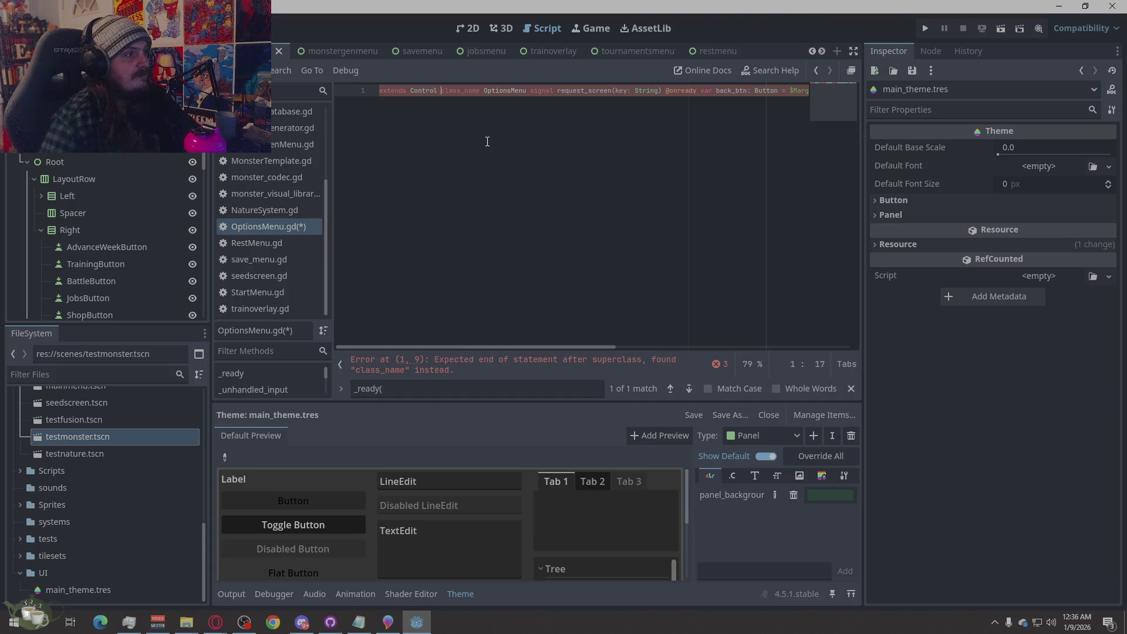
{"action": "key", "text": "Return"}
{"action": "key", "text": "Right"}
{"action": "key", "text": "Right"}
{"action": "key", "text": "Right"}
{"action": "key", "text": "Return"}
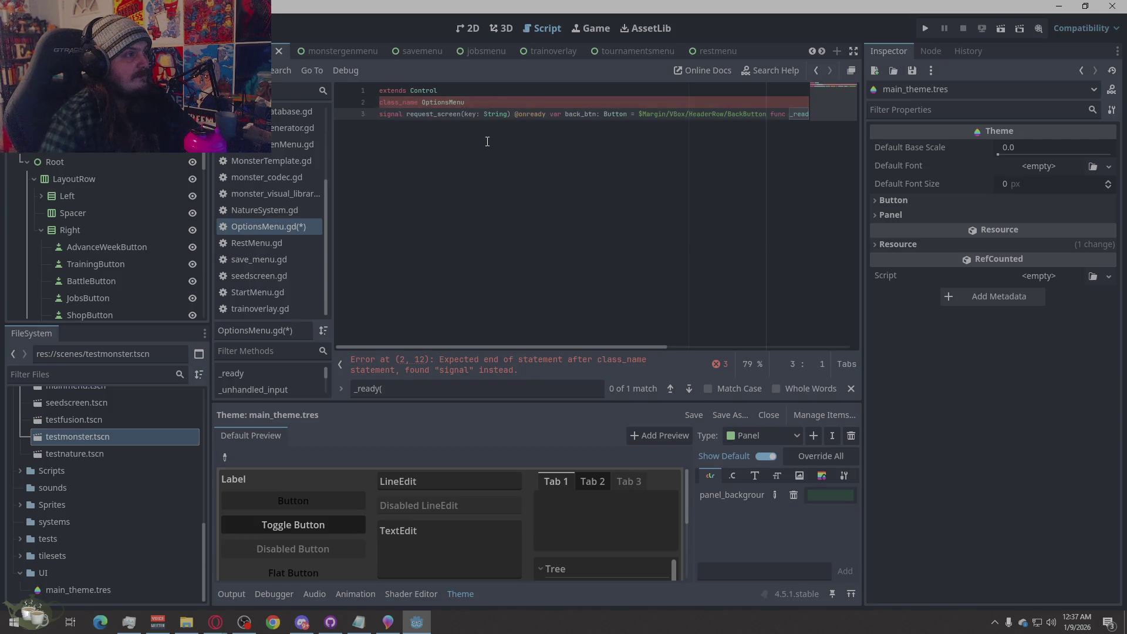
{"action": "key", "text": "Right"}
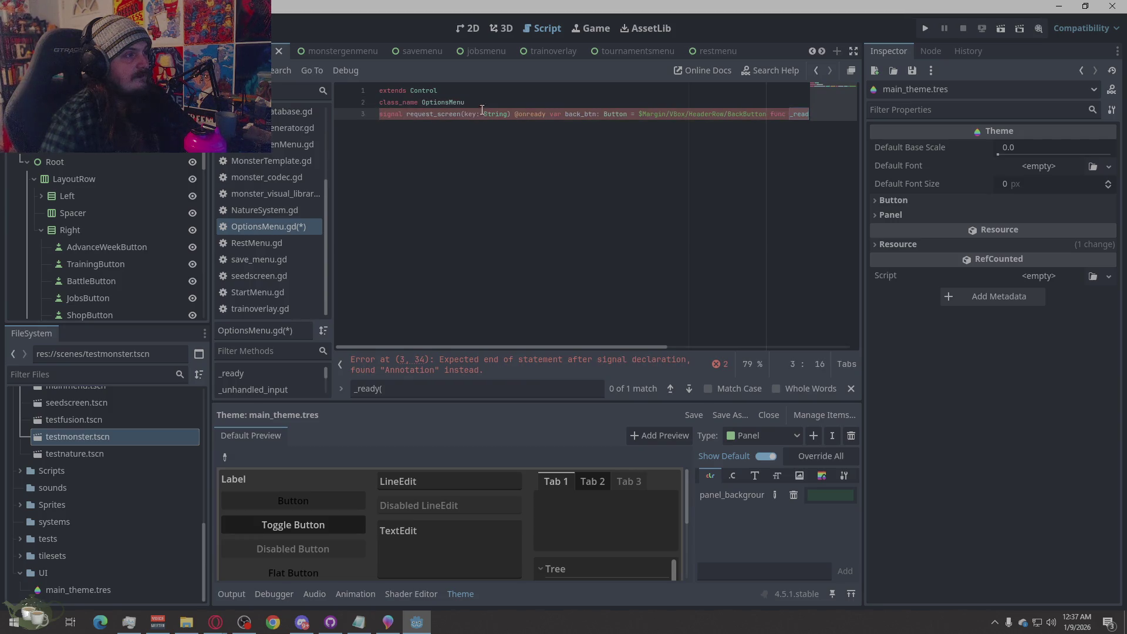
{"action": "left_click", "coordinate": [480, 101]}
{"action": "key", "text": "Return"}
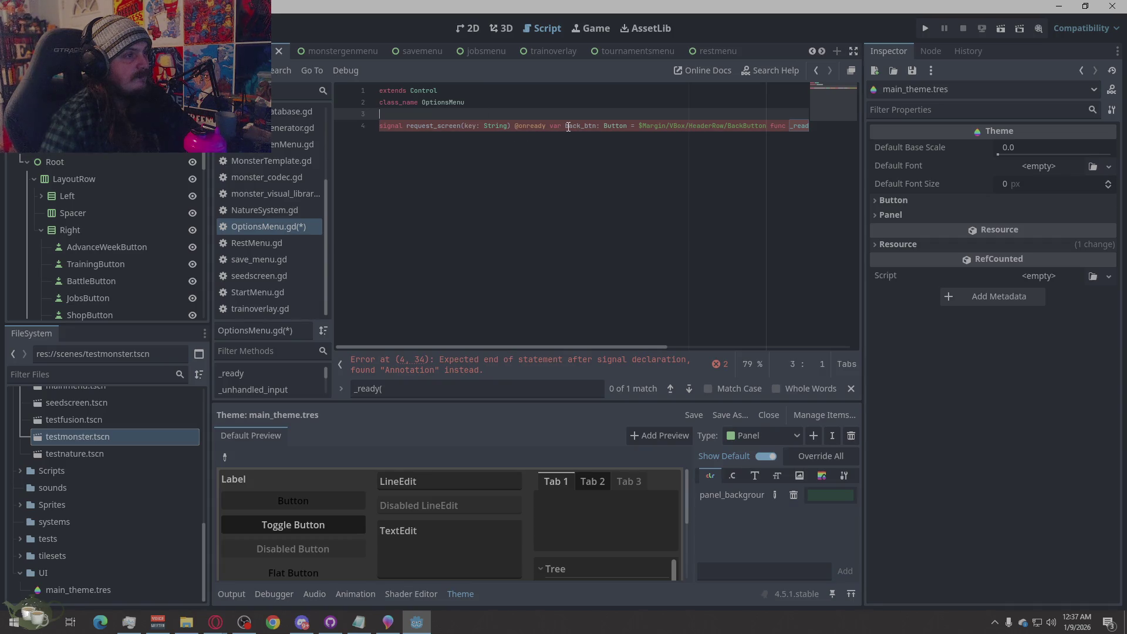
{"action": "left_click", "coordinate": [516, 125]}
{"action": "key", "text": "Return"}
{"action": "key", "text": "Return"}
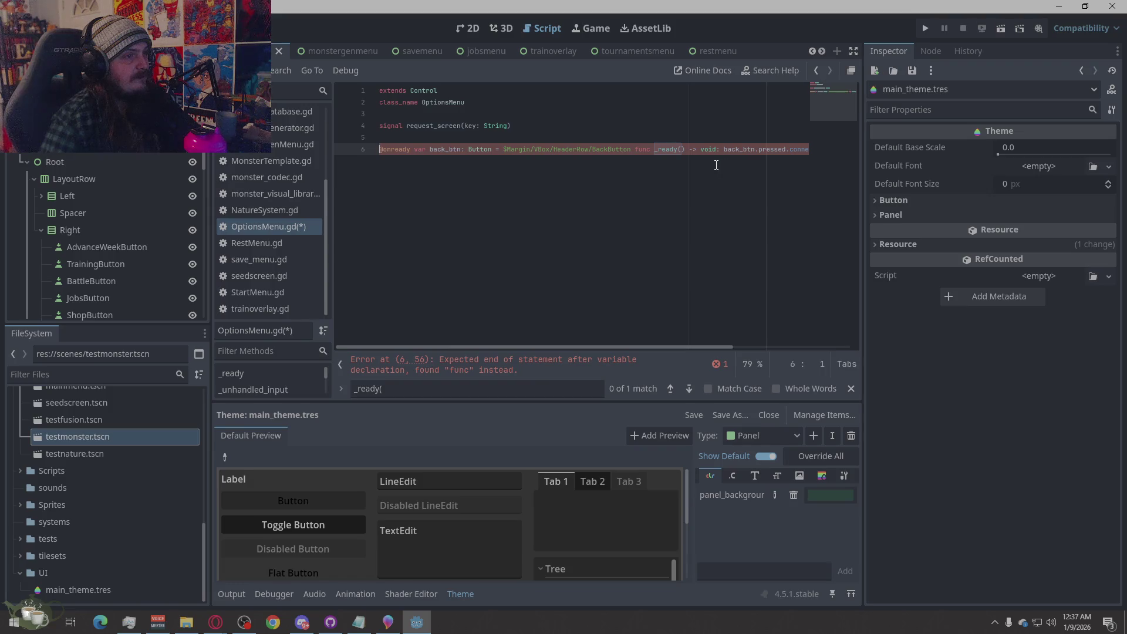
{"action": "left_click", "coordinate": [635, 151]}
{"action": "key", "text": "Return"}
{"action": "key", "text": "Return"}
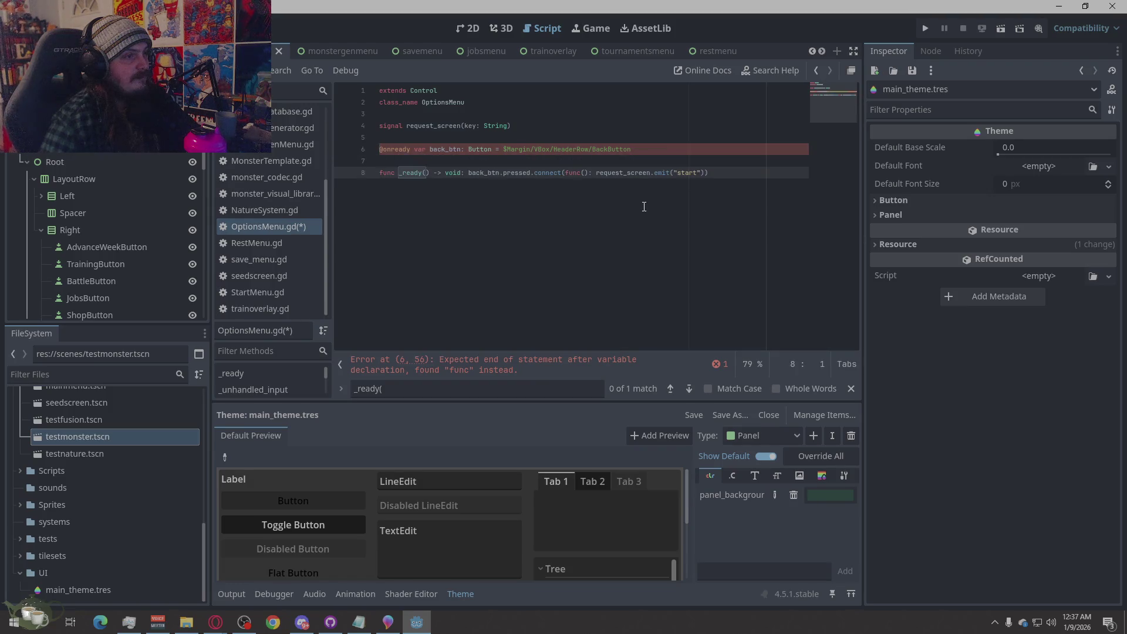
{"action": "key", "text": "End"}
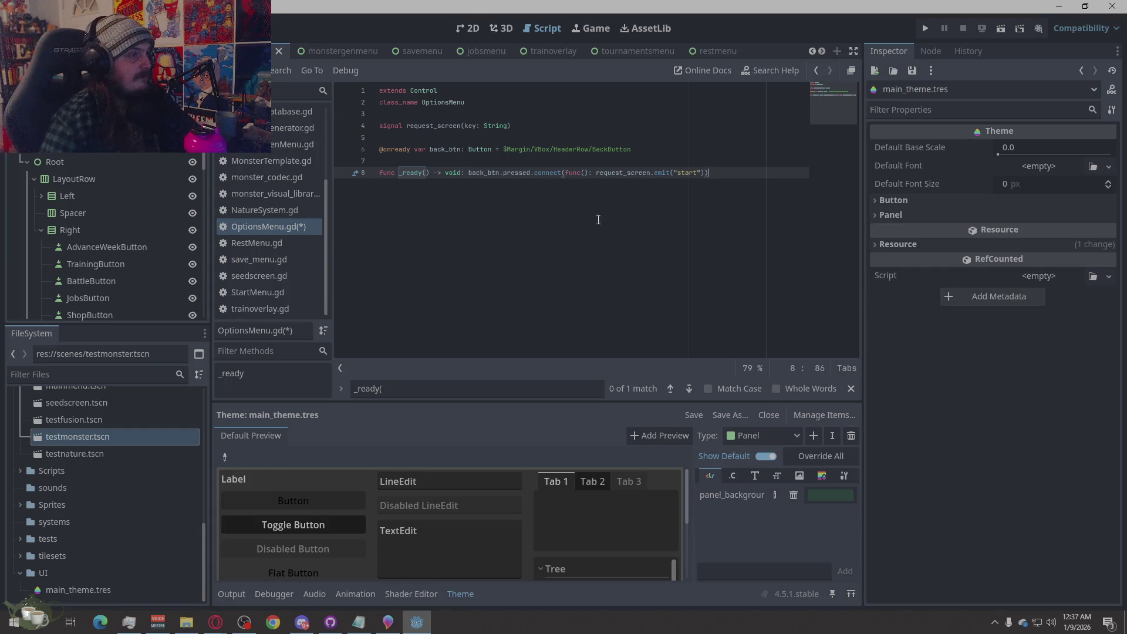
{"action": "left_click", "coordinate": [469, 172]}
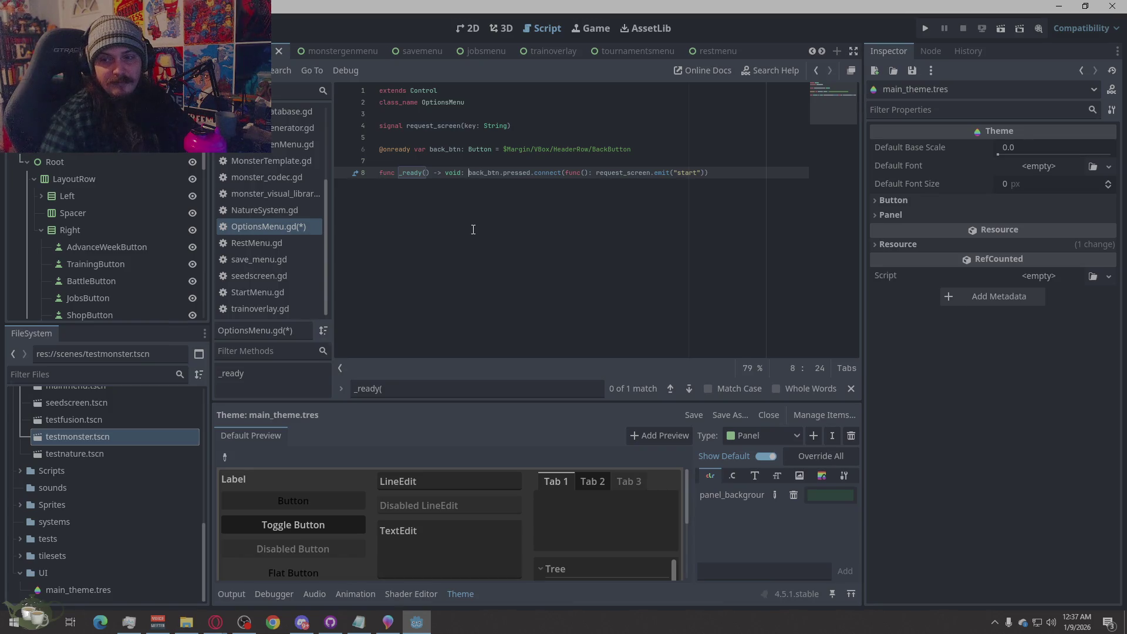
Split _ready's body into the back_btn connect call and a doubly indented request_screen.emit("start") line.
{"action": "key", "text": "Return"}
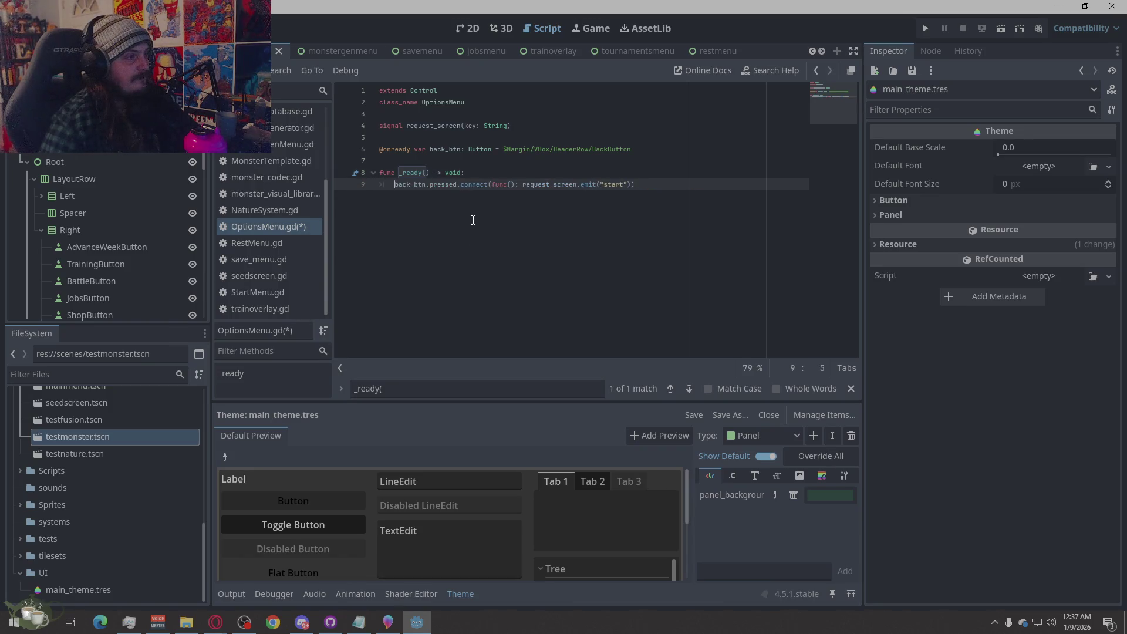
{"action": "left_click", "coordinate": [522, 186]}
{"action": "key", "text": "Return"}
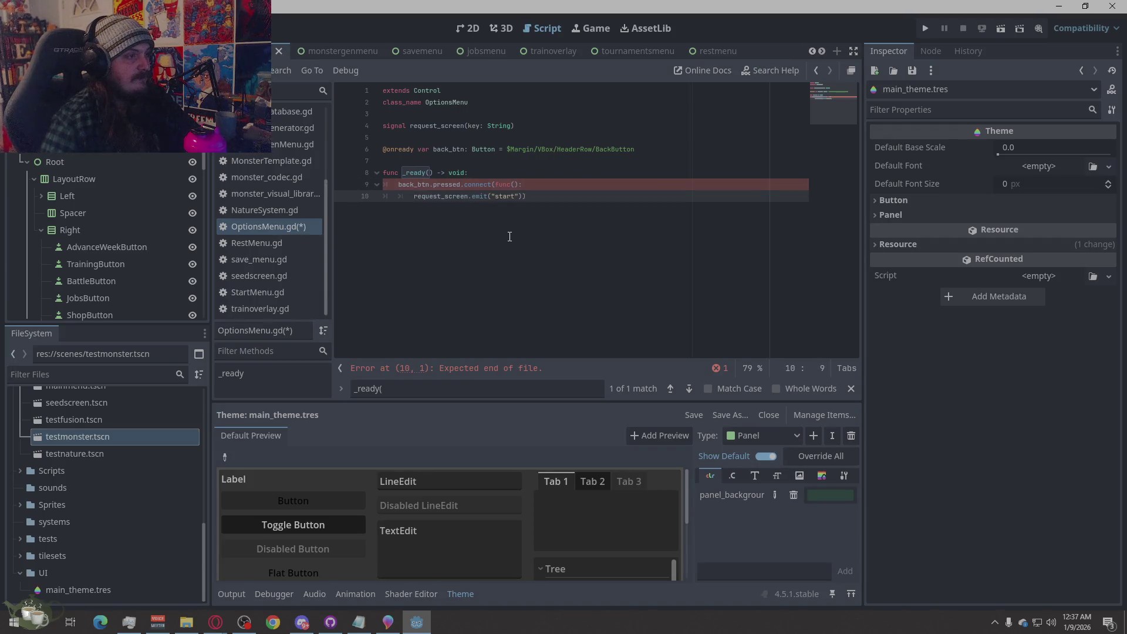
{"action": "key", "text": "End"}
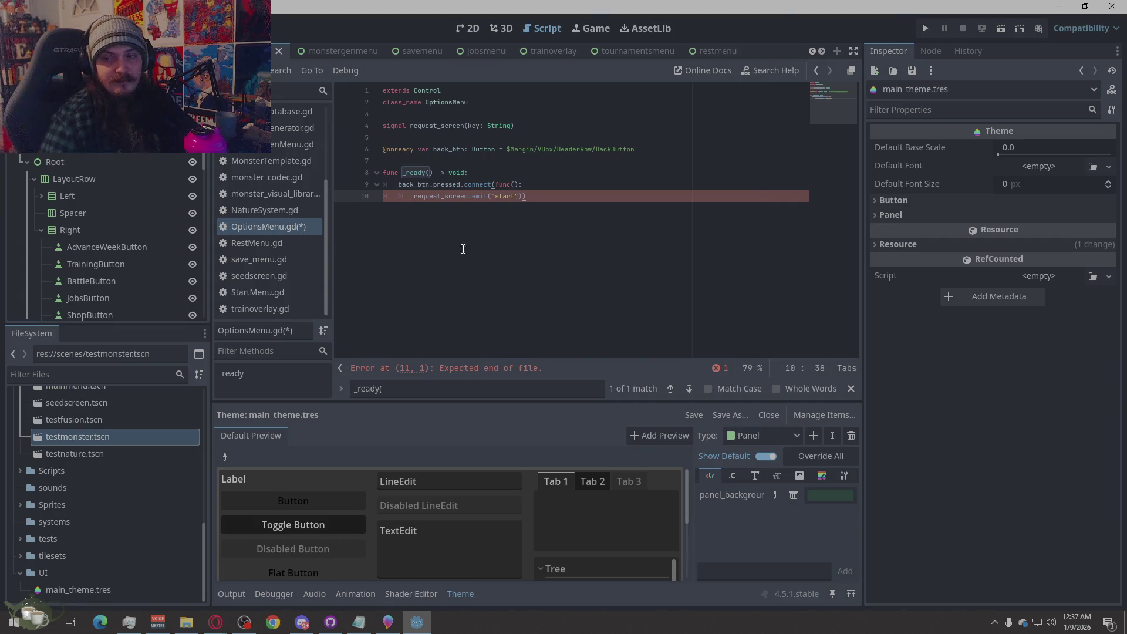
{"action": "left_click", "coordinate": [399, 196]}
{"action": "key", "text": "BackSpace"}
{"action": "key", "text": "Delete"}
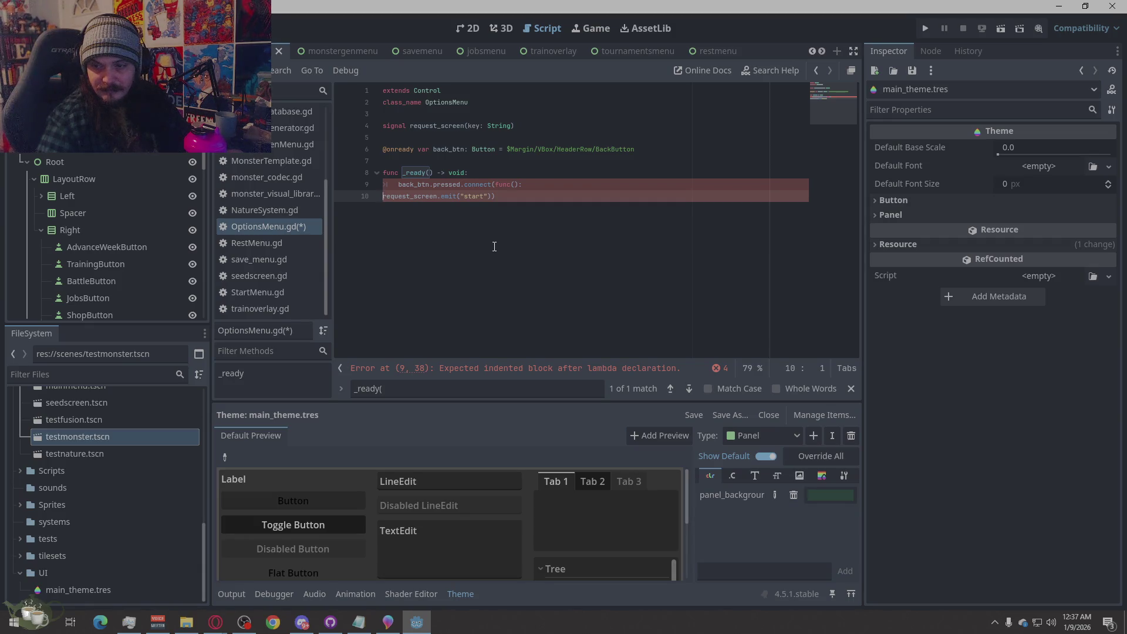
{"action": "key", "text": "Tab"}
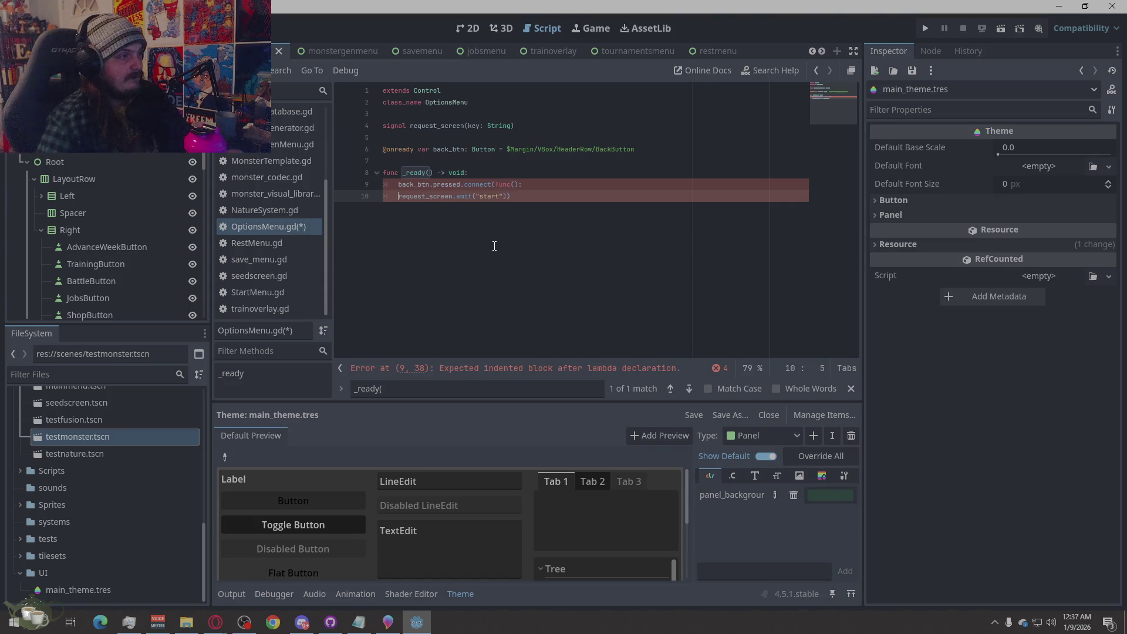
{"action": "key", "text": "Tab"}
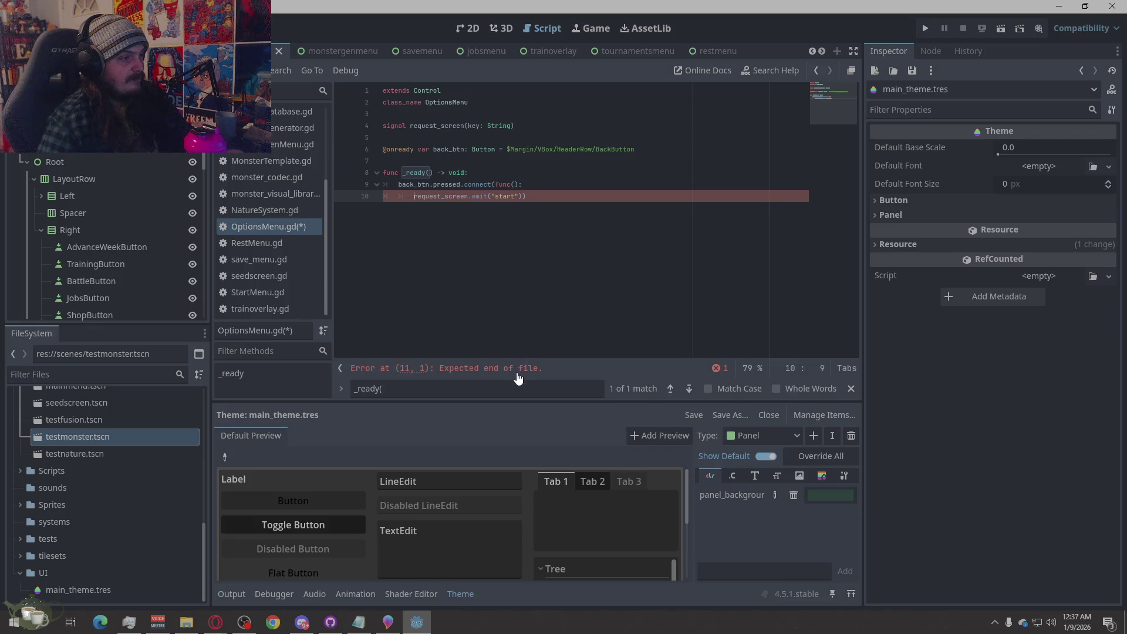
Add an unindented line after the _ready body and save OptionsMenu.gd.
{"action": "left_click", "coordinate": [539, 196]}
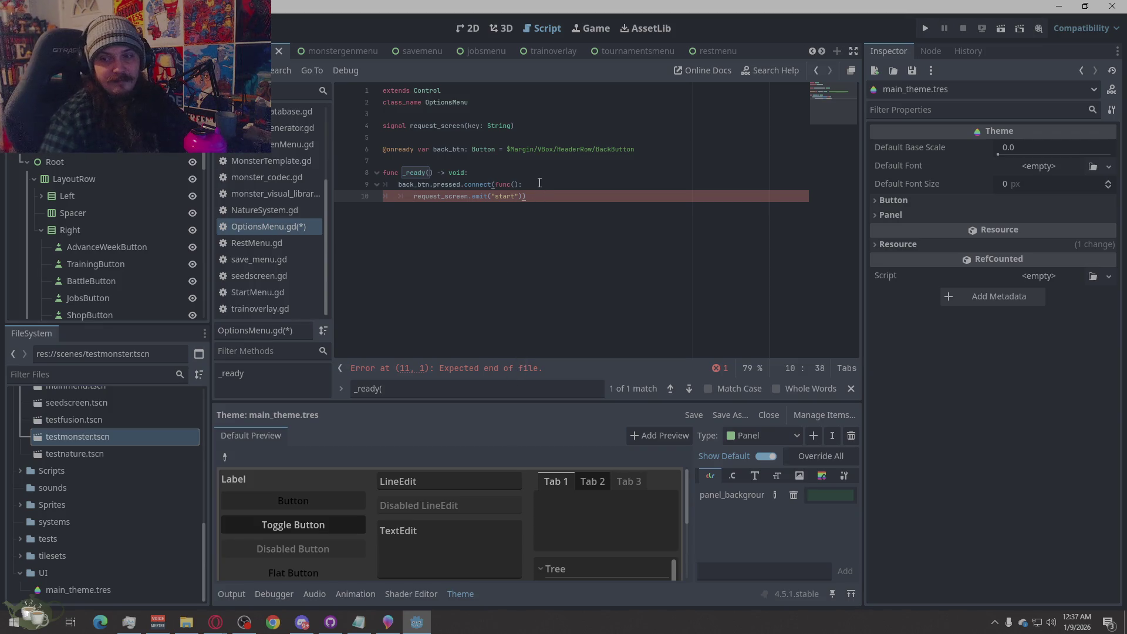
{"action": "key", "text": "Return"}
{"action": "key", "text": "BackSpace"}
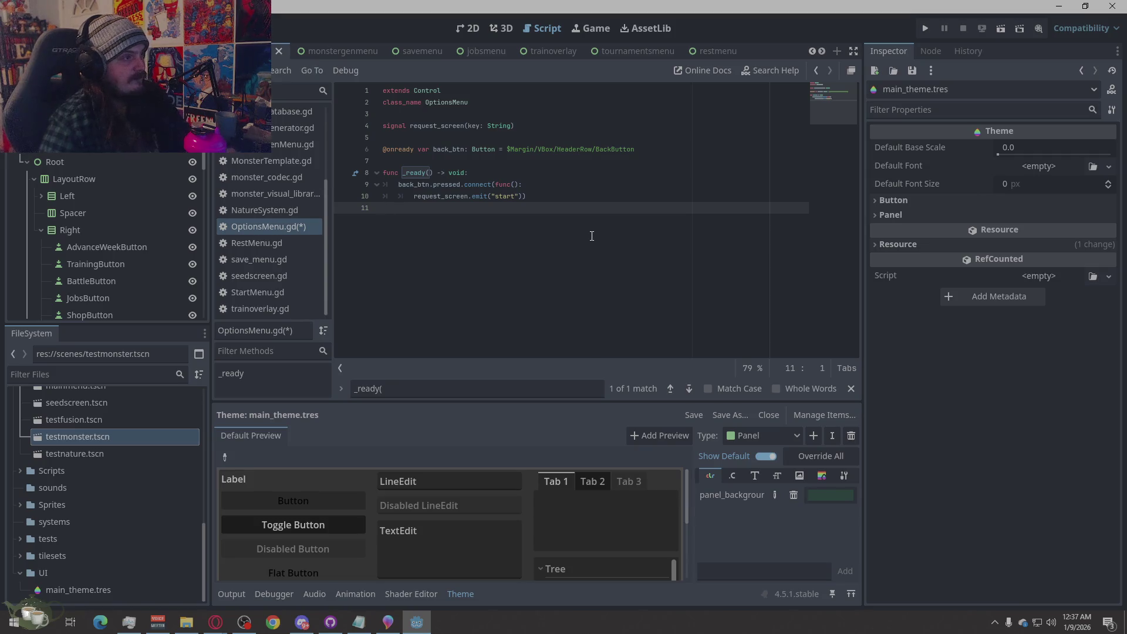
{"action": "key", "text": "ctrl+s"}
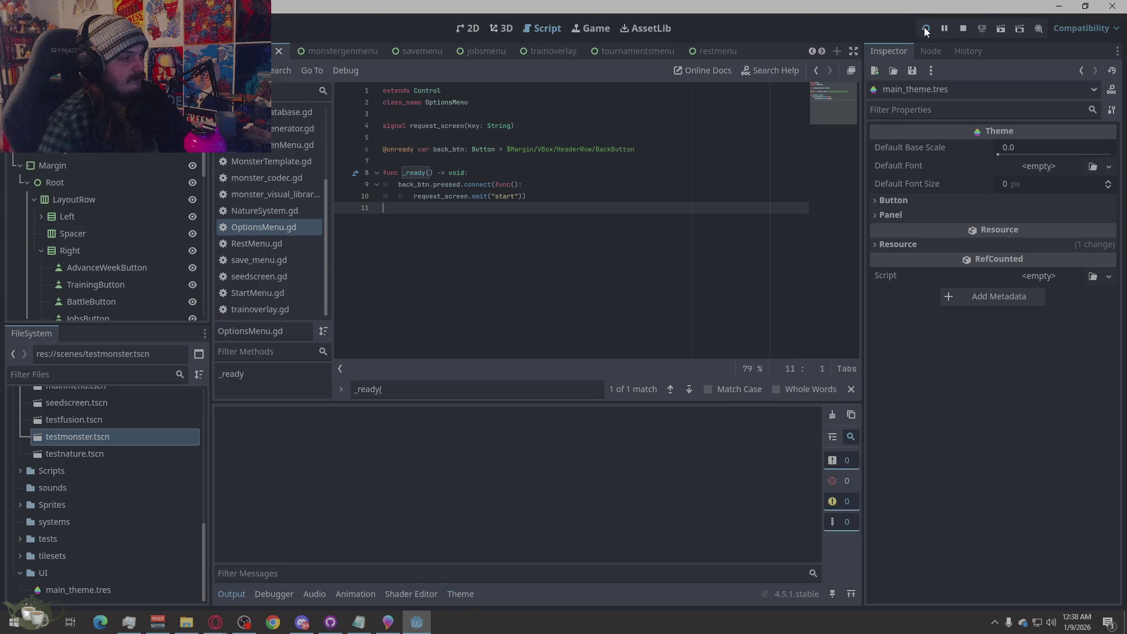
Run the project, open Options, and cycle through the Graphics, Audio and Input sections, toggling Vsync.
{"action": "left_click", "coordinate": [925, 28]}
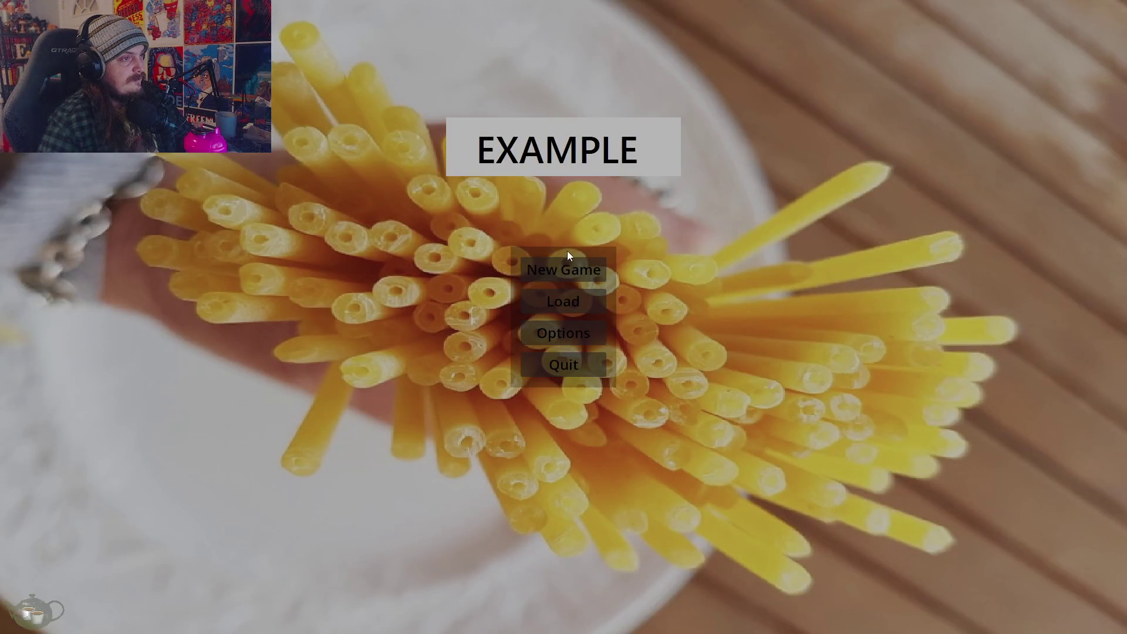
{"action": "left_click", "coordinate": [570, 372]}
{"action": "left_click", "coordinate": [608, 121]}
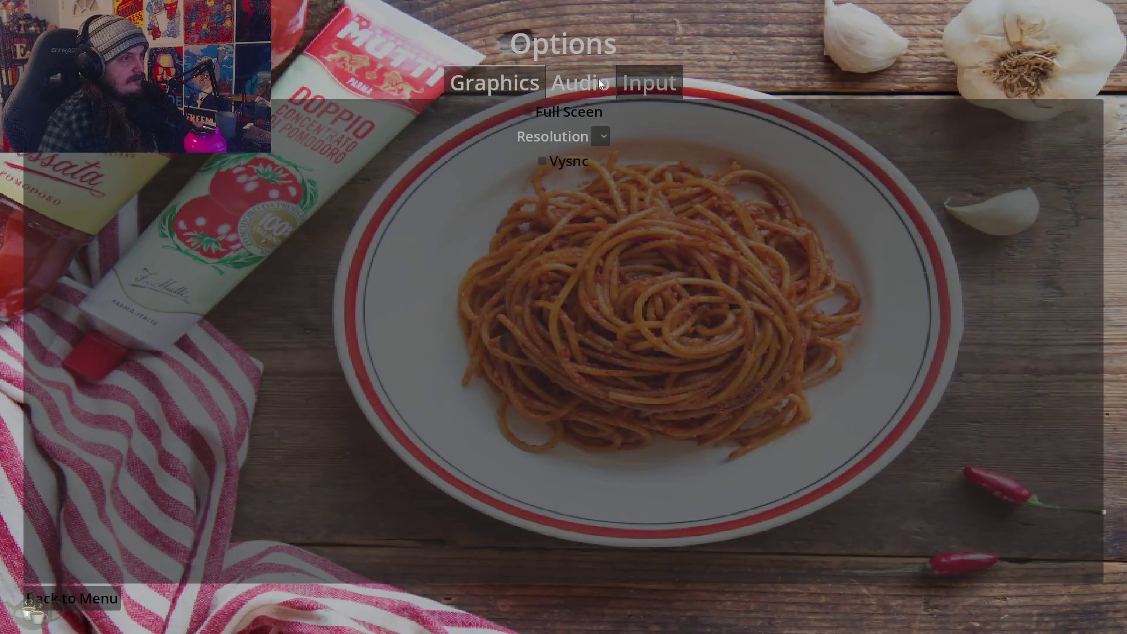
{"action": "left_click", "coordinate": [599, 85]}
{"action": "left_click", "coordinate": [642, 82]}
{"action": "left_click", "coordinate": [563, 83]}
{"action": "left_click", "coordinate": [526, 83]}
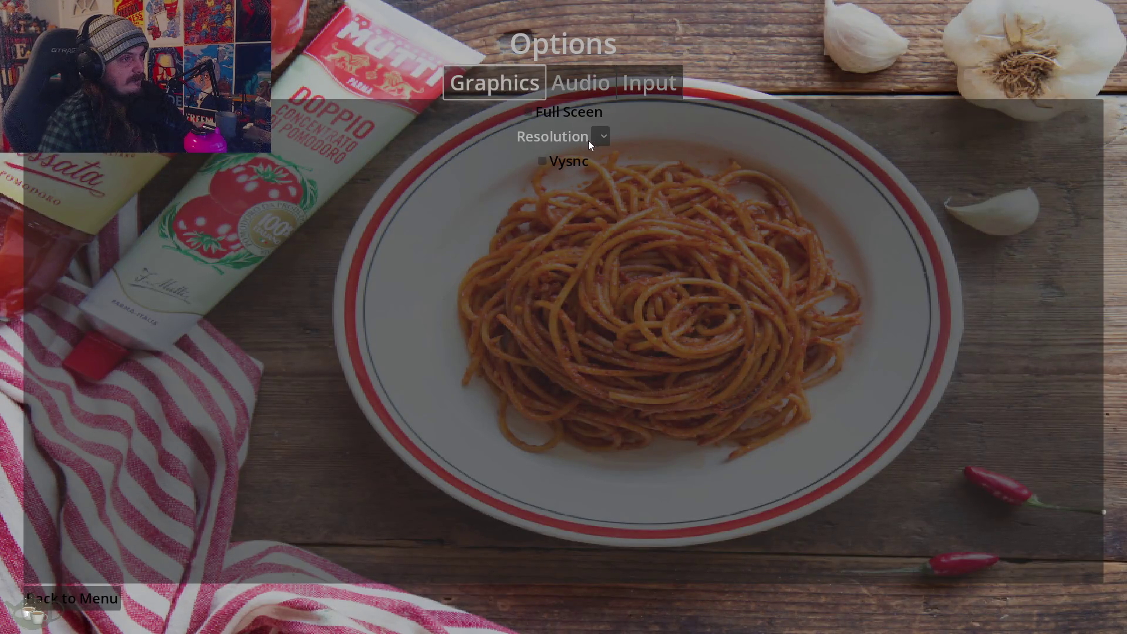
{"action": "left_click", "coordinate": [596, 89]}
{"action": "left_click", "coordinate": [627, 88]}
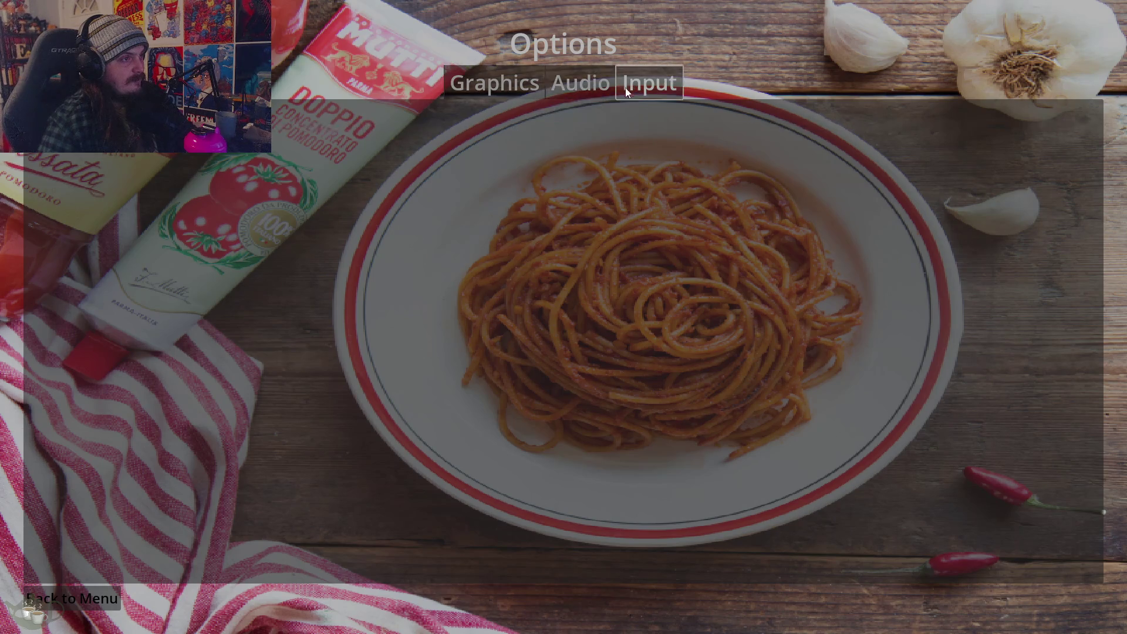
{"action": "left_click", "coordinate": [505, 87]}
{"action": "left_click", "coordinate": [552, 161]}
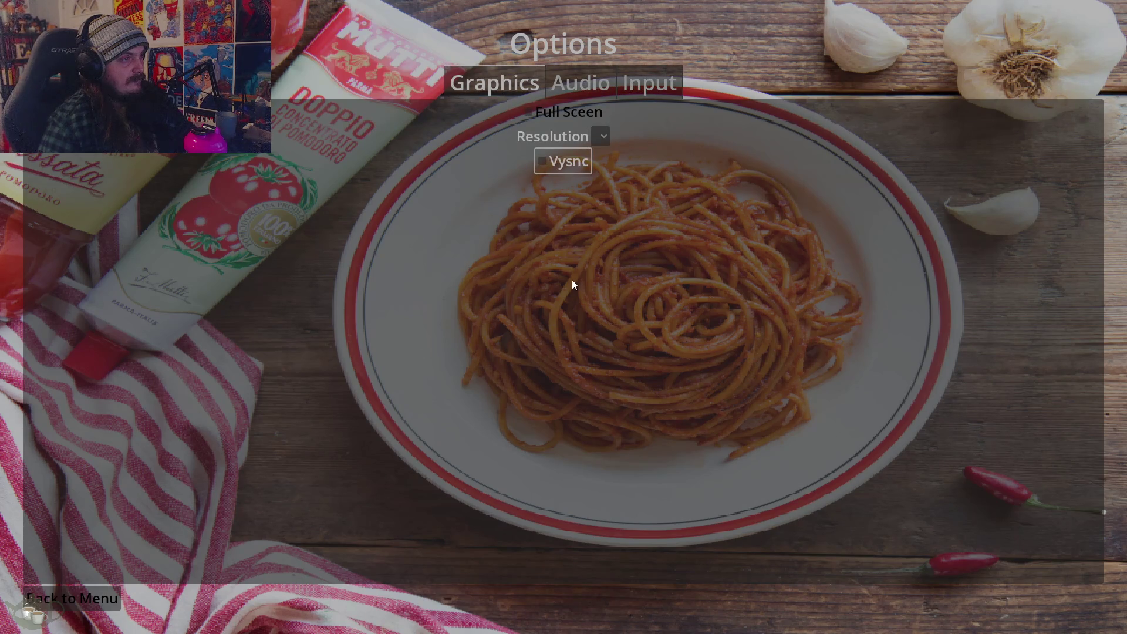
Return to the main menu, reopen and close Options, then quit the game.
{"action": "left_click", "coordinate": [555, 108]}
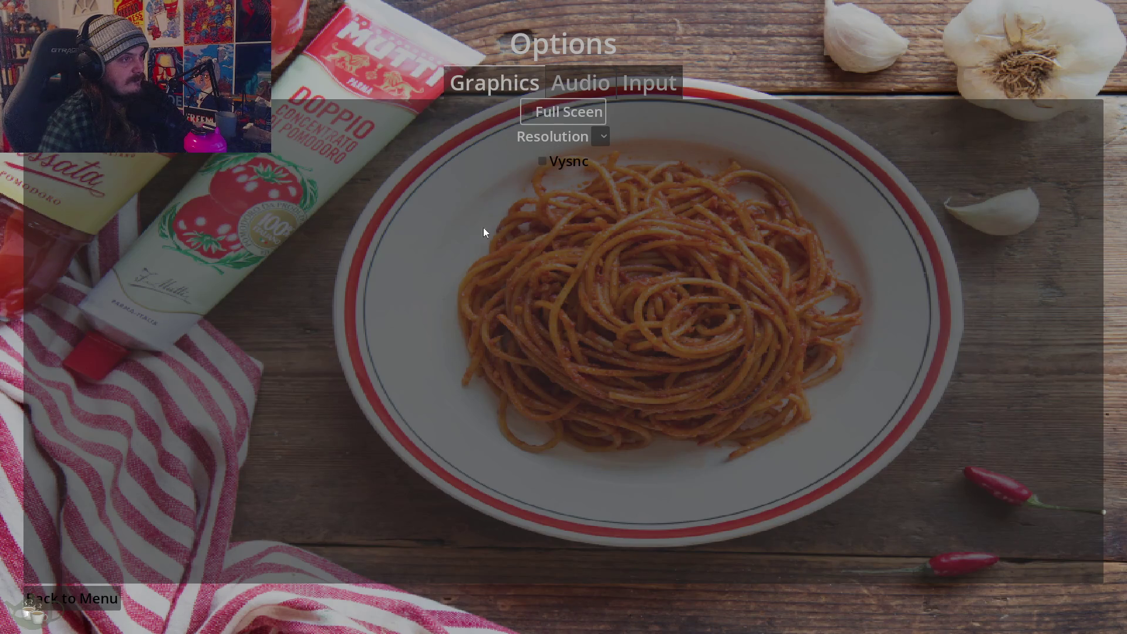
{"action": "key", "text": "Escape"}
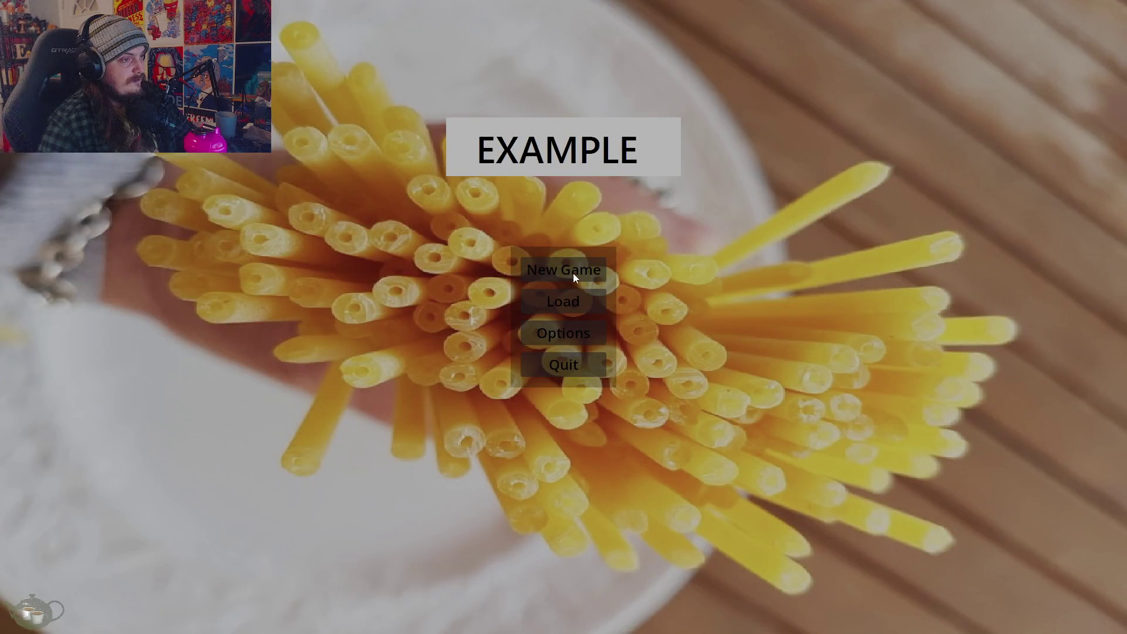
{"action": "key", "text": "Return"}
{"action": "key", "text": "Escape"}
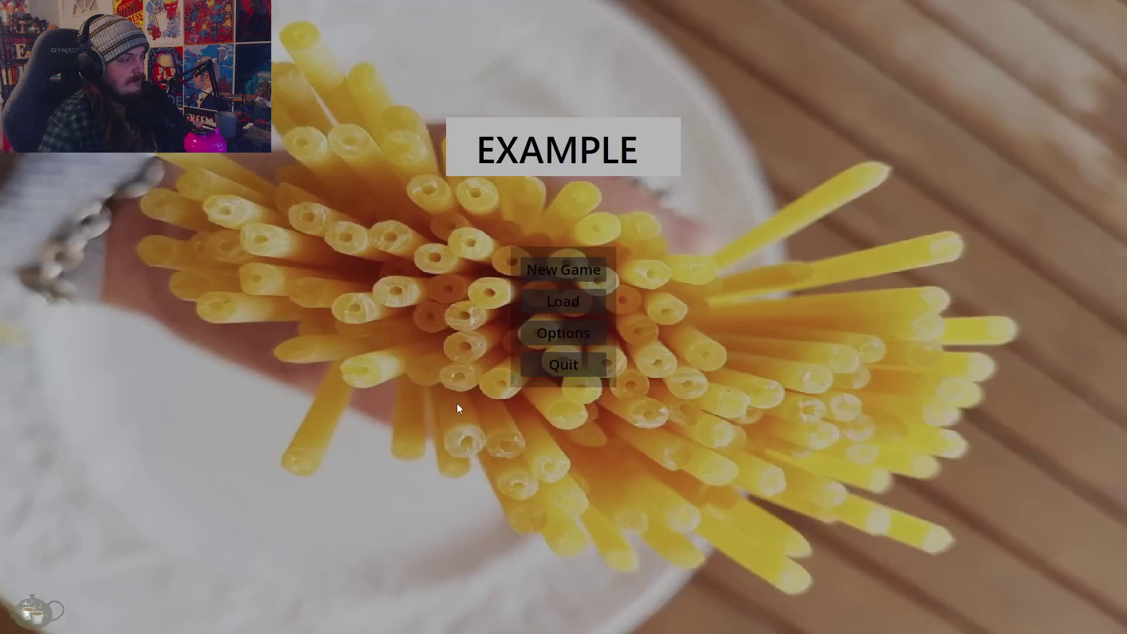
{"action": "key", "text": "alt+F4"}
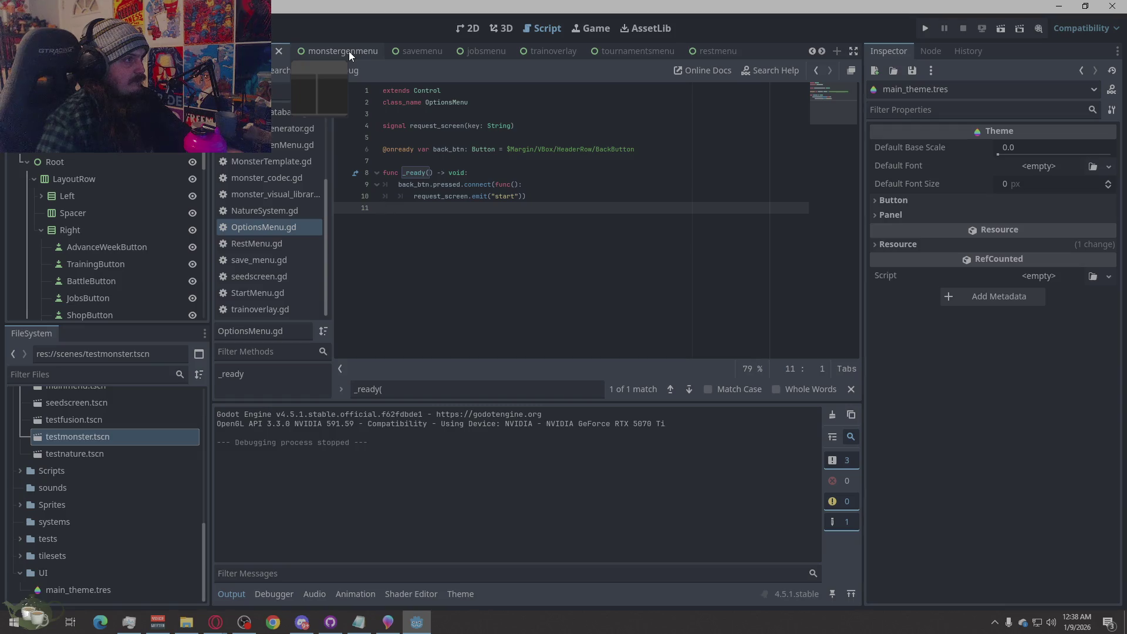
Switch to the startmenu scene, review StartMenu.gd, then bring OptionsMenu.gd back into the editor.
{"action": "scroll", "coordinate": [633, 51], "scroll_direction": "up", "scroll_amount": 4}
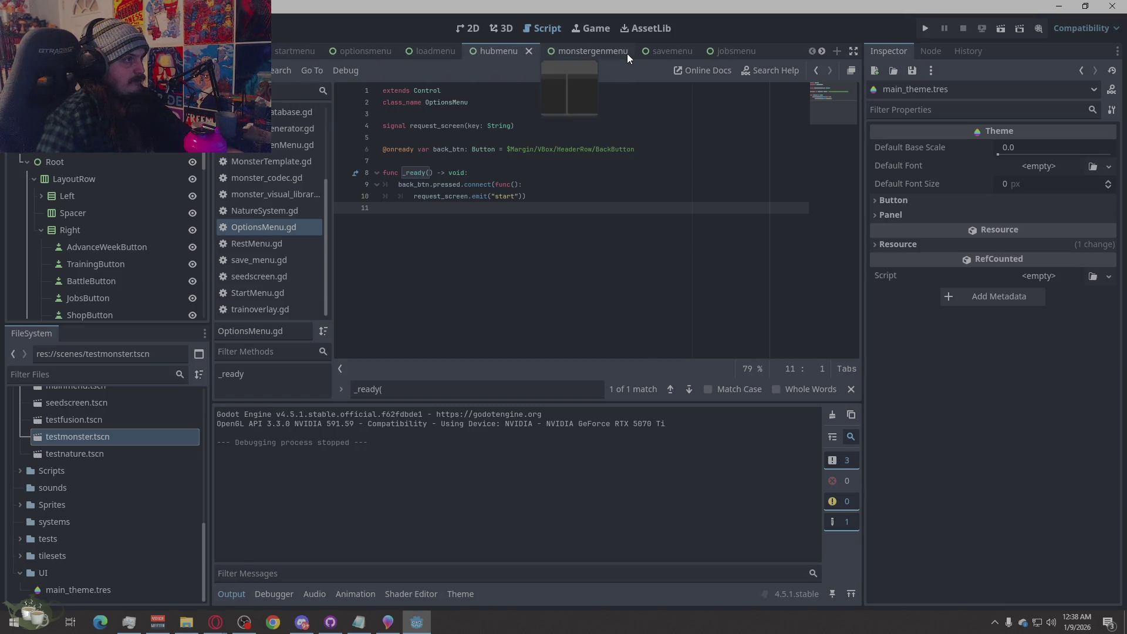
{"action": "left_click", "coordinate": [301, 52]}
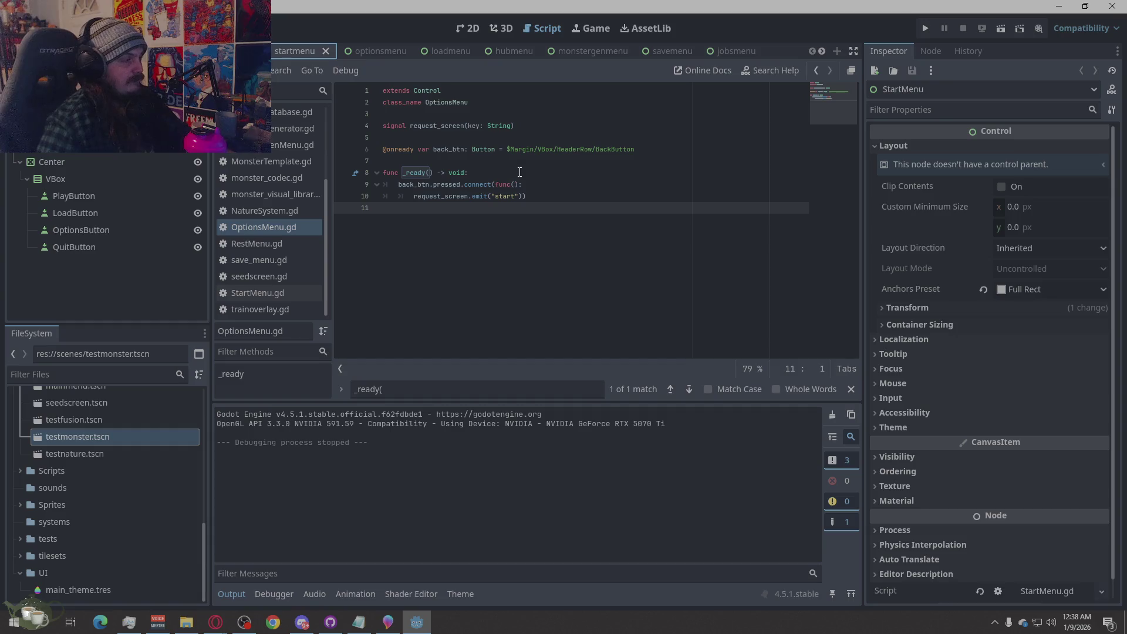
{"action": "scroll", "coordinate": [584, 253], "scroll_direction": "down", "scroll_amount": 3, "text": "ctrl"}
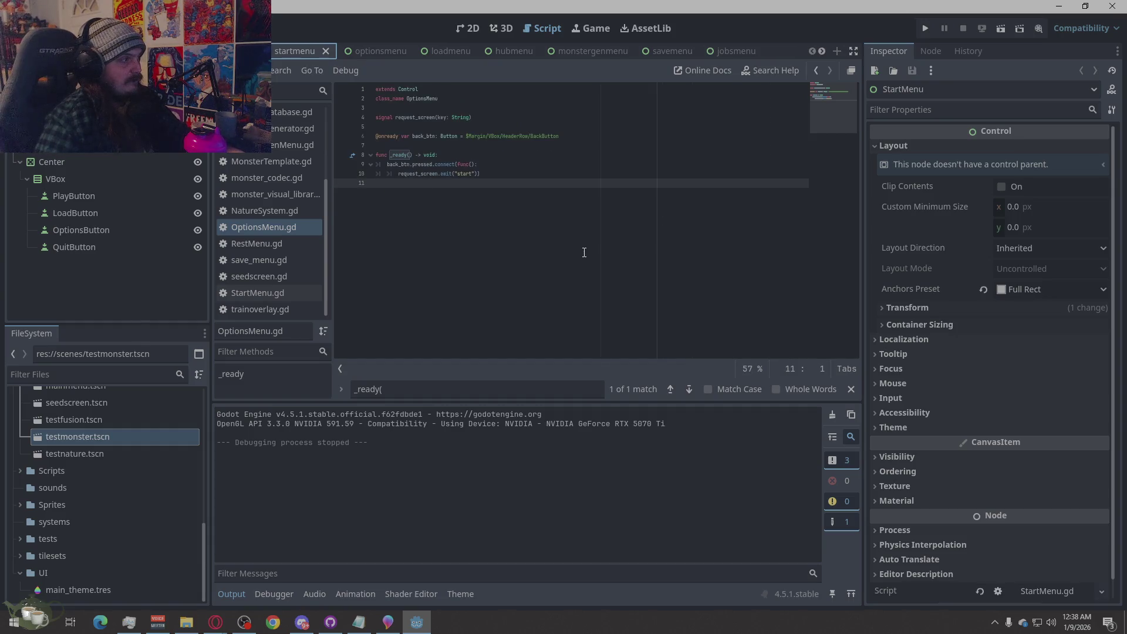
{"action": "left_click", "coordinate": [276, 294]}
{"action": "scroll", "coordinate": [471, 287], "scroll_direction": "up", "scroll_amount": 5}
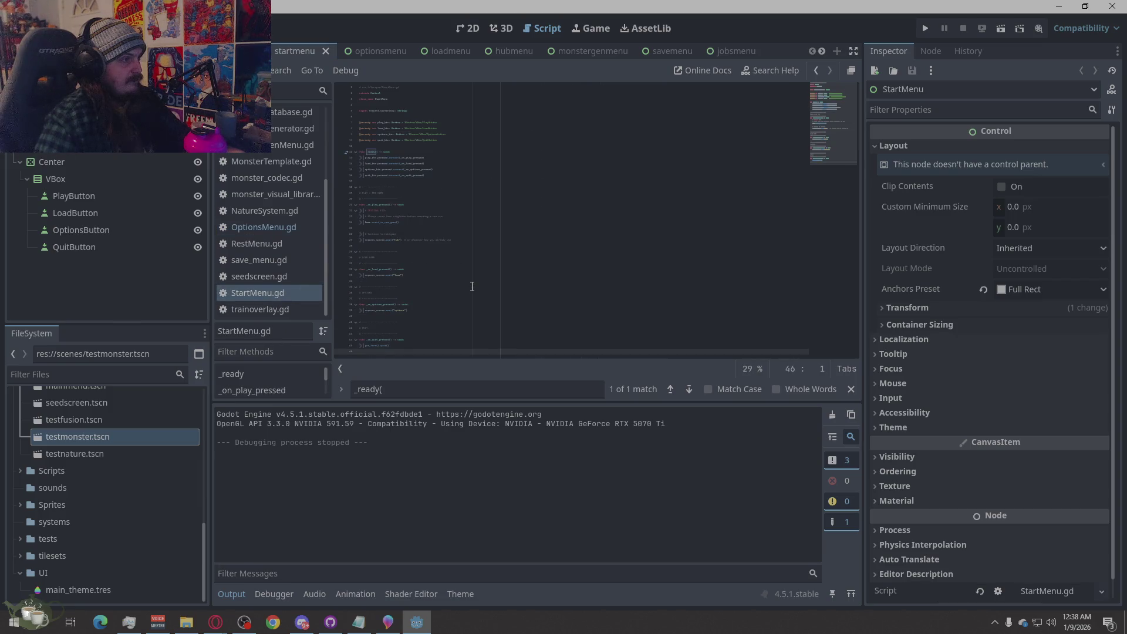
{"action": "scroll", "coordinate": [473, 284], "scroll_direction": "up", "scroll_amount": 2, "text": "ctrl"}
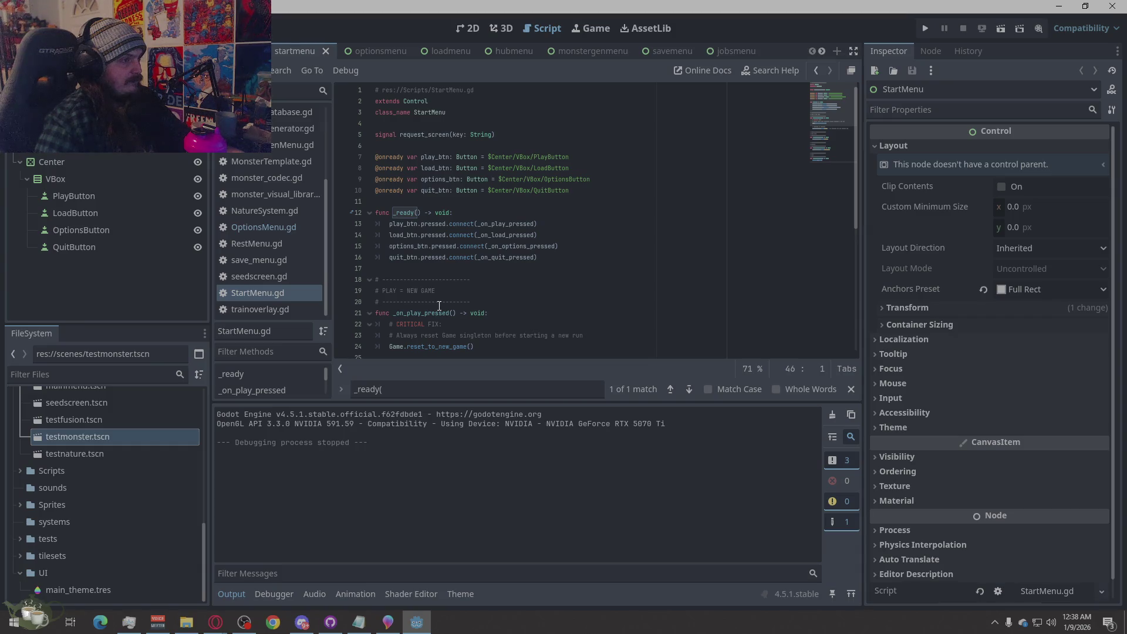
{"action": "scroll", "coordinate": [439, 306], "scroll_direction": "down", "scroll_amount": 7}
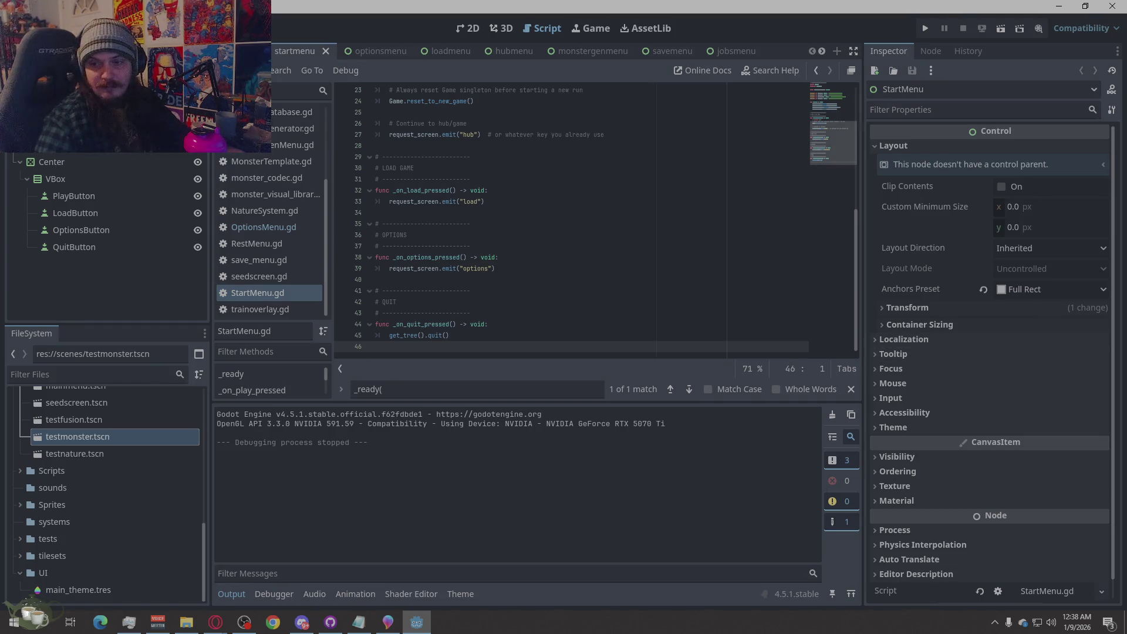
{"action": "key", "text": "alt+Tab"}
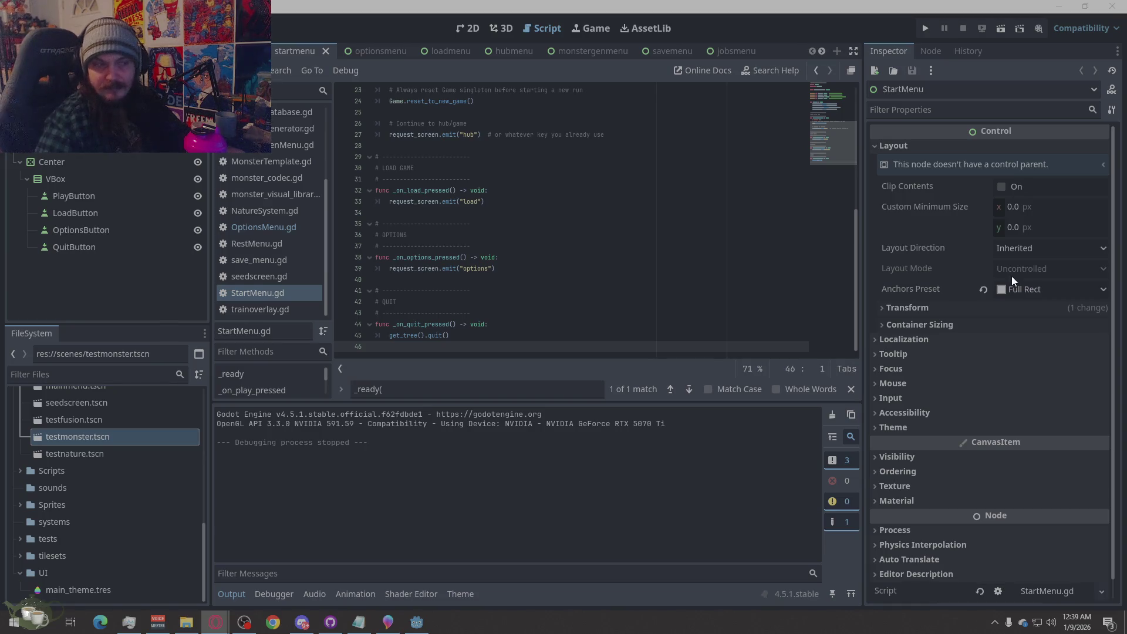
{"action": "left_click", "coordinate": [258, 229]}
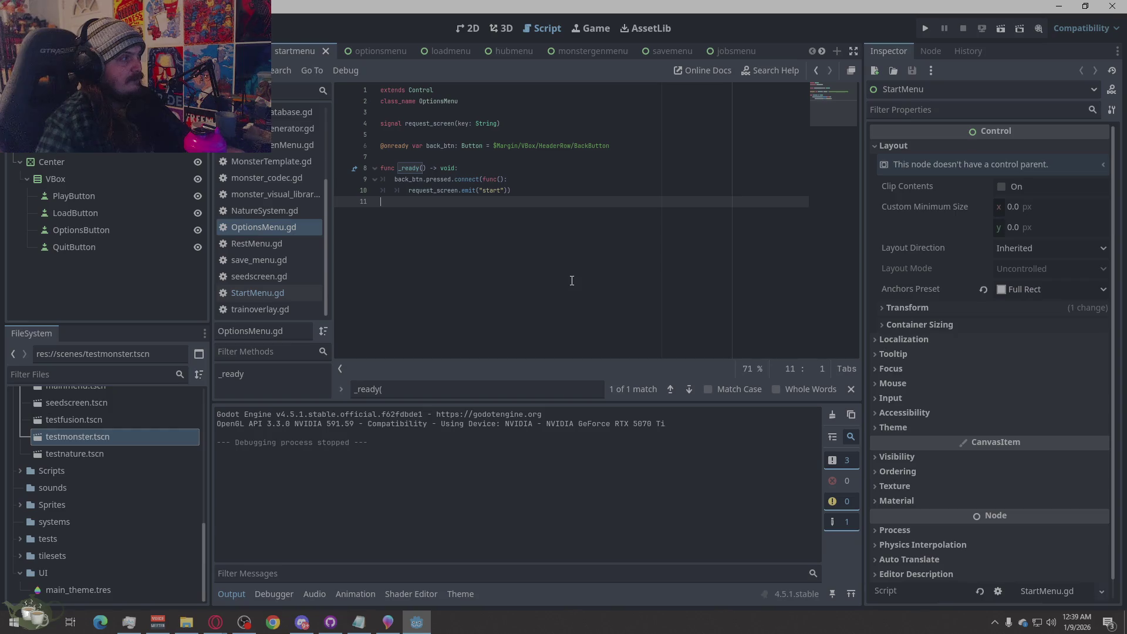
Switch to the optionsmenu scene tab and dismiss its tab context menu without choosing anything.
{"action": "left_click", "coordinate": [382, 48]}
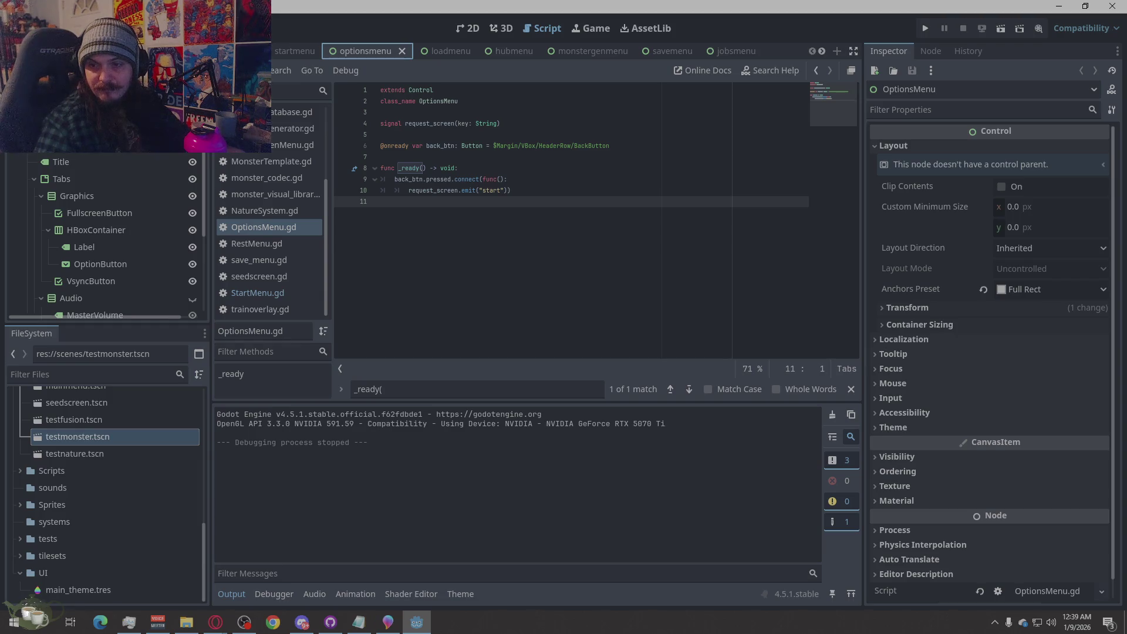
{"action": "right_click", "coordinate": [372, 51]}
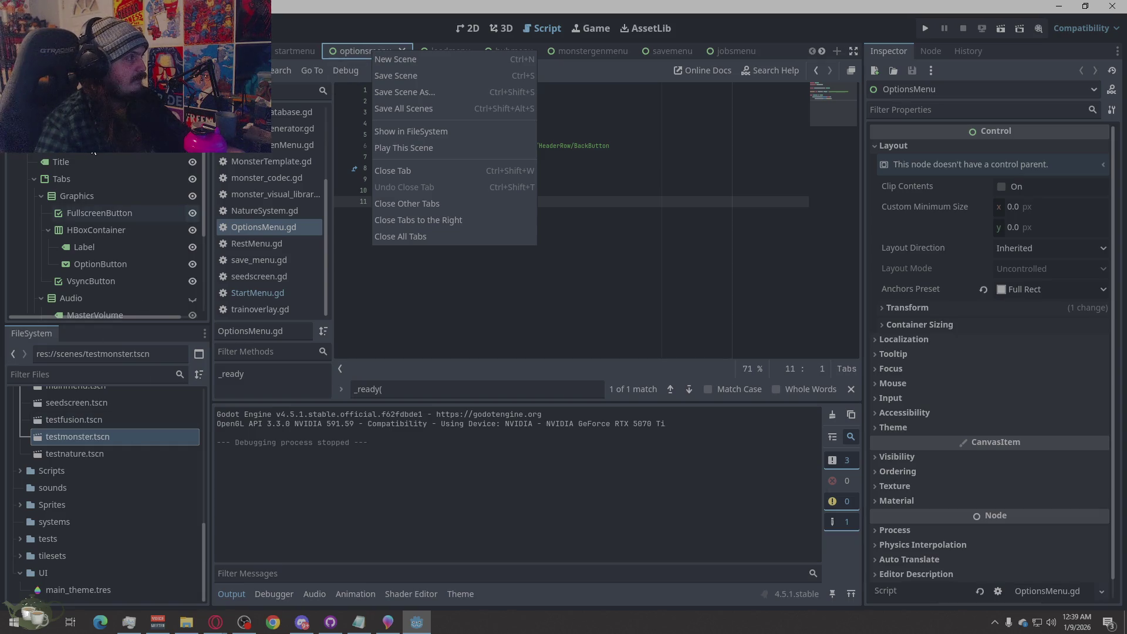
{"action": "left_click", "coordinate": [447, 332]}
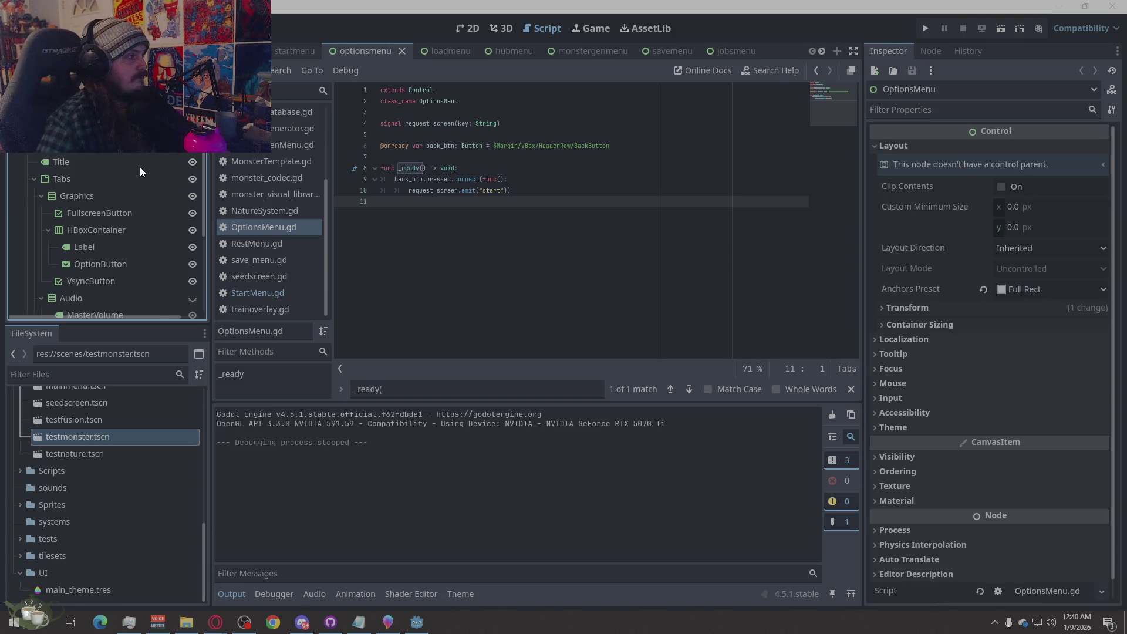
Confirm the root node's new name OptionsMenuScreen and scroll through the scene tree.
{"action": "key", "text": "Return"}
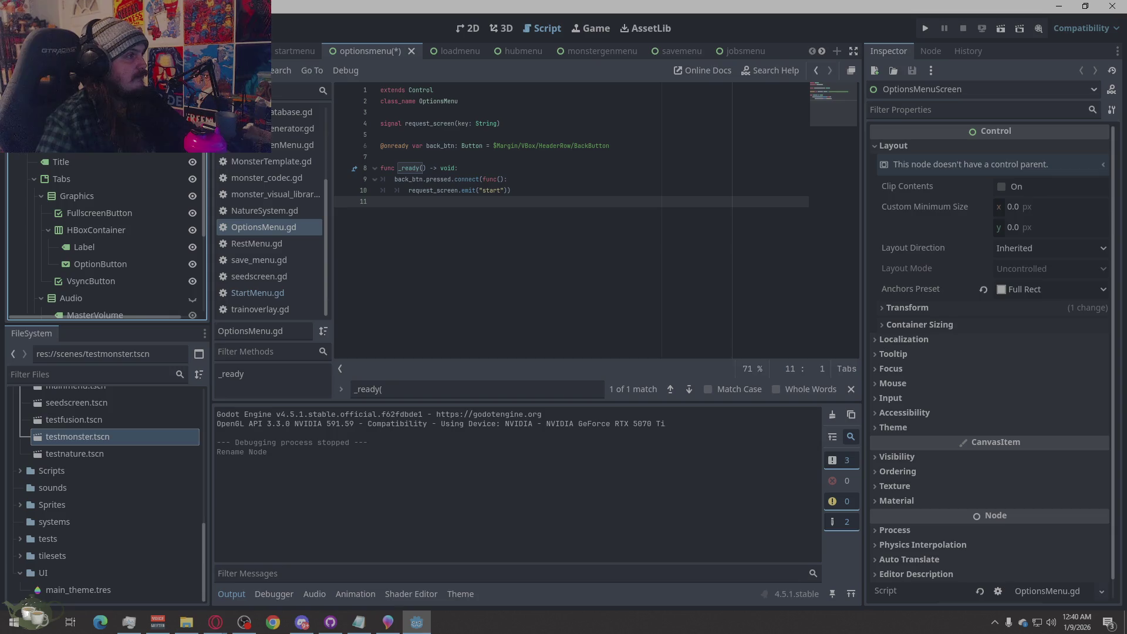
{"action": "scroll", "coordinate": [72, 217], "scroll_direction": "down", "scroll_amount": 1}
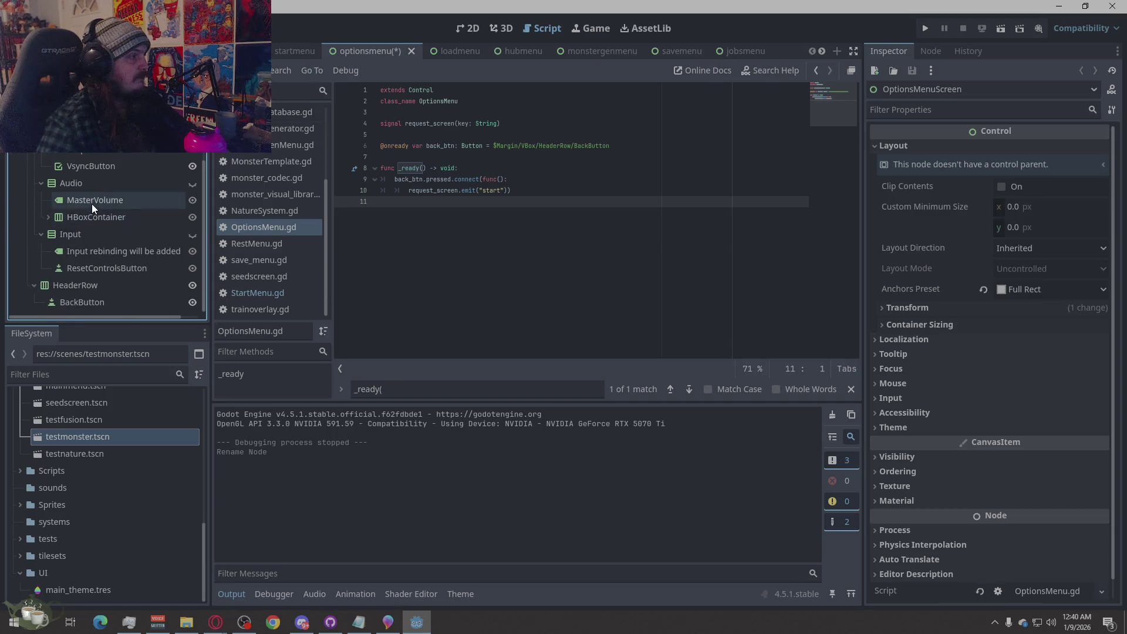
{"action": "scroll", "coordinate": [92, 203], "scroll_direction": "up", "scroll_amount": 1}
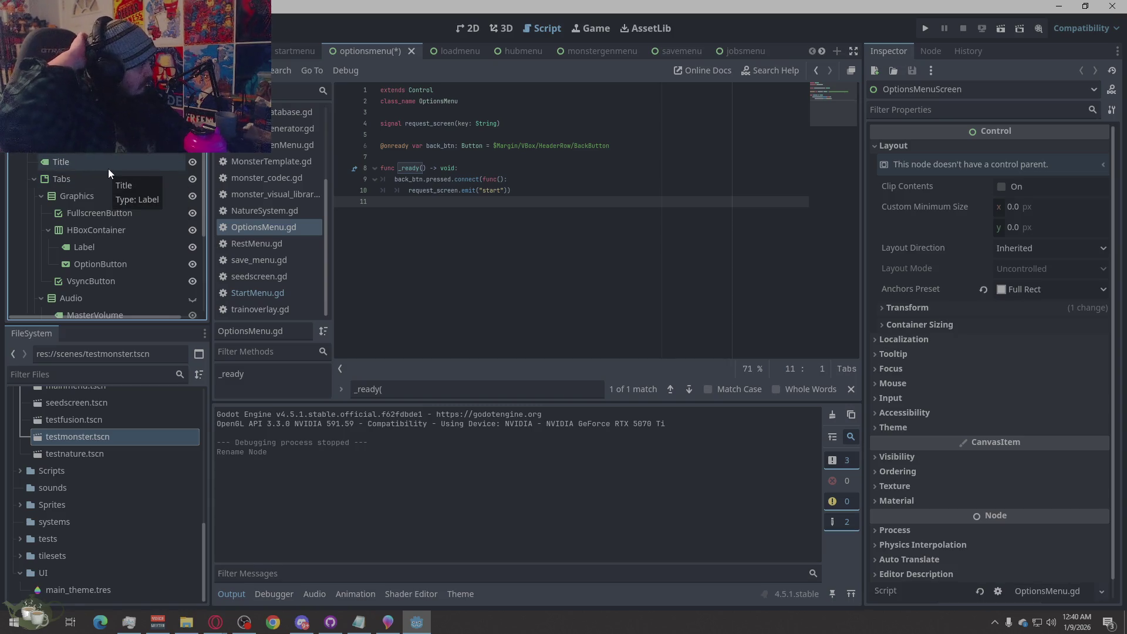
{"action": "right_click", "coordinate": [99, 158]}
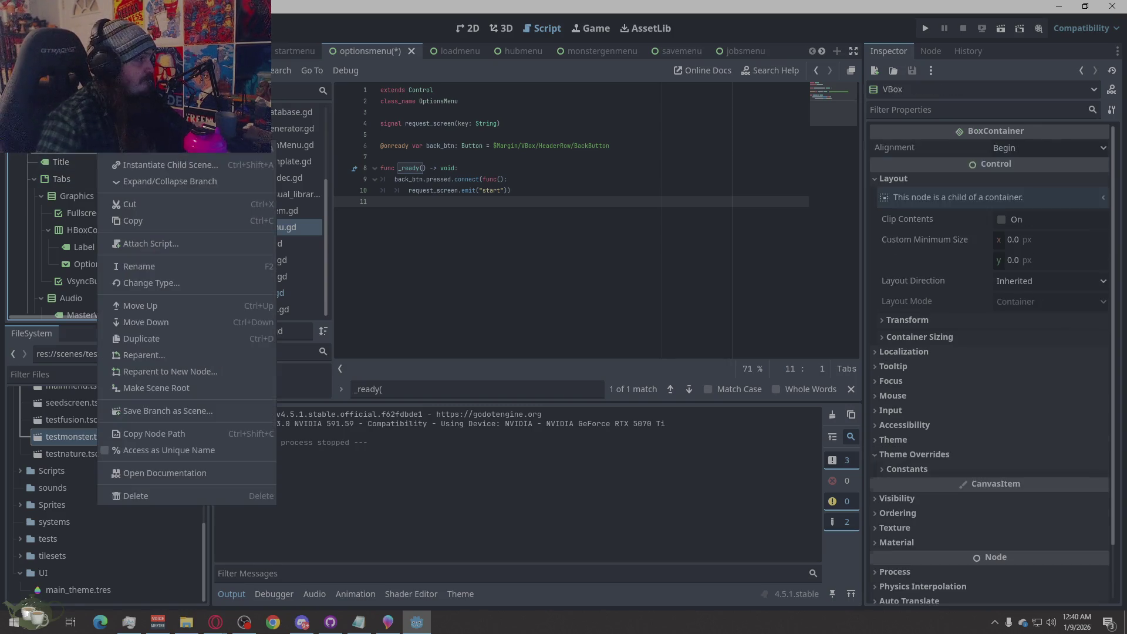
Add a new HBoxContainer child node by searching for HBox.
{"action": "left_click", "coordinate": [141, 148]}
{"action": "type", "text": "H"}
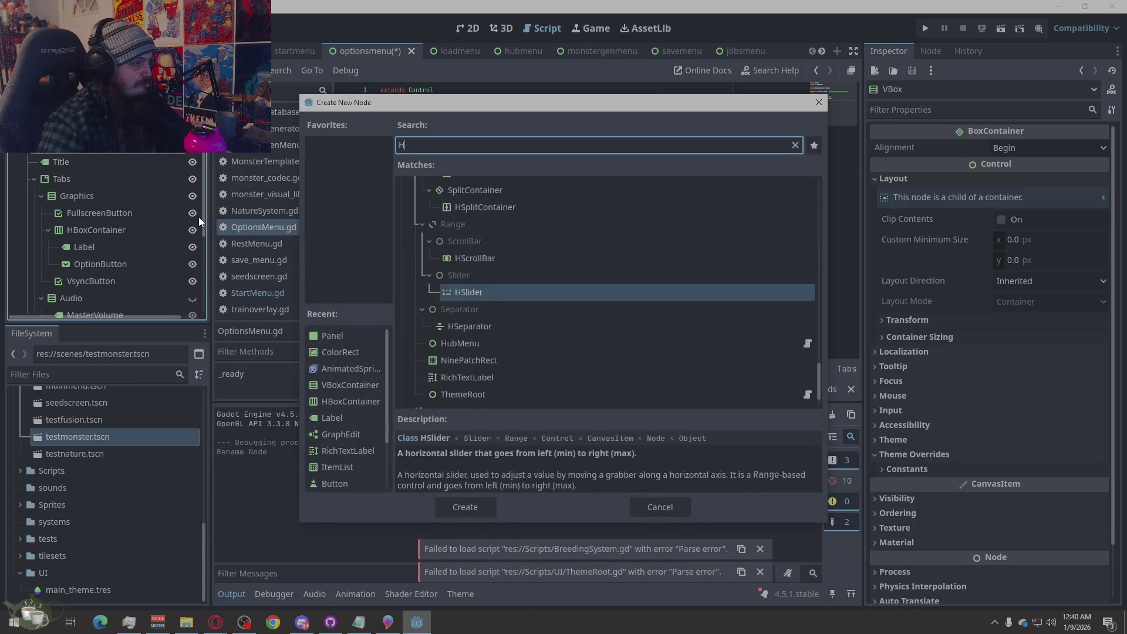
{"action": "type", "text": "ear"}
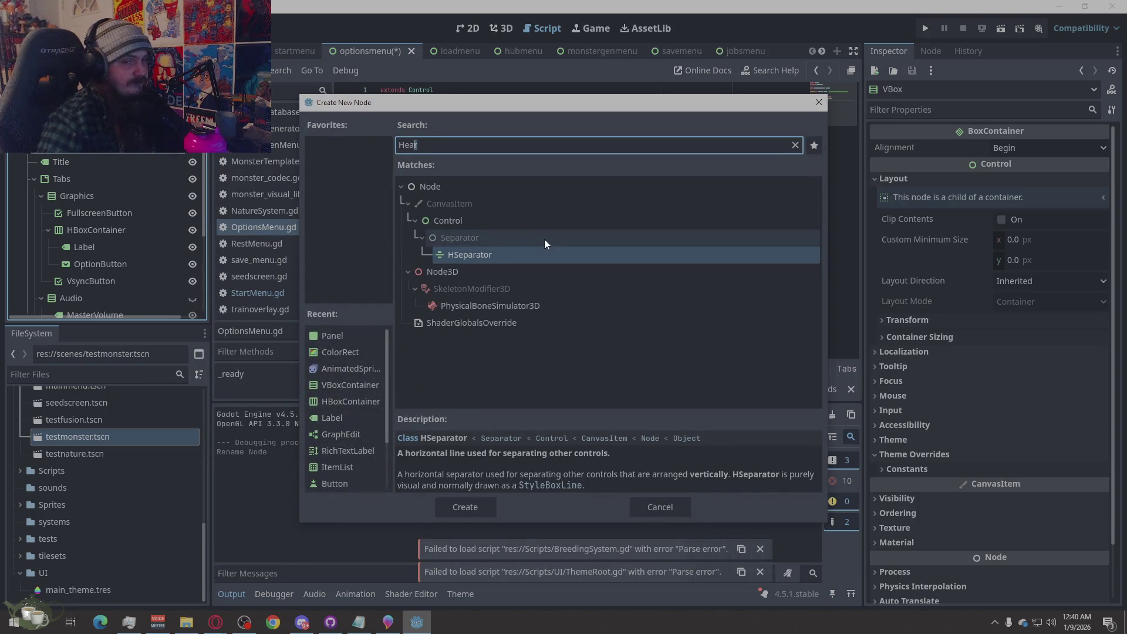
{"action": "key", "text": "BackSpace"}
{"action": "type", "text": "d"}
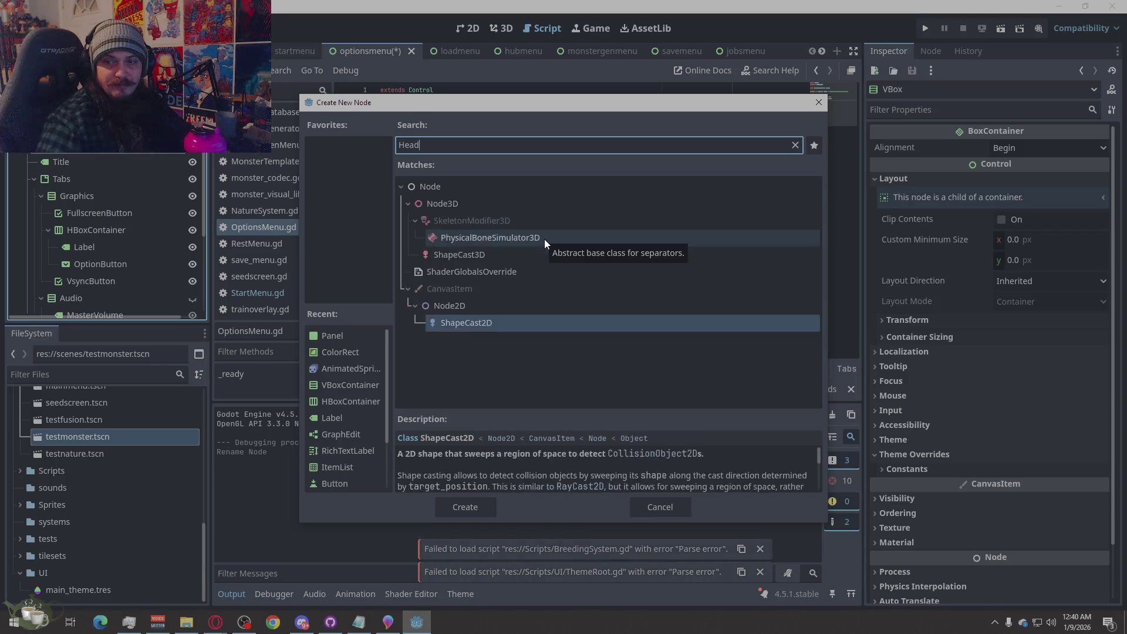
{"action": "type", "text": "erRow"}
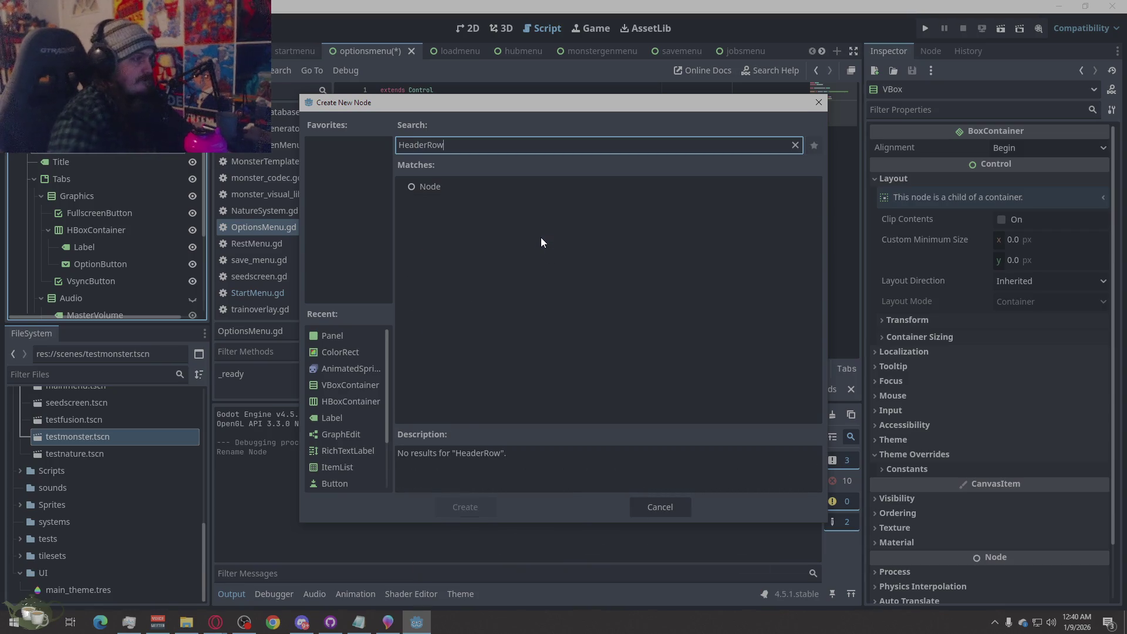
{"action": "double_click", "coordinate": [461, 147]}
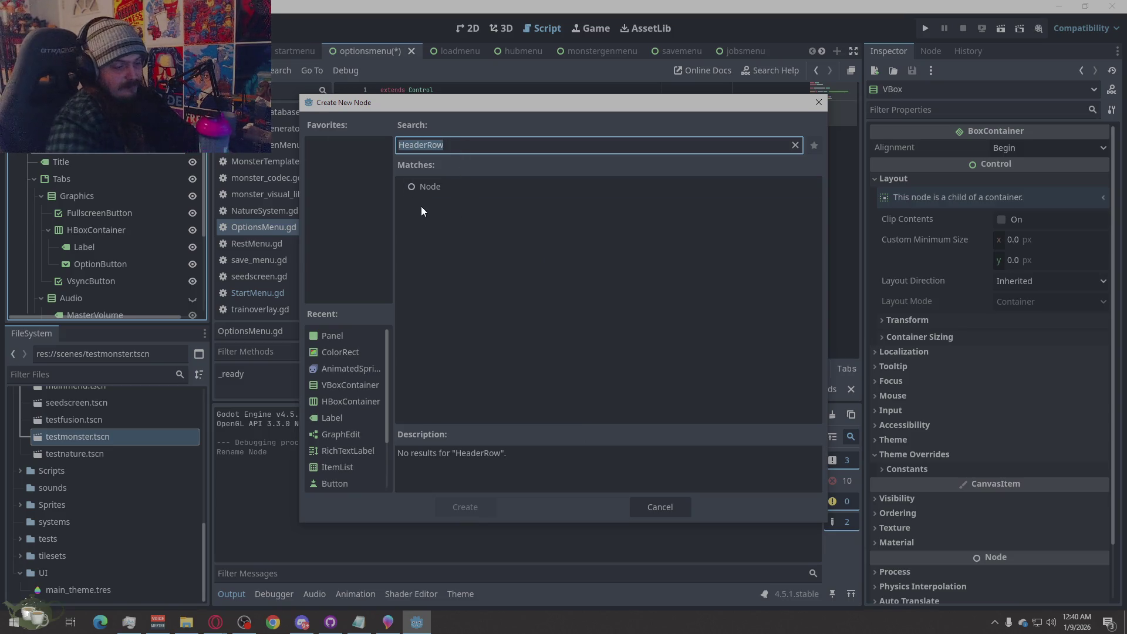
{"action": "type", "text": "HBox"}
{"action": "key", "text": "Return"}
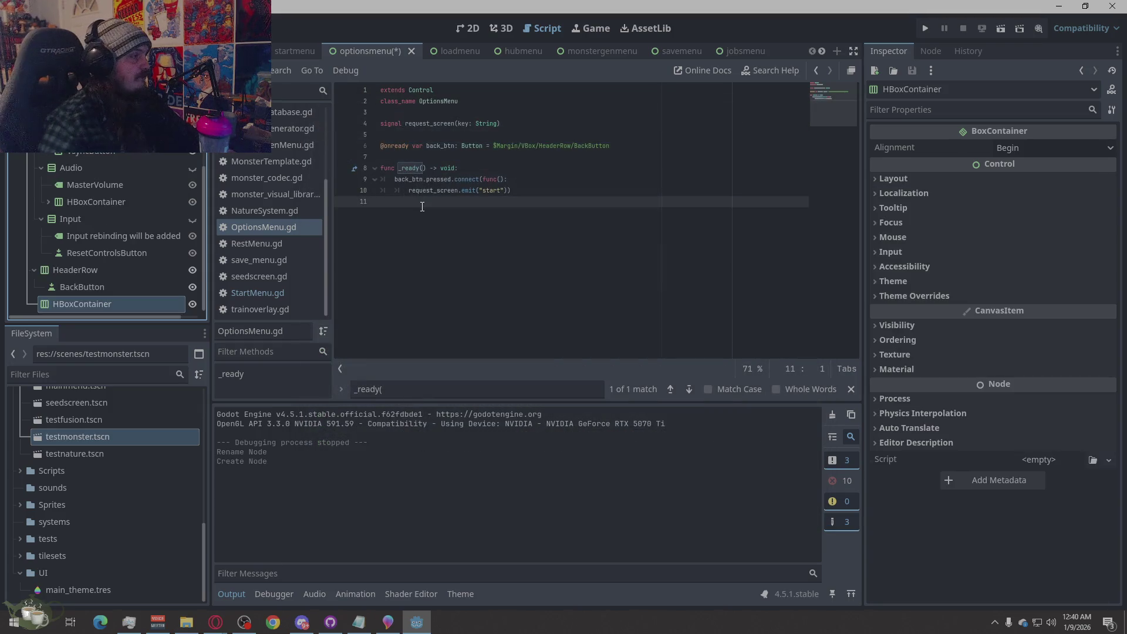
Move the HBoxContainer to the top, name it HeaderRow, and drag Title inside it.
{"action": "left_click_drag", "start_coordinate": [101, 302], "coordinate": [71, 156]}
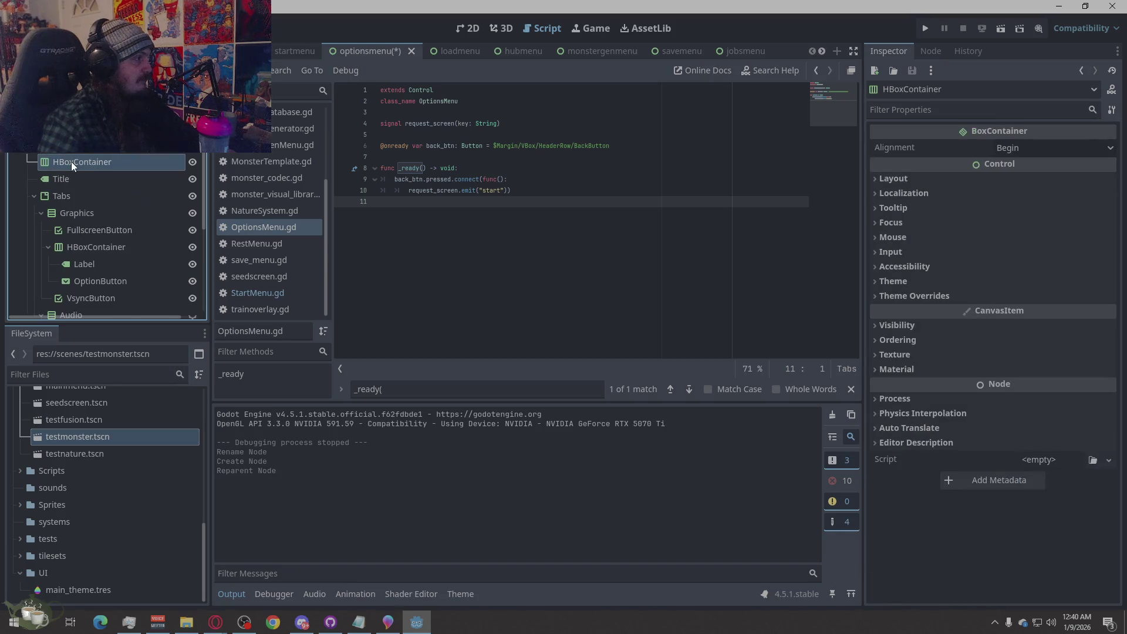
{"action": "double_click", "coordinate": [72, 161]}
{"action": "type", "text": "HeaderRow"}
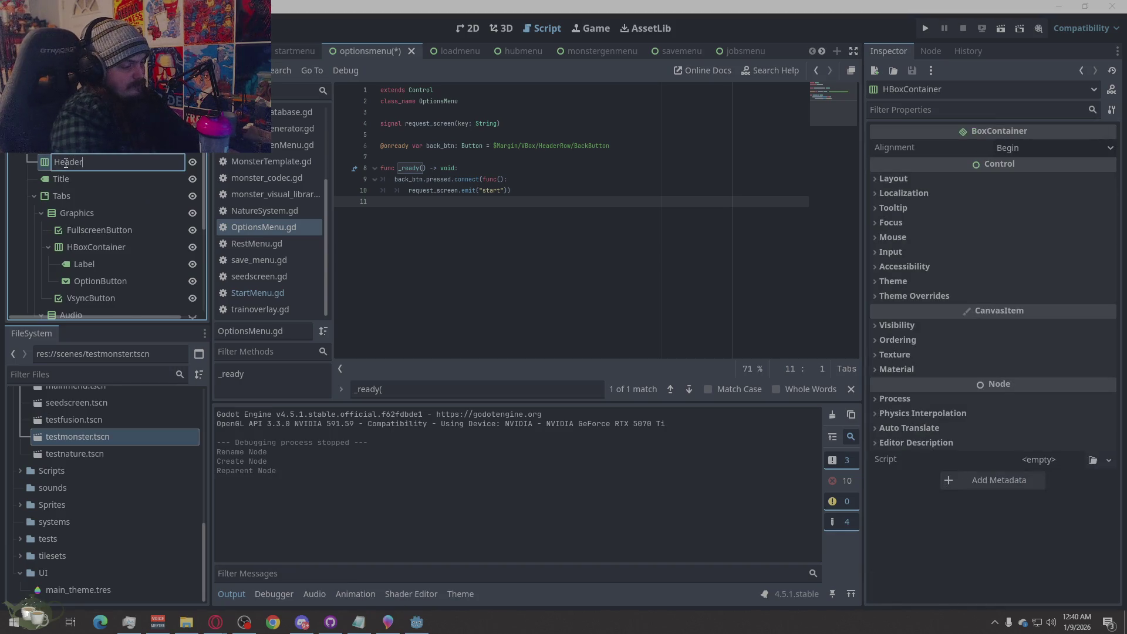
{"action": "key", "text": "Return"}
{"action": "left_click_drag", "start_coordinate": [73, 182], "coordinate": [76, 165]}
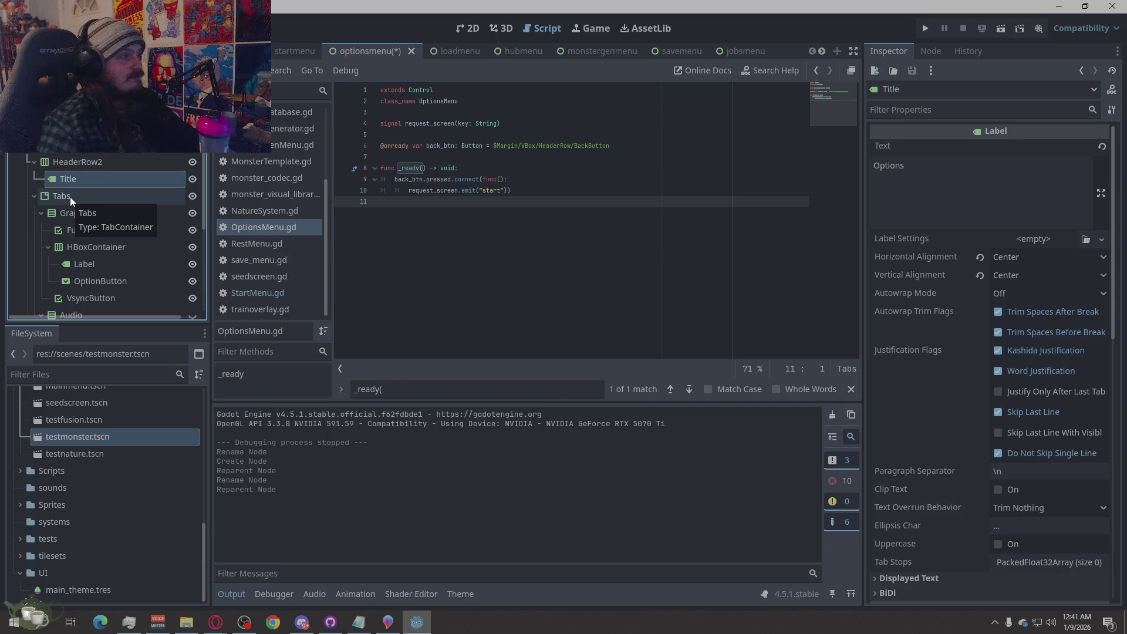
{"action": "right_click", "coordinate": [81, 166]}
Add a Button inside HeaderRow2 and rename it BackButton.
{"action": "left_click", "coordinate": [97, 176]}
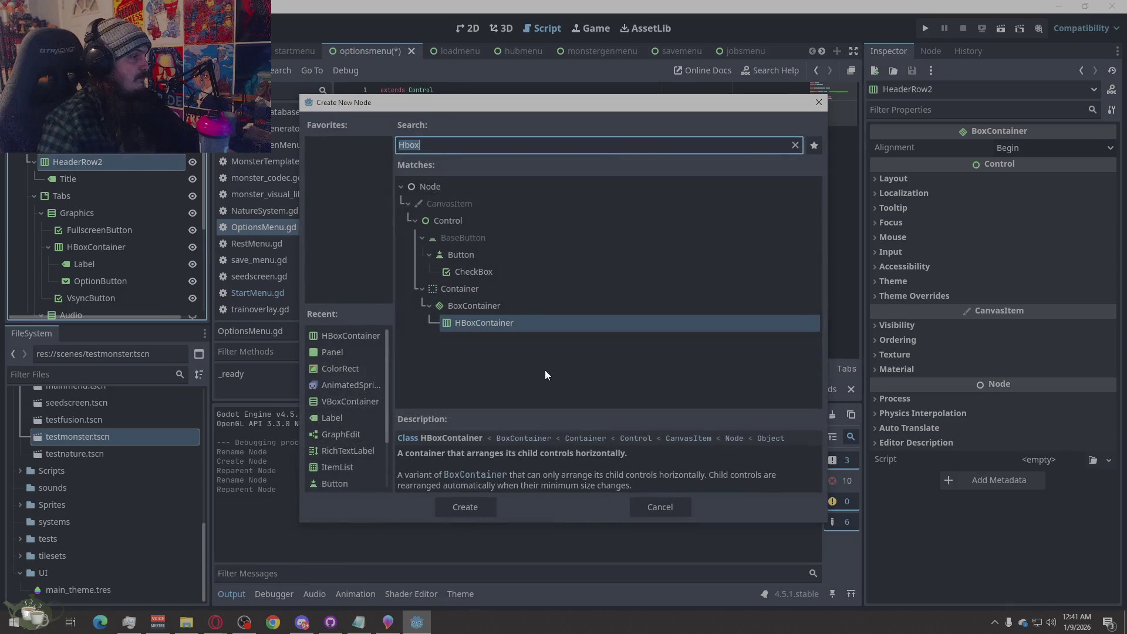
{"action": "type", "text": "butt"}
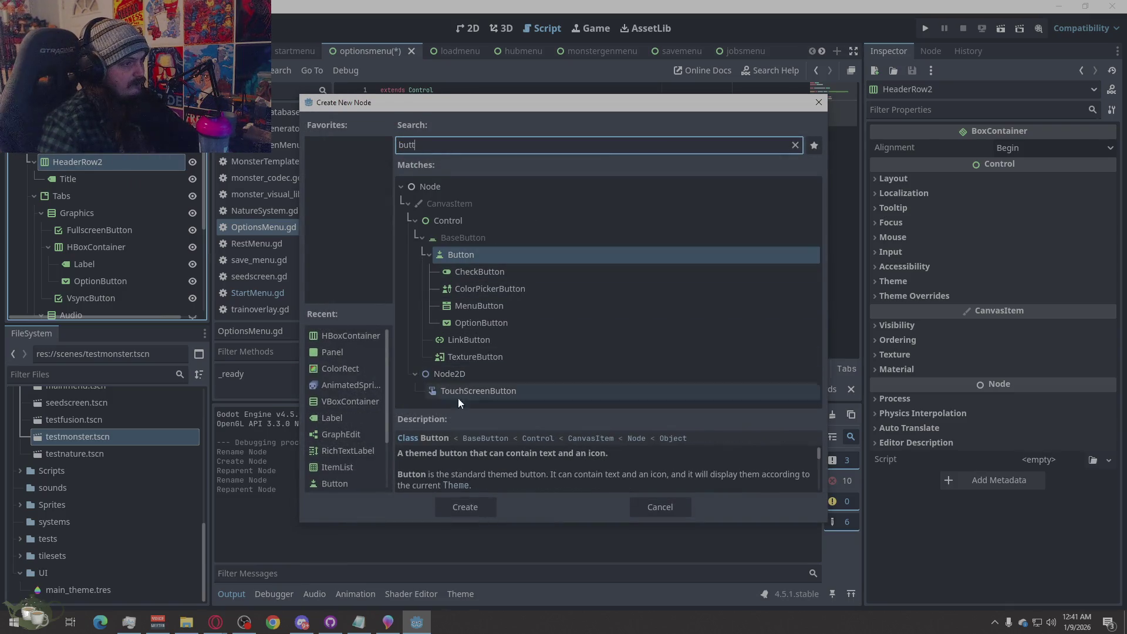
{"action": "left_click", "coordinate": [477, 509]}
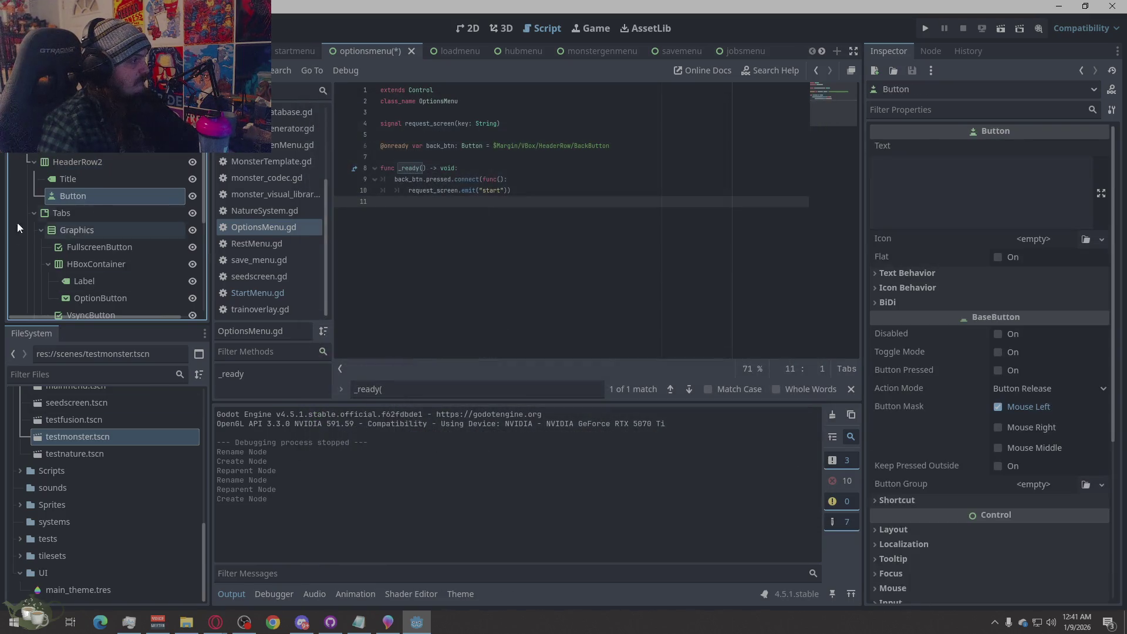
{"action": "double_click", "coordinate": [86, 197]}
{"action": "type", "text": "Back"}
{"action": "key", "text": "Return"}
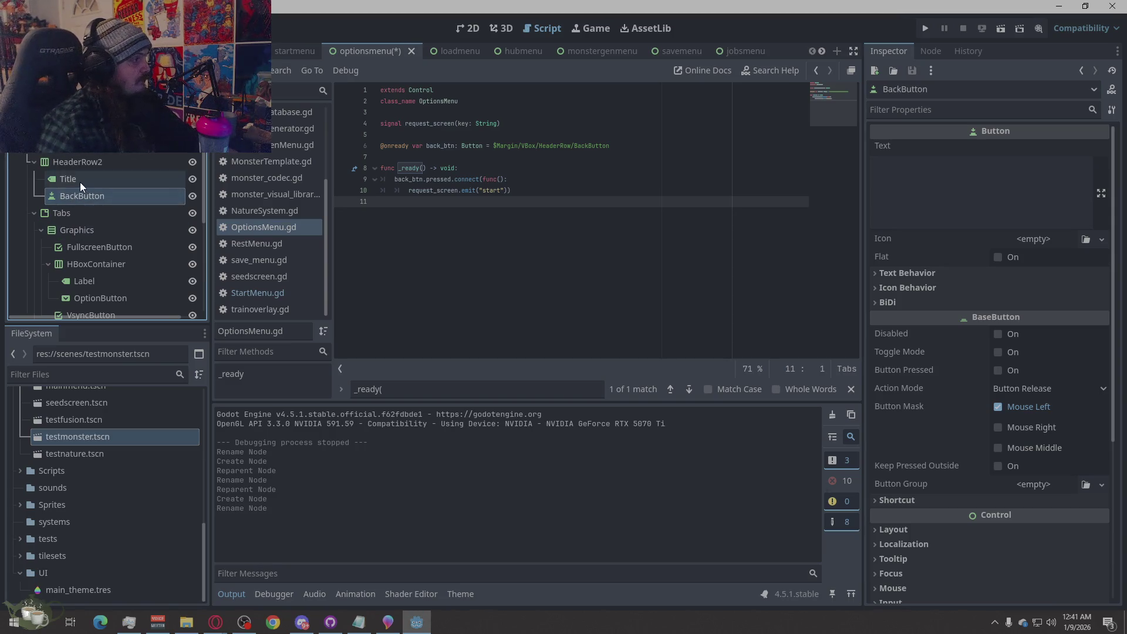
Rename the Title node to TitleLabel, then select HeaderRow2.
{"action": "double_click", "coordinate": [81, 181]}
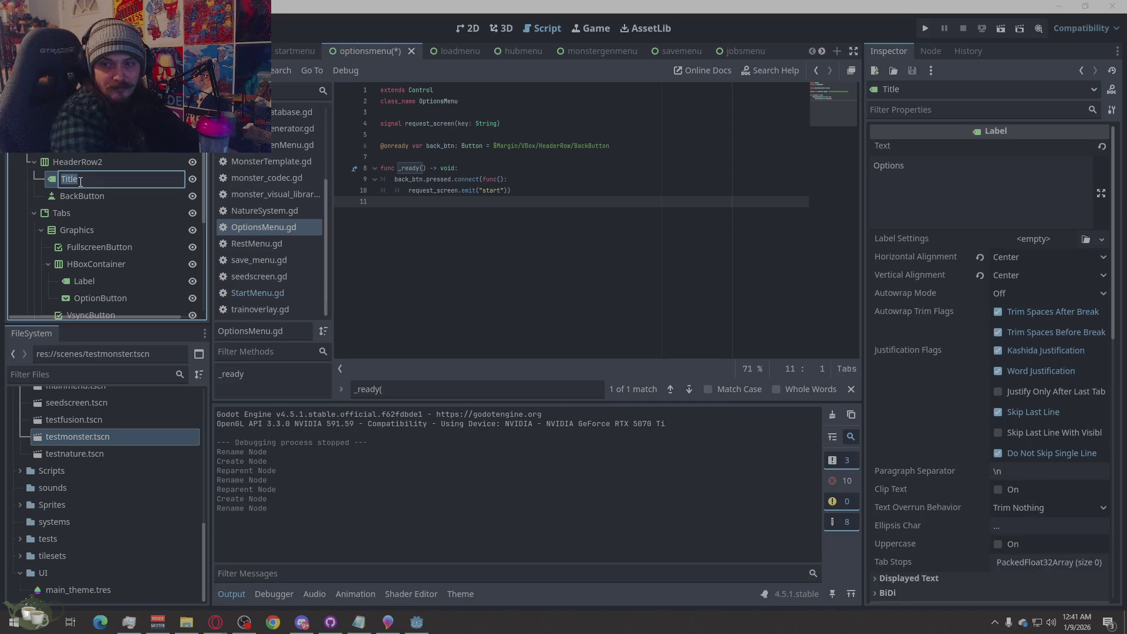
{"action": "left_click", "coordinate": [80, 181]}
{"action": "key", "text": "BackSpace"}
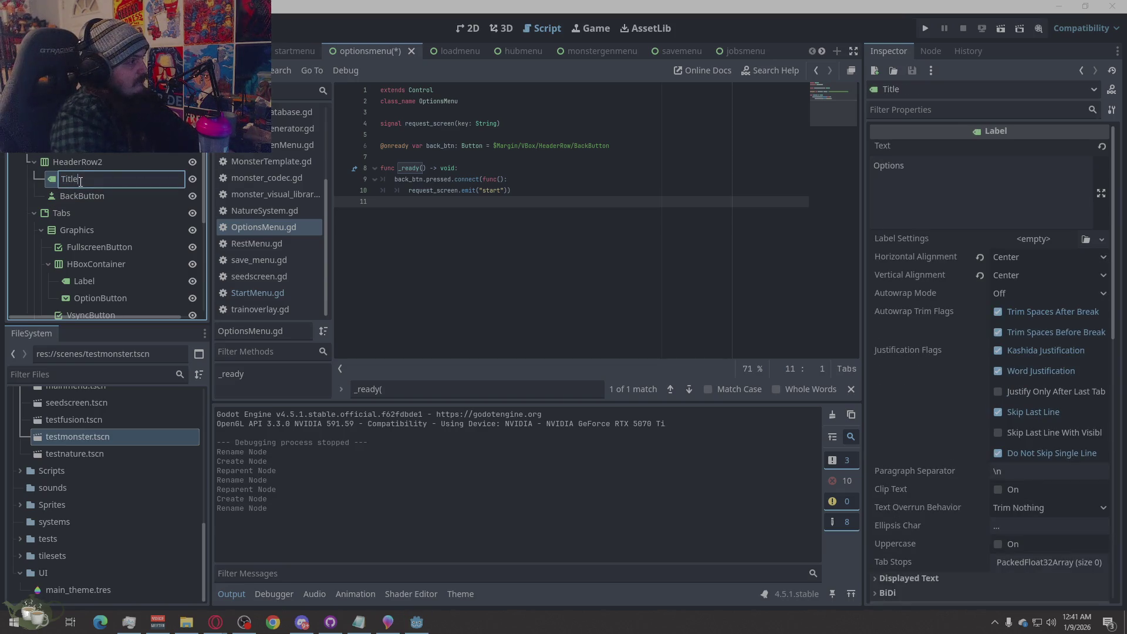
{"action": "key", "text": "Return"}
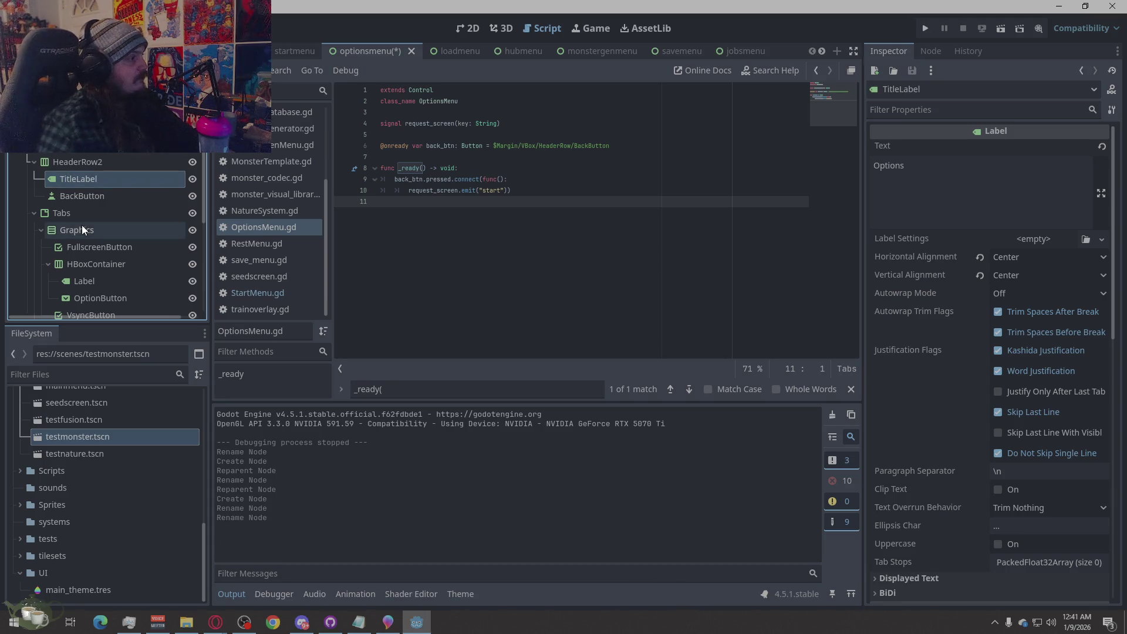
{"action": "scroll", "coordinate": [100, 226], "scroll_direction": "down", "scroll_amount": 1}
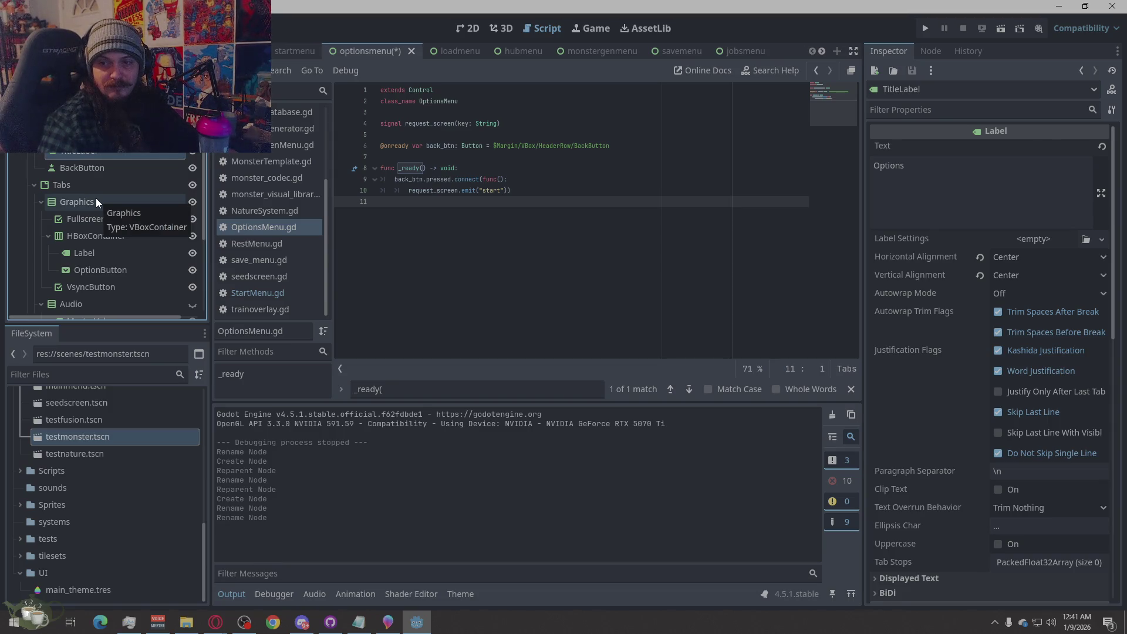
{"action": "left_click", "coordinate": [82, 134]}
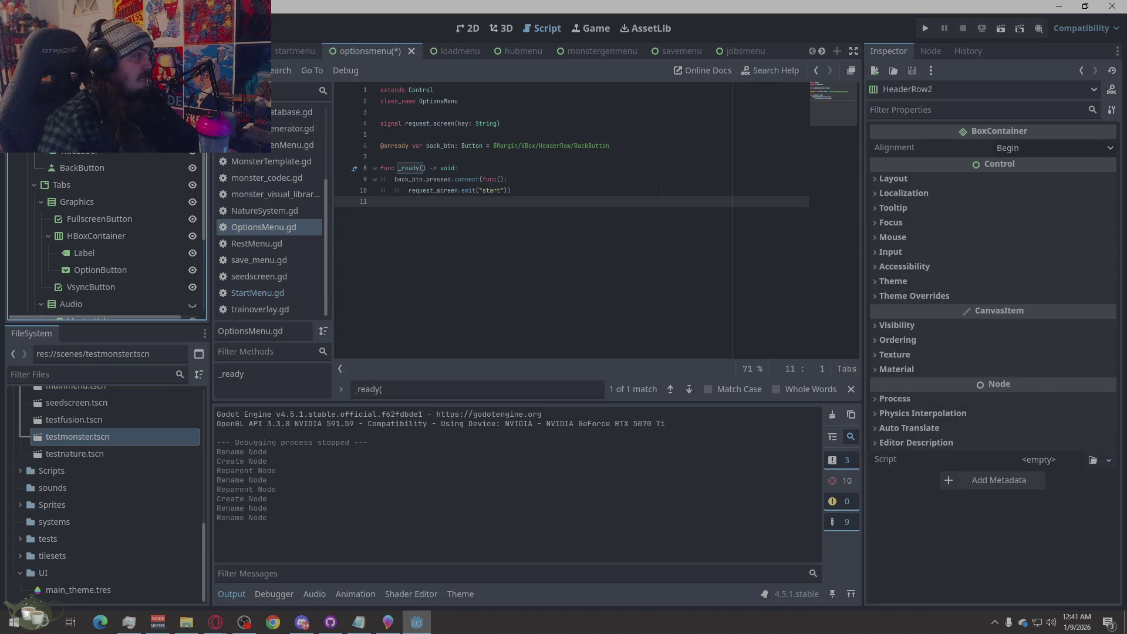
{"action": "right_click", "coordinate": [68, 118]}
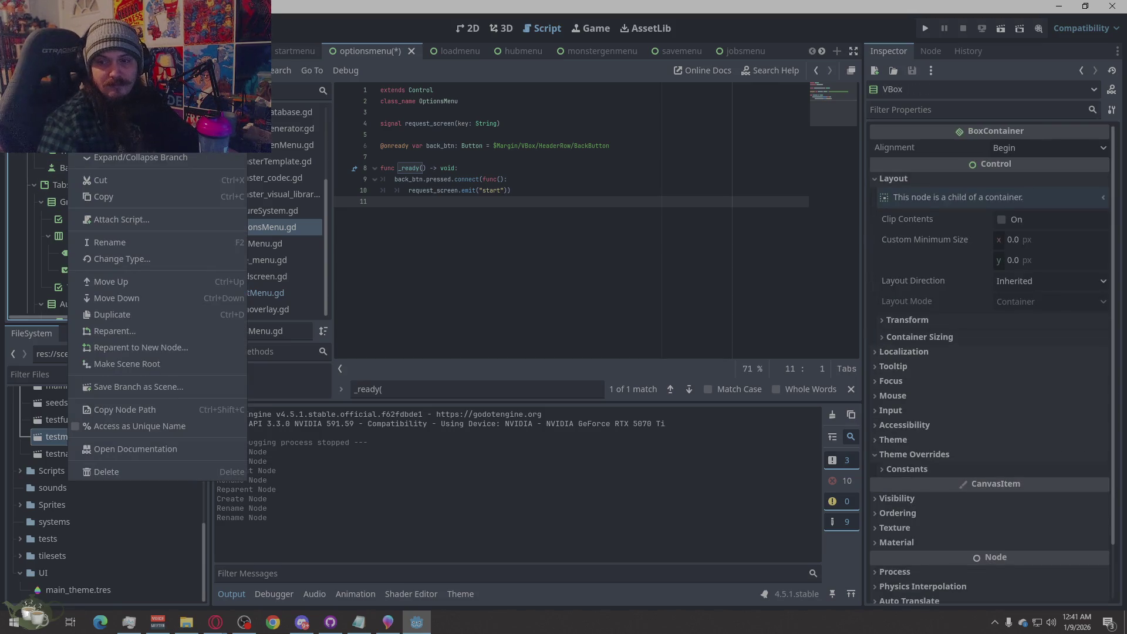
Add a PanelContainer, move it below BackButton above Tabs, and name it SettingsPanel.
{"action": "key", "text": "ctrl+a"}
{"action": "type", "text": "PanelContainer"}
{"action": "key", "text": "Return"}
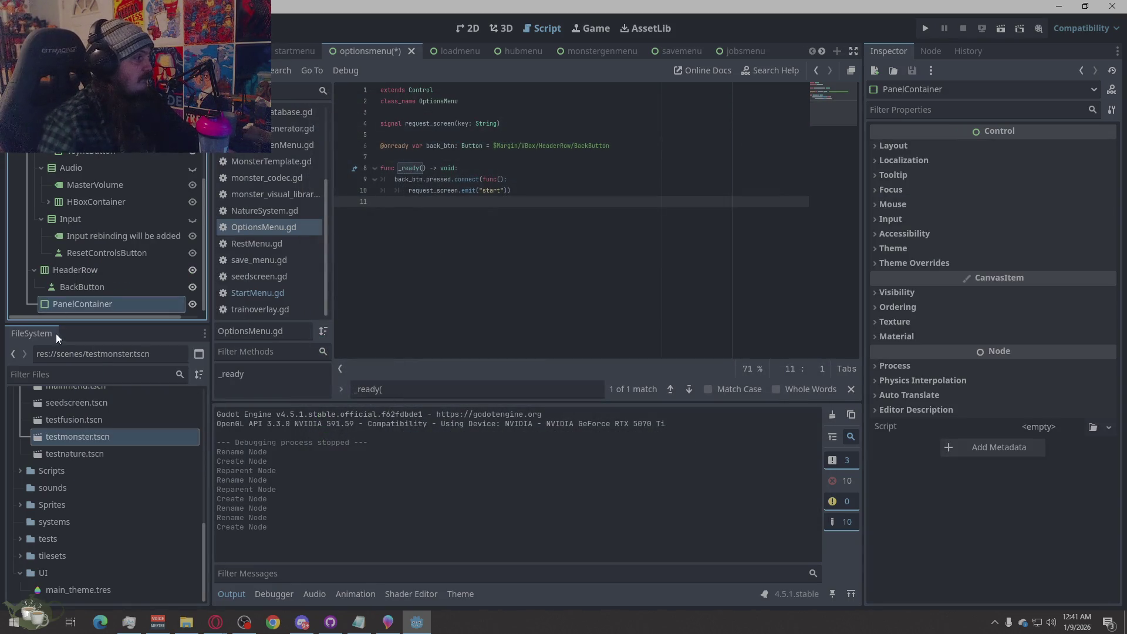
{"action": "mouse_move", "coordinate": [82, 307]}
{"action": "left_mouse_down"}
{"action": "mouse_move", "coordinate": [101, 242]}
{"action": "mouse_move", "coordinate": [77, 171]}
{"action": "mouse_move", "coordinate": [54, 160]}
{"action": "mouse_move", "coordinate": [53, 141]}
{"action": "left_mouse_up"}
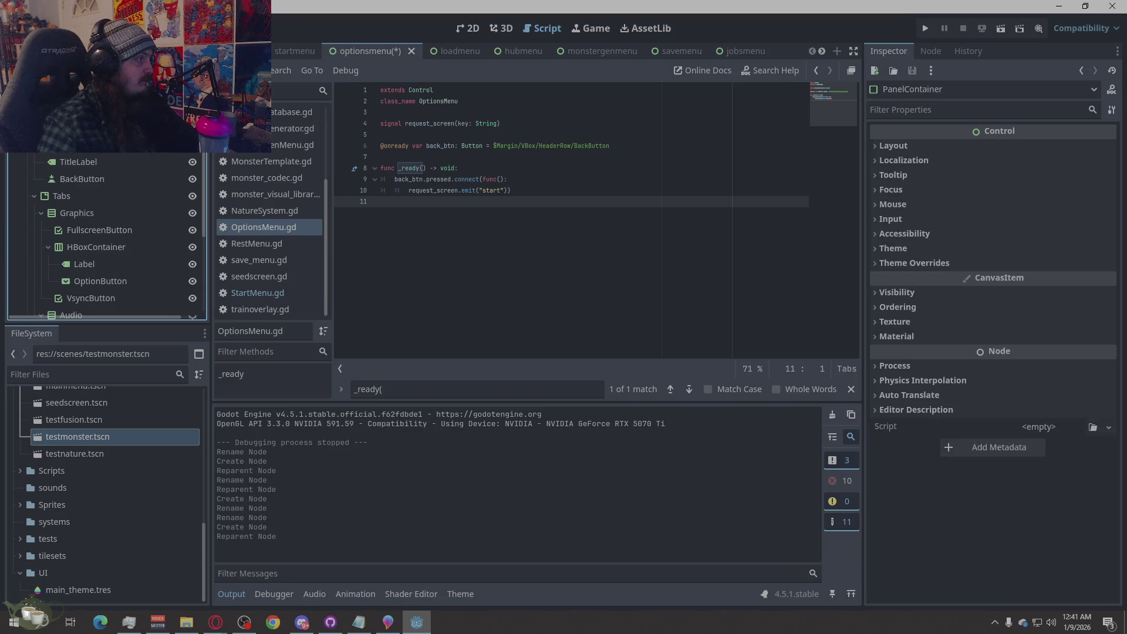
{"action": "right_click", "coordinate": [85, 141]}
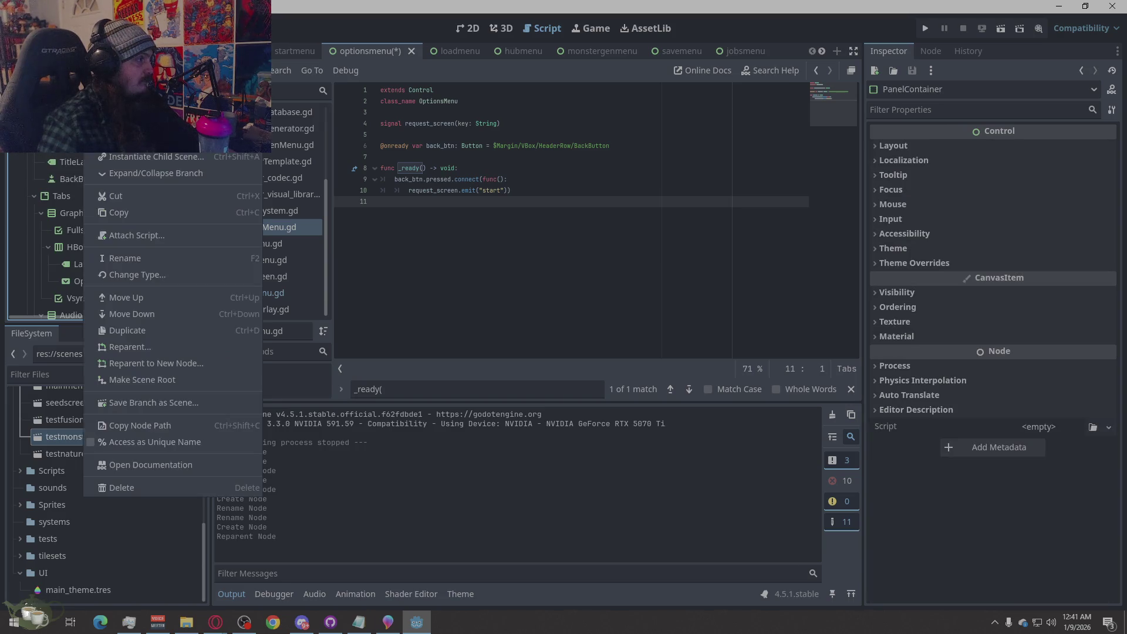
{"action": "left_click", "coordinate": [172, 316]}
{"action": "left_click", "coordinate": [73, 183]}
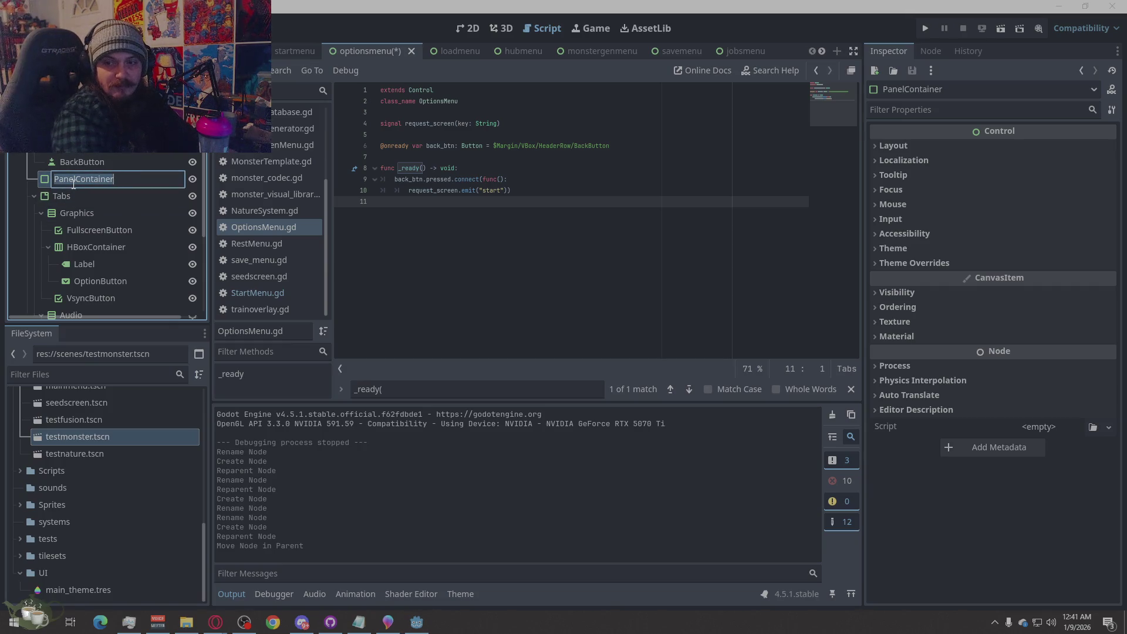
{"action": "type", "text": "SettingsPanel"}
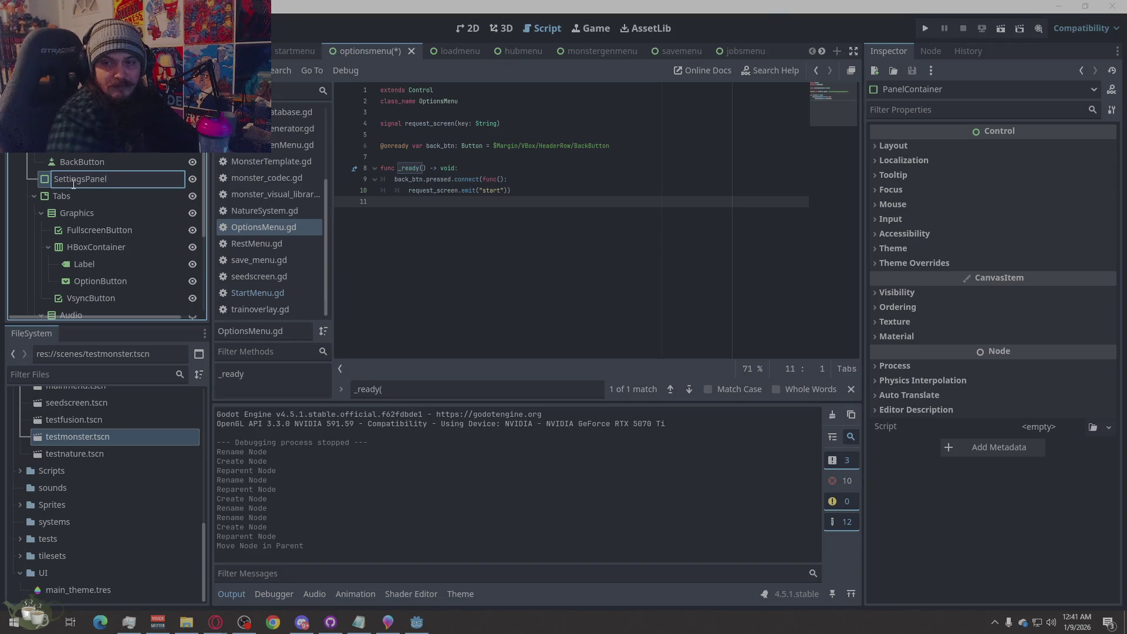
{"action": "key", "text": "Return"}
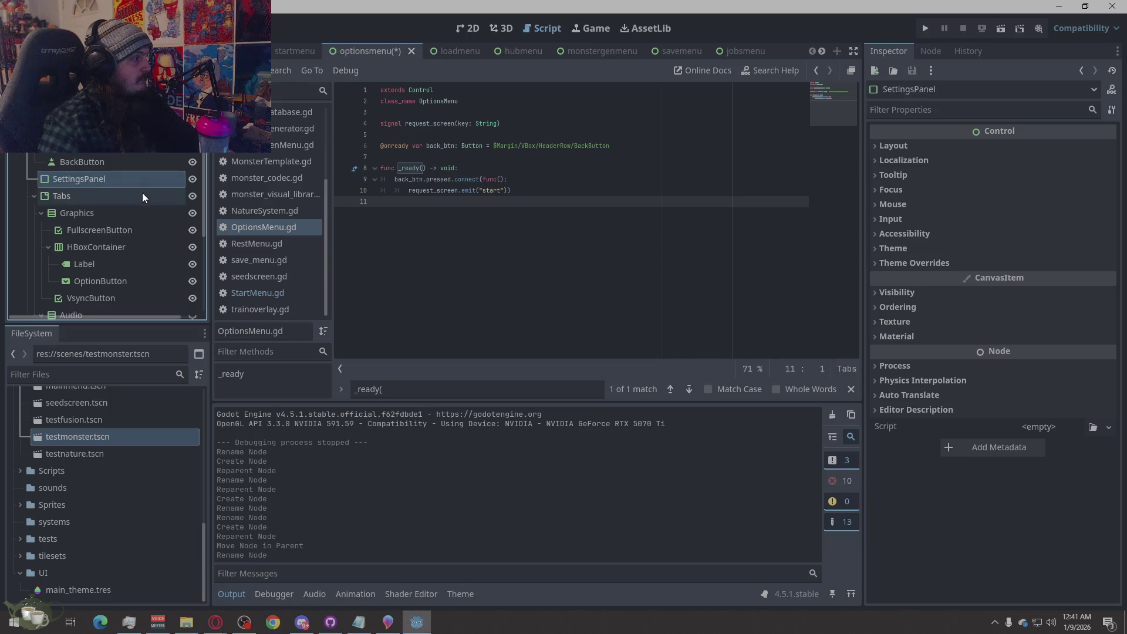
{"action": "right_click", "coordinate": [84, 178]}
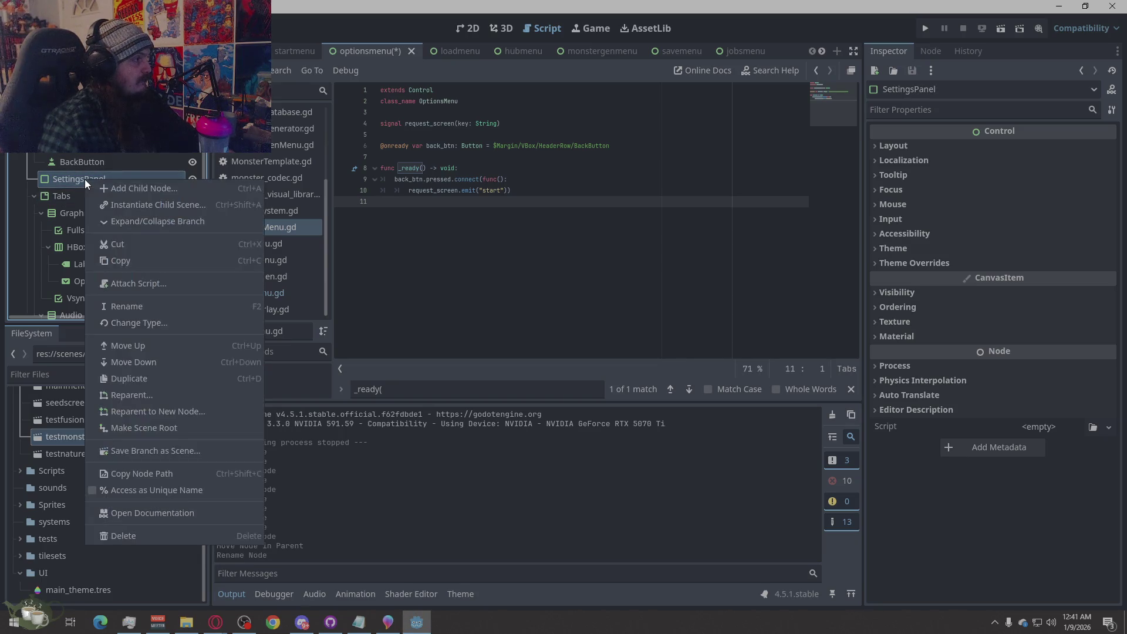
Add a VBoxContainer as a child of SettingsPanel.
{"action": "left_click", "coordinate": [150, 195]}
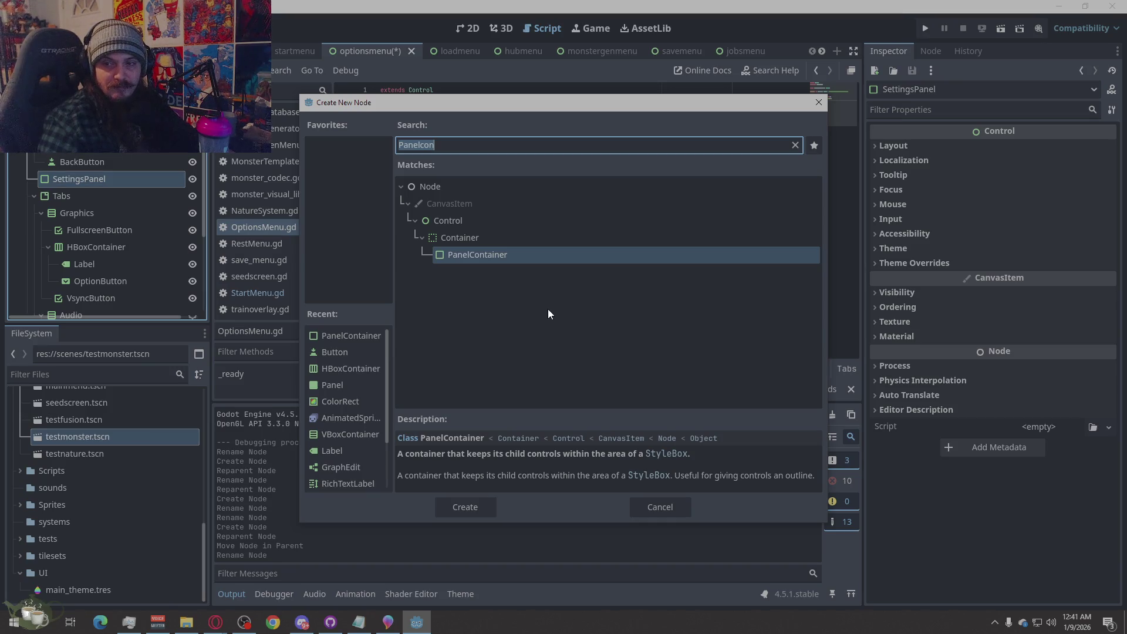
{"action": "type", "text": "V"}
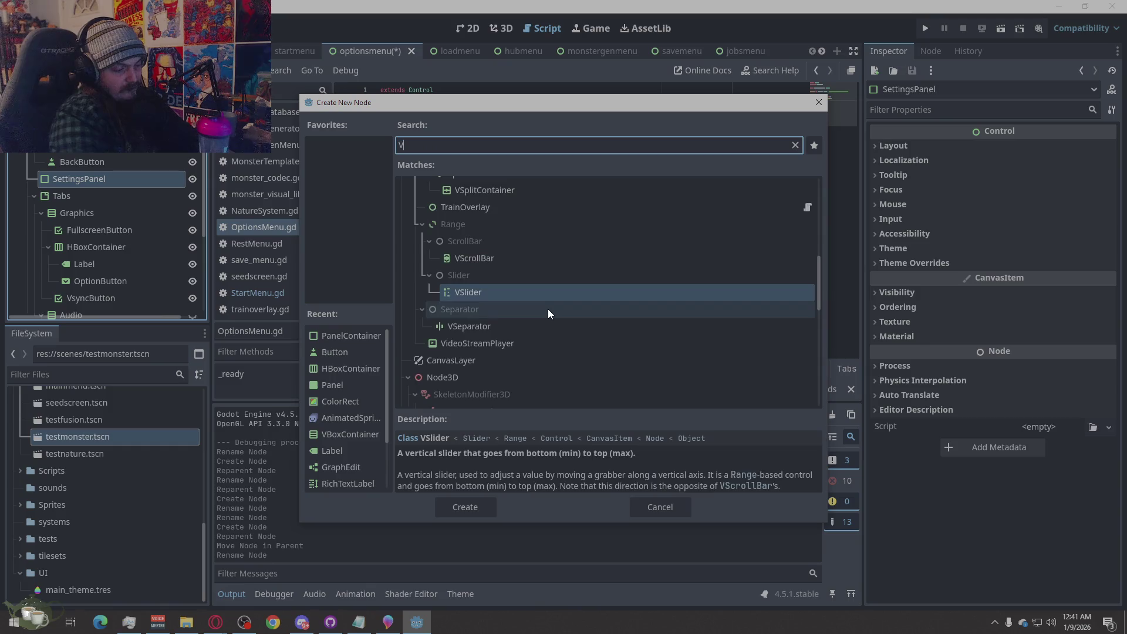
{"action": "type", "text": "box"}
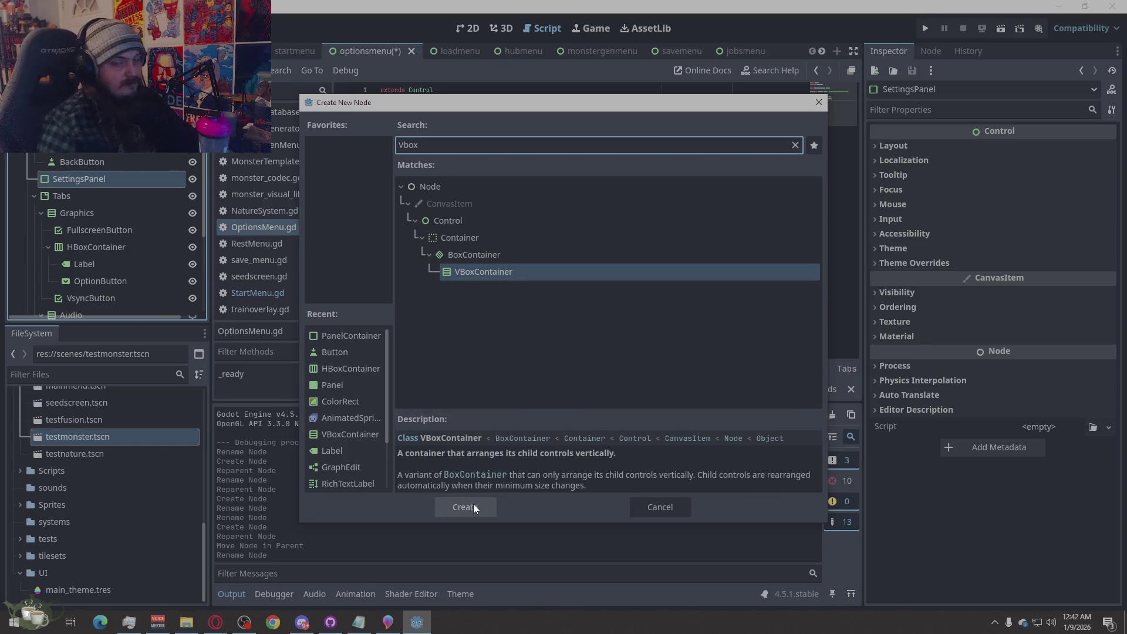
{"action": "left_click", "coordinate": [475, 505]}
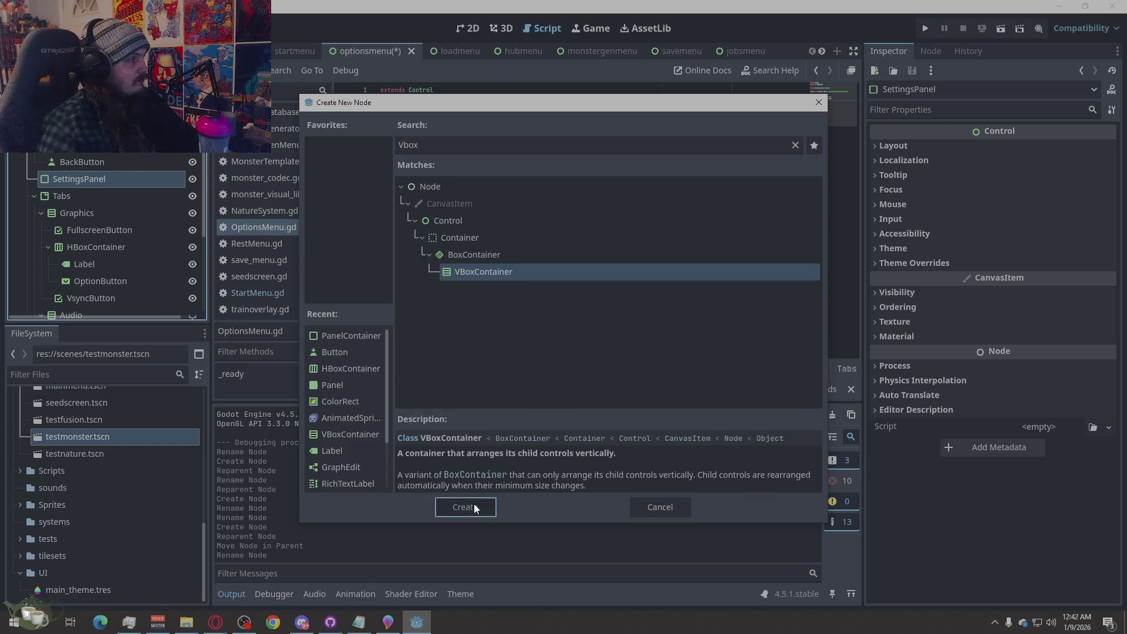
{"action": "left_click", "coordinate": [90, 213]}
{"action": "scroll", "coordinate": [88, 223], "scroll_direction": "up", "scroll_amount": 1}
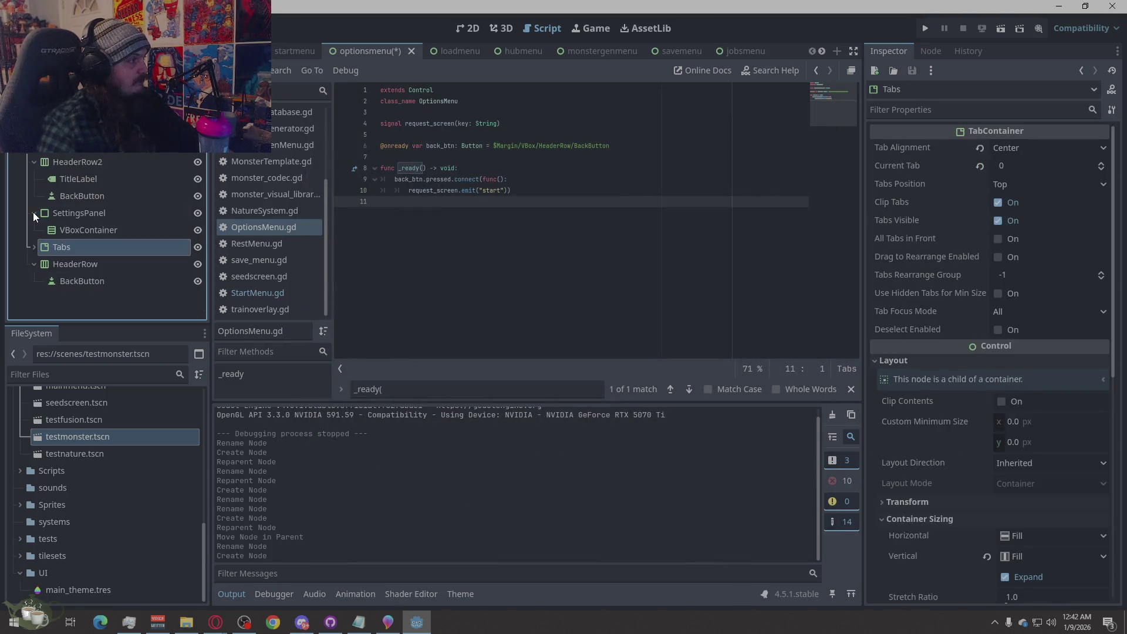
{"action": "scroll", "coordinate": [94, 241], "scroll_direction": "down", "scroll_amount": 1}
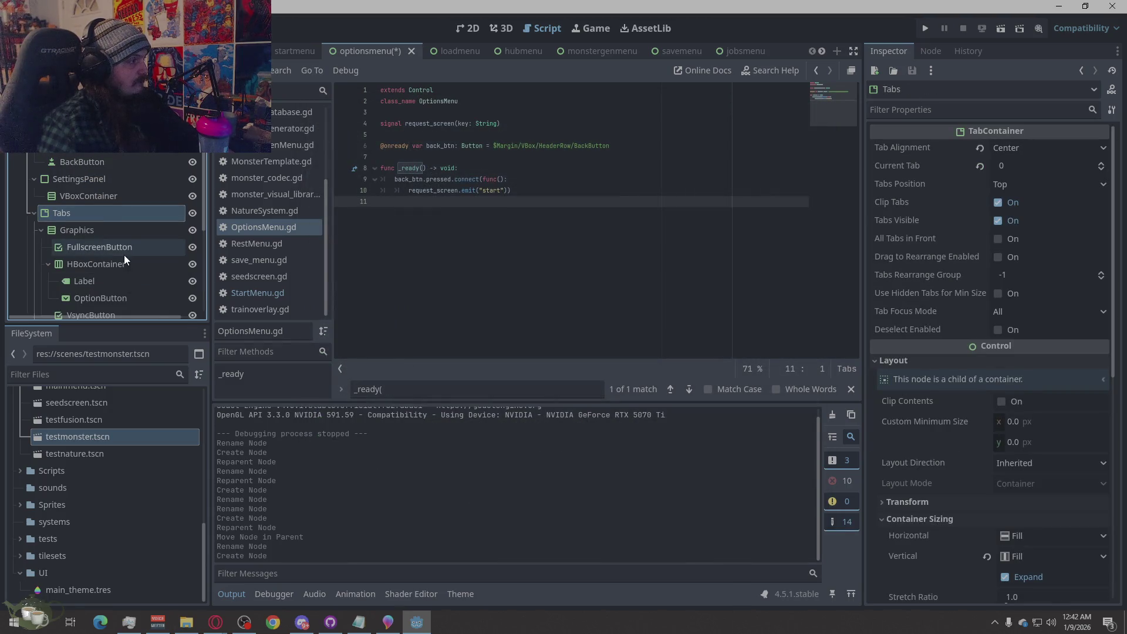
{"action": "left_click", "coordinate": [83, 198]}
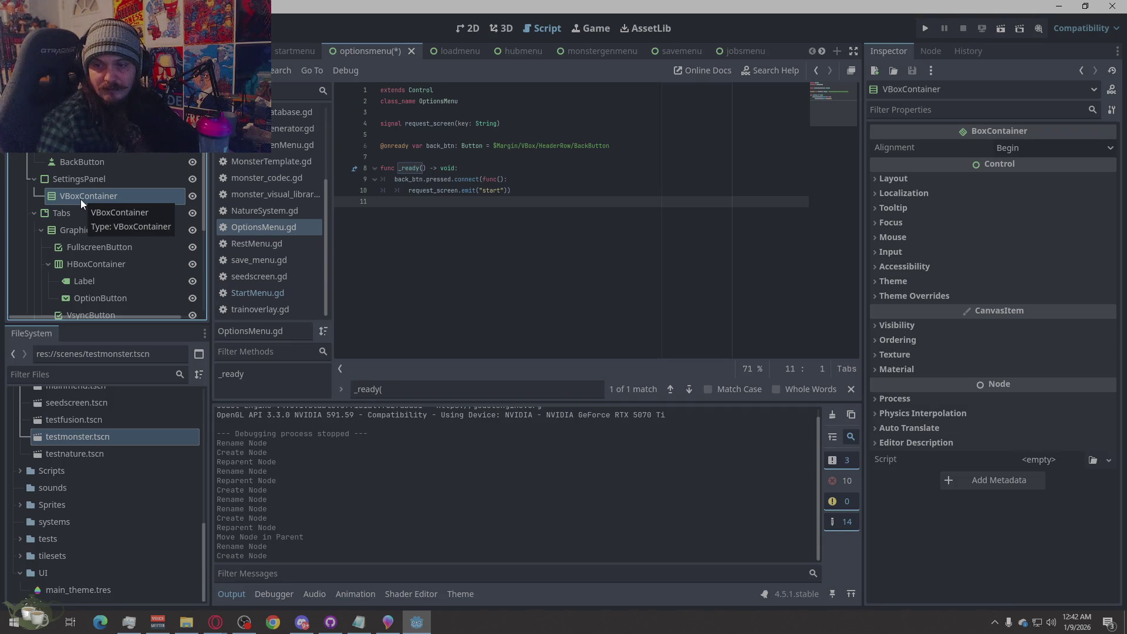
Nest a VBoxContainer inside it and duplicate it twice for three section containers.
{"action": "right_click", "coordinate": [87, 194]}
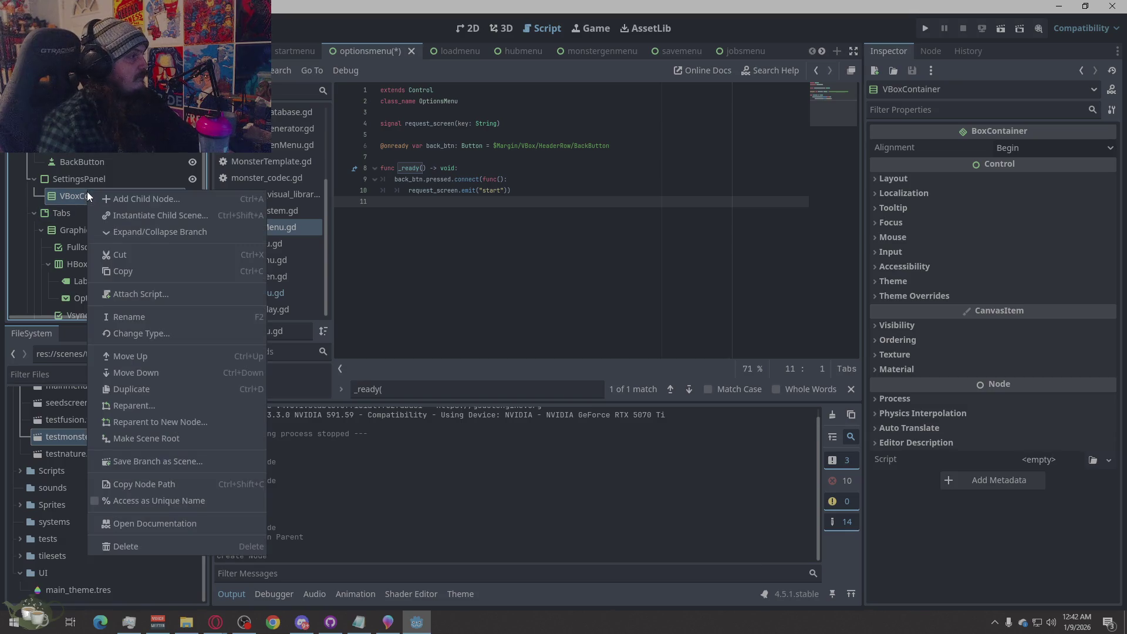
{"action": "left_click", "coordinate": [126, 199]}
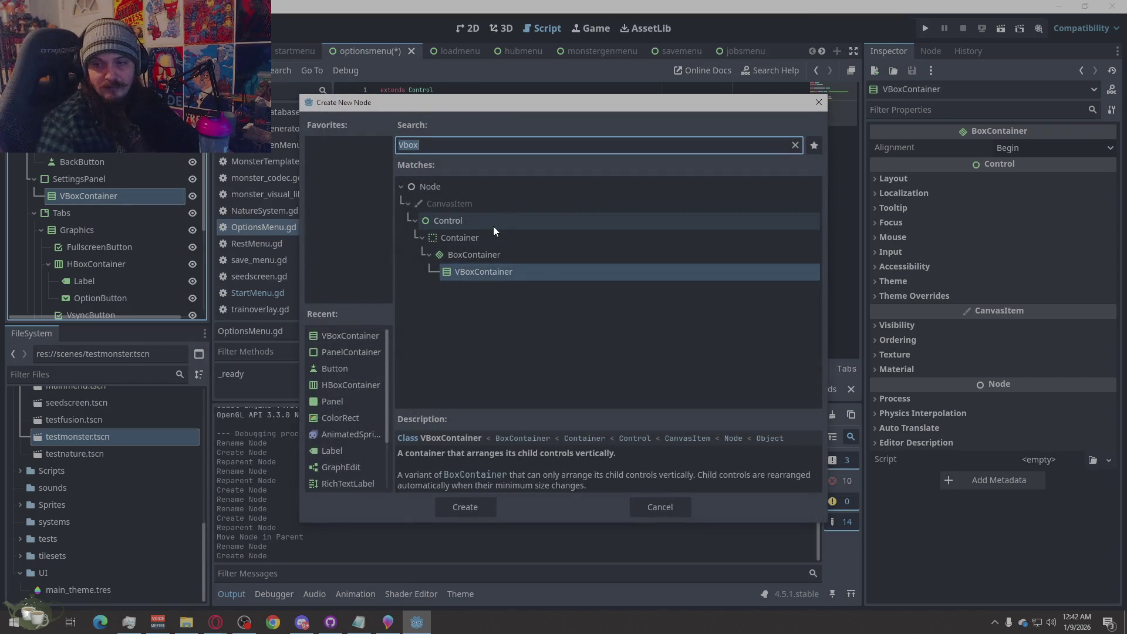
{"action": "type", "text": "Vb"}
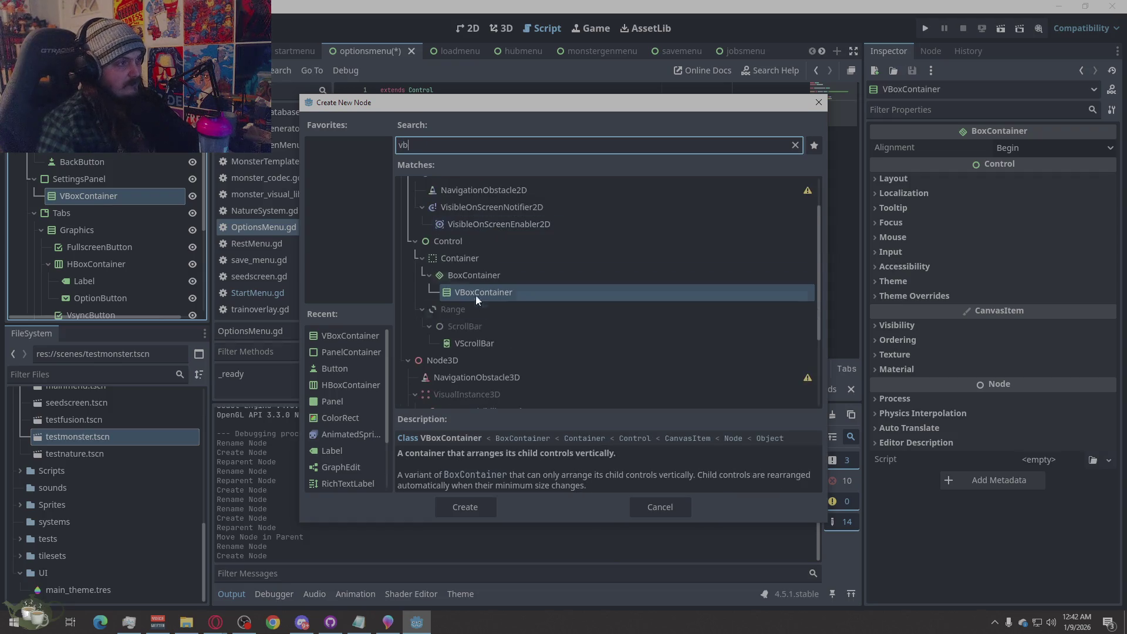
{"action": "left_click", "coordinate": [467, 503]}
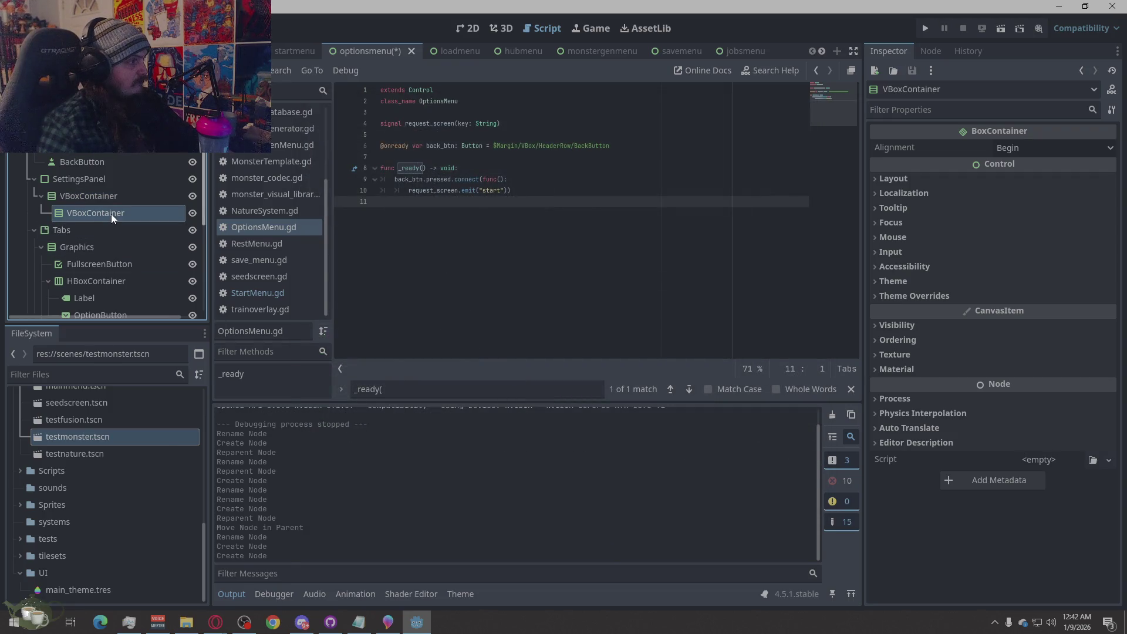
{"action": "right_click", "coordinate": [112, 214]}
{"action": "left_click", "coordinate": [82, 216]}
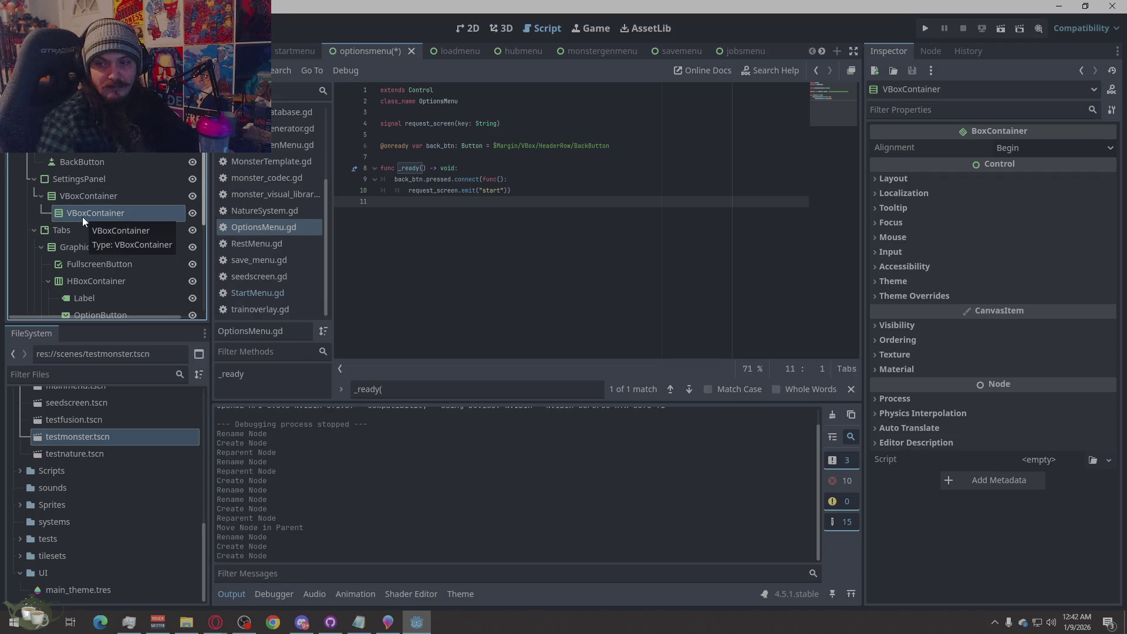
{"action": "key", "text": "ctrl+d"}
{"action": "key", "text": "ctrl+d"}
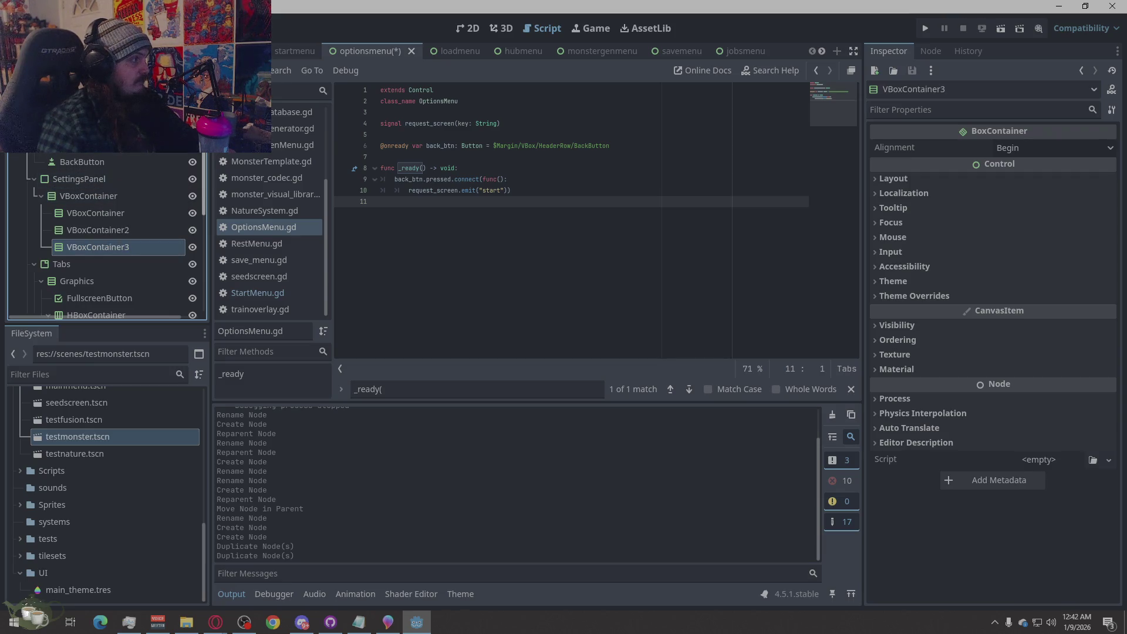
Duplicate HeaderRow2 into HeaderRow3 and drag it within the scene tree.
{"action": "left_click", "coordinate": [88, 144]}
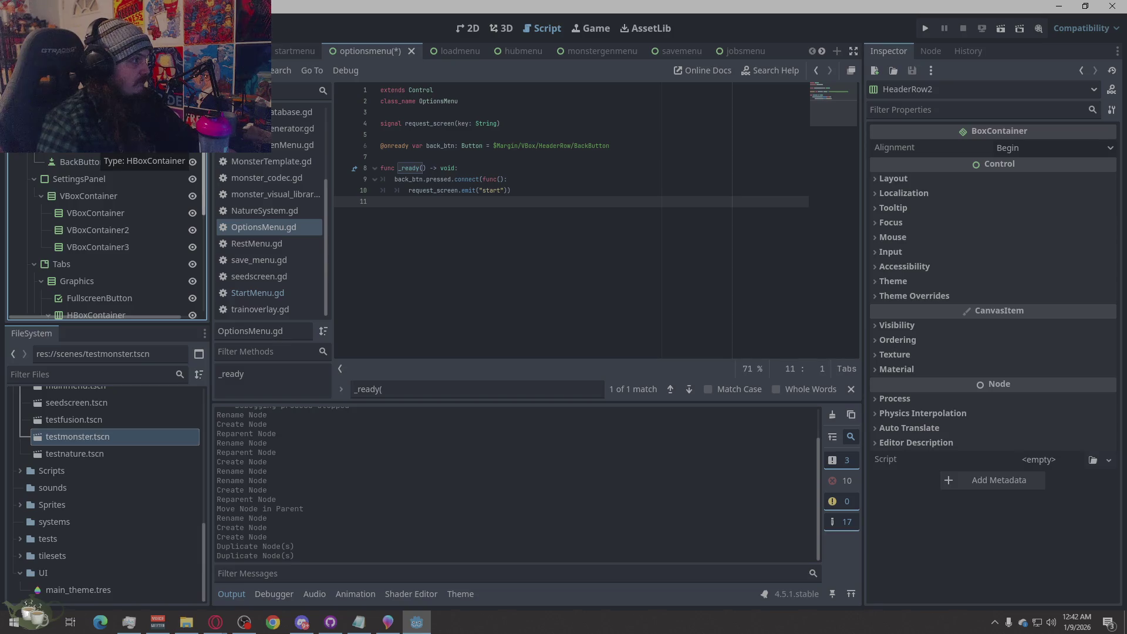
{"action": "key", "text": "ctrl+d"}
{"action": "mouse_move", "coordinate": [83, 179]}
{"action": "left_mouse_down"}
{"action": "mouse_move", "coordinate": [81, 228]}
{"action": "mouse_move", "coordinate": [92, 178]}
{"action": "left_mouse_up"}
Move HeaderRow3 below SettingsPanel and rename it FooterRow.
{"action": "right_click", "coordinate": [92, 178]}
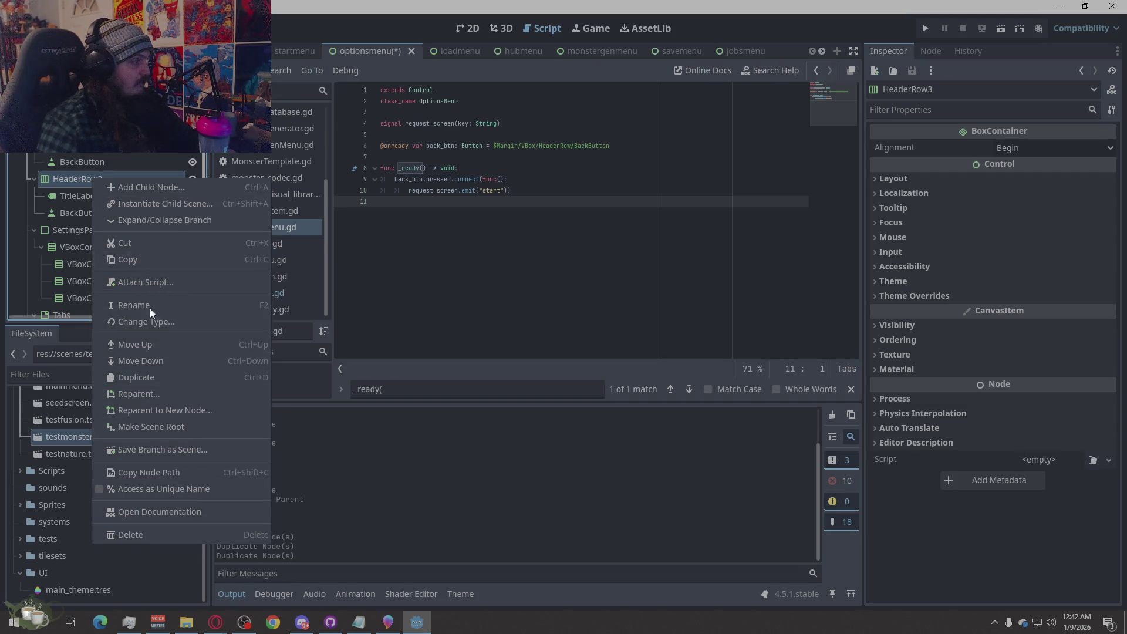
{"action": "left_click", "coordinate": [147, 364]}
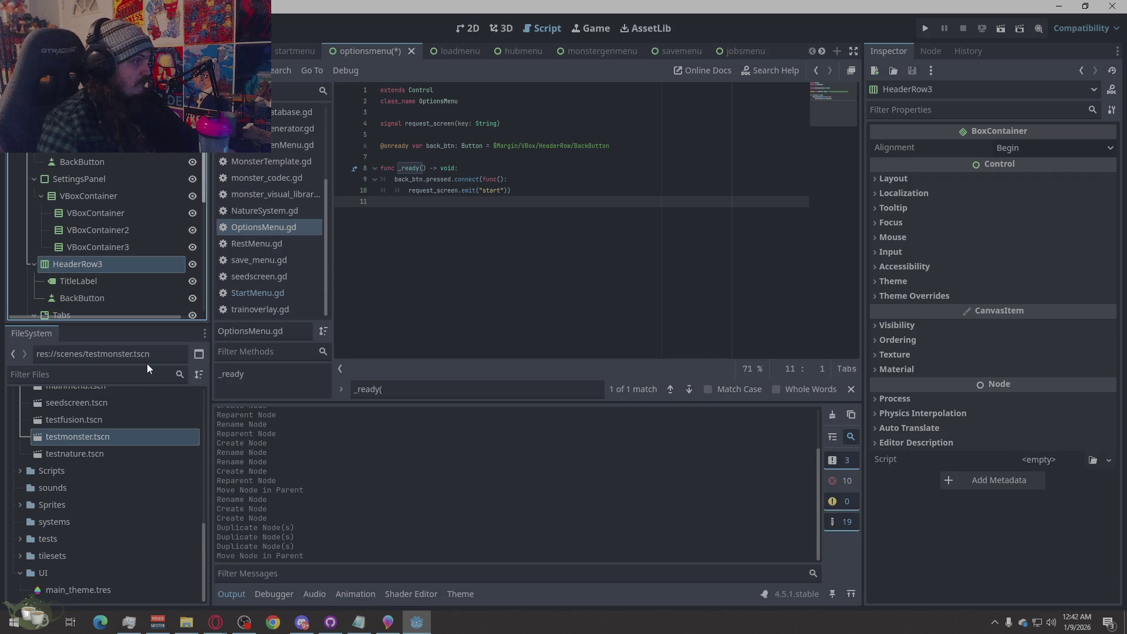
{"action": "left_click", "coordinate": [84, 263]}
{"action": "left_click", "coordinate": [82, 264]}
{"action": "left_click_drag", "start_coordinate": [108, 273], "coordinate": [36, 271]}
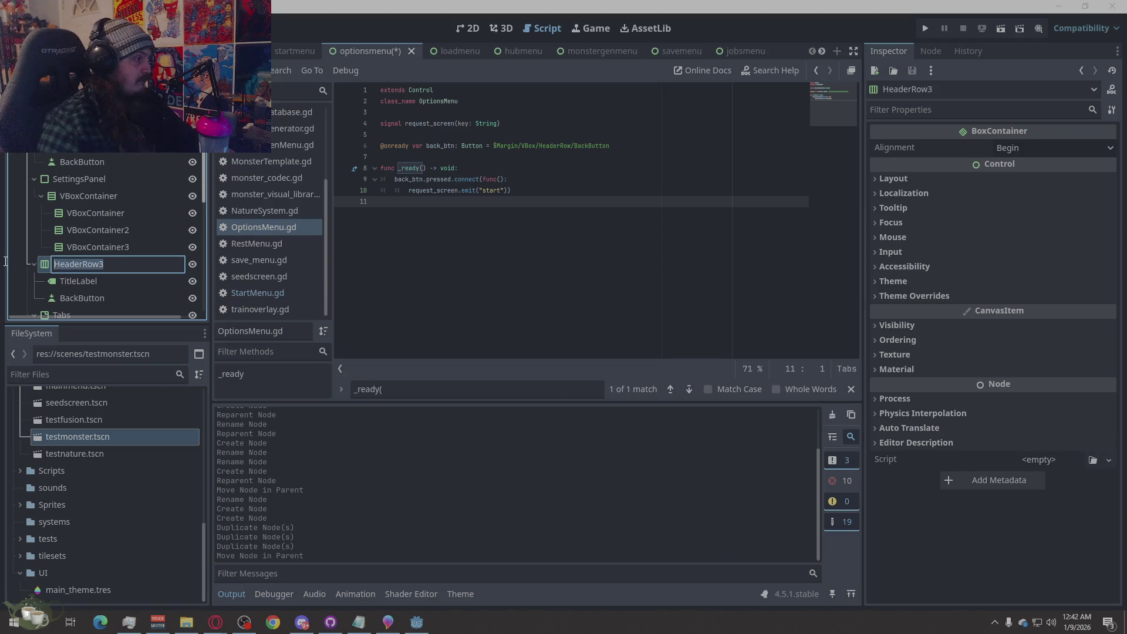
{"action": "type", "text": "FooterRow"}
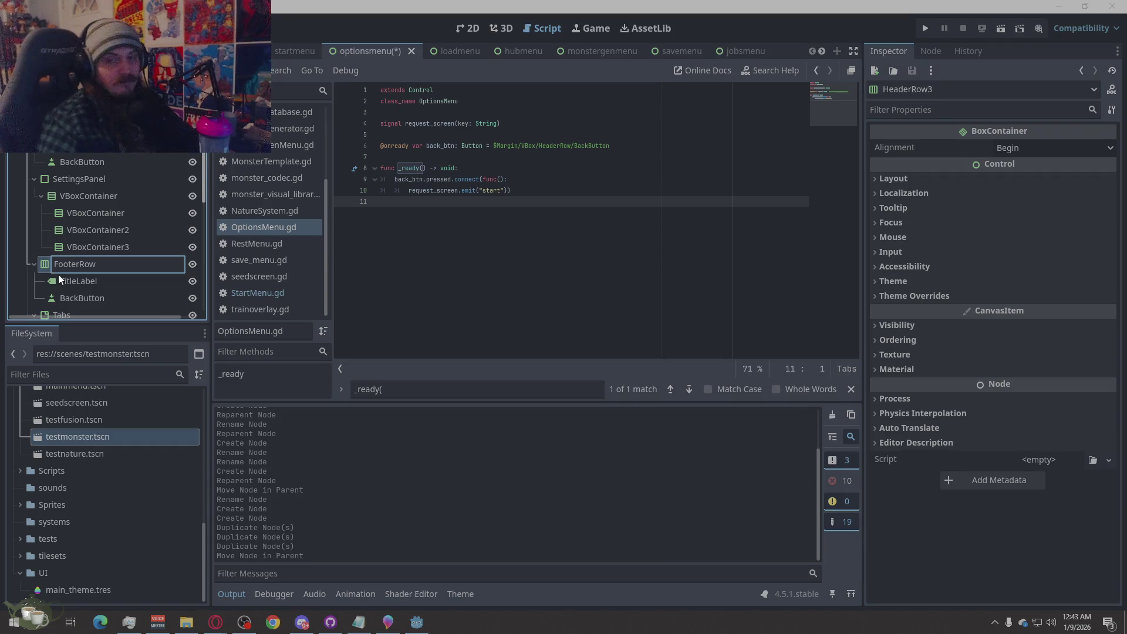
{"action": "key", "text": "Return"}
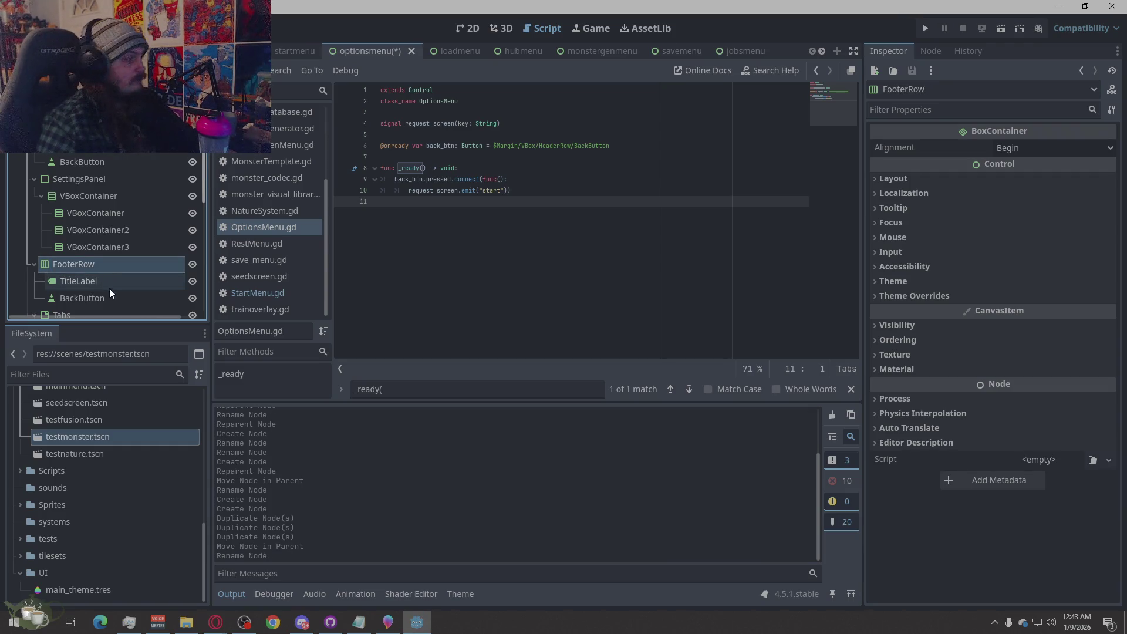
Delete FooterRow's TitleLabel and rename its BackButton to ApplyButton.
{"action": "left_click", "coordinate": [107, 286]}
{"action": "key", "text": "Delete"}
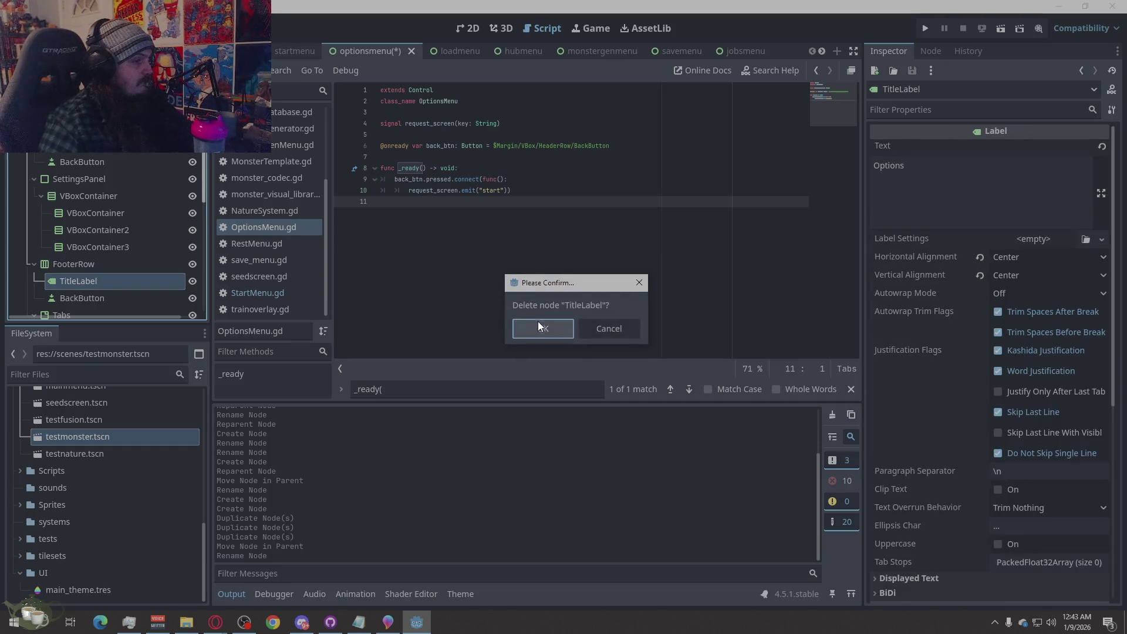
{"action": "left_click", "coordinate": [539, 327]}
{"action": "left_click", "coordinate": [82, 280]}
{"action": "left_click", "coordinate": [83, 280]}
{"action": "left_click", "coordinate": [83, 281]}
{"action": "key", "text": "BackSpace"}
{"action": "key", "text": "BackSpace"}
{"action": "key", "text": "BackSpace"}
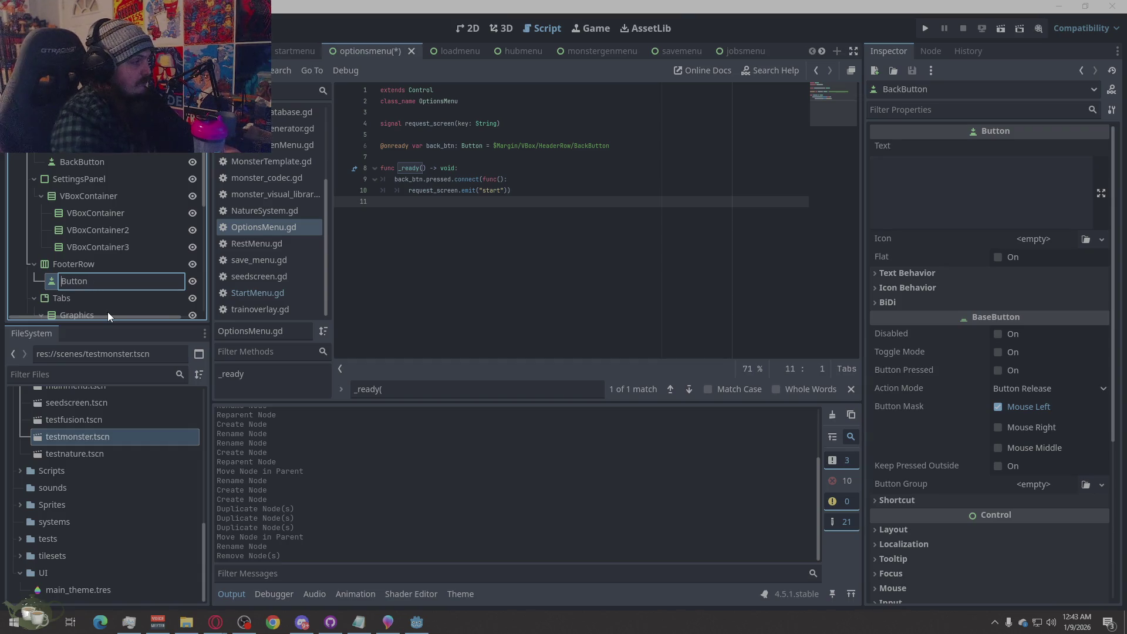
{"action": "type", "text": "Apply"}
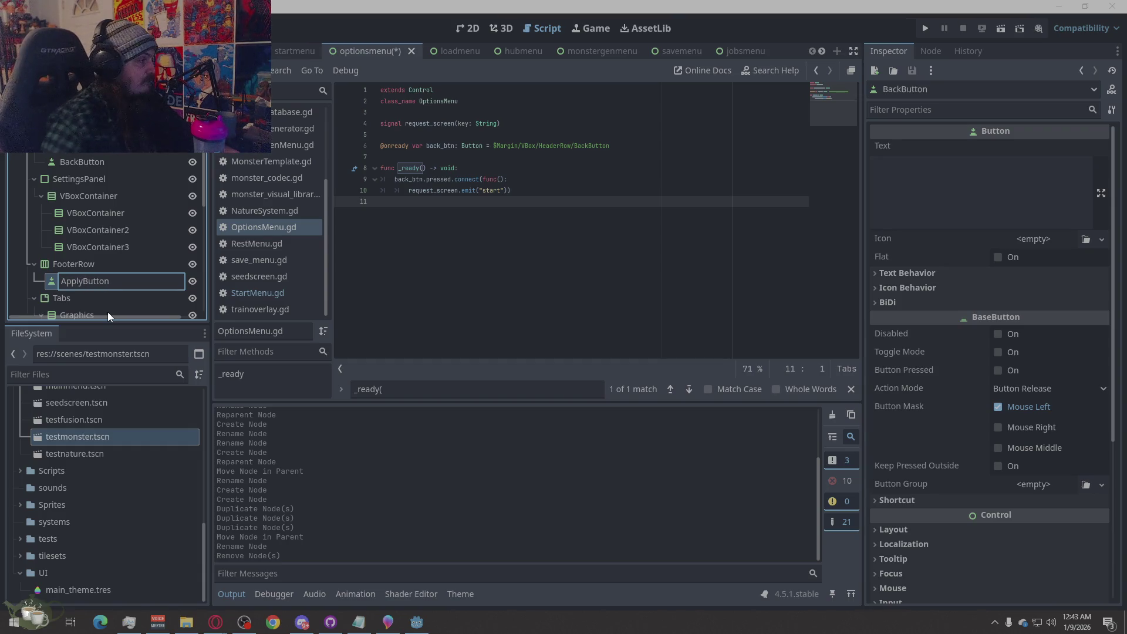
{"action": "key", "text": "Return"}
Delete the old Tabs node together with its children.
{"action": "scroll", "coordinate": [88, 266], "scroll_direction": "down", "scroll_amount": 1}
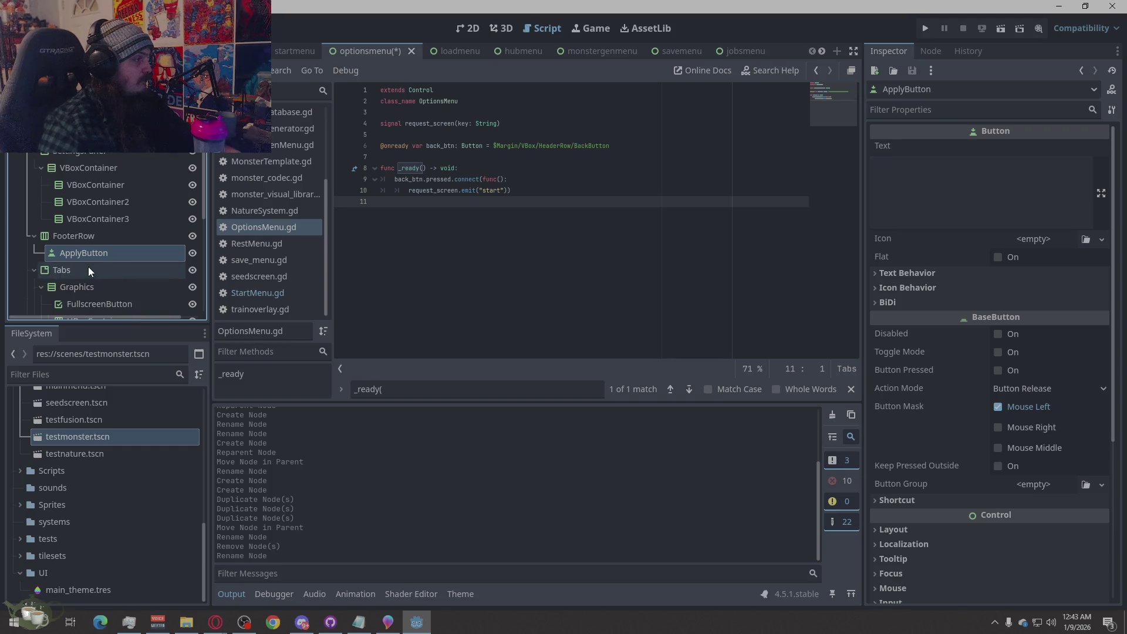
{"action": "right_click", "coordinate": [59, 270]}
{"action": "left_click", "coordinate": [97, 601]}
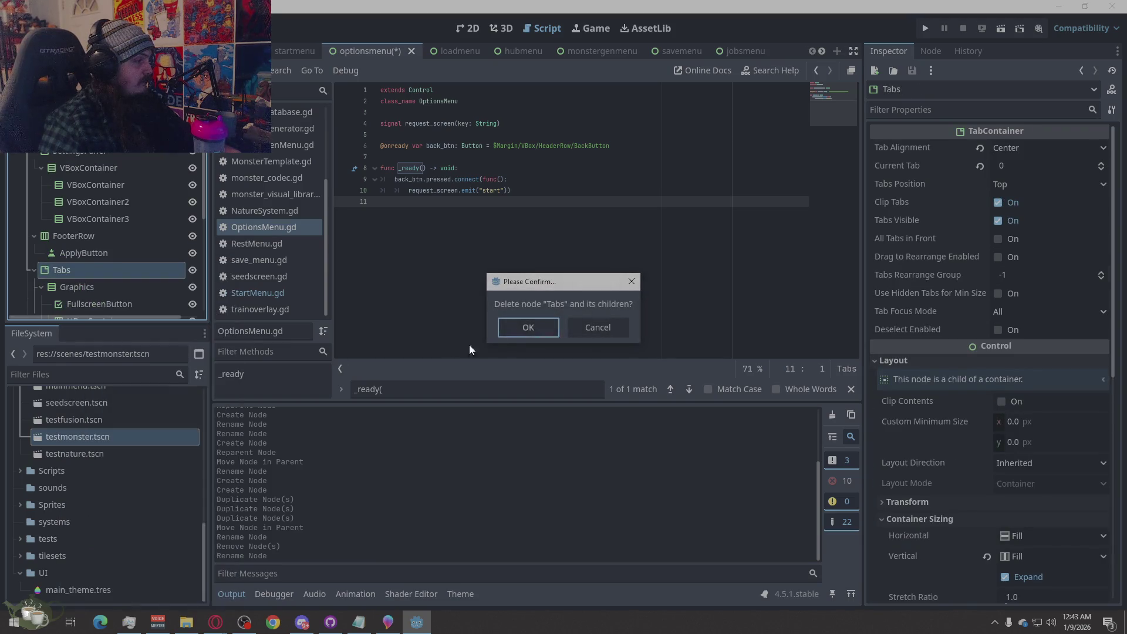
{"action": "left_click", "coordinate": [533, 329]}
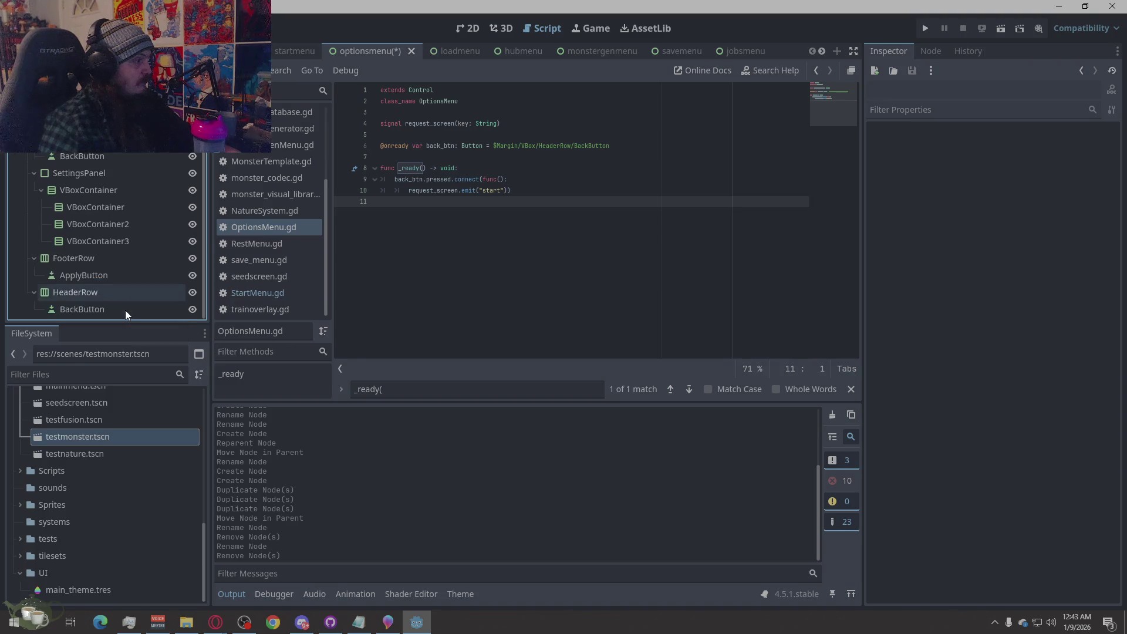
Rename SettingsPanel's VBoxContainer to SettingsVBox.
{"action": "scroll", "coordinate": [125, 310], "scroll_direction": "up", "scroll_amount": 2}
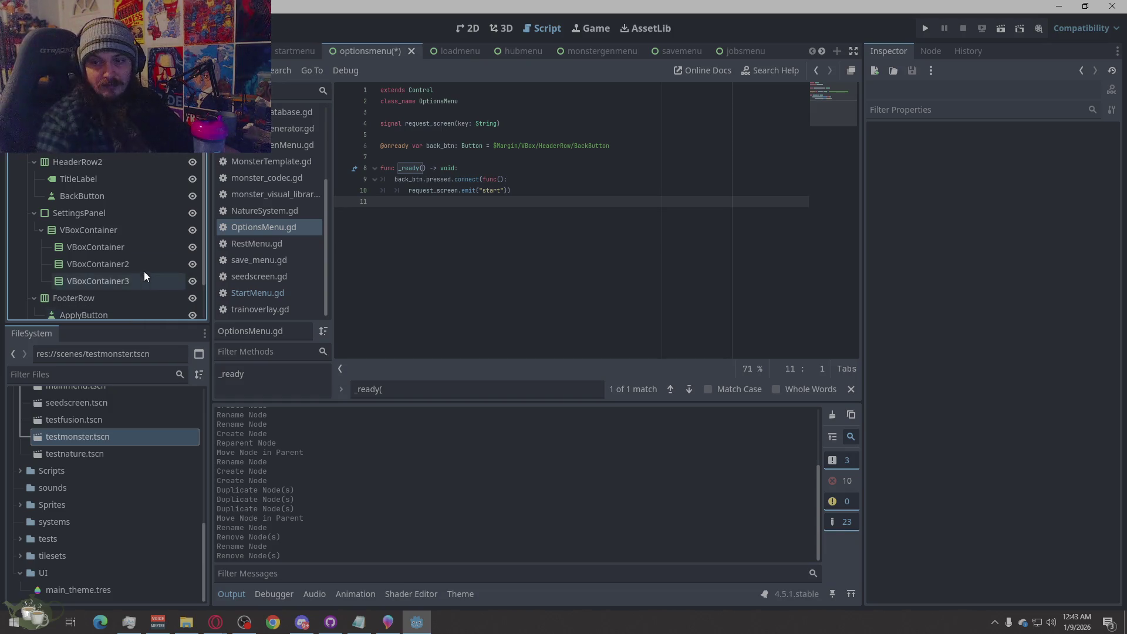
{"action": "double_click", "coordinate": [94, 232]}
{"action": "type", "text": "AudioSection"}
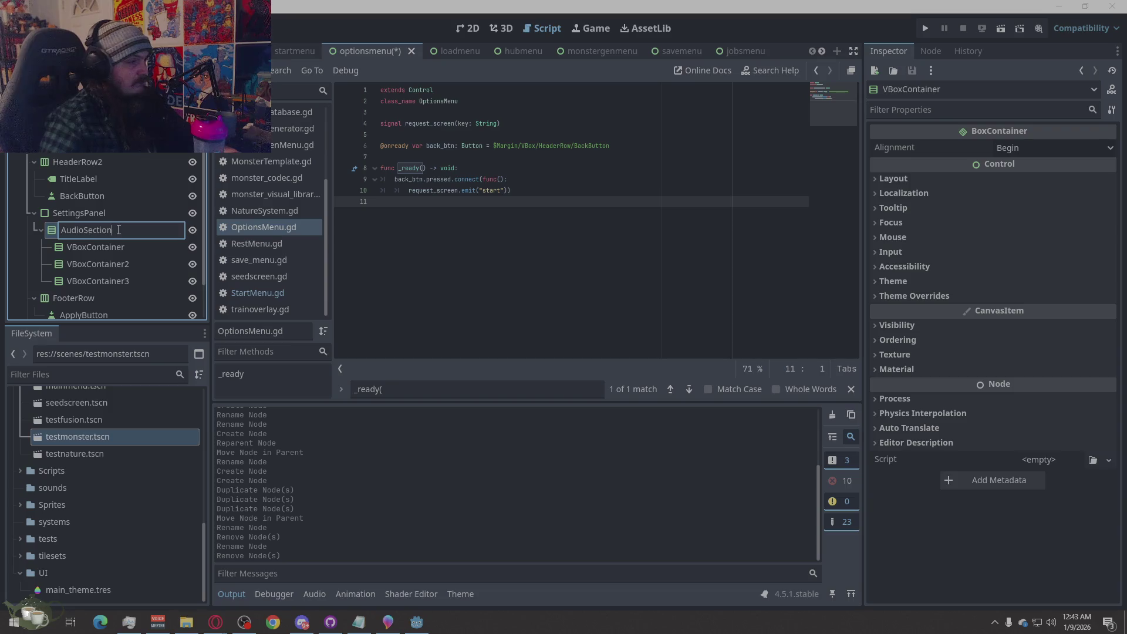
{"action": "double_click", "coordinate": [119, 230]}
{"action": "type", "text": "Settings"}
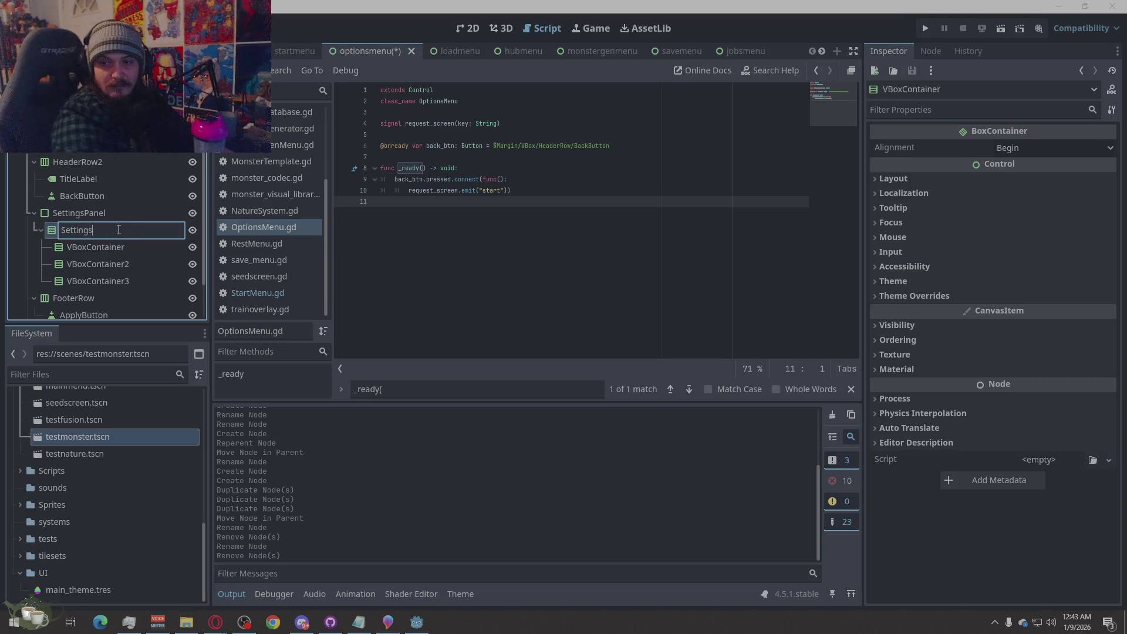
{"action": "type", "text": "Vbo"}
{"action": "key", "text": "BackSpace"}
{"action": "type", "text": "Box"}
{"action": "key", "text": "Return"}
Name the three inner containers AudioSection, VideoSection and ControlsSection, then save the scene.
{"action": "double_click", "coordinate": [108, 245]}
{"action": "type", "text": "AudioSection"}
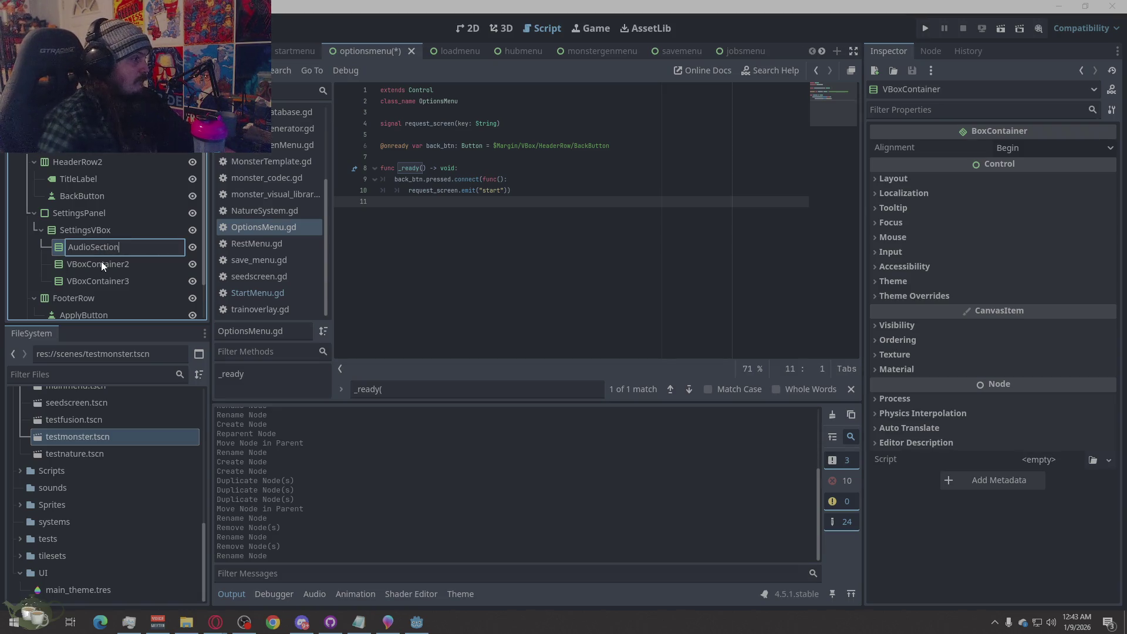
{"action": "double_click", "coordinate": [102, 263]}
{"action": "type", "text": "V"}
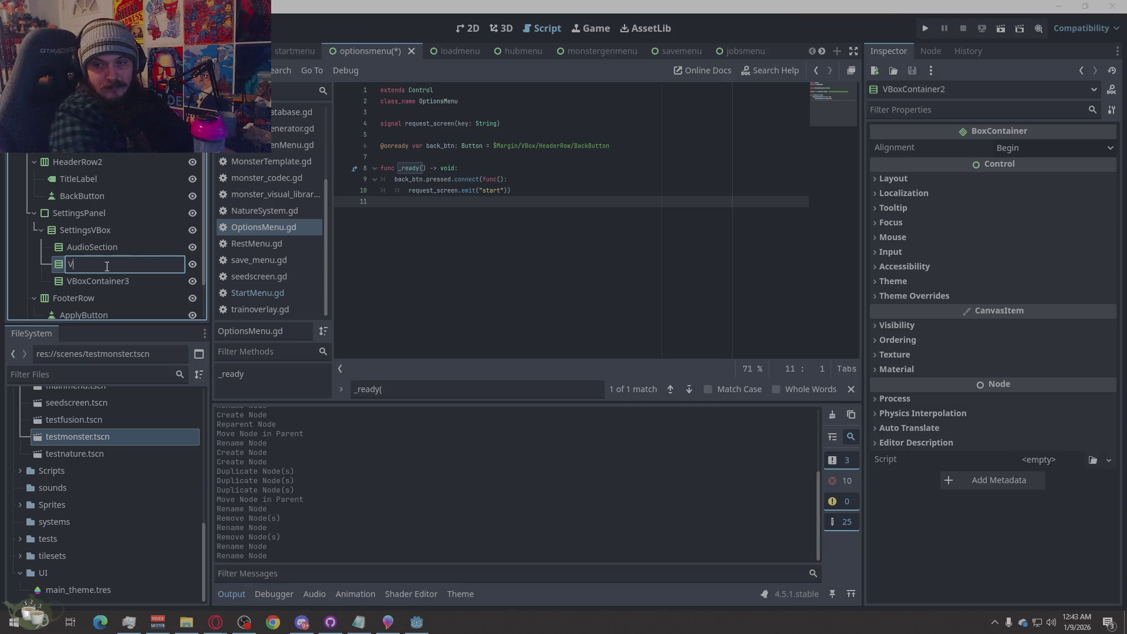
{"action": "type", "text": "uVideo"}
{"action": "type", "text": "ection"}
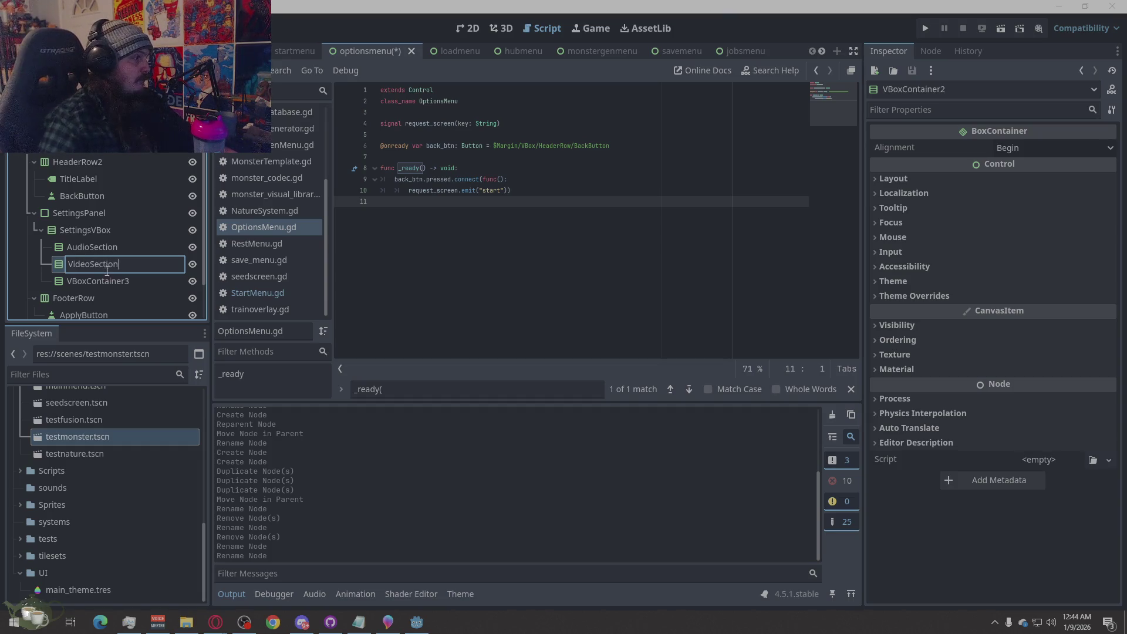
{"action": "double_click", "coordinate": [104, 282]}
{"action": "type", "text": "Con"}
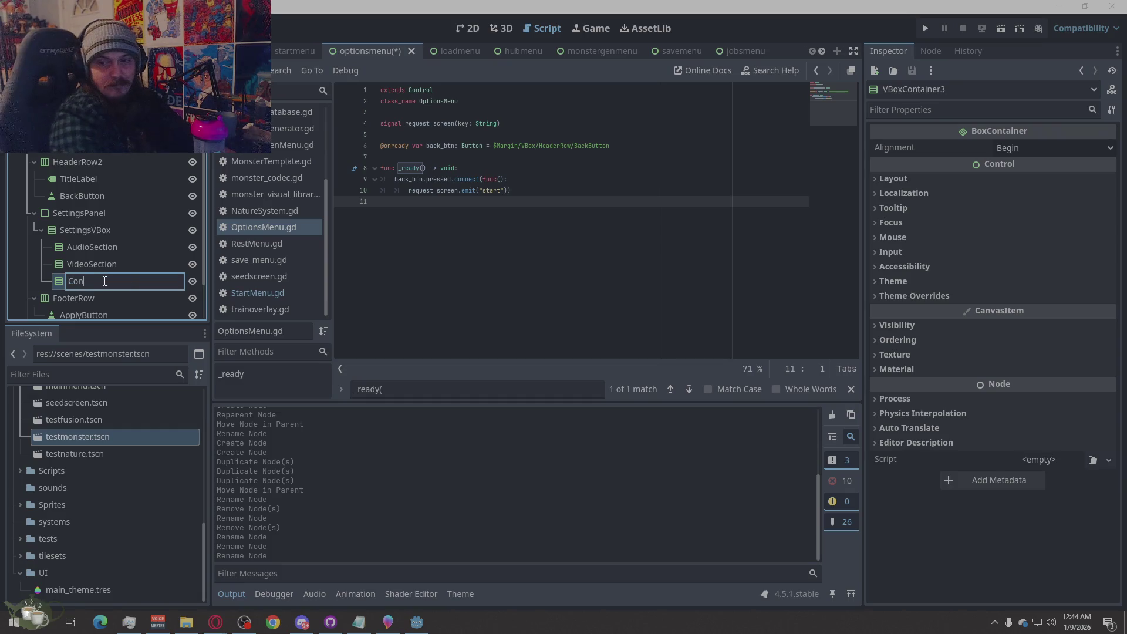
{"action": "type", "text": "trol"}
{"action": "key", "text": "BackSpace"}
{"action": "key", "text": "BackSpace"}
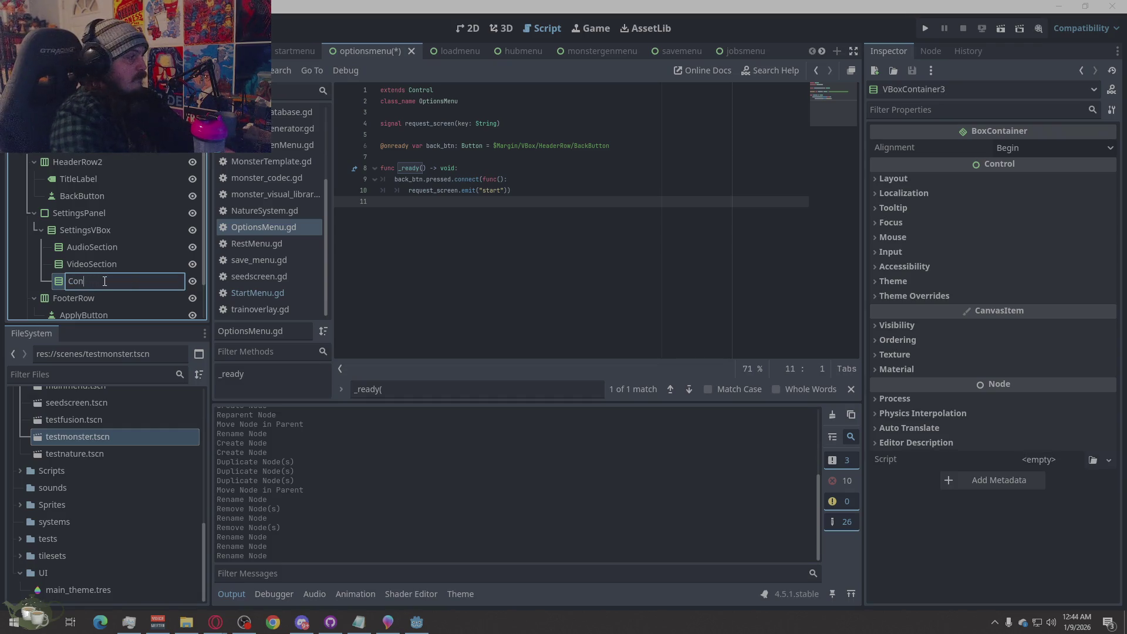
{"action": "type", "text": "rolsS"}
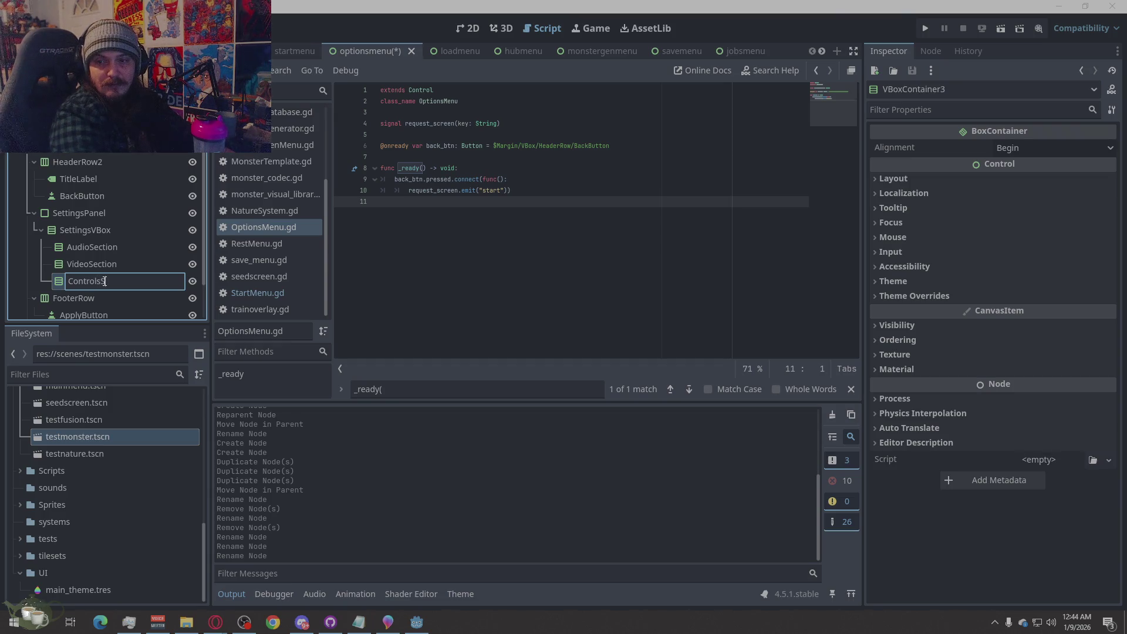
{"action": "type", "text": "ection"}
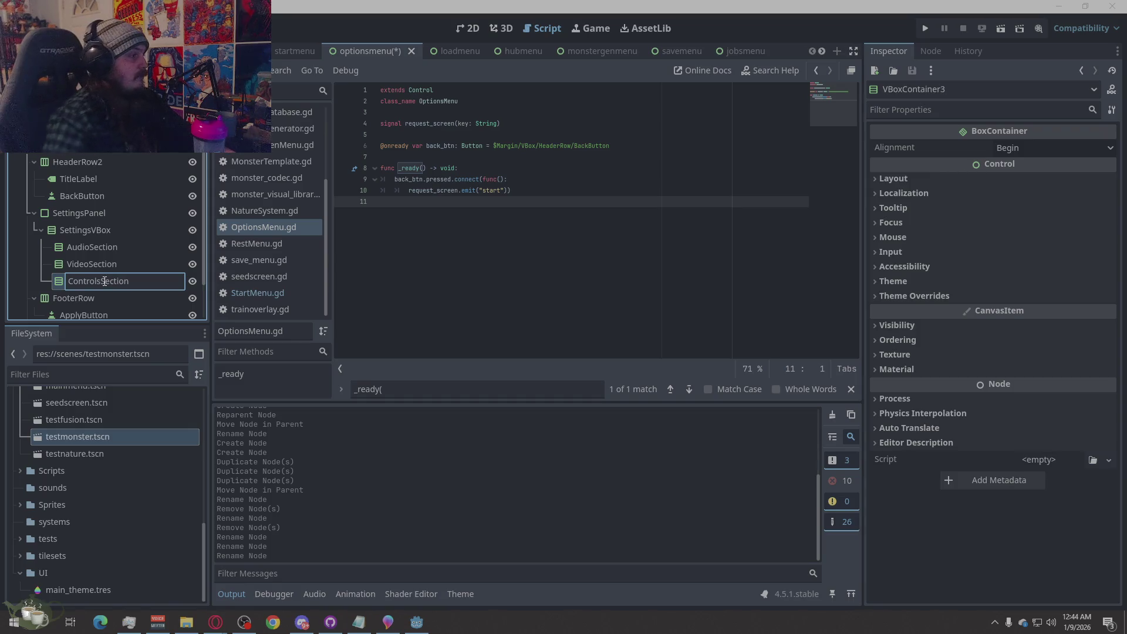
{"action": "key", "text": "Return"}
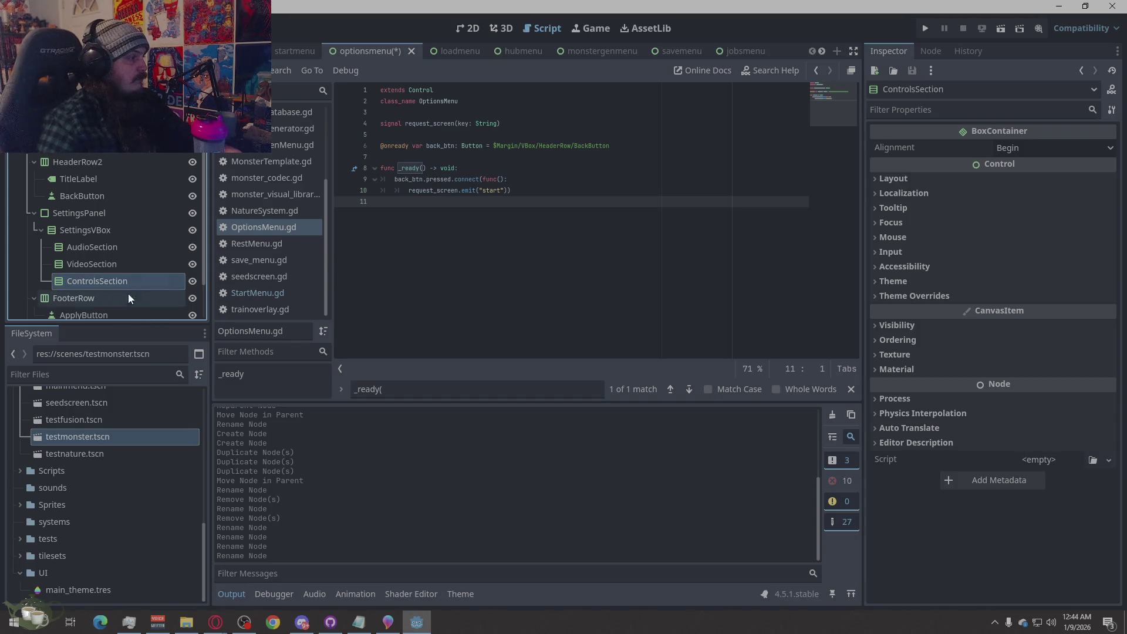
{"action": "key", "text": "ctrl+s"}
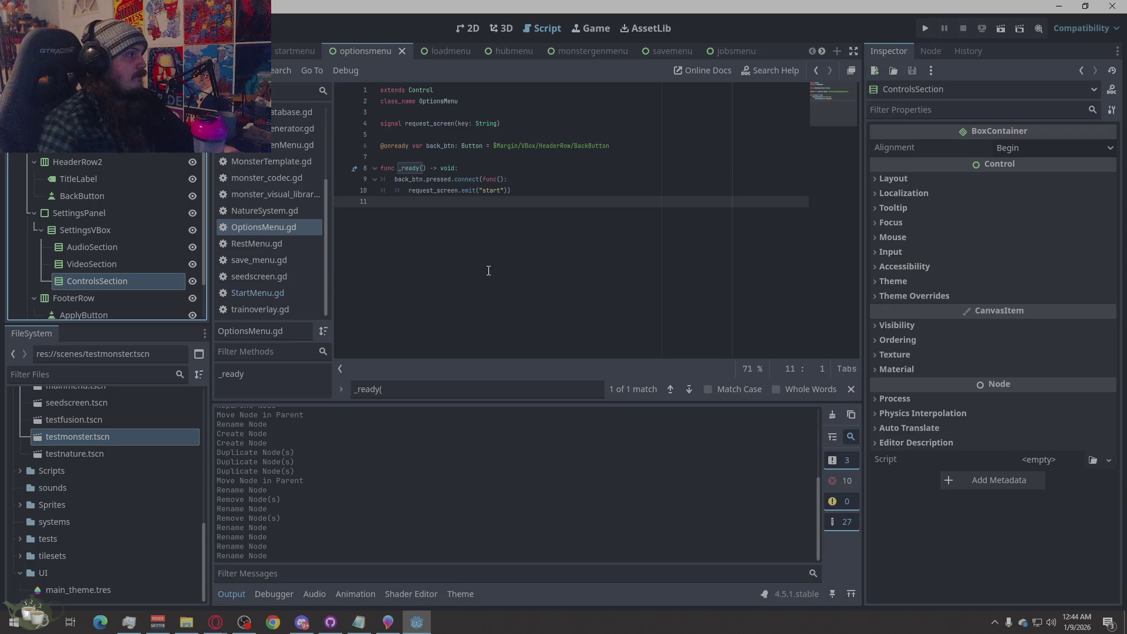
Rename optionsmenu.tscn to optionsmenuscreen.tscn in the FileSystem dock.
{"action": "scroll", "coordinate": [86, 474], "scroll_direction": "up", "scroll_amount": 3}
{"action": "scroll", "coordinate": [86, 475], "scroll_direction": "up", "scroll_amount": 6}
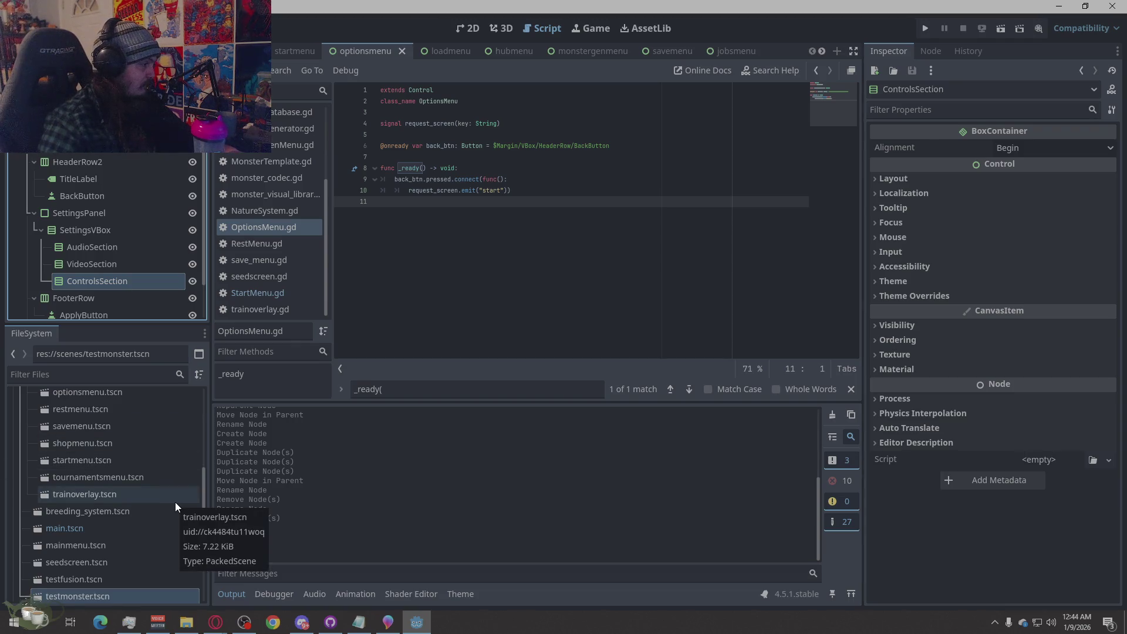
{"action": "scroll", "coordinate": [173, 493], "scroll_direction": "up", "scroll_amount": 5}
{"action": "left_click", "coordinate": [86, 475]}
{"action": "right_click", "coordinate": [87, 475]}
{"action": "left_click", "coordinate": [147, 481]}
{"action": "left_click", "coordinate": [107, 473]}
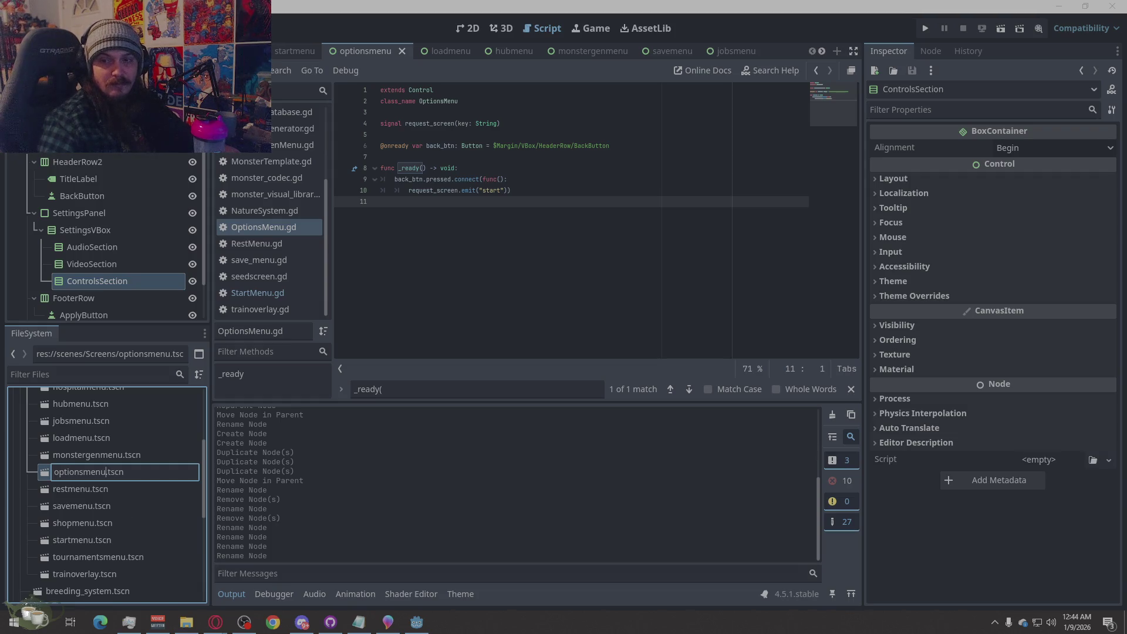
{"action": "type", "text": "screen"}
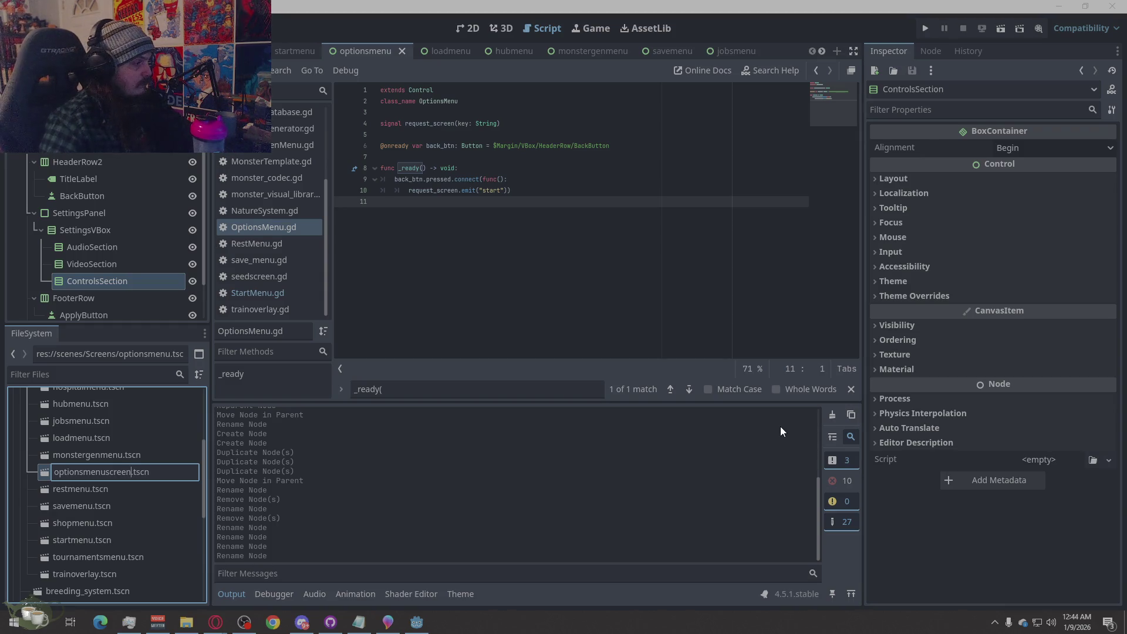
{"action": "key", "text": "Return"}
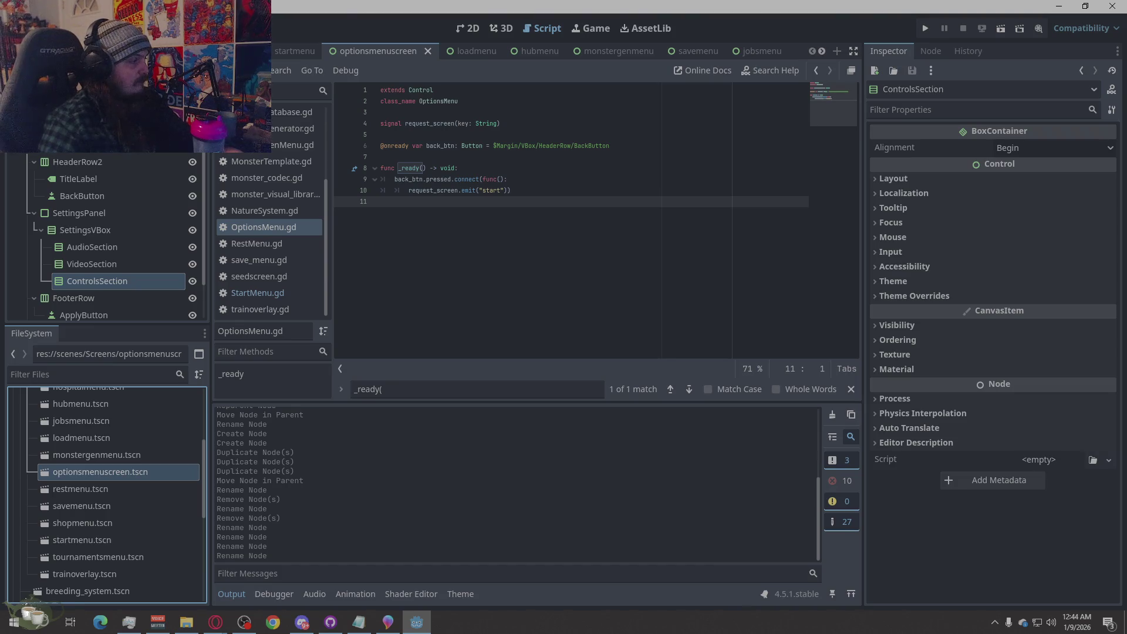
{"action": "left_click", "coordinate": [64, 112]}
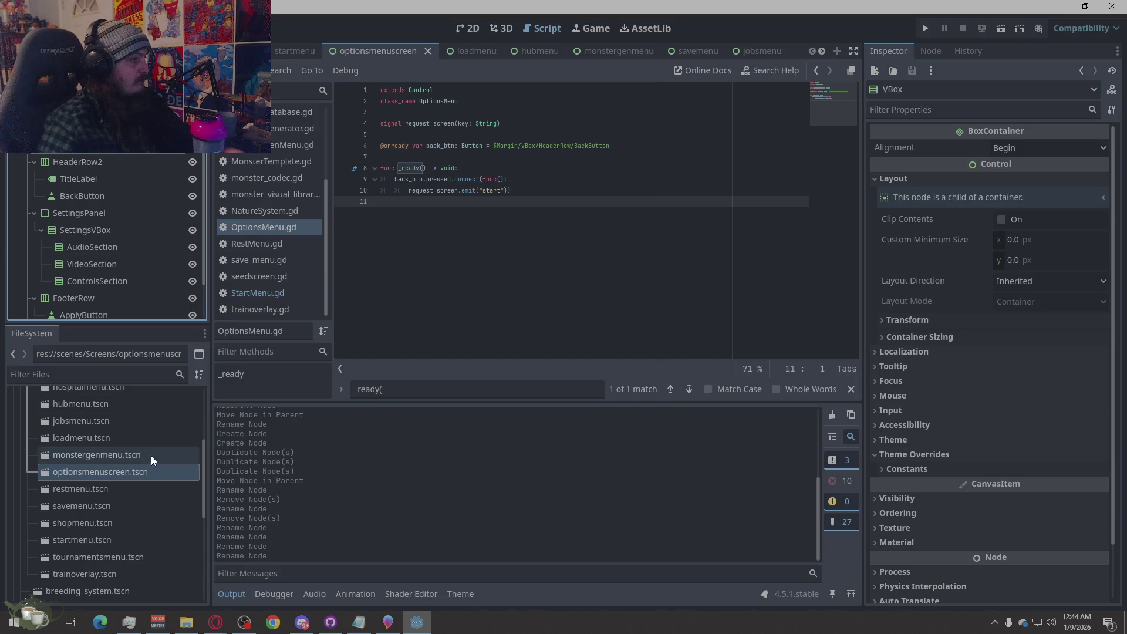
Duplicate optionsmenuscreen.tscn as optionsmenuOverlay.tscn in the Screens folder.
{"action": "right_click", "coordinate": [111, 475]}
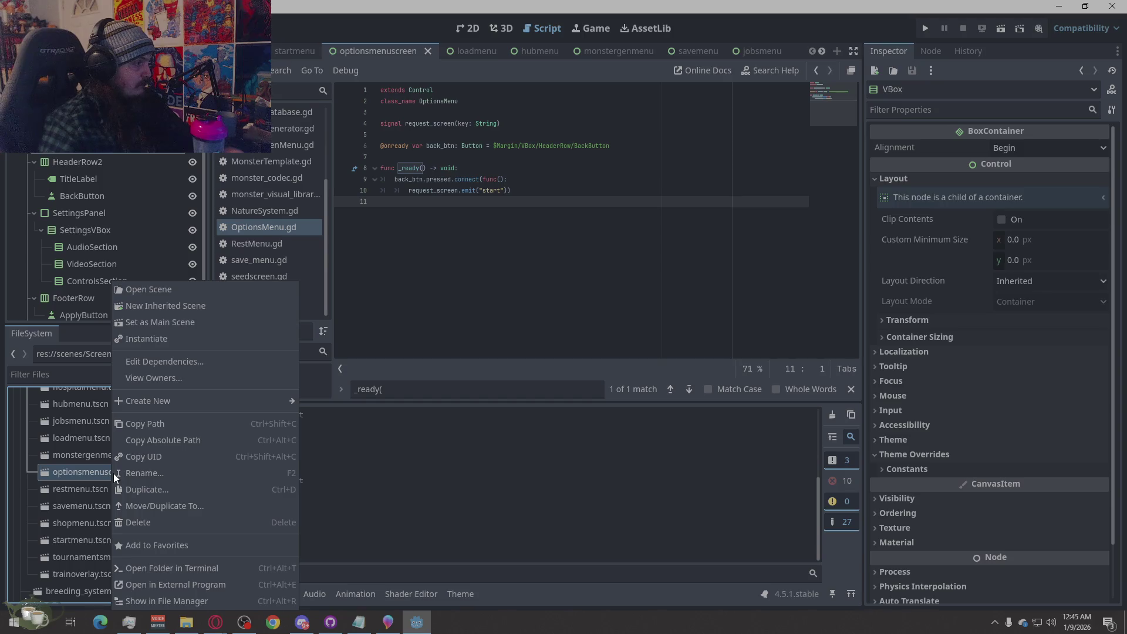
{"action": "left_click", "coordinate": [83, 454]}
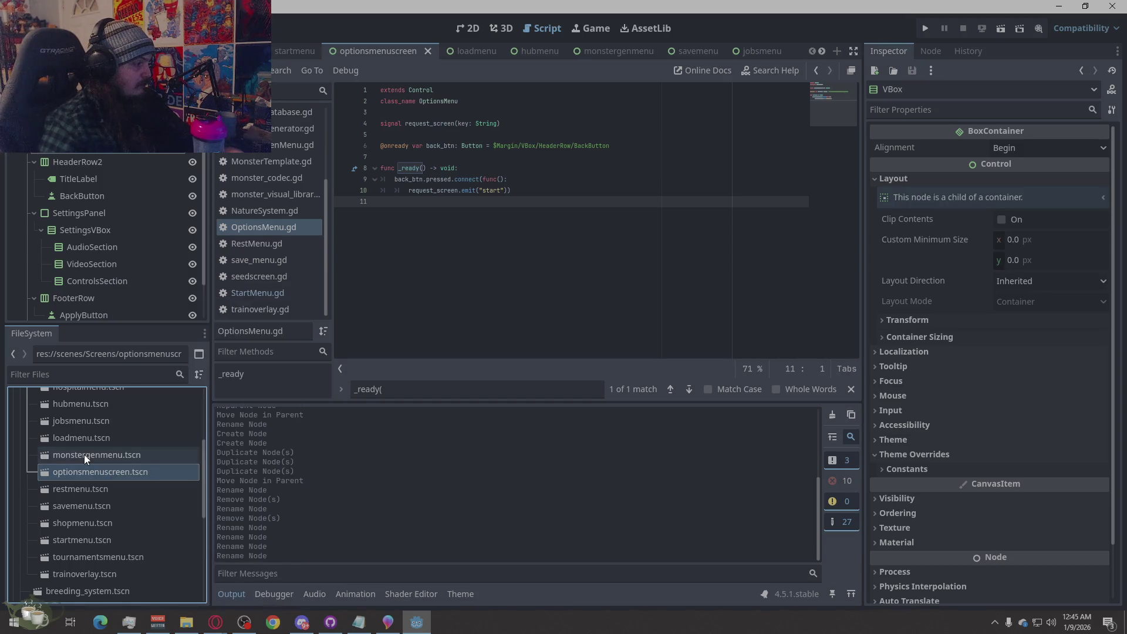
{"action": "left_click", "coordinate": [81, 472]}
{"action": "right_click", "coordinate": [44, 473]}
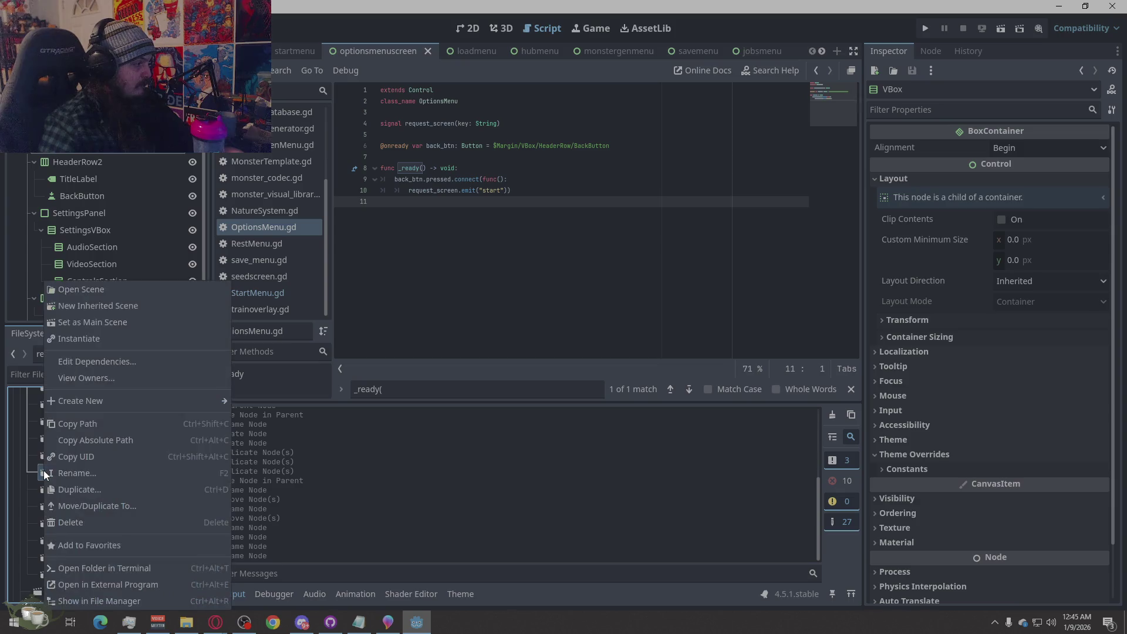
{"action": "left_click", "coordinate": [87, 489]}
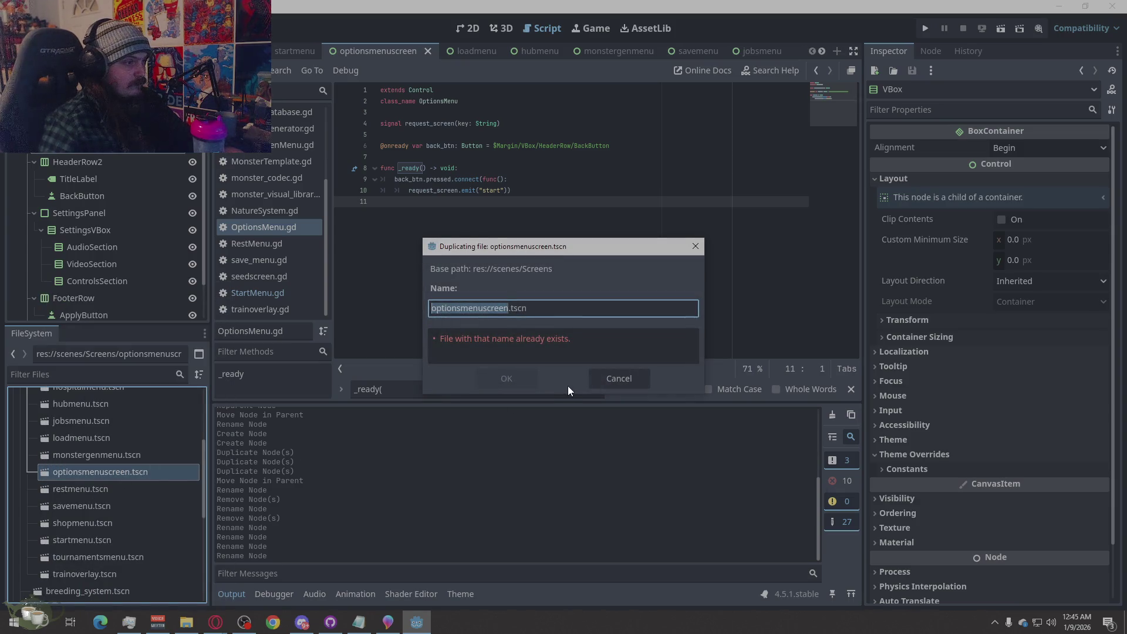
{"action": "left_click", "coordinate": [509, 308]}
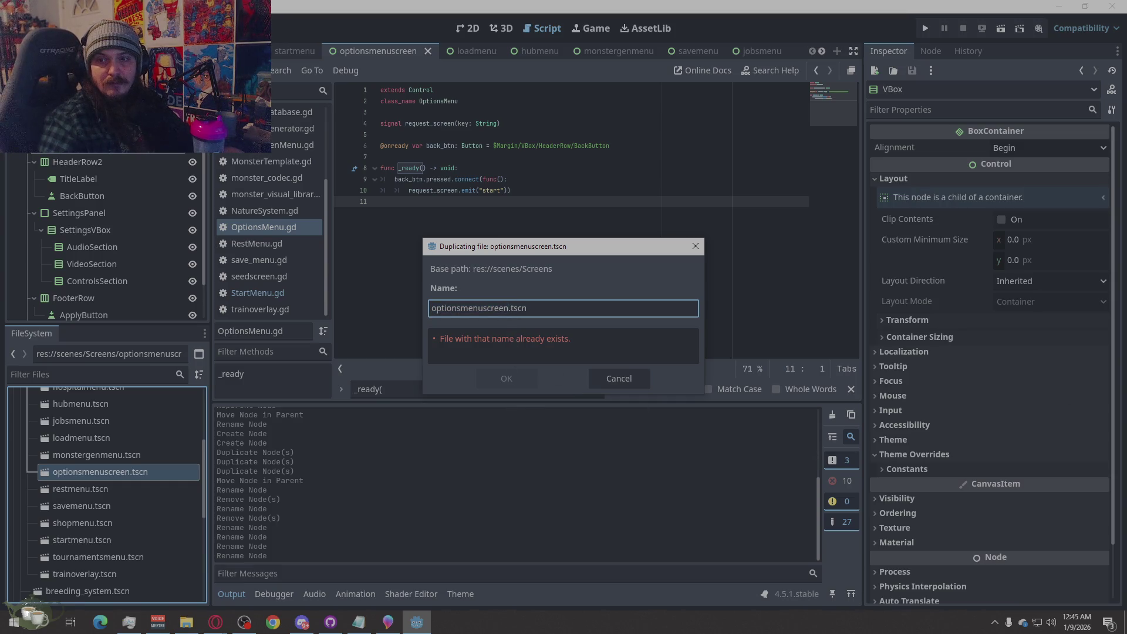
{"action": "key", "text": "BackSpace"}
{"action": "key", "text": "BackSpace"}
{"action": "key", "text": "BackSpace"}
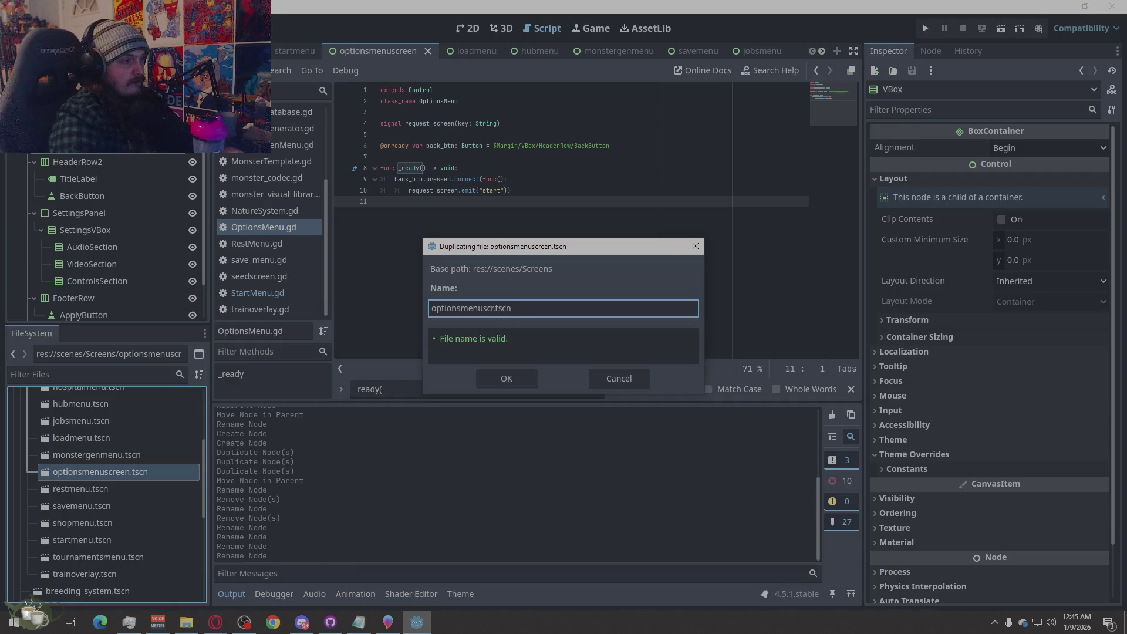
{"action": "key", "text": "BackSpace"}
{"action": "key", "text": "BackSpace"}
{"action": "type", "text": "Over"}
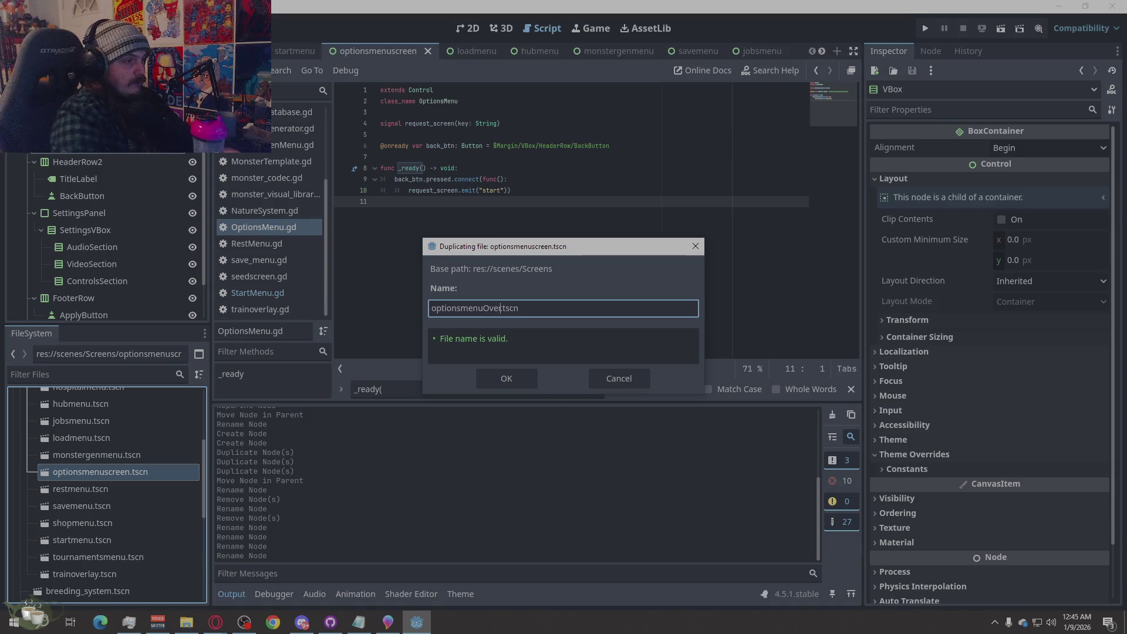
{"action": "type", "text": "lay"}
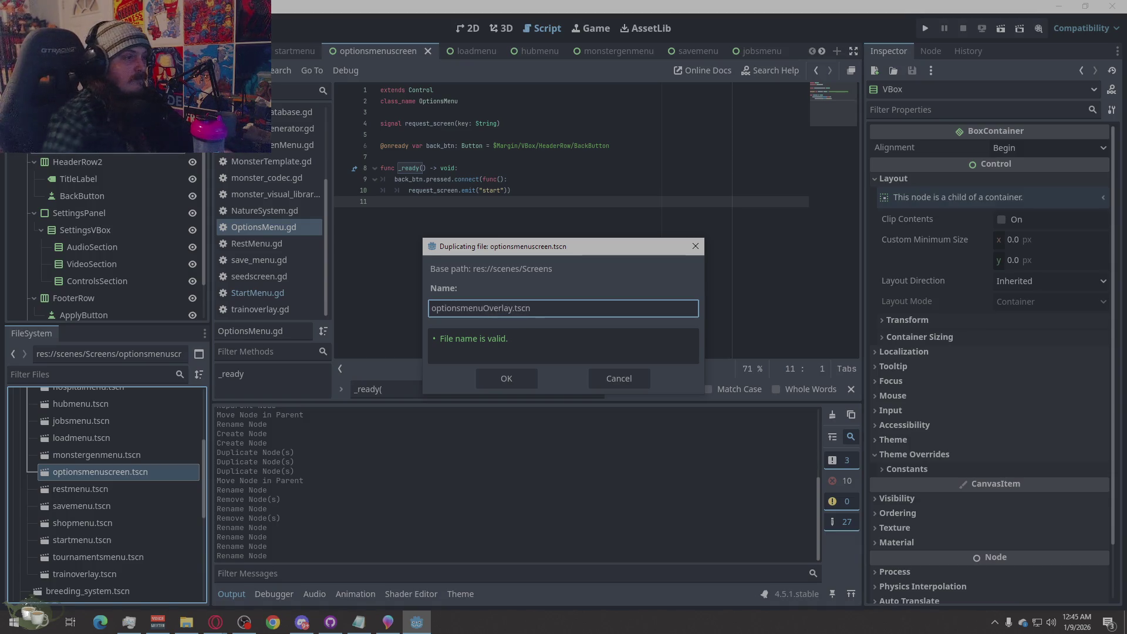
{"action": "left_click", "coordinate": [481, 379]}
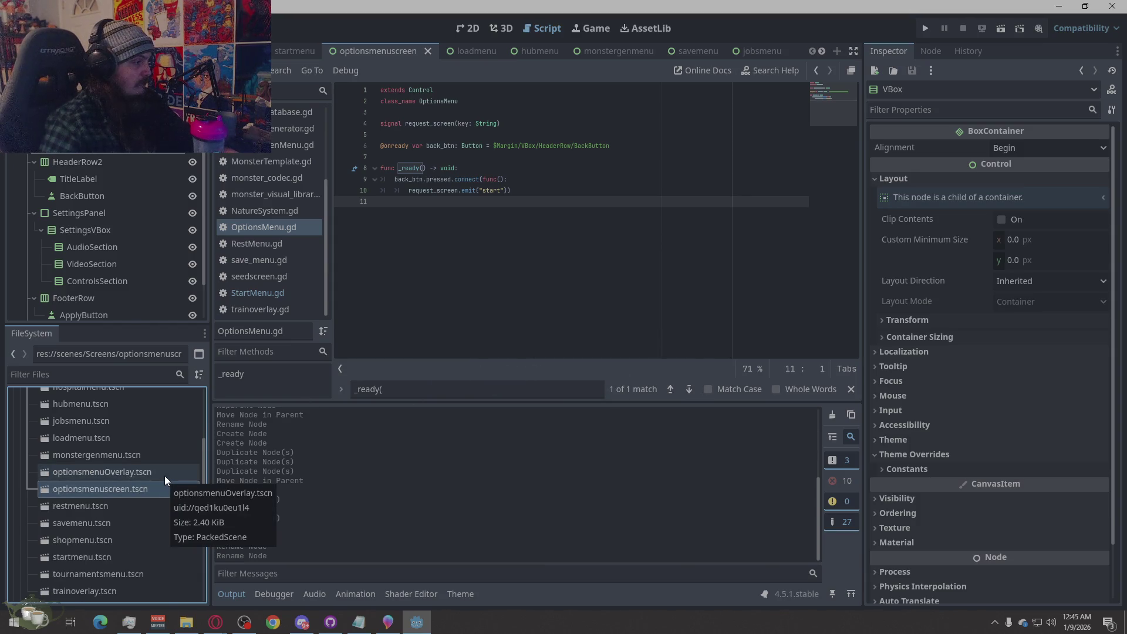
Rename the copy to lowercase optionsmenuoverlay.tscn and open it in its own tab.
{"action": "right_click", "coordinate": [110, 474]}
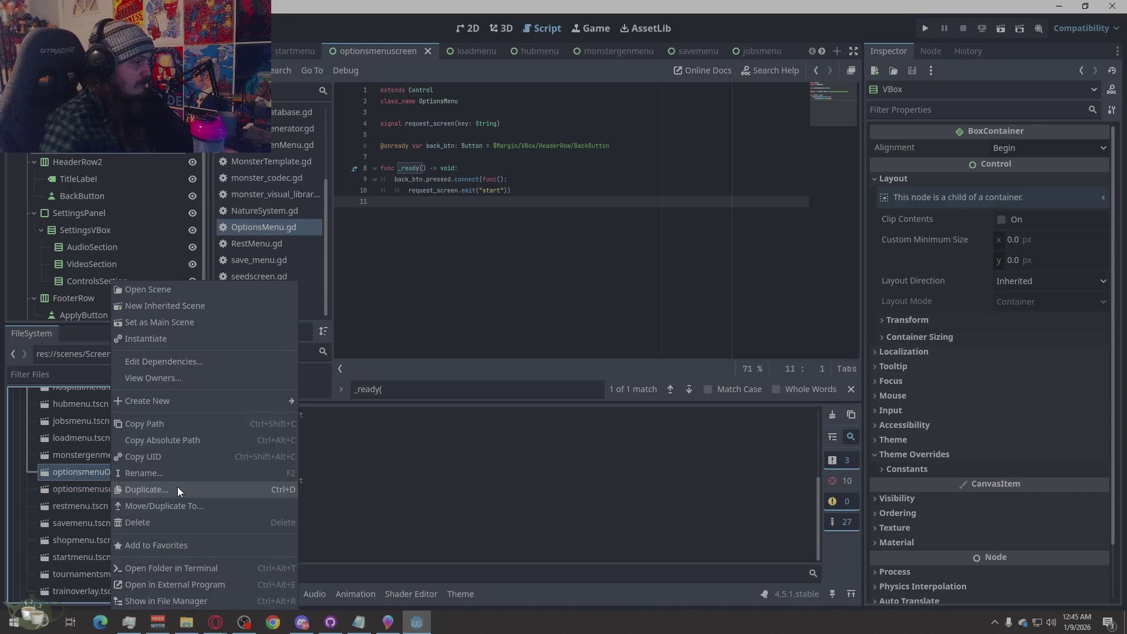
{"action": "left_click", "coordinate": [149, 474]}
{"action": "left_click", "coordinate": [116, 473]}
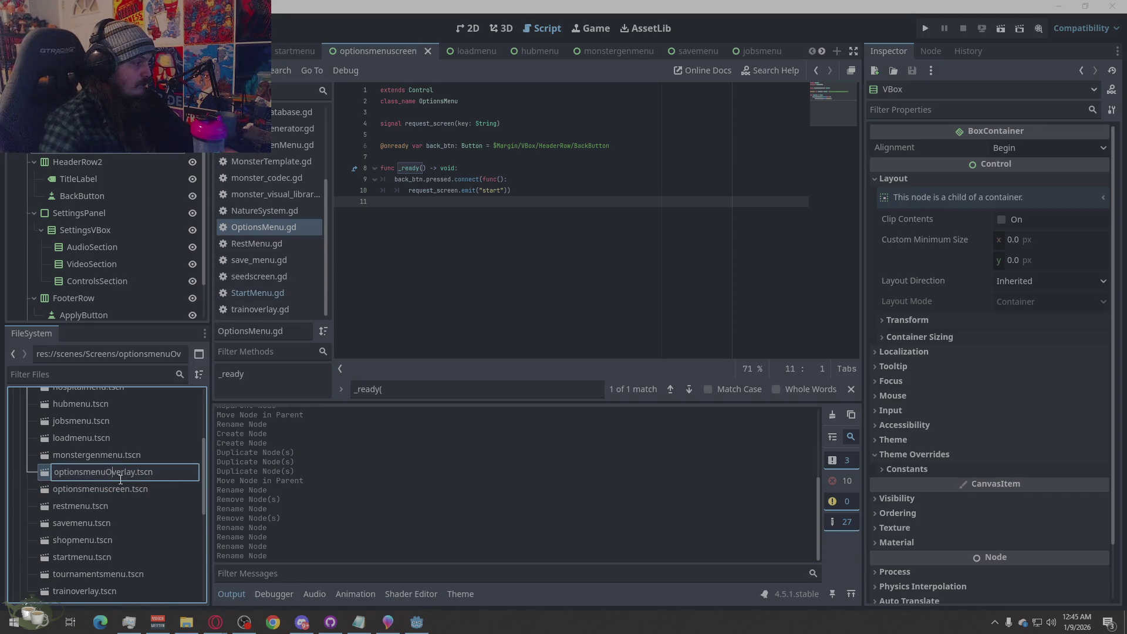
{"action": "key", "text": "BackSpace"}
{"action": "type", "text": "o"}
{"action": "key", "text": "Return"}
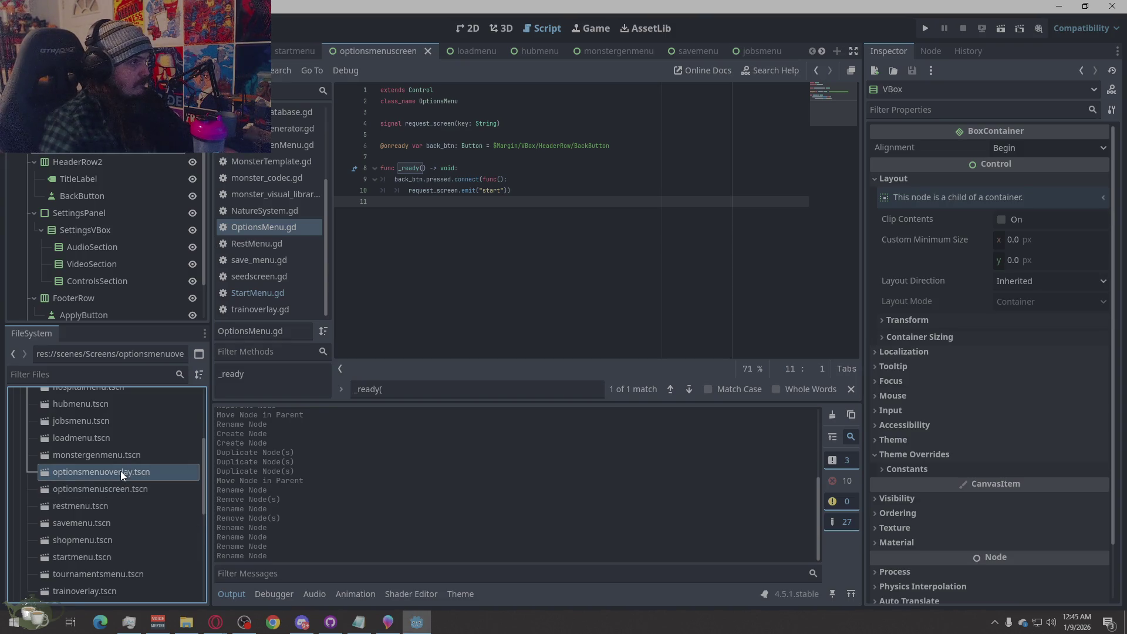
{"action": "double_click", "coordinate": [121, 471]}
{"action": "left_click", "coordinate": [754, 52]}
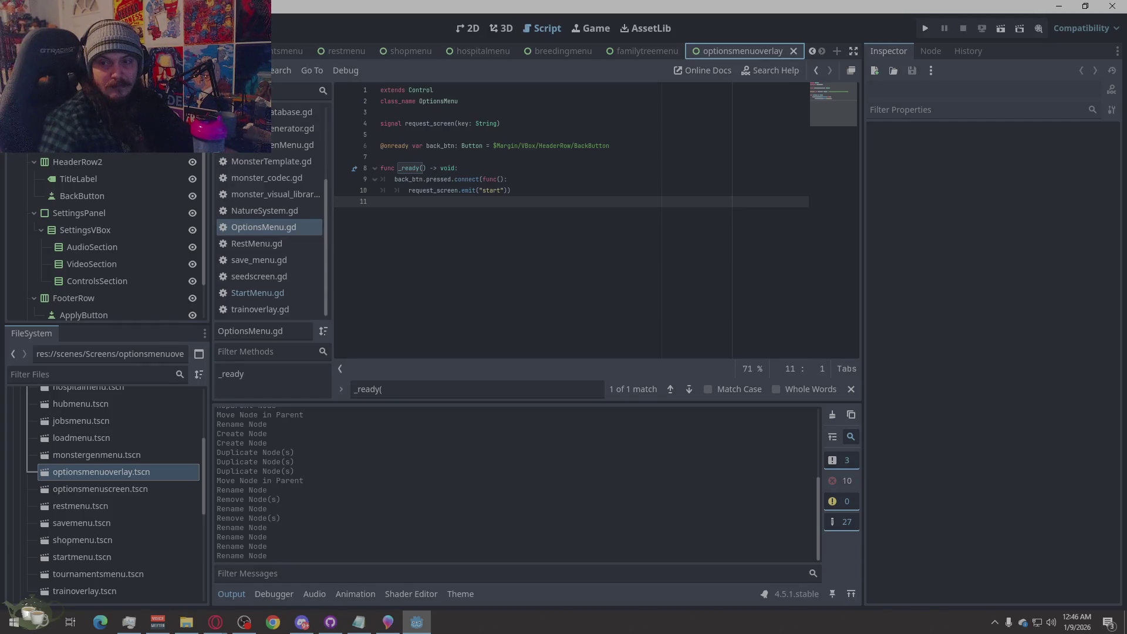
Rename the header's BackButton to CloseButton.
{"action": "double_click", "coordinate": [122, 197]}
{"action": "left_click", "coordinate": [75, 196]}
{"action": "key", "text": "BackSpace"}
{"action": "key", "text": "BackSpace"}
{"action": "key", "text": "BackSpace"}
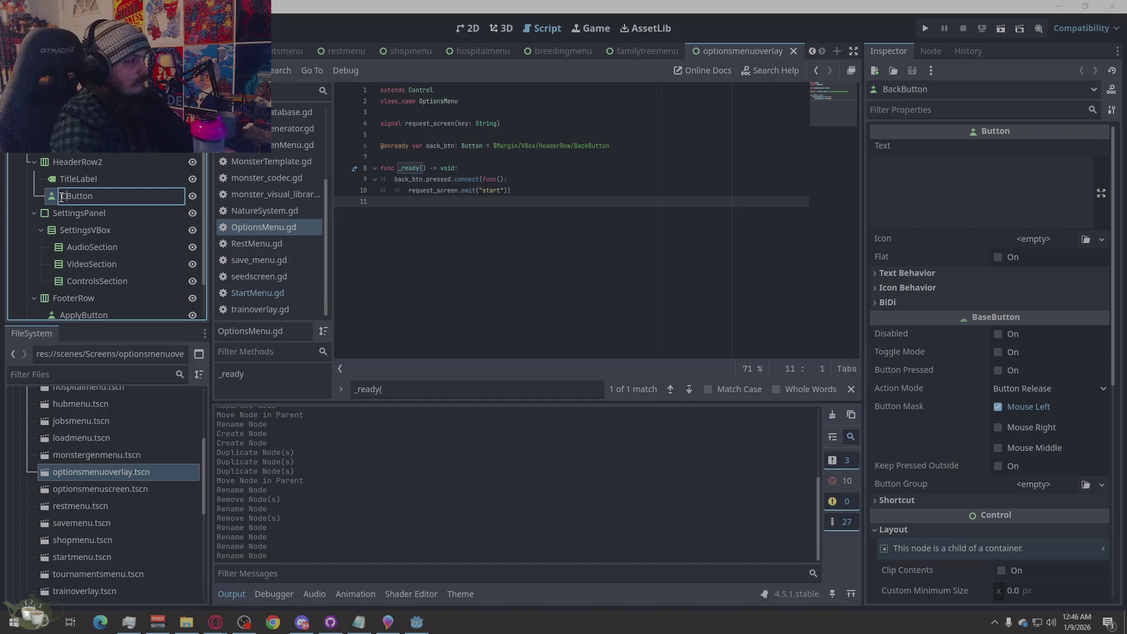
{"action": "type", "text": "Close"}
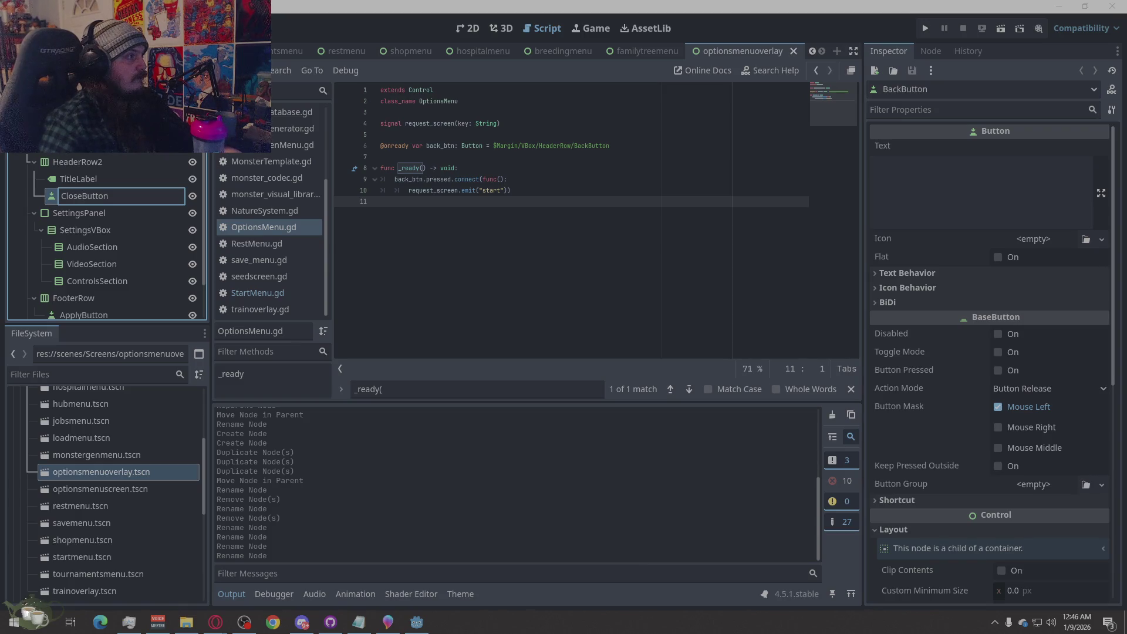
{"action": "key", "text": "Return"}
Delete the TextureRect node from the overlay scene.
{"action": "right_click", "coordinate": [53, 144]}
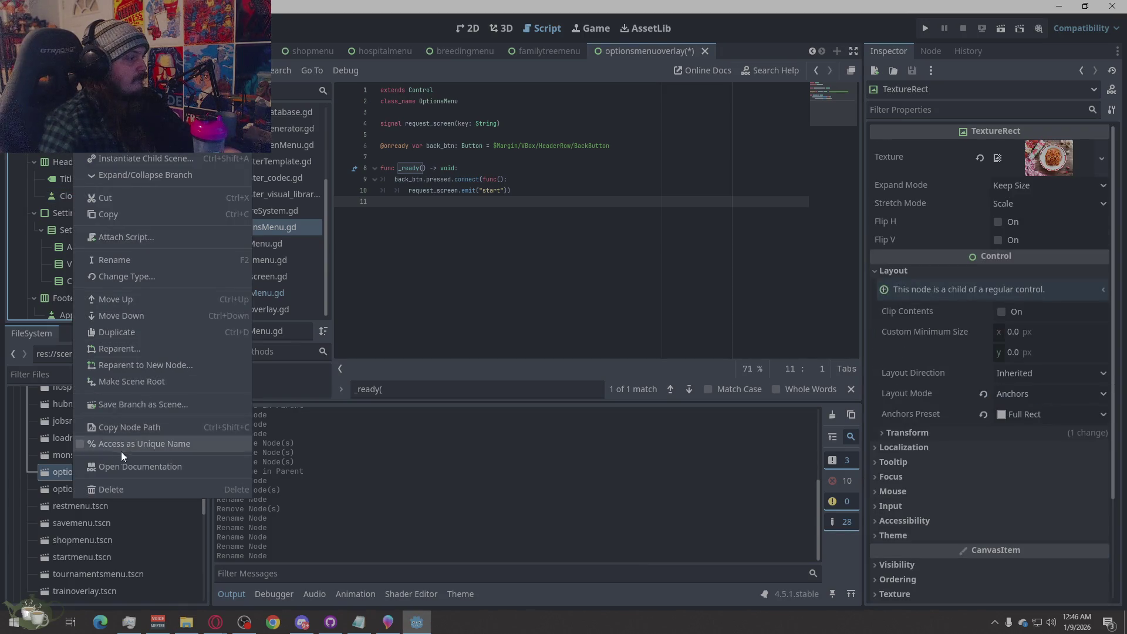
{"action": "left_click", "coordinate": [101, 491]}
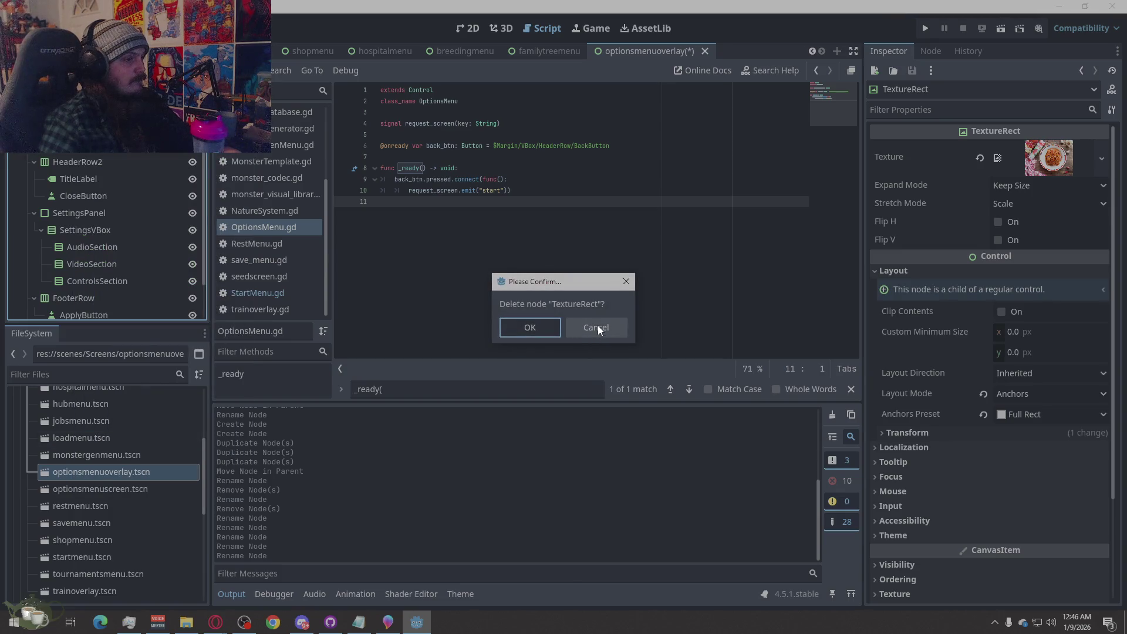
{"action": "left_click", "coordinate": [552, 327]}
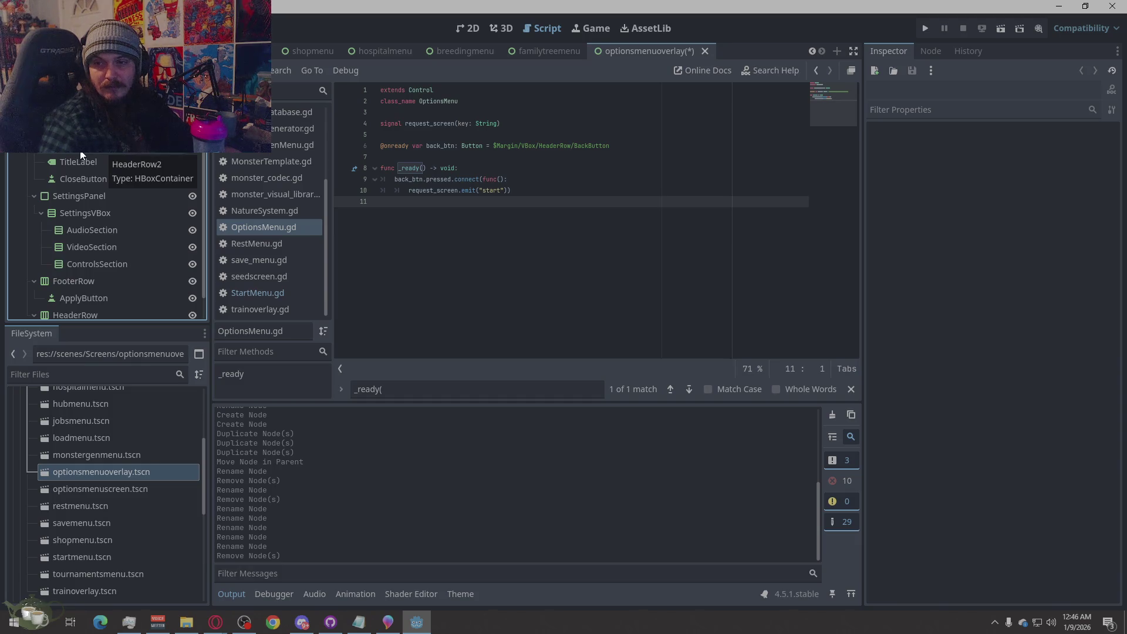
{"action": "scroll", "coordinate": [80, 155], "scroll_direction": "down", "scroll_amount": 1}
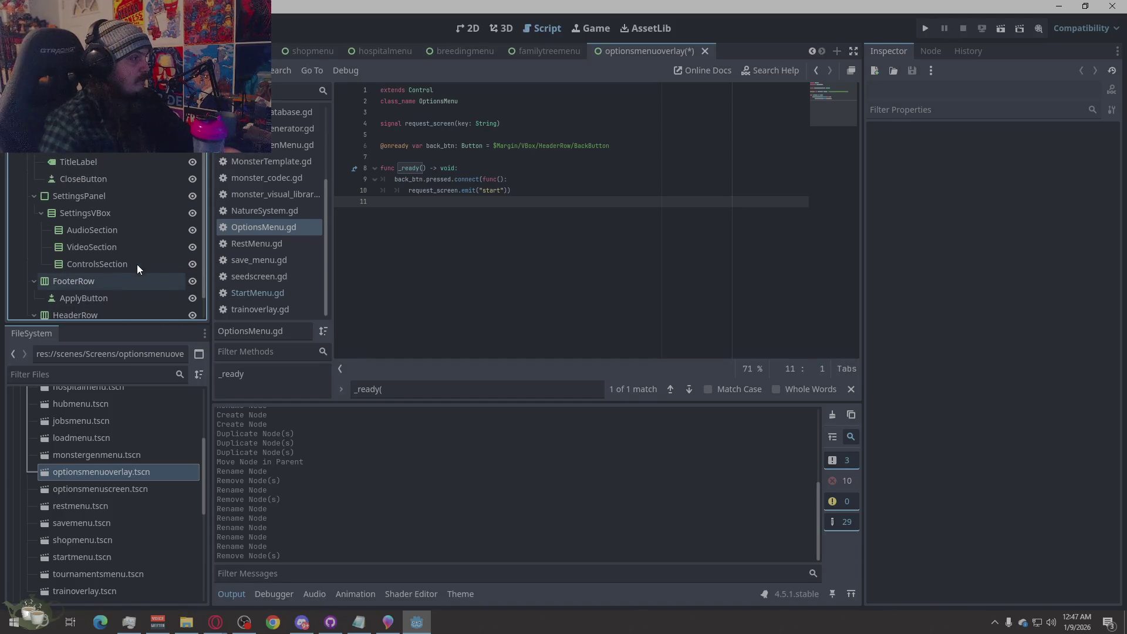
{"action": "right_click", "coordinate": [98, 295]}
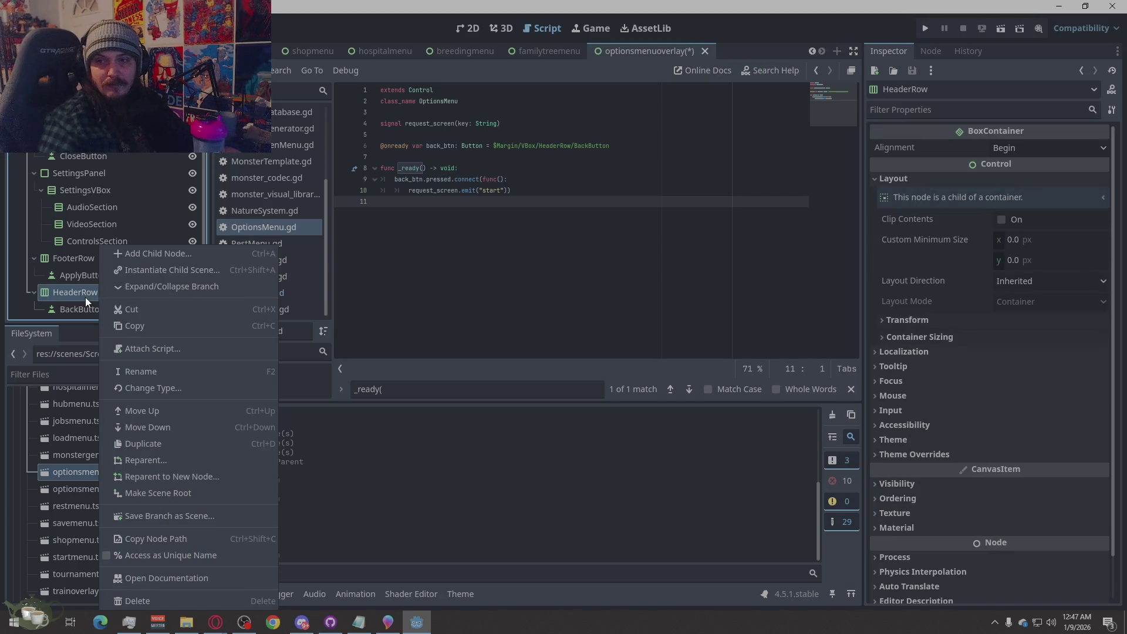
Change HeaderRow's node type to VBoxContainer.
{"action": "key", "text": "F2"}
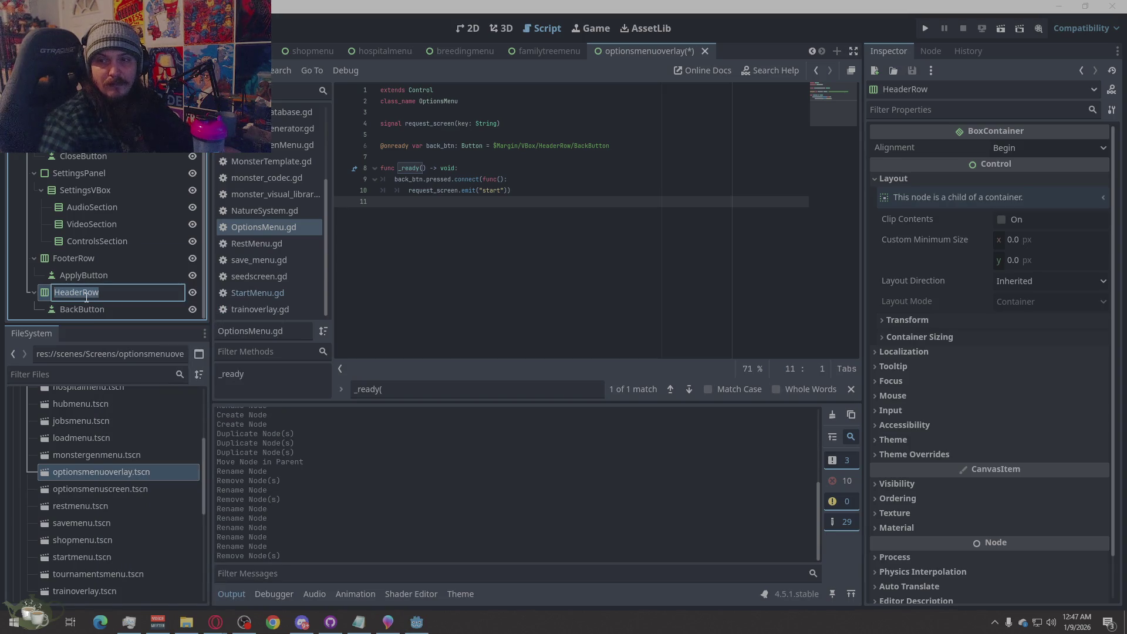
{"action": "right_click", "coordinate": [47, 298]}
{"action": "left_click", "coordinate": [143, 387]}
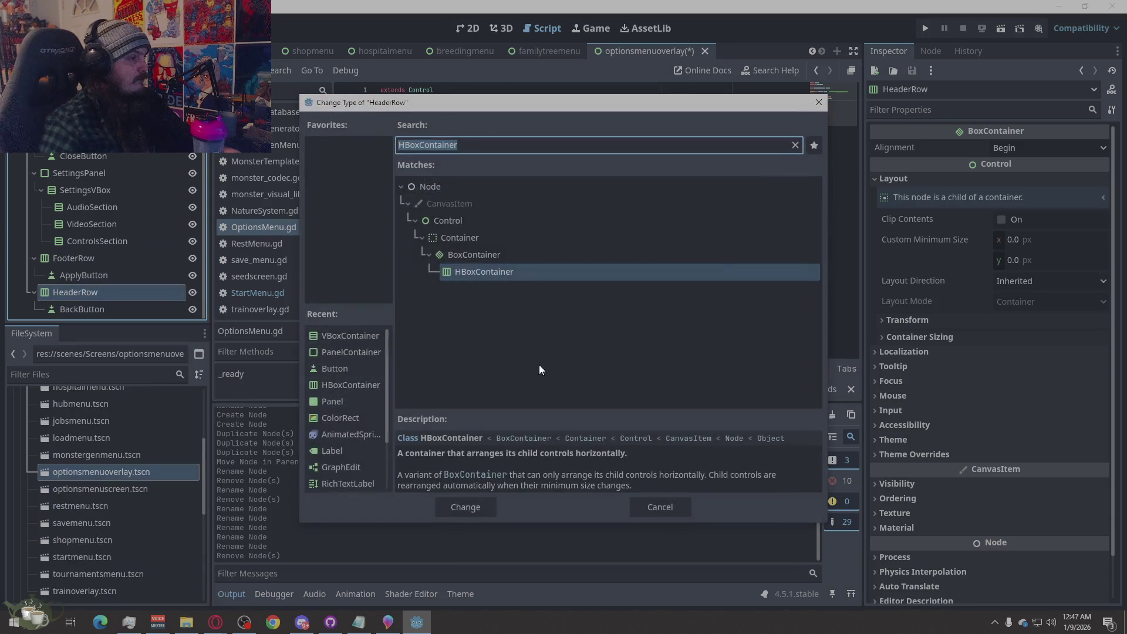
{"action": "type", "text": "var "}
{"action": "type", "text": "b"}
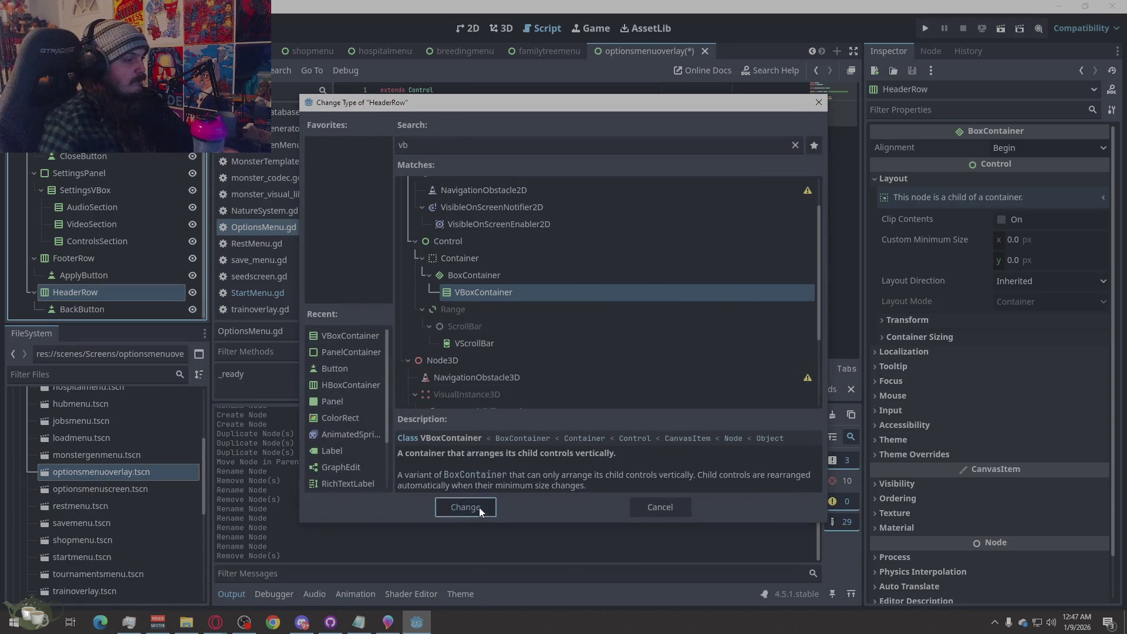
{"action": "left_click", "coordinate": [477, 507]}
Duplicate its BackButton and begin renaming HeaderRow to QuitRow.
{"action": "left_click", "coordinate": [59, 308]}
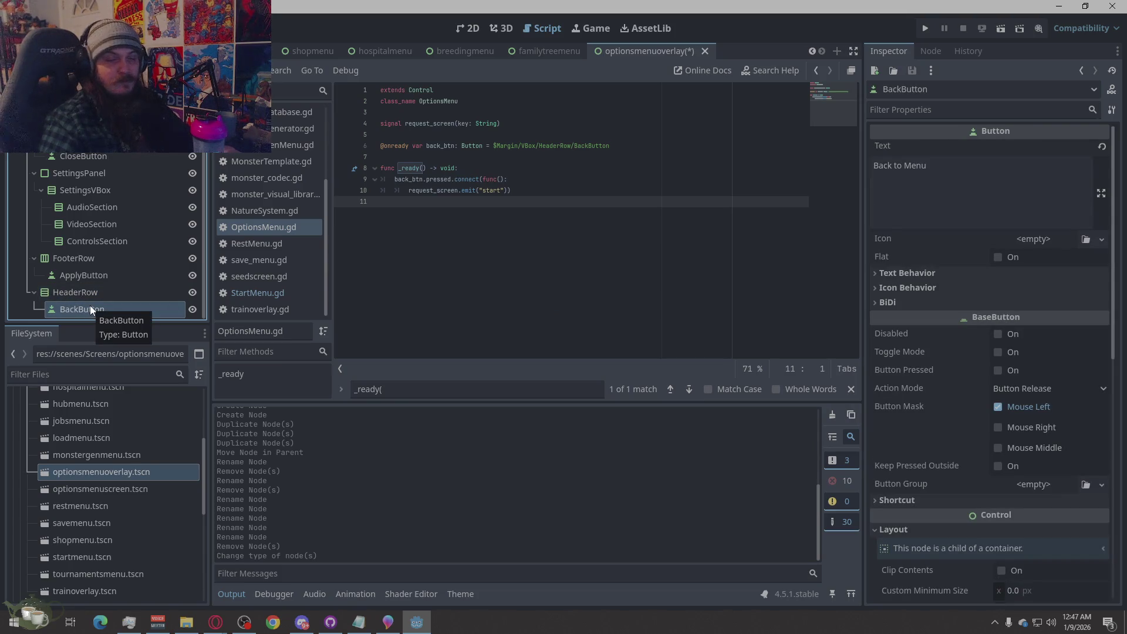
{"action": "key", "text": "ctrl+d"}
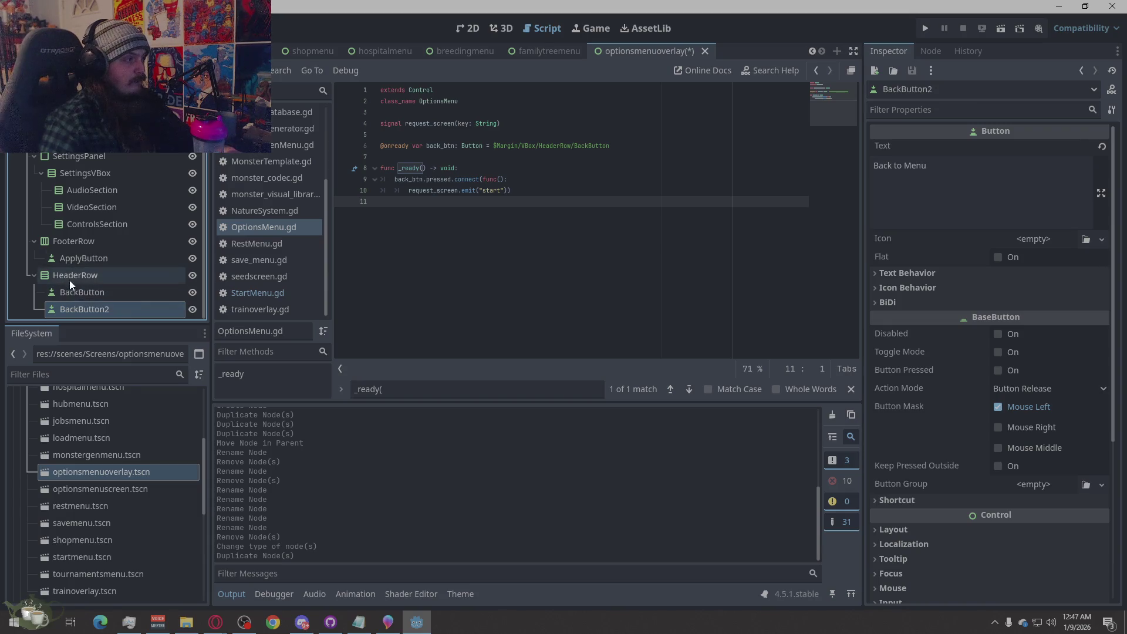
{"action": "double_click", "coordinate": [69, 278]}
{"action": "type", "text": "QuitRow"}
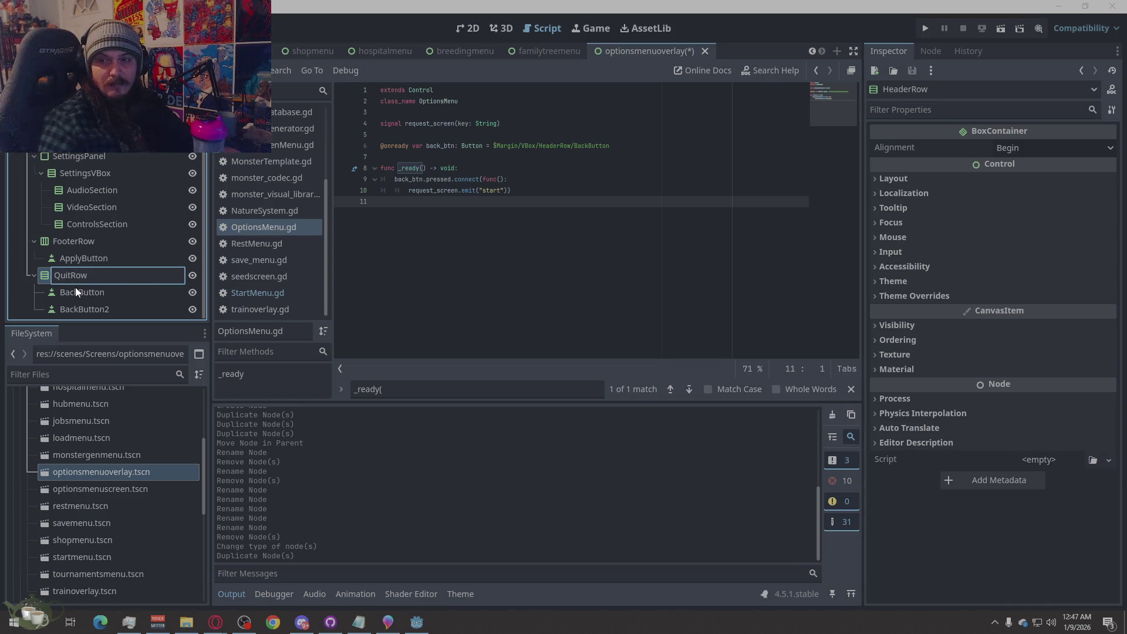
Confirm the QuitRow name and rename its buttons QuitToMenuButton and QuitToDesktopButton.
{"action": "key", "text": "Return"}
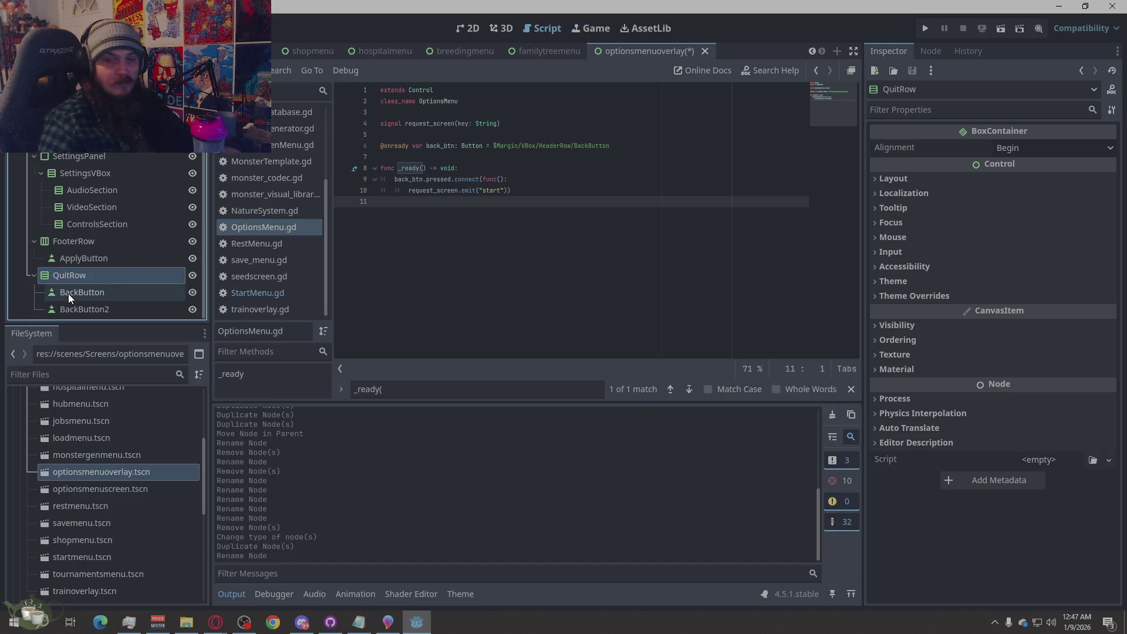
{"action": "left_click", "coordinate": [77, 291]}
{"action": "left_click", "coordinate": [77, 291]}
{"action": "type", "text": "Quit"}
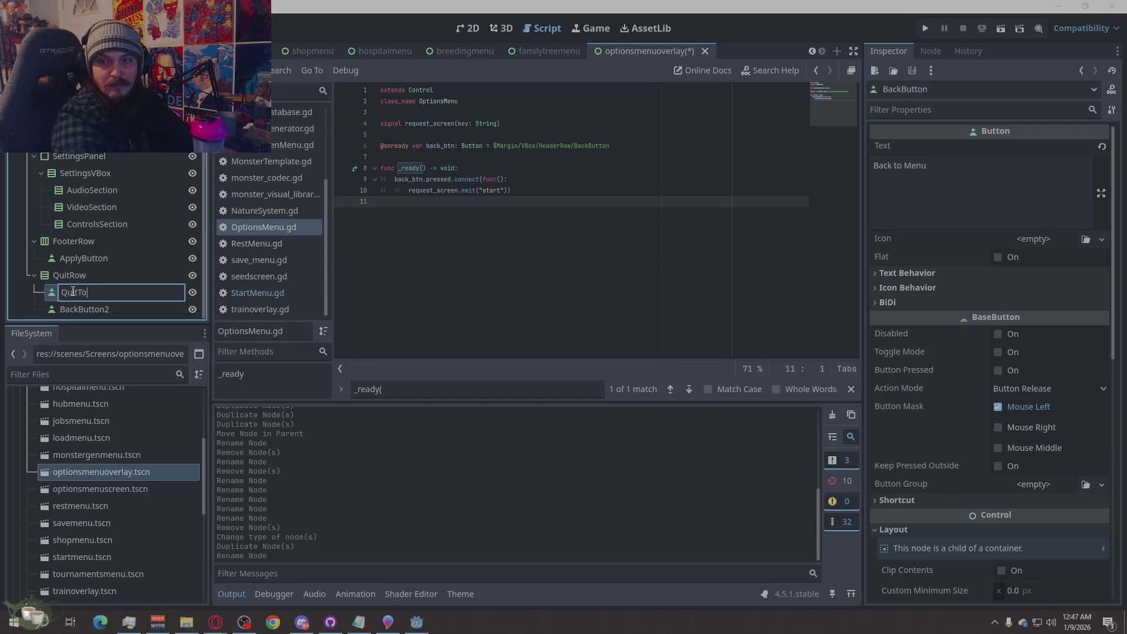
{"action": "type", "text": "ton"}
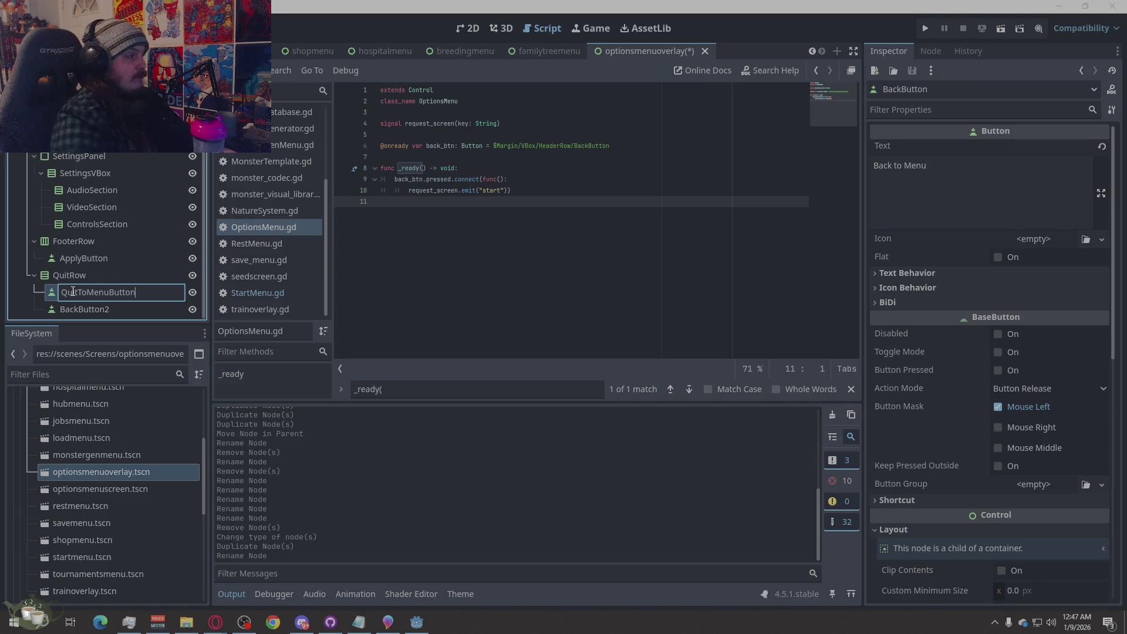
{"action": "key", "text": "Return"}
{"action": "left_click", "coordinate": [114, 306]}
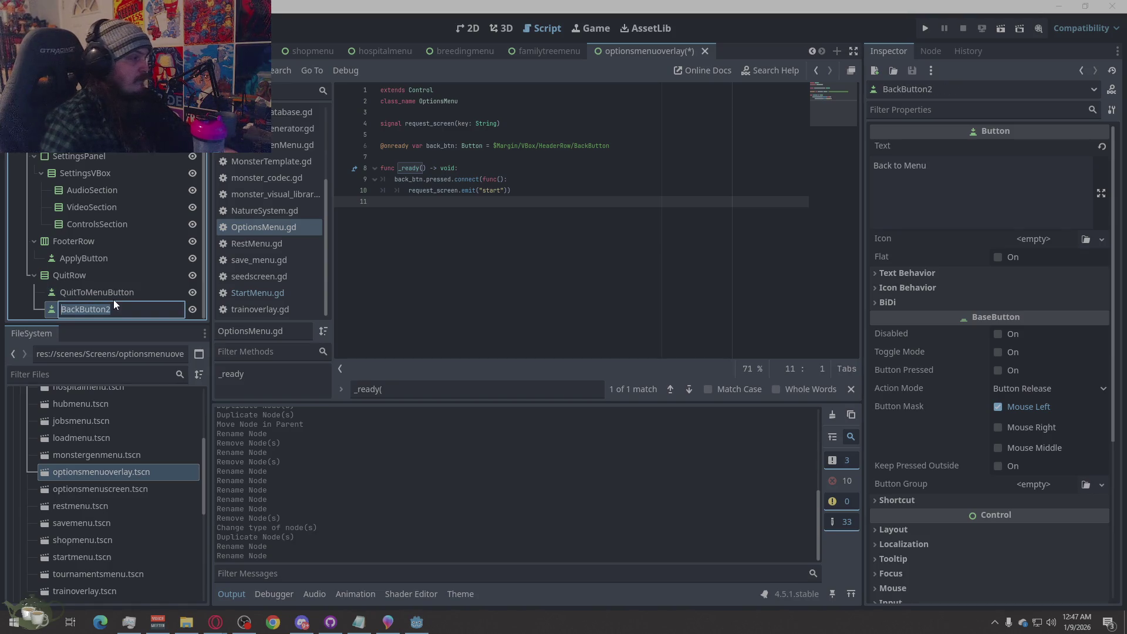
{"action": "left_click", "coordinate": [114, 300]}
{"action": "type", "text": "QuitTo"}
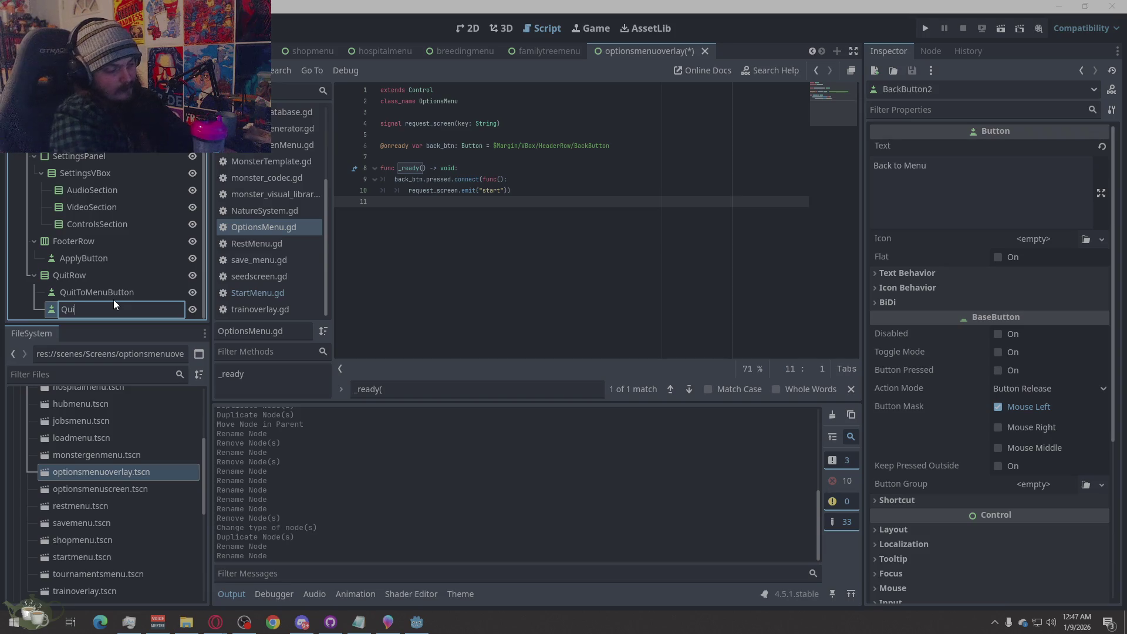
{"action": "type", "text": "Desk"}
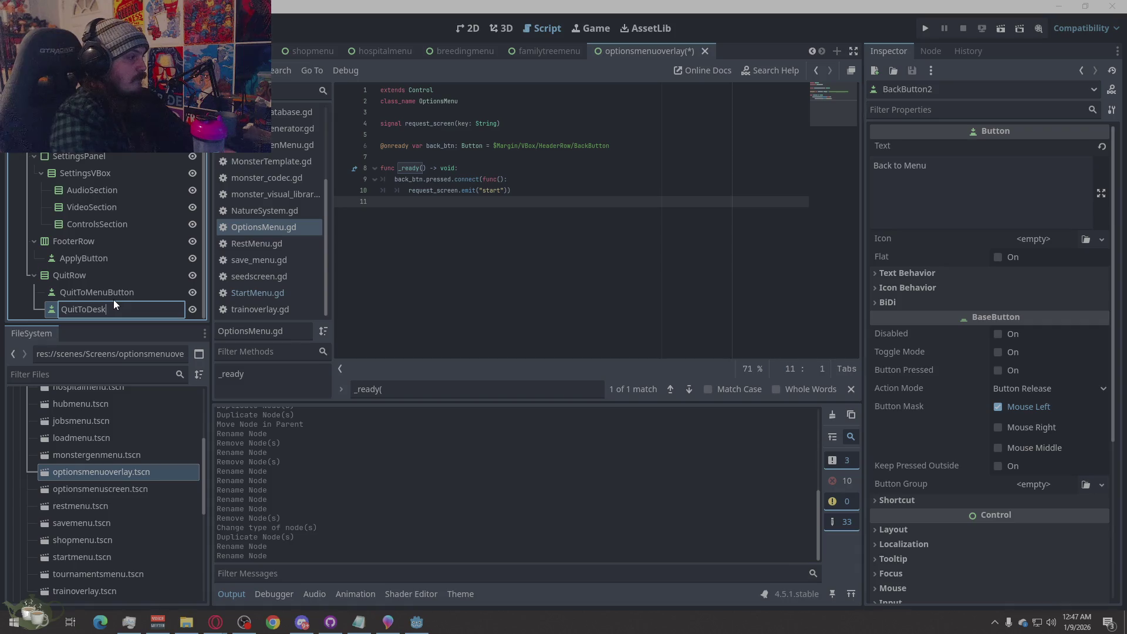
{"action": "type", "text": "topButton"}
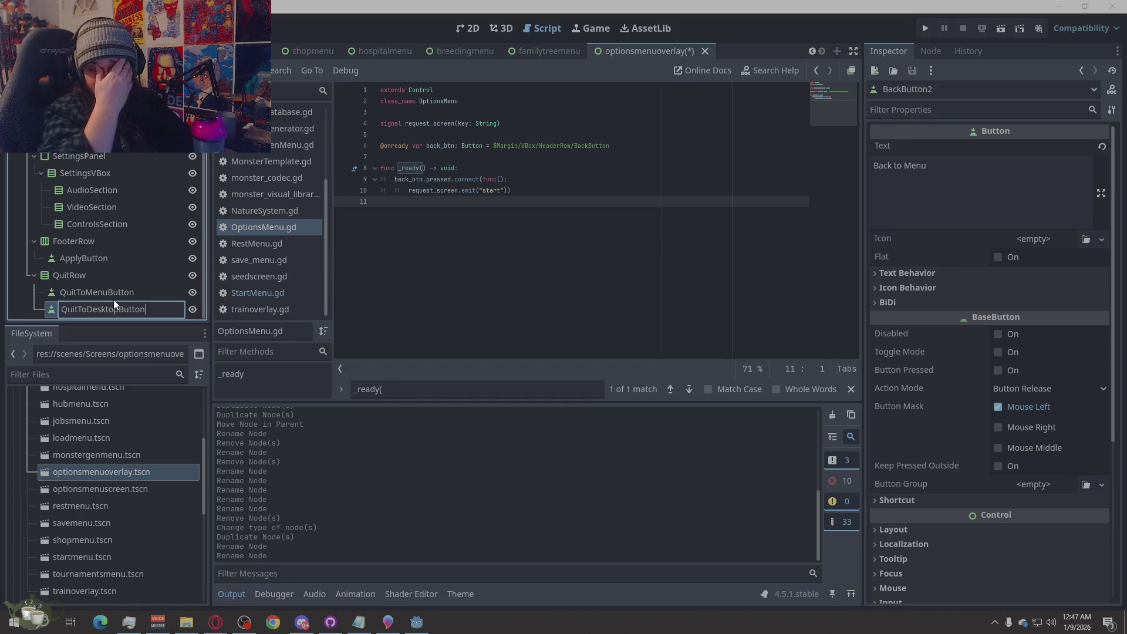
{"action": "key", "text": "Return"}
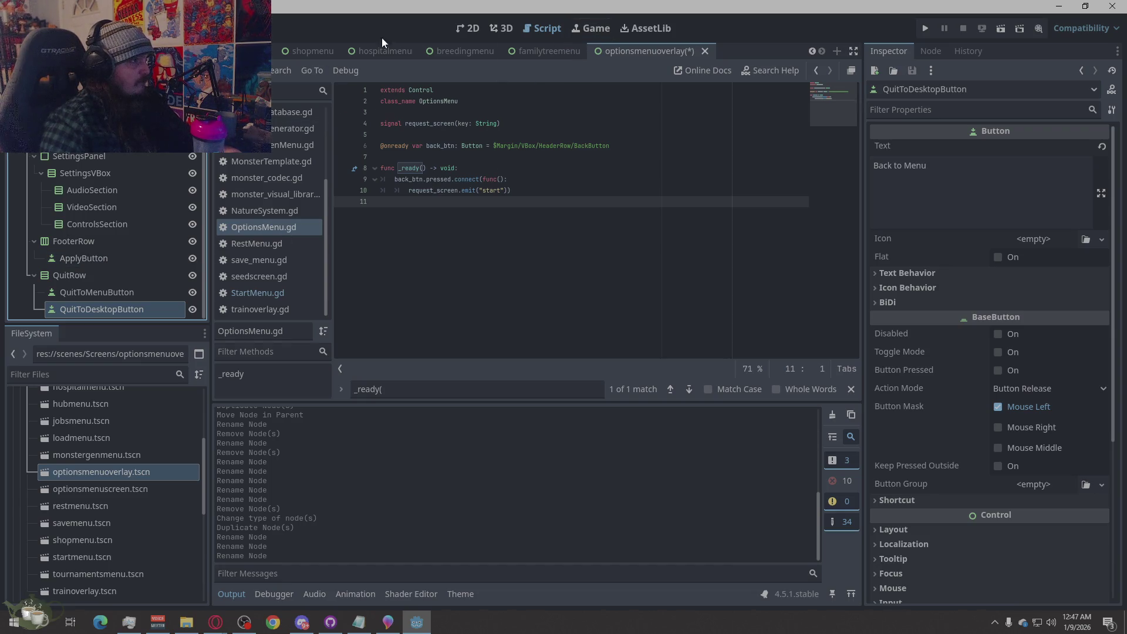
{"action": "left_click", "coordinate": [468, 28]}
Anchor the OptionsMenuScreen root to Center with a 900 × 520 custom minimum size.
{"action": "scroll", "coordinate": [357, 227], "scroll_direction": "down", "scroll_amount": 5}
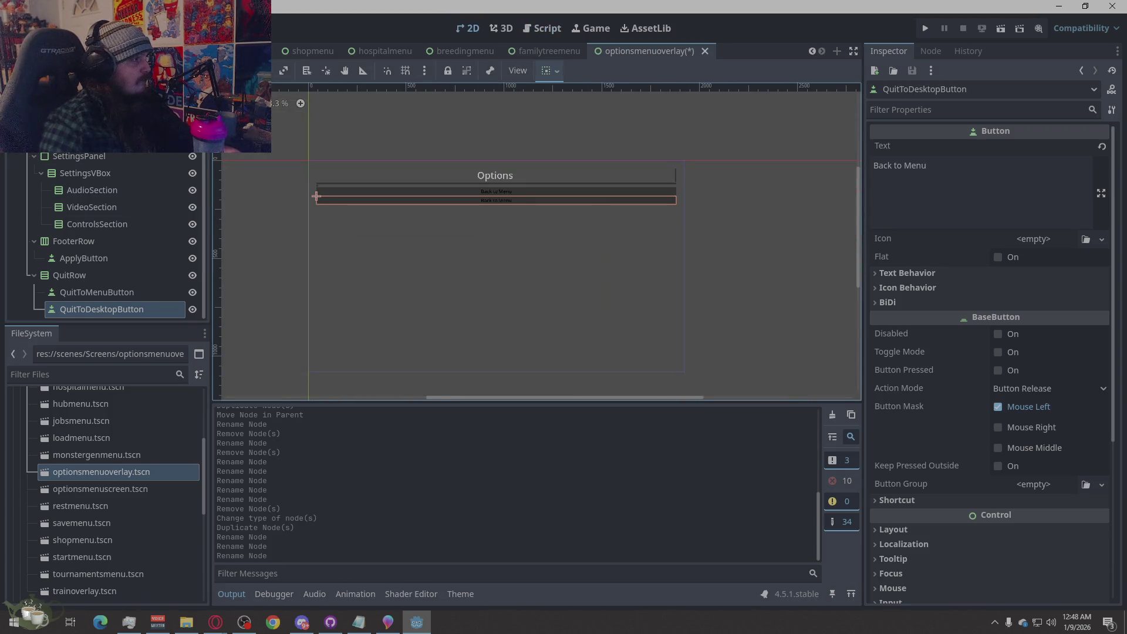
{"action": "scroll", "coordinate": [114, 176], "scroll_direction": "up", "scroll_amount": 2}
{"action": "left_click", "coordinate": [88, 145]}
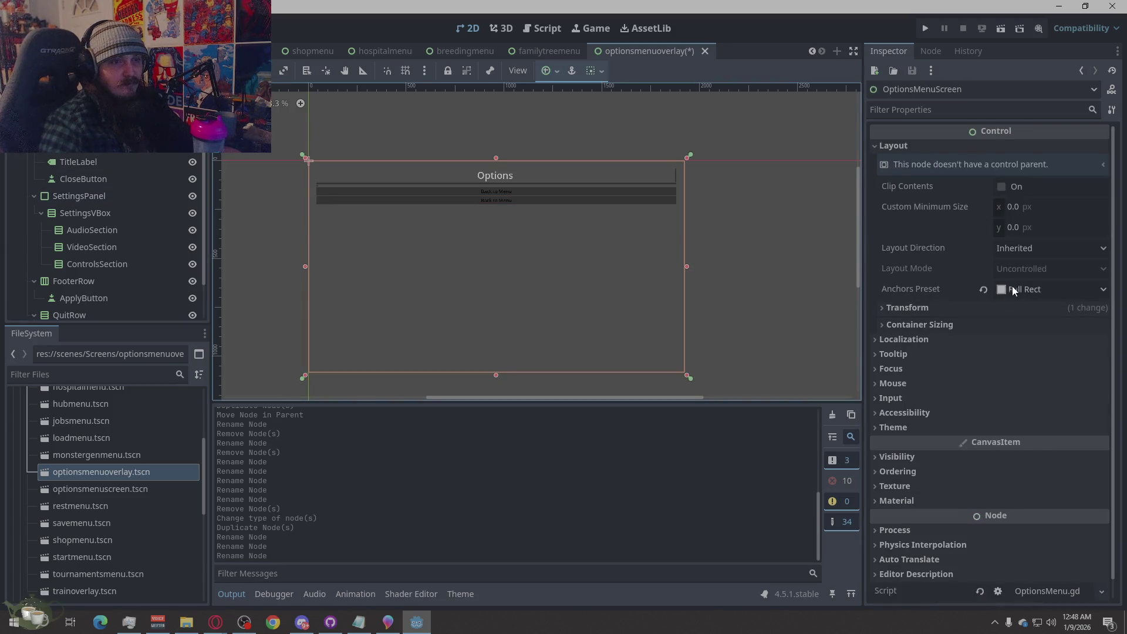
{"action": "left_click", "coordinate": [1010, 286]}
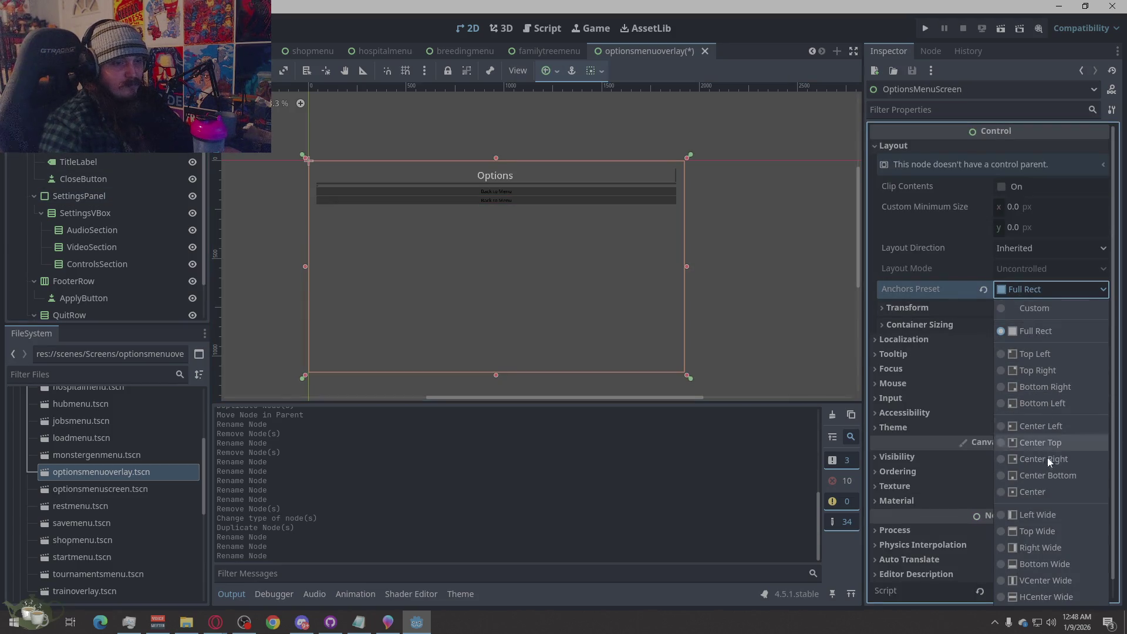
{"action": "left_click", "coordinate": [1048, 492]}
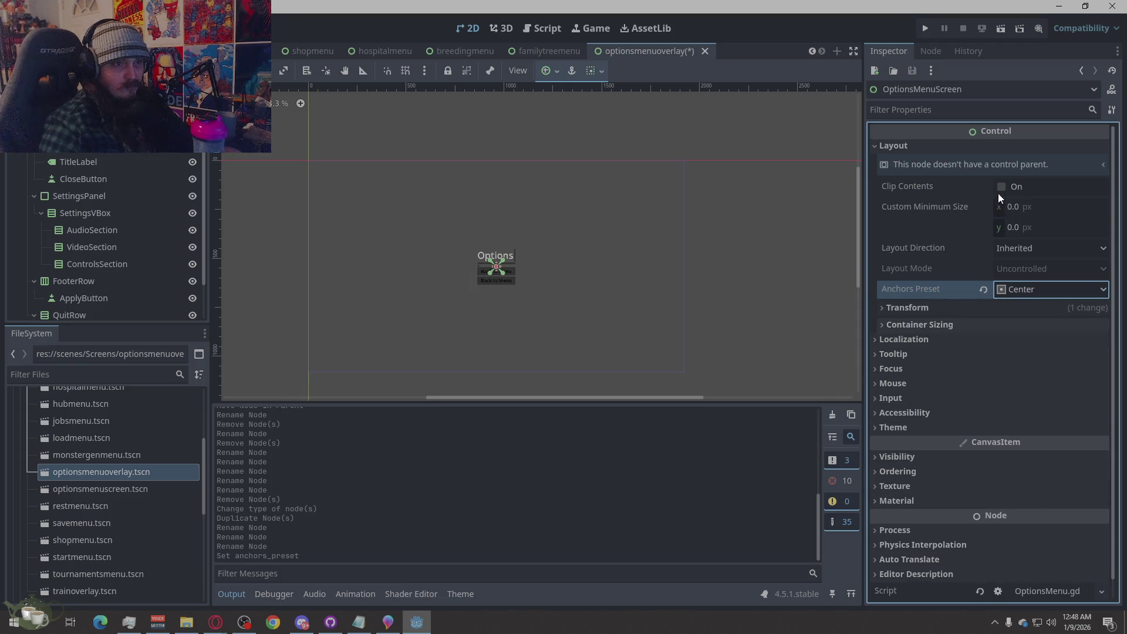
{"action": "left_click", "coordinate": [1007, 206]}
{"action": "type", "text": "900"}
{"action": "left_click", "coordinate": [1028, 229]}
{"action": "type", "text": "520"}
{"action": "key", "text": "Return"}
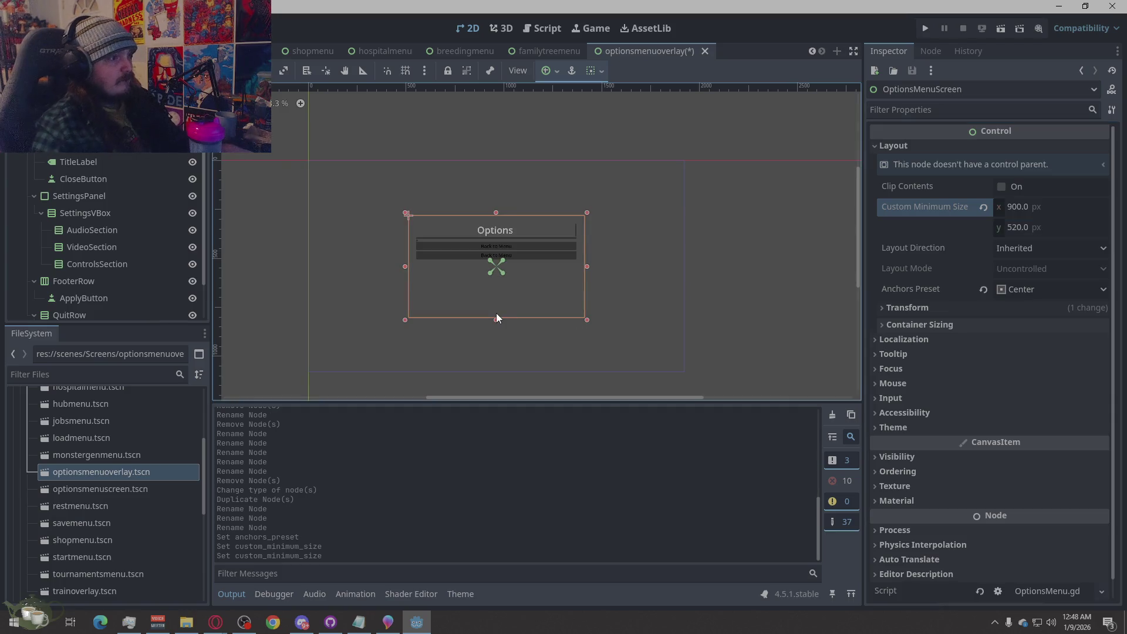
{"action": "scroll", "coordinate": [492, 311], "scroll_direction": "up", "scroll_amount": 3}
{"action": "scroll", "coordinate": [493, 311], "scroll_direction": "down", "scroll_amount": 2}
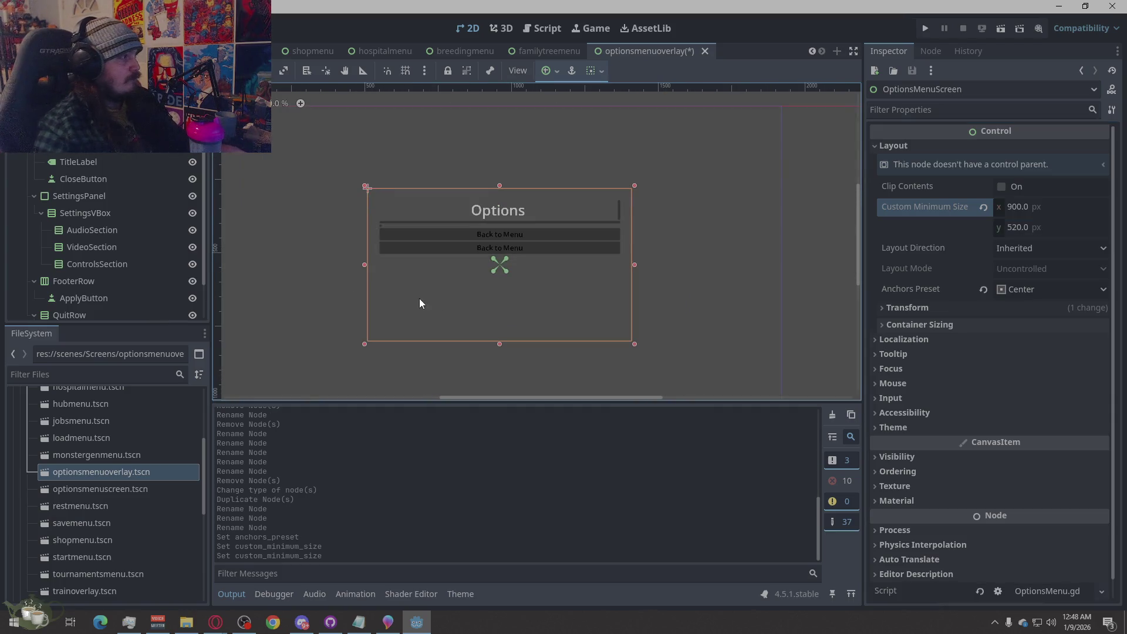
{"action": "left_click", "coordinate": [78, 161]}
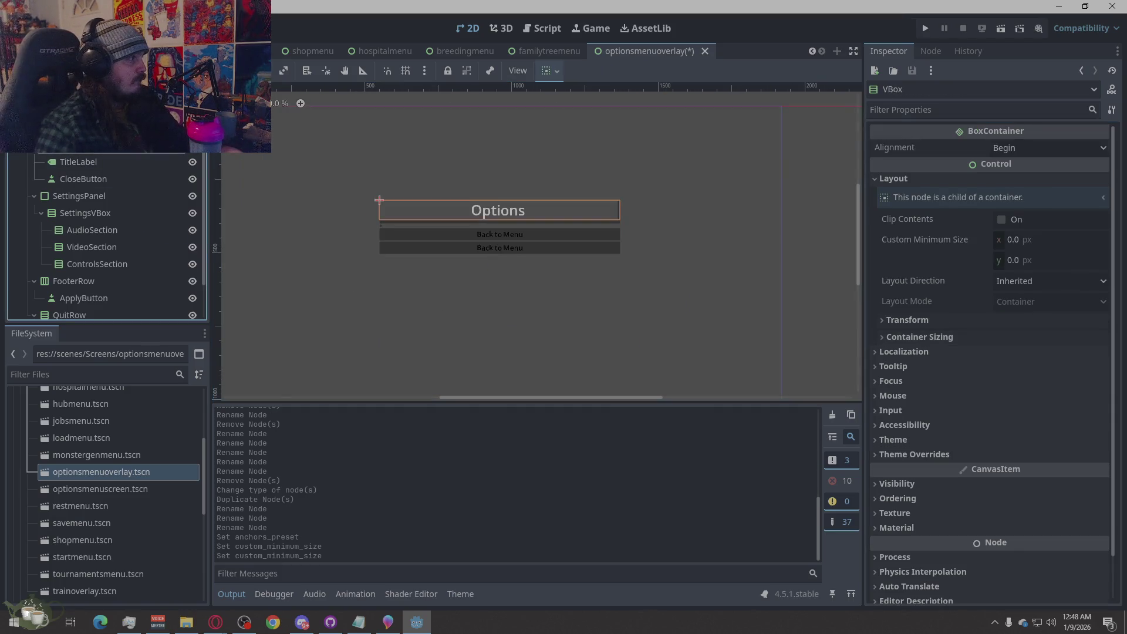
Set the small header button's text to 'Close'.
{"action": "left_click", "coordinate": [82, 179]}
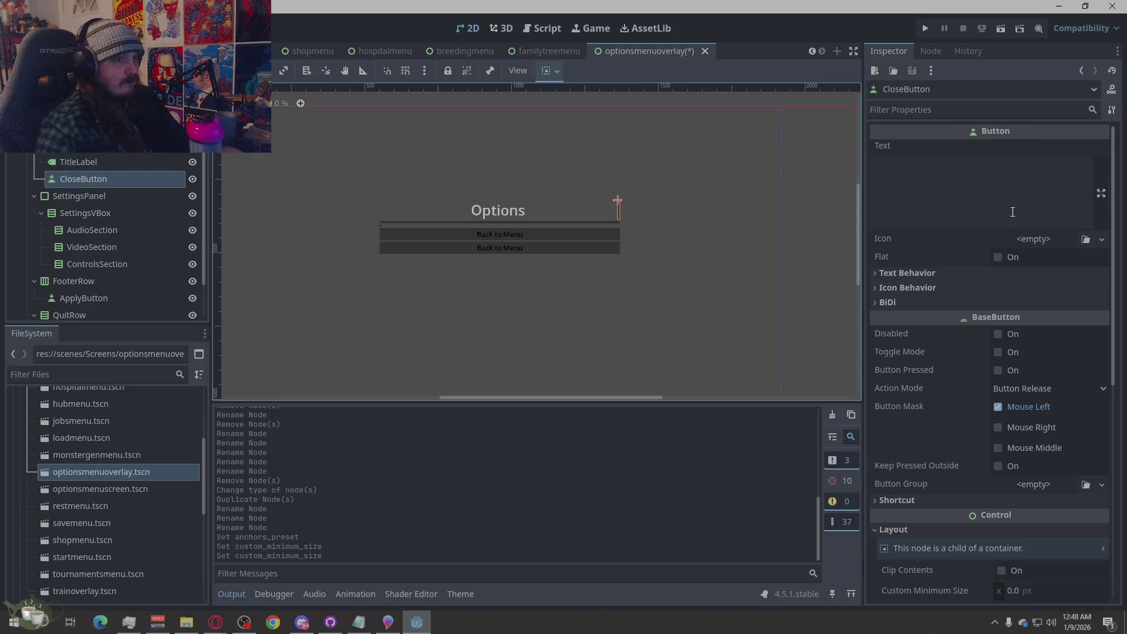
{"action": "left_click", "coordinate": [1013, 212]}
{"action": "type", "text": "Close"}
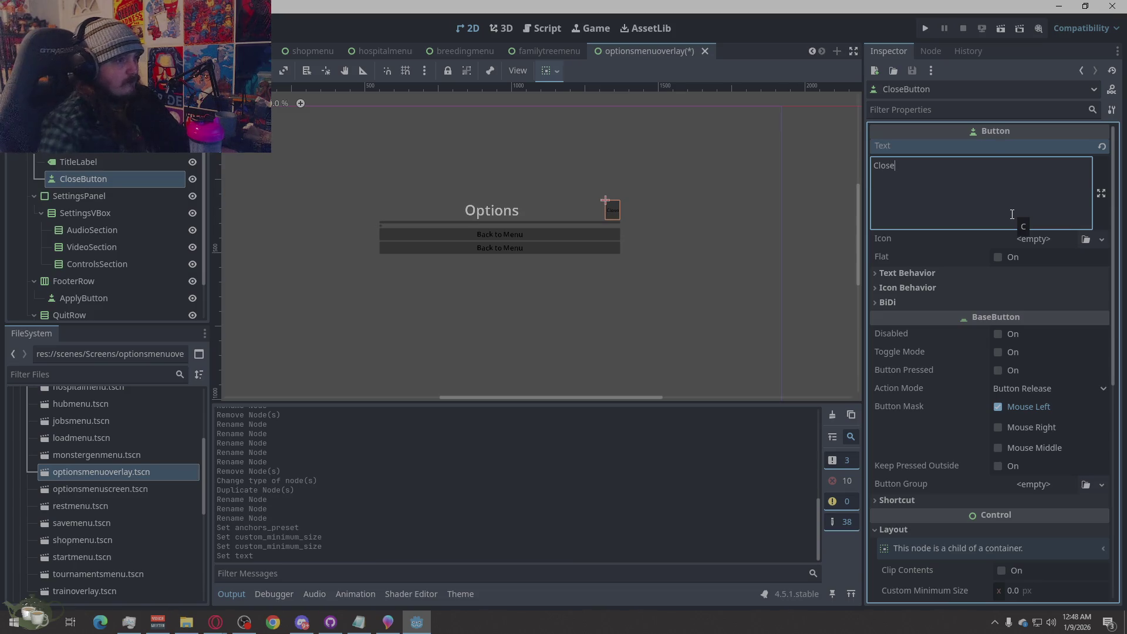
Add leading spaces to TitleLabel's 'Options' text, then check the section containers.
{"action": "left_click", "coordinate": [85, 167]}
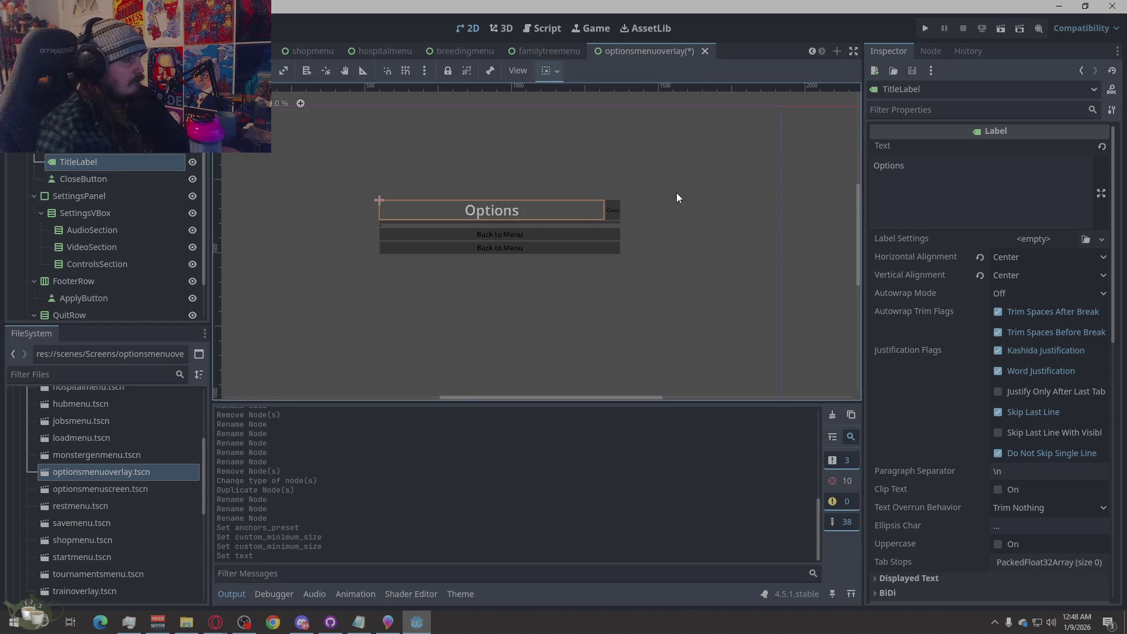
{"action": "left_click", "coordinate": [876, 166]}
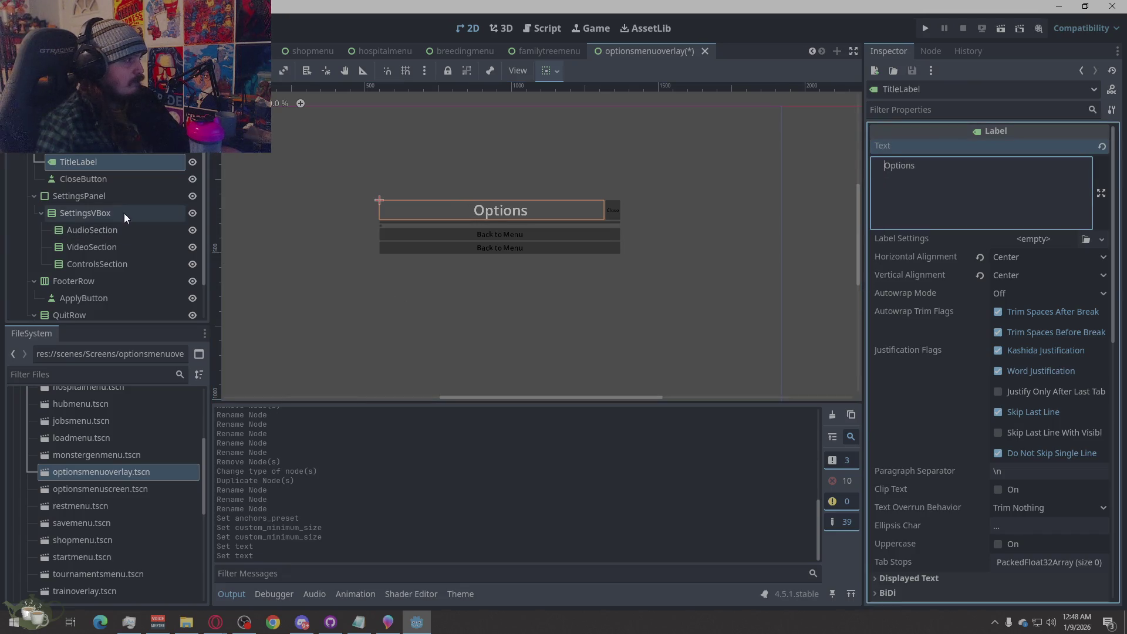
{"action": "left_click", "coordinate": [108, 178]}
{"action": "left_click", "coordinate": [116, 230]}
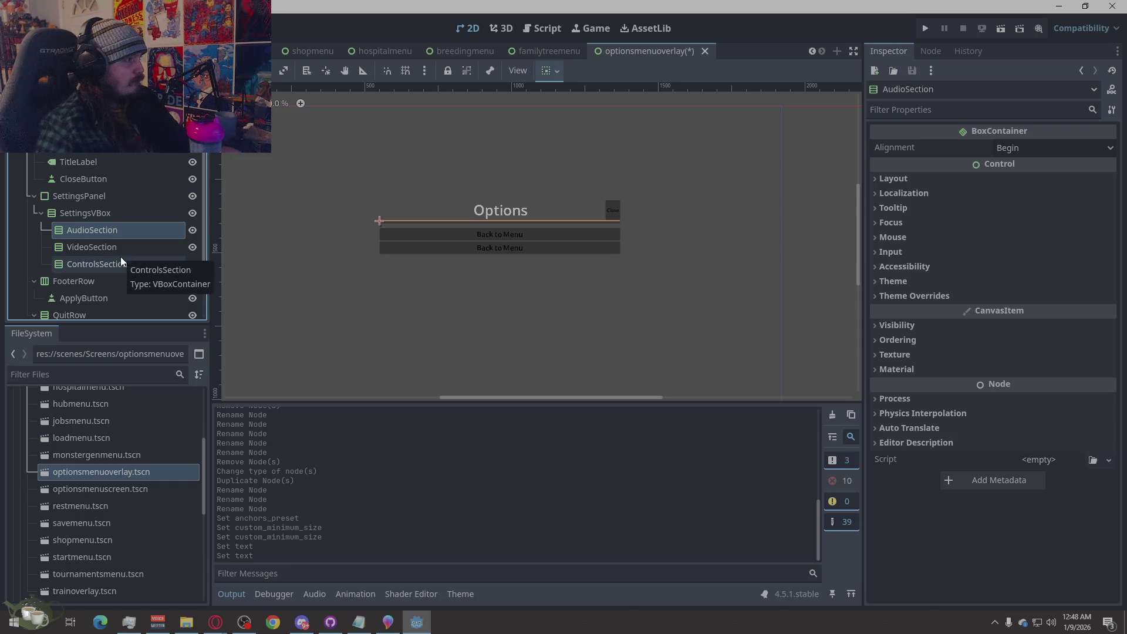
{"action": "left_click", "coordinate": [118, 211]}
{"action": "left_click", "coordinate": [119, 241]}
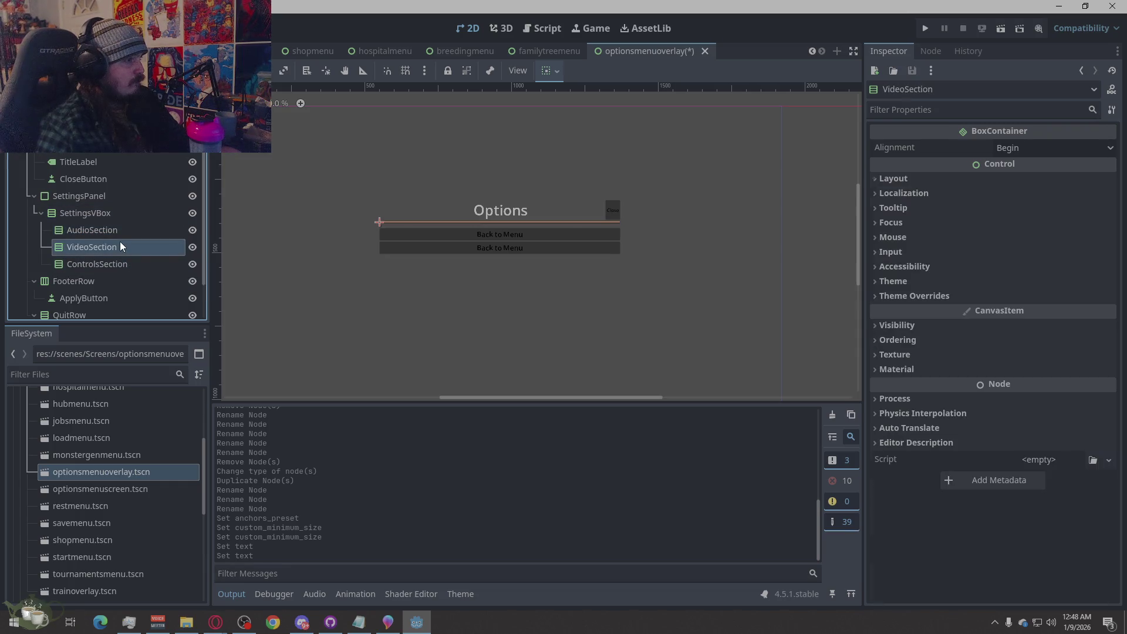
Turn on Vertical Expand under Container Sizing for the AudioSection container.
{"action": "left_click", "coordinate": [118, 229]}
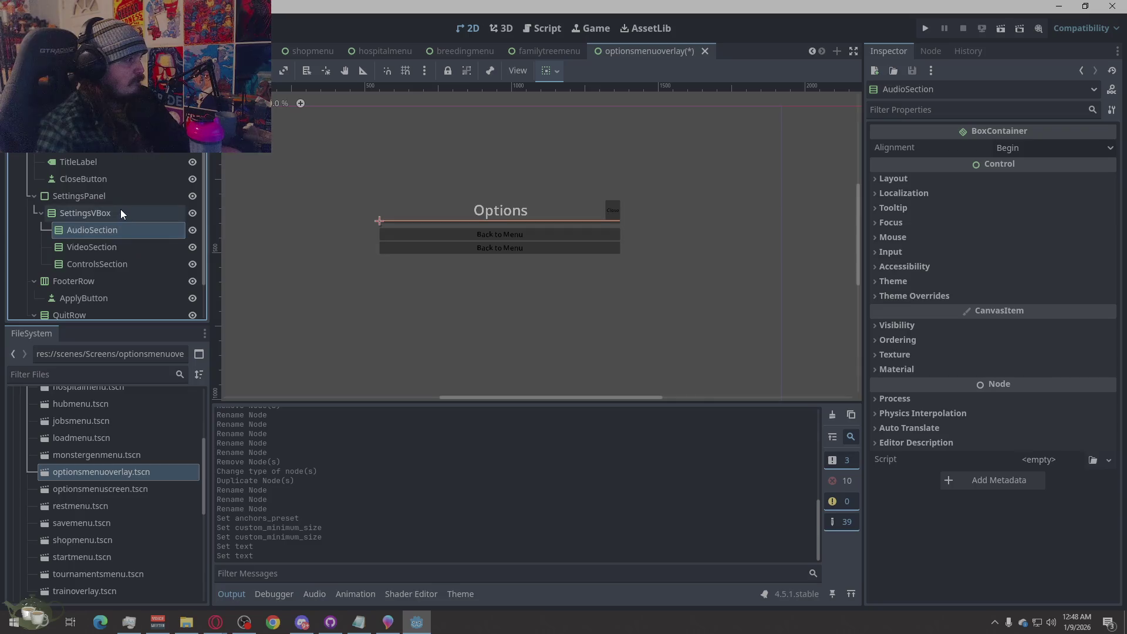
{"action": "left_click", "coordinate": [121, 211]}
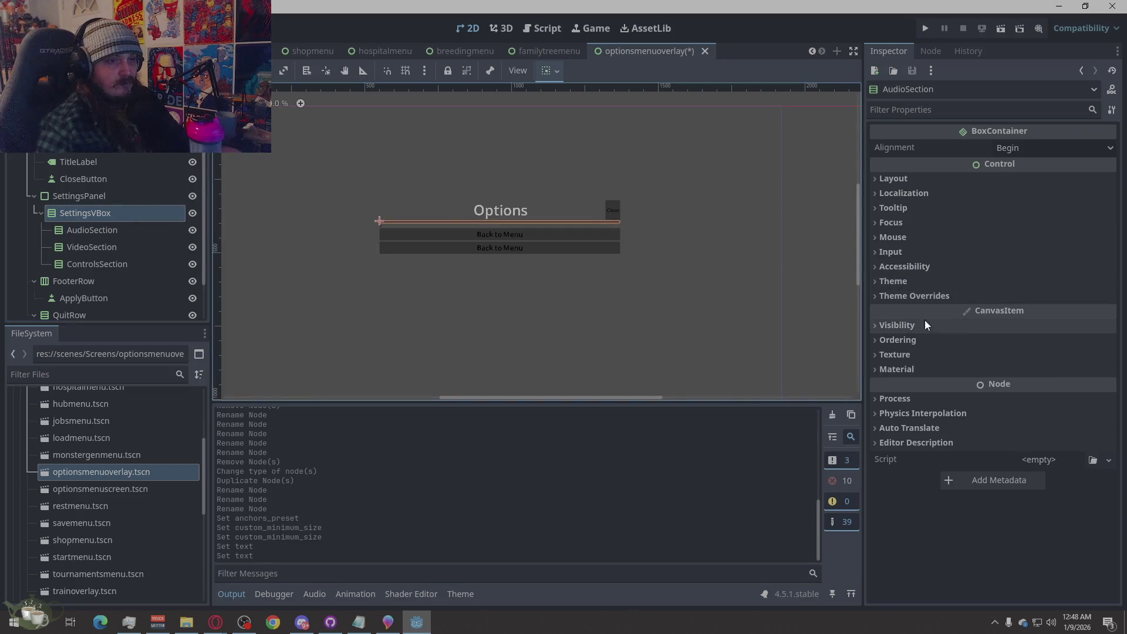
{"action": "left_click", "coordinate": [896, 178]}
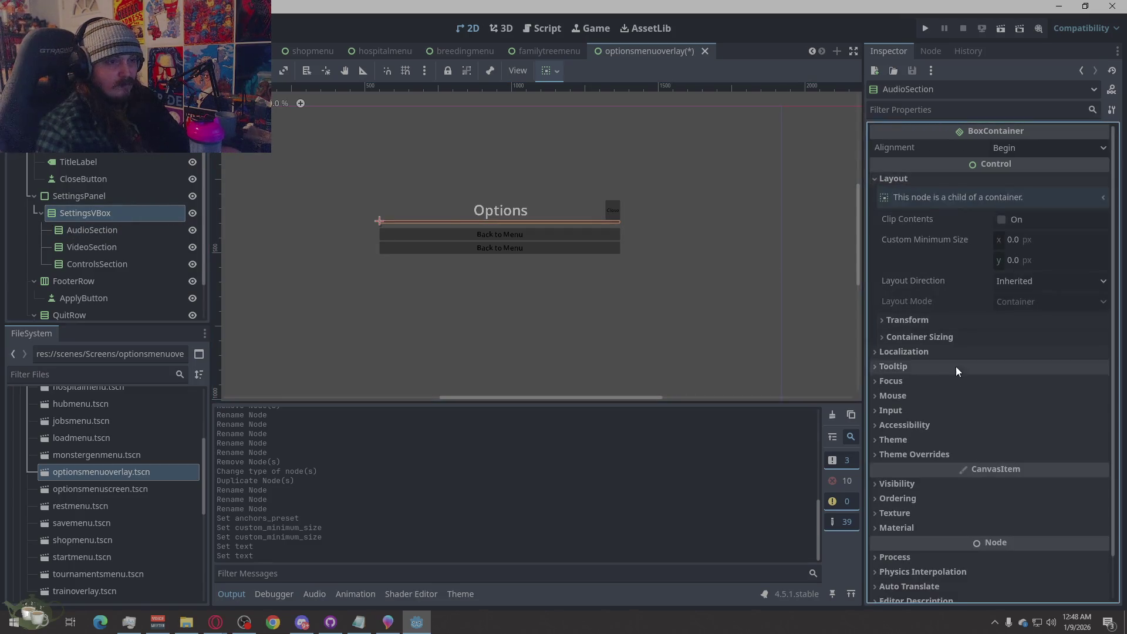
{"action": "left_click", "coordinate": [939, 338]}
{"action": "left_click", "coordinate": [1003, 396]}
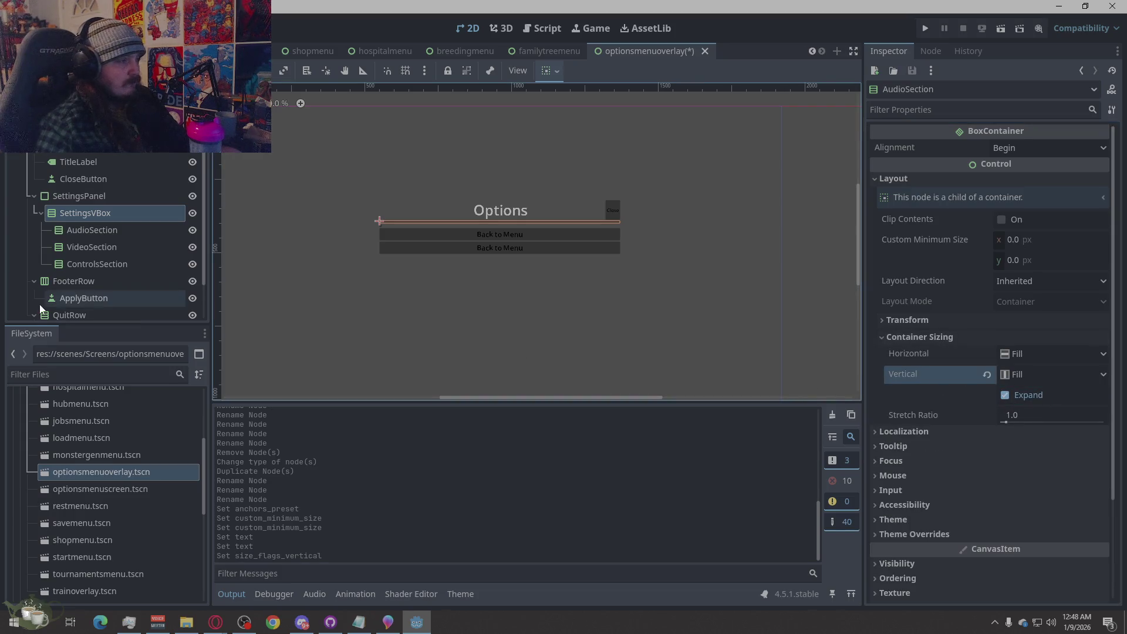
Review the AudioSection, ControlsSection and SettingsVBox sizing in the node tree and Inspector.
{"action": "left_click", "coordinate": [118, 230]}
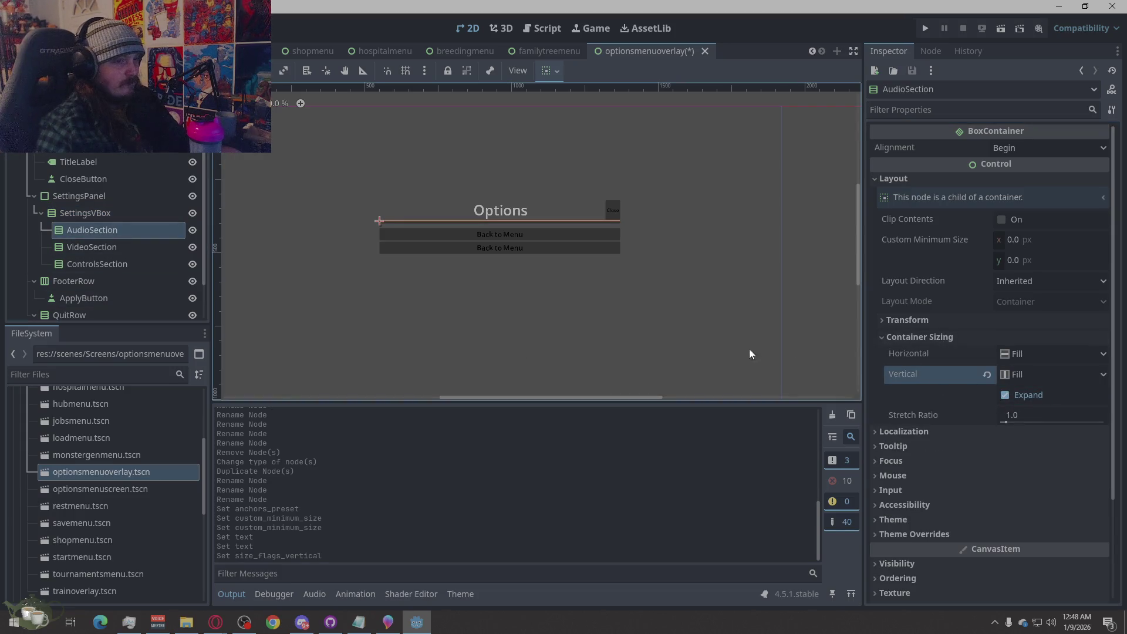
{"action": "left_click", "coordinate": [97, 263]}
{"action": "left_click", "coordinate": [101, 233]}
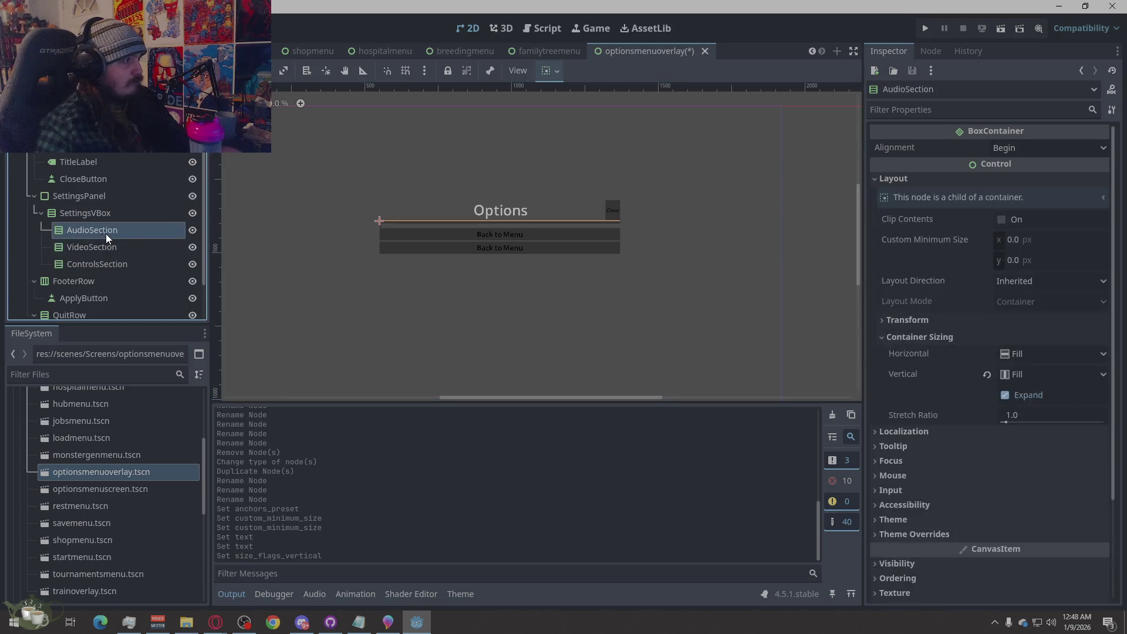
{"action": "left_click", "coordinate": [149, 216]}
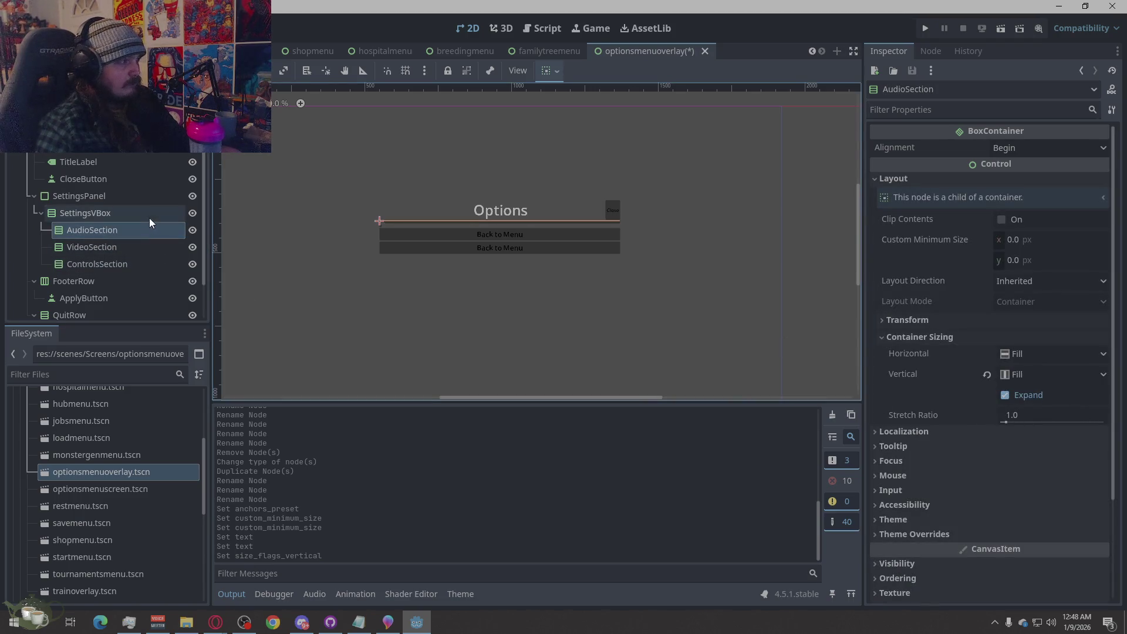
{"action": "left_click", "coordinate": [892, 336]}
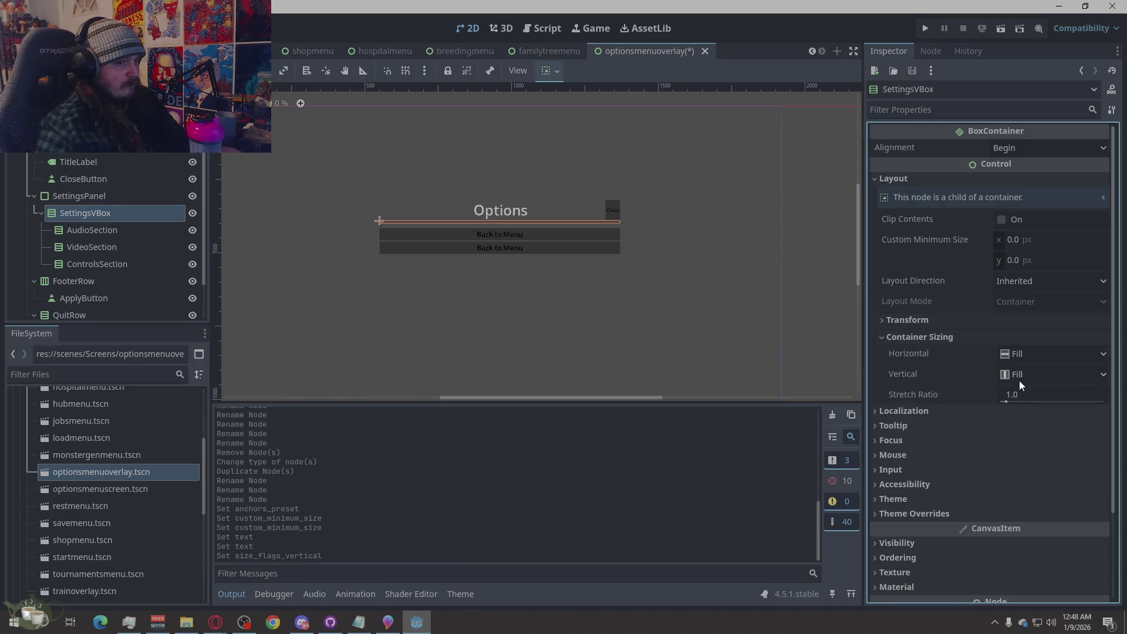
{"action": "left_click", "coordinate": [893, 320]}
{"action": "left_click", "coordinate": [893, 319]}
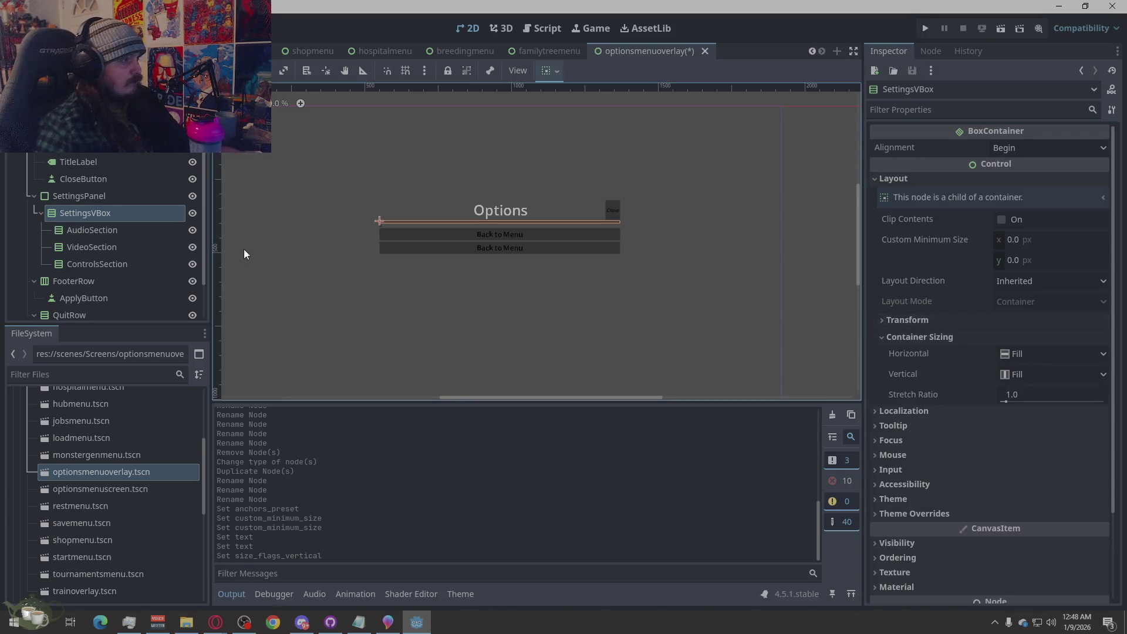
{"action": "left_click", "coordinate": [41, 213]}
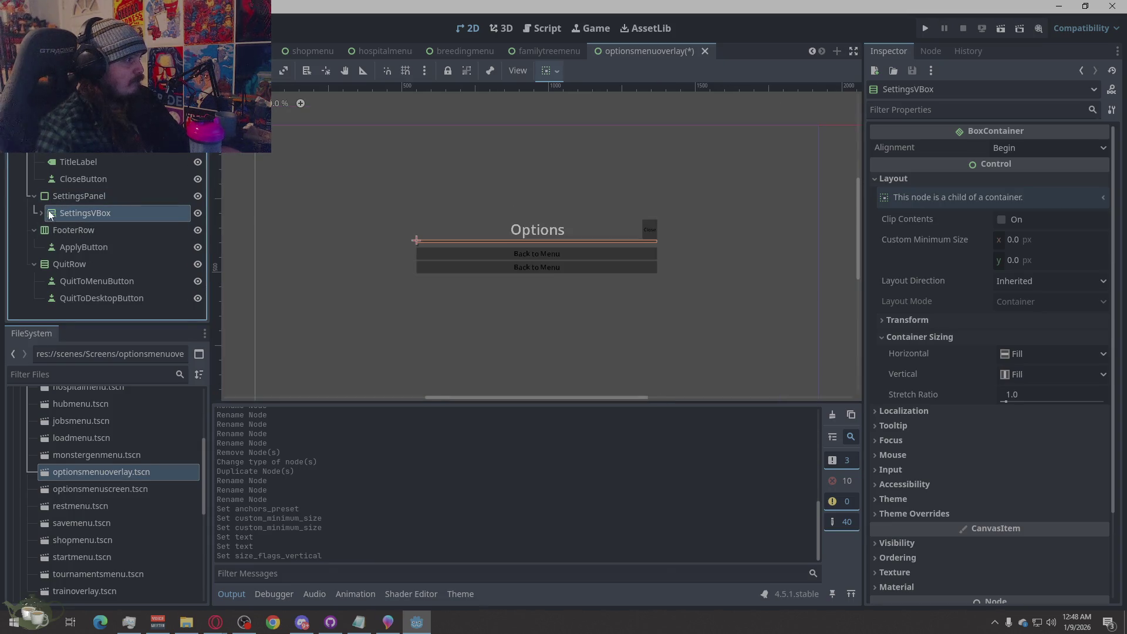
{"action": "left_click", "coordinate": [41, 213]}
Turn on Vertical Expand under Container Sizing for SettingsPanel.
{"action": "left_click", "coordinate": [77, 197]}
{"action": "left_click", "coordinate": [76, 209]}
{"action": "left_click", "coordinate": [84, 196]}
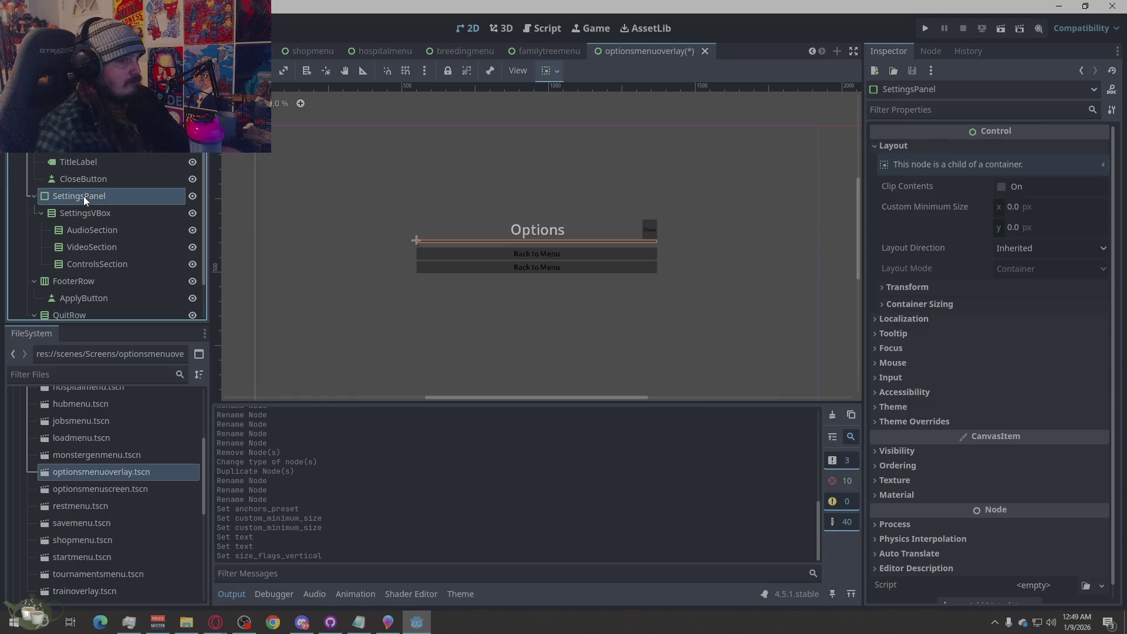
{"action": "left_click", "coordinate": [920, 302]}
{"action": "left_click", "coordinate": [1058, 364]}
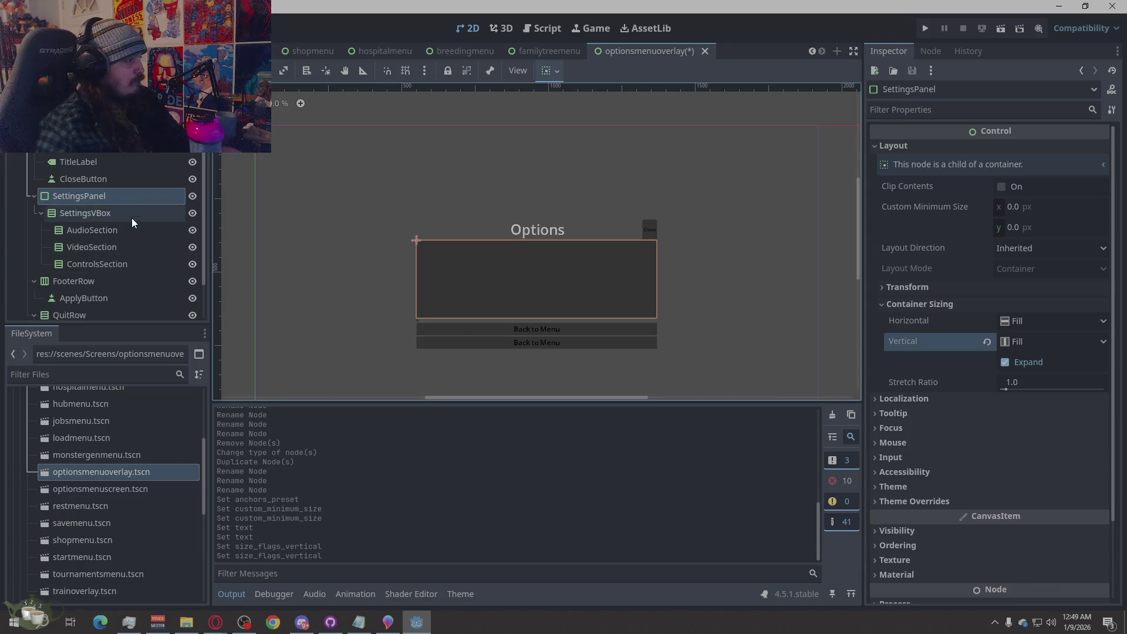
{"action": "scroll", "coordinate": [131, 221], "scroll_direction": "down", "scroll_amount": 2}
Relabel the quit-to-desktop button 'Quit'.
{"action": "left_click", "coordinate": [115, 242]}
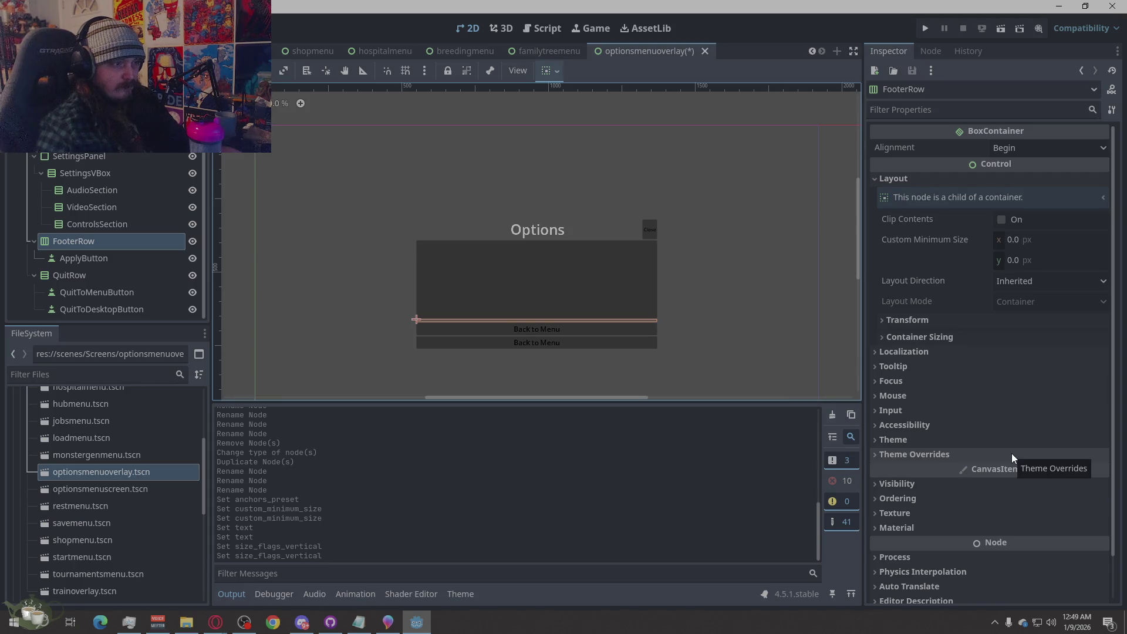
{"action": "left_click", "coordinate": [97, 308]}
{"action": "left_click_drag", "start_coordinate": [927, 166], "coordinate": [858, 167]}
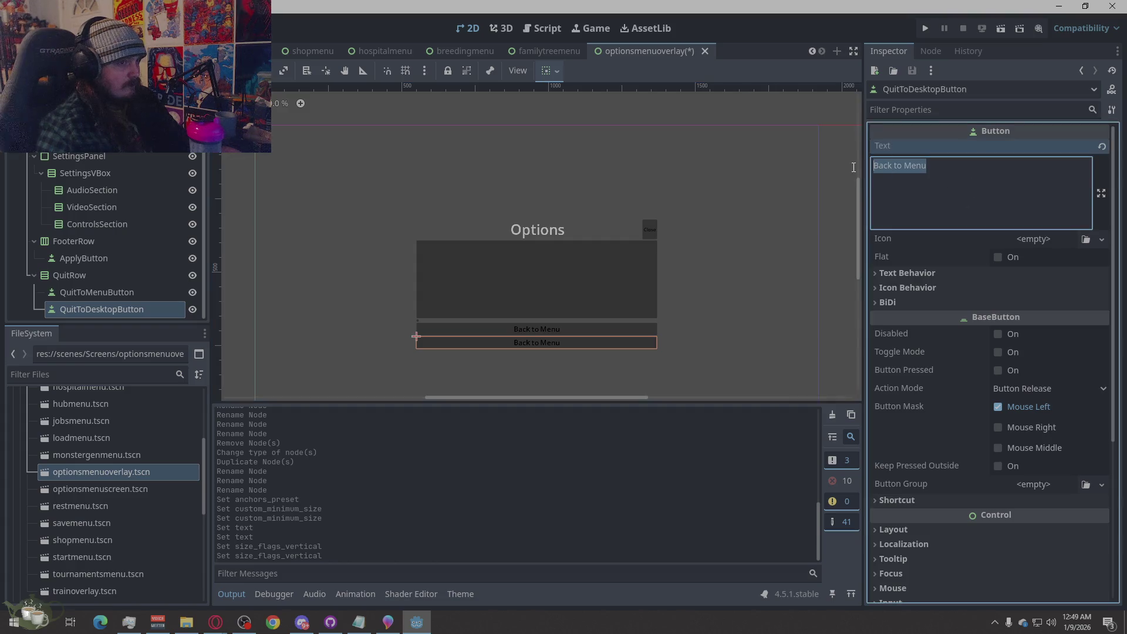
{"action": "type", "text": "Quit"}
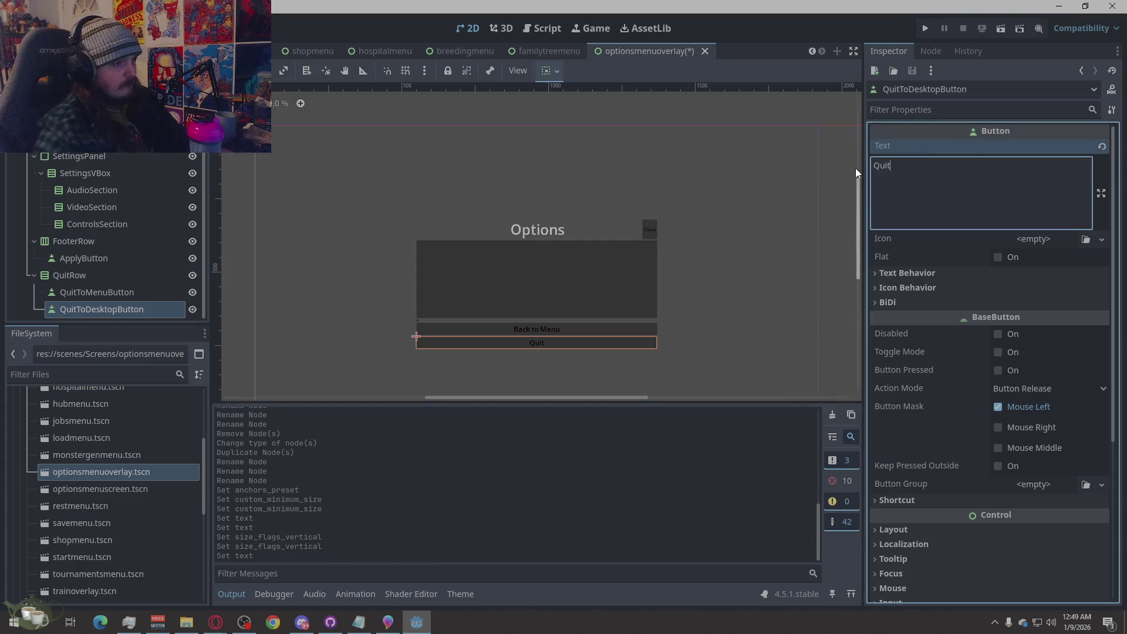
Relabel the quit-to-menu button 'Main Menu', correcting a typo.
{"action": "left_click", "coordinate": [124, 294]}
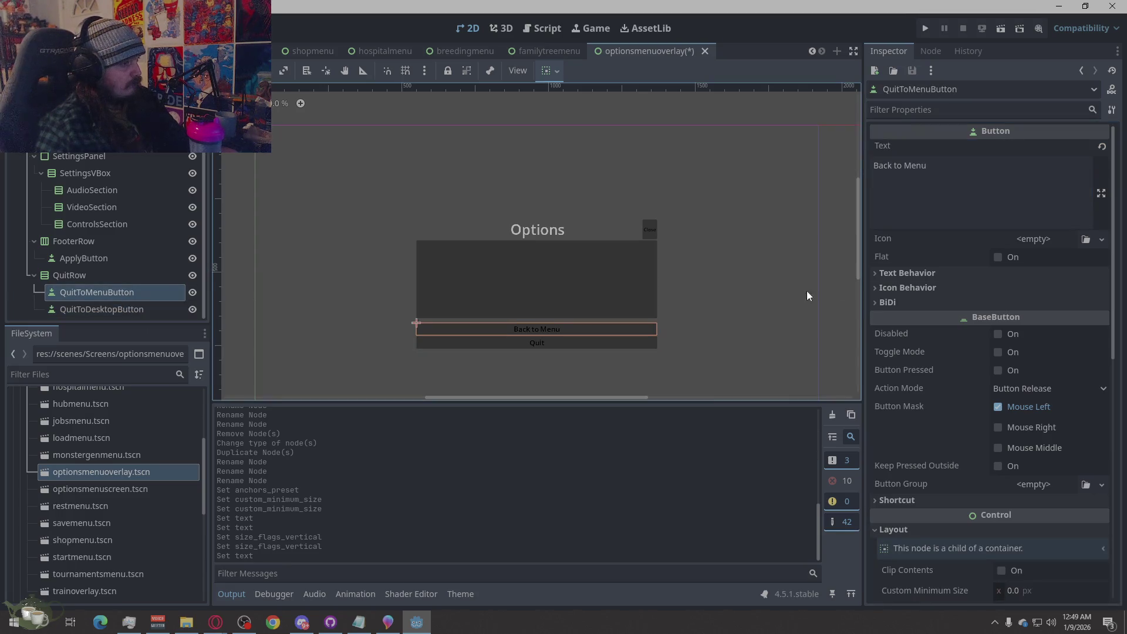
{"action": "left_click", "coordinate": [906, 165]}
{"action": "type", "text": "Main"}
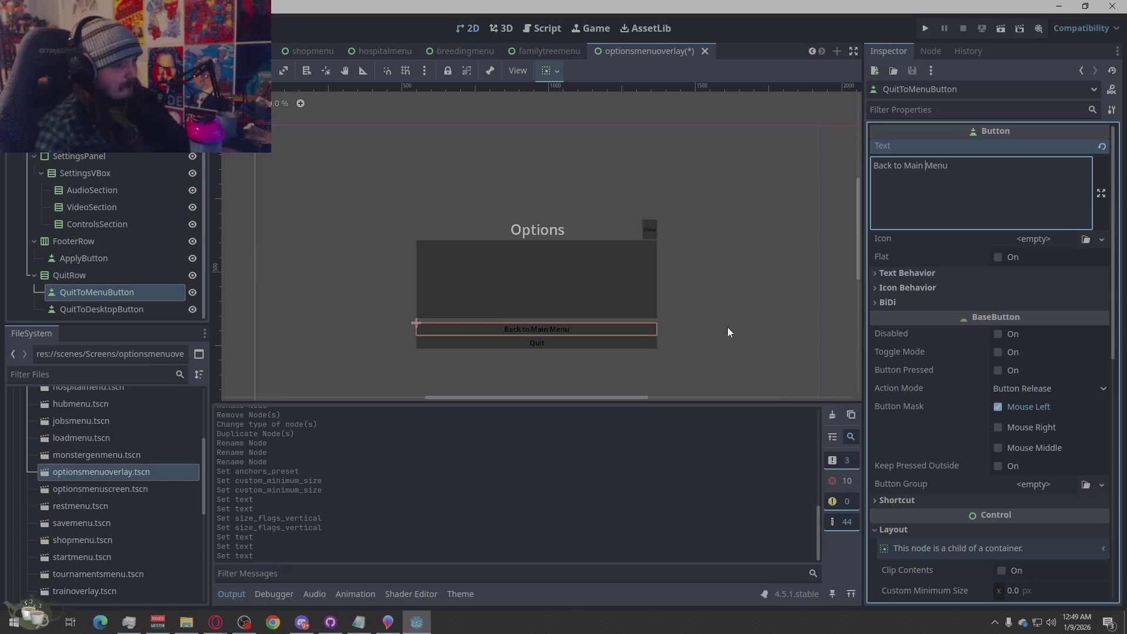
{"action": "left_click", "coordinate": [777, 315]}
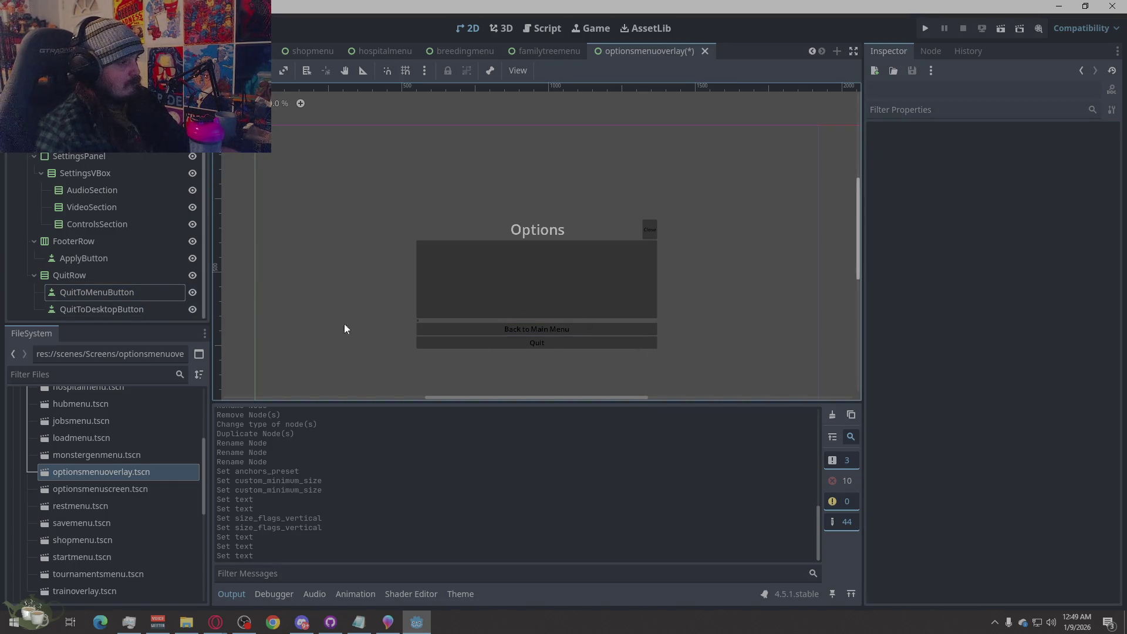
{"action": "left_click", "coordinate": [94, 292]}
{"action": "left_click", "coordinate": [909, 163]}
{"action": "mouse_move", "coordinate": [907, 165]}
{"action": "left_mouse_down"}
{"action": "mouse_move", "coordinate": [949, 166]}
{"action": "mouse_move", "coordinate": [871, 169]}
{"action": "mouse_move", "coordinate": [949, 166]}
{"action": "left_mouse_up"}
{"action": "key", "text": "BackSpace"}
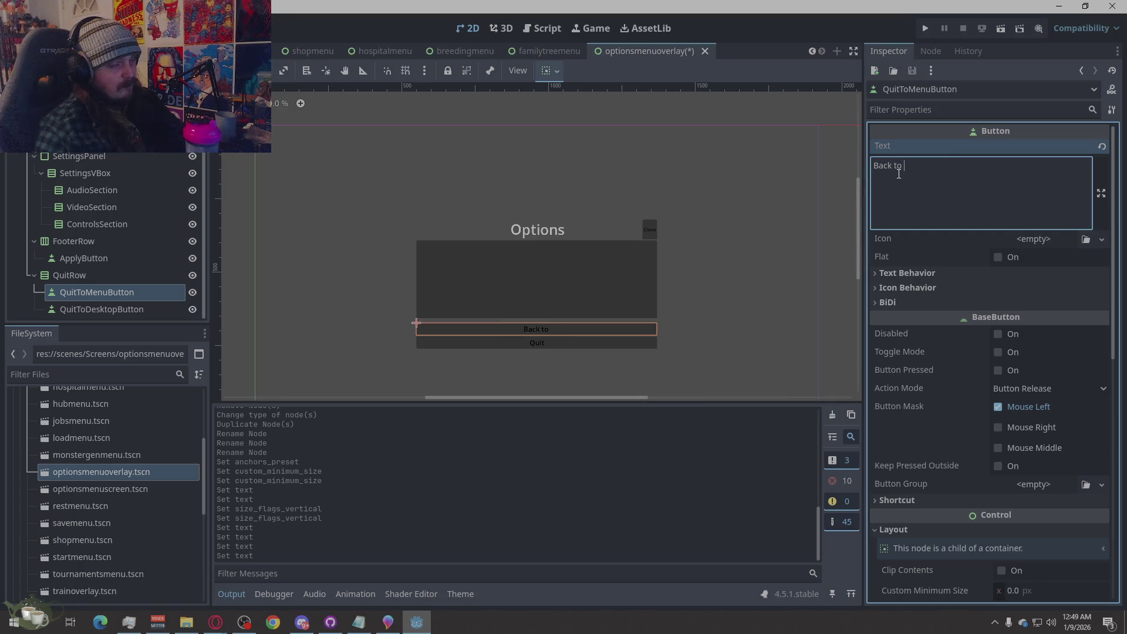
{"action": "key", "text": "BackSpace"}
{"action": "key", "text": "BackSpace"}
{"action": "key", "text": "BackSpace"}
{"action": "type", "text": "MainMa"}
{"action": "type", "text": "Menu"}
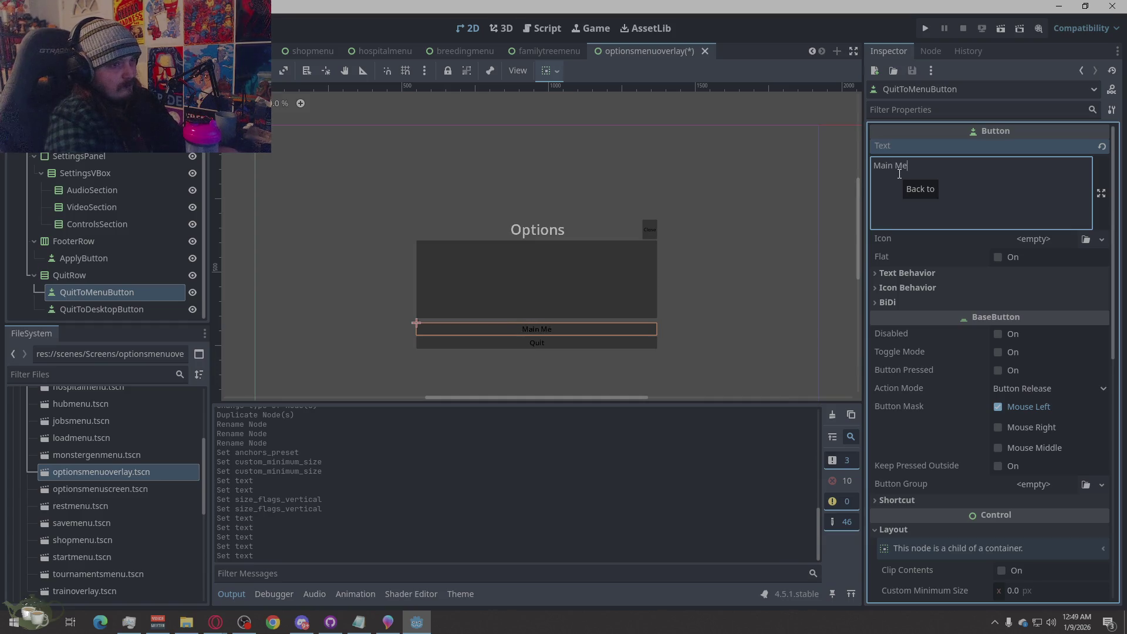
{"action": "left_click", "coordinate": [695, 295]}
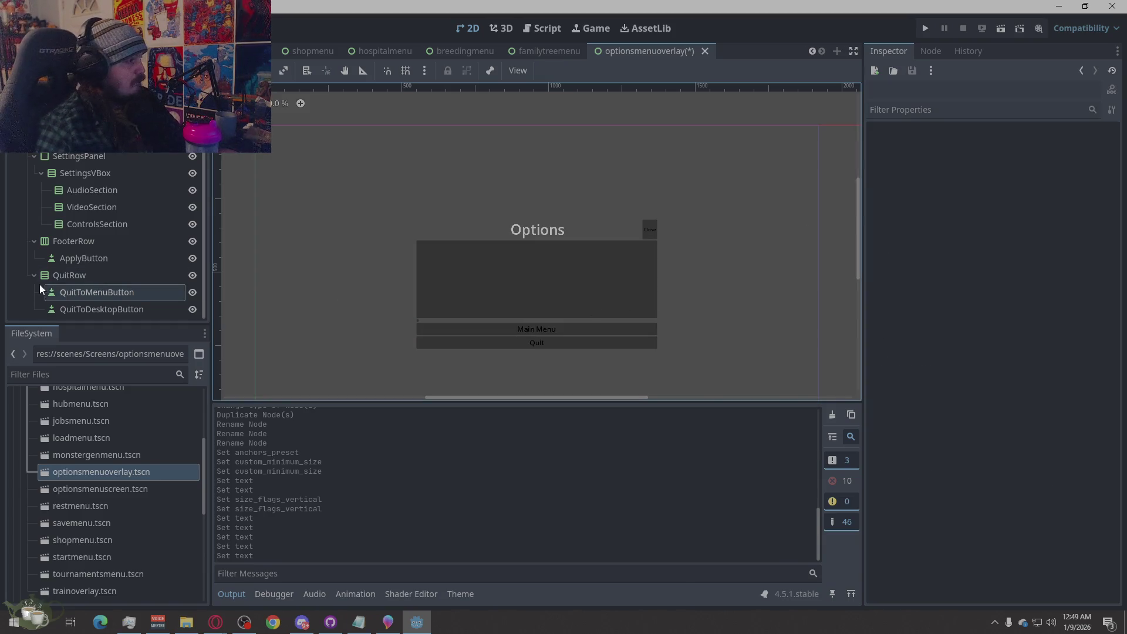
Set ApplyButton's text to 'Apply' and deselect it.
{"action": "left_click", "coordinate": [89, 259]}
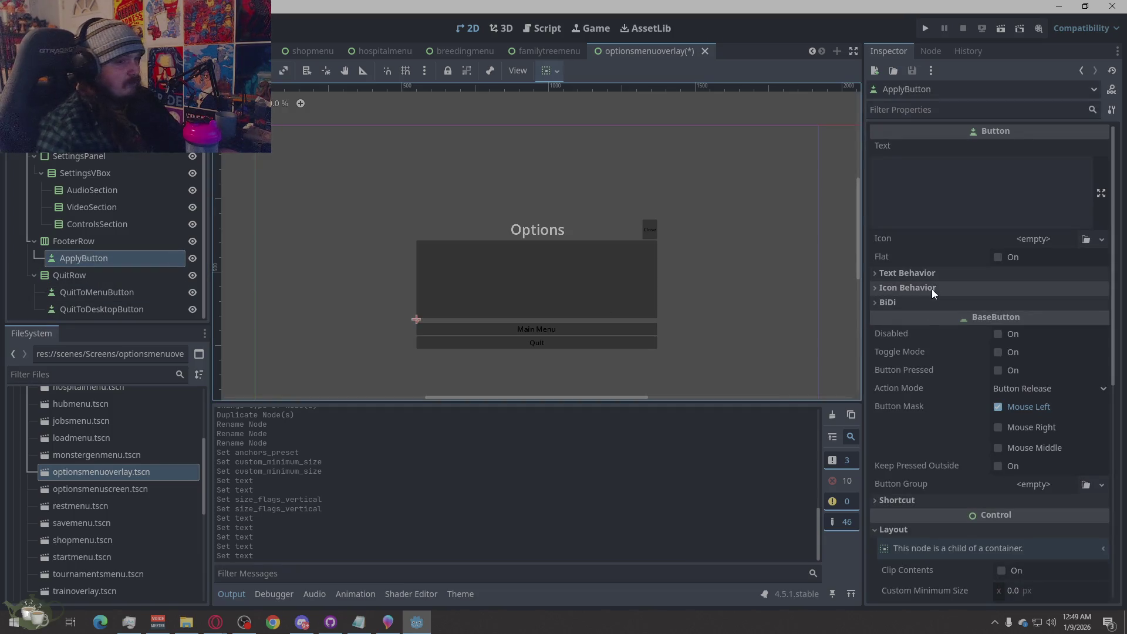
{"action": "left_click", "coordinate": [958, 188]}
{"action": "type", "text": "Apply"}
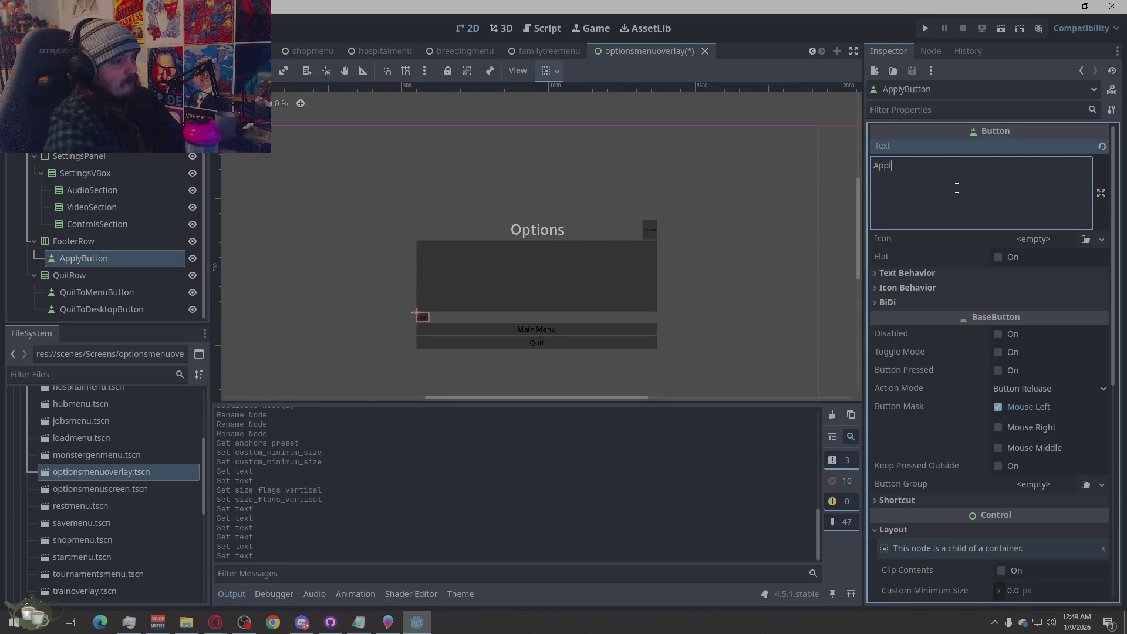
{"action": "left_click", "coordinate": [757, 178]}
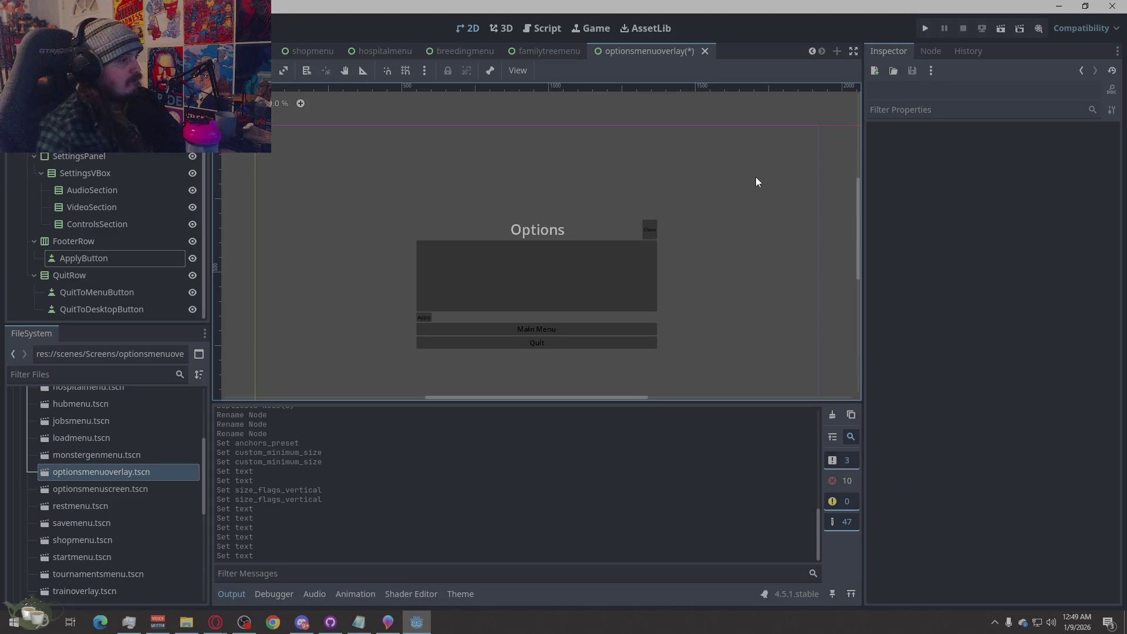
Check the layout of AudioSection, VideoSection, FooterRow and ControlsSection in the node tree.
{"action": "left_click", "coordinate": [91, 185]}
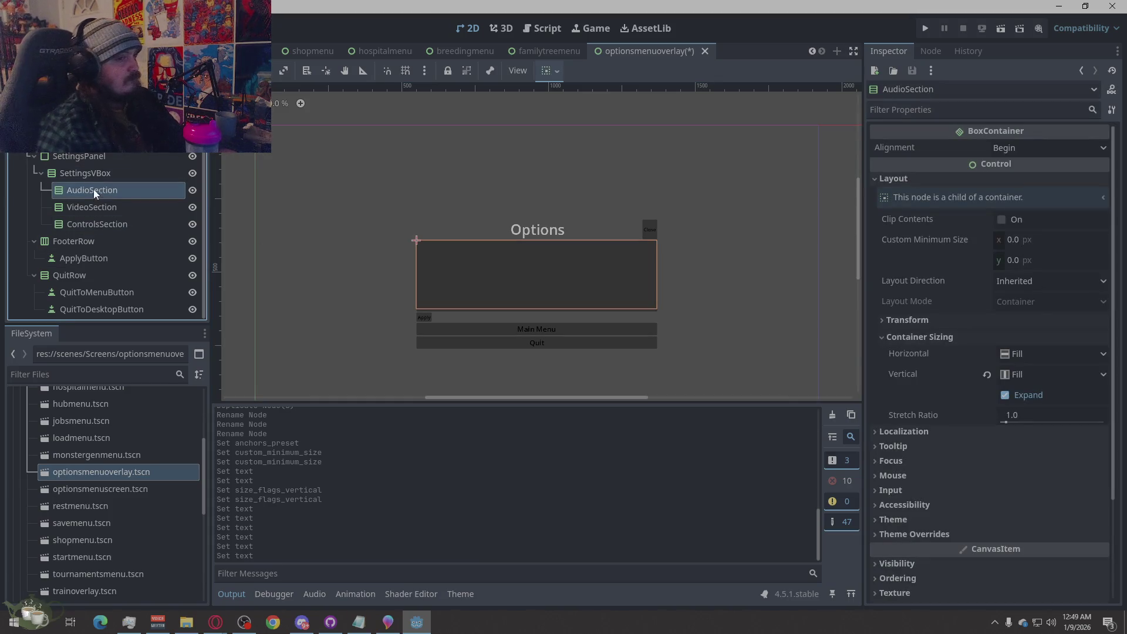
{"action": "left_click", "coordinate": [97, 206]}
{"action": "left_click", "coordinate": [91, 238]}
{"action": "left_click", "coordinate": [98, 226]}
{"action": "double_click", "coordinate": [108, 205]}
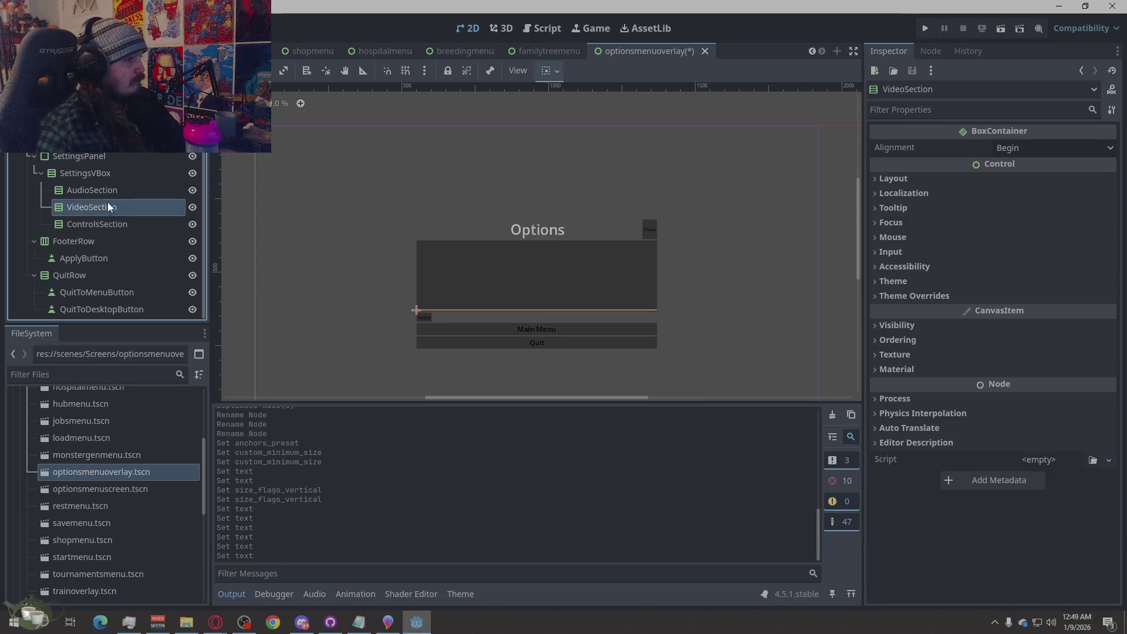
{"action": "left_click", "coordinate": [111, 192]}
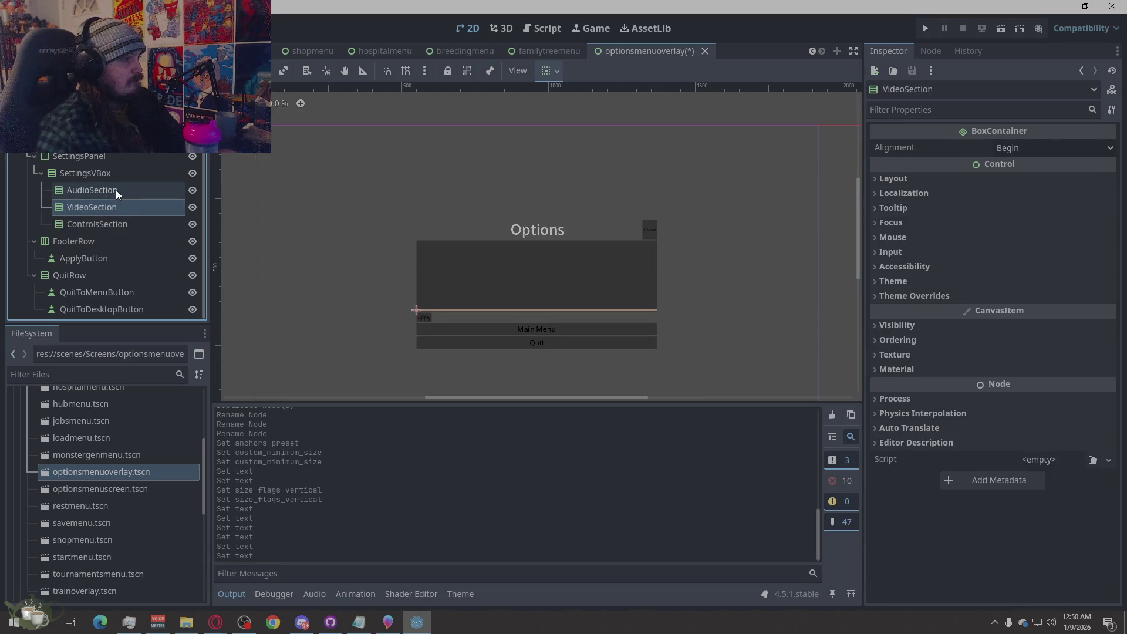
{"action": "left_click", "coordinate": [110, 189]}
{"action": "left_click", "coordinate": [107, 175]}
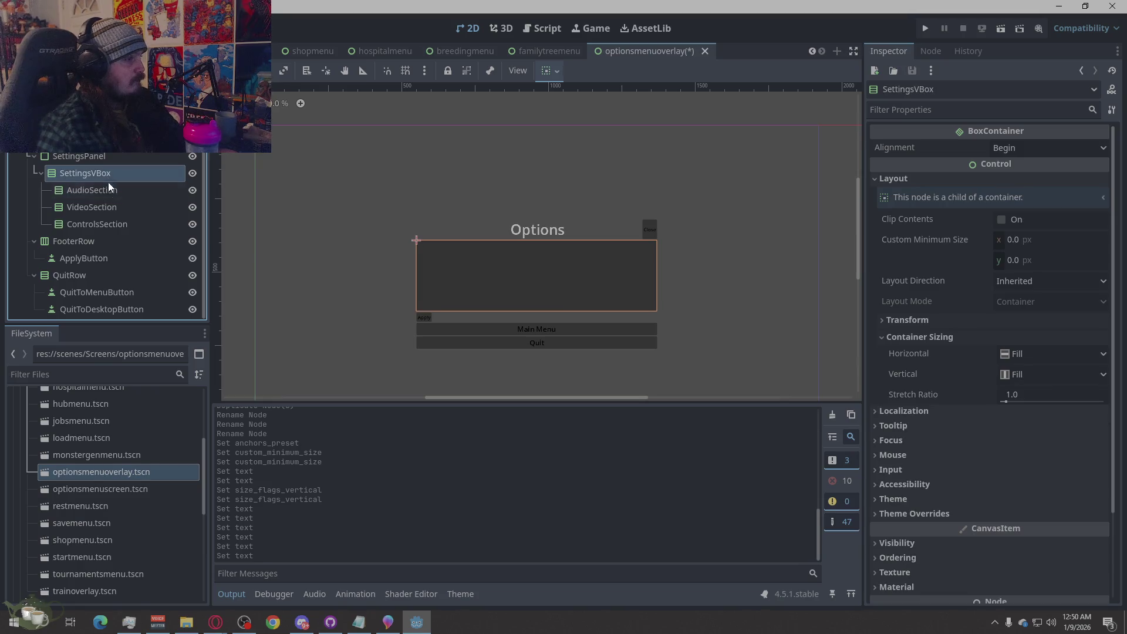
{"action": "left_click", "coordinate": [108, 191]}
Turn on Vertical Expand under Container Sizing for VideoSection.
{"action": "left_click", "coordinate": [105, 206]}
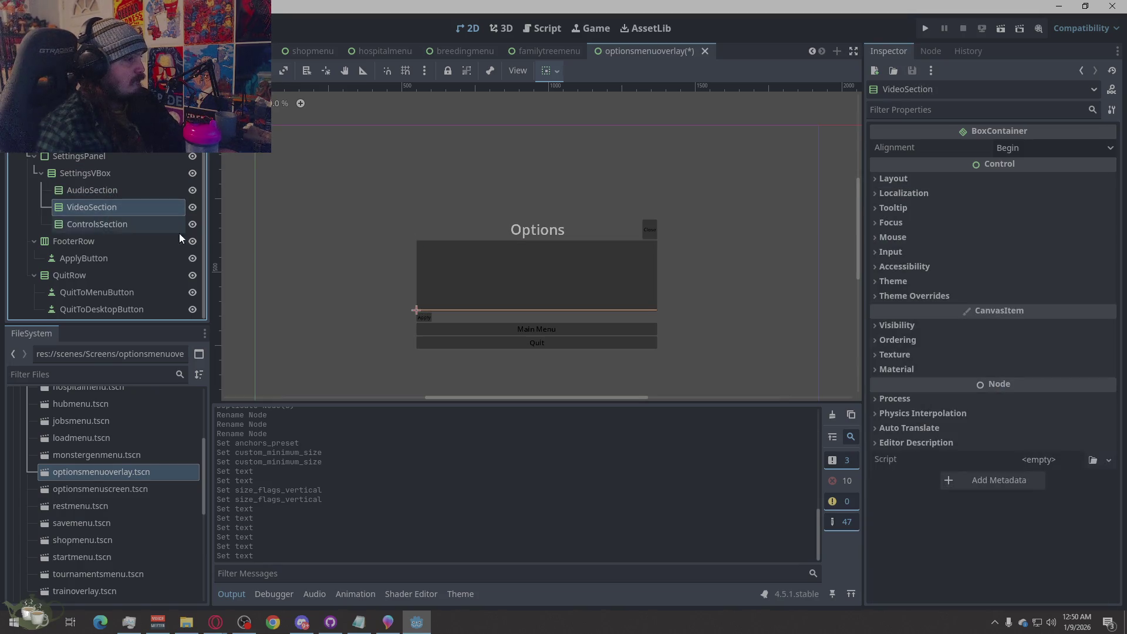
{"action": "left_click", "coordinate": [895, 286]}
{"action": "left_click", "coordinate": [897, 288]}
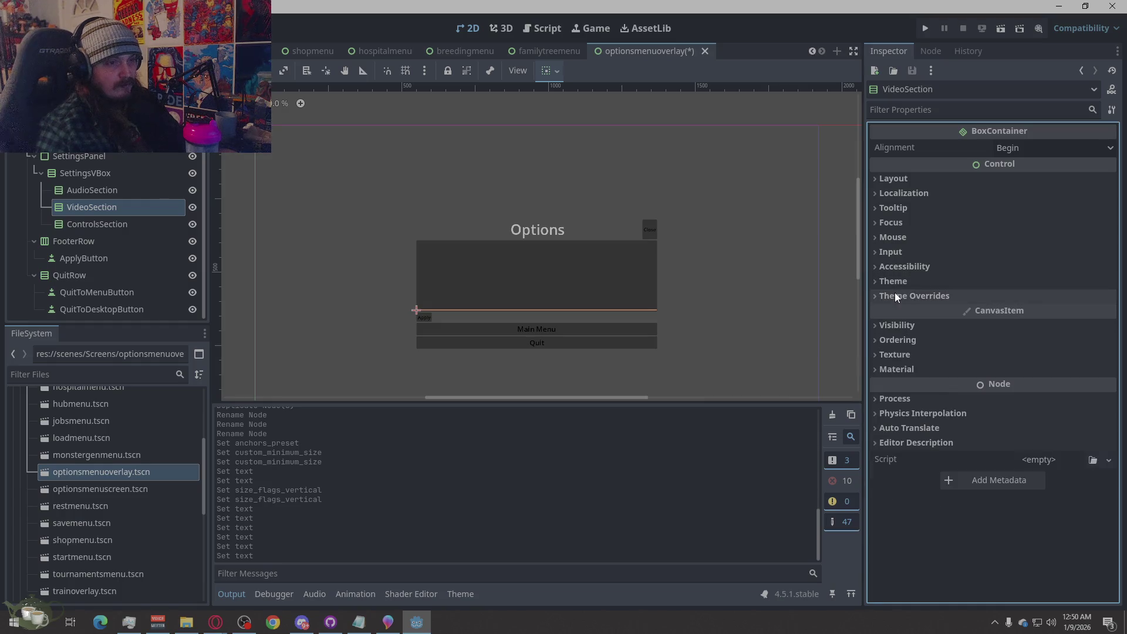
{"action": "left_click", "coordinate": [894, 179]}
{"action": "left_click", "coordinate": [901, 335]}
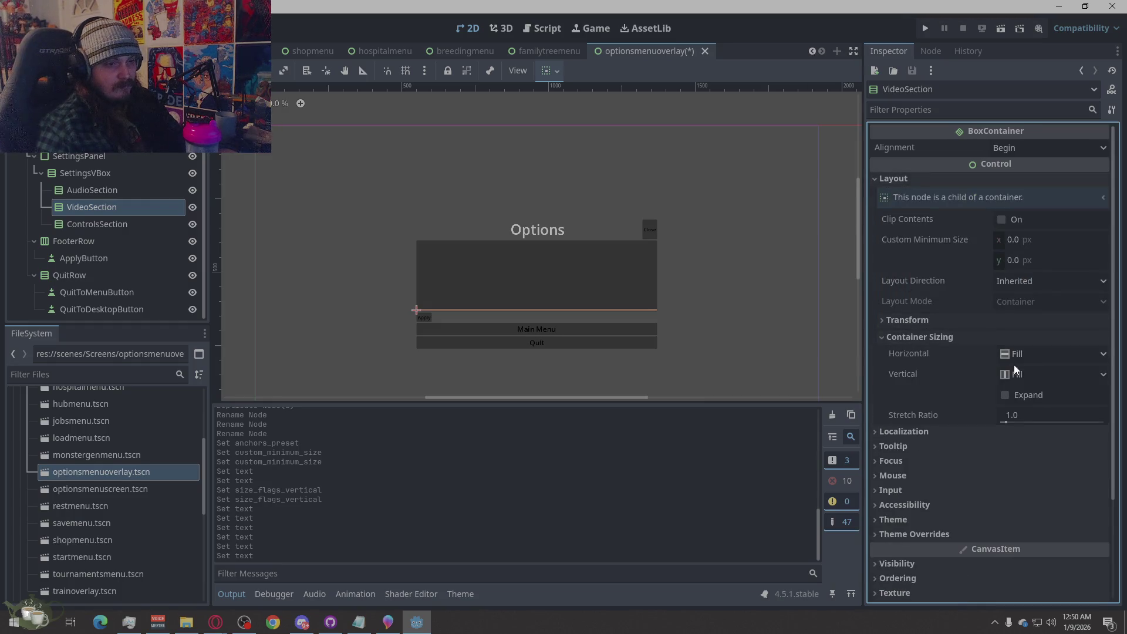
{"action": "left_click", "coordinate": [1025, 394]}
Turn on Vertical Expand under Container Sizing for ControlsSection, then deselect it.
{"action": "left_click", "coordinate": [97, 224]}
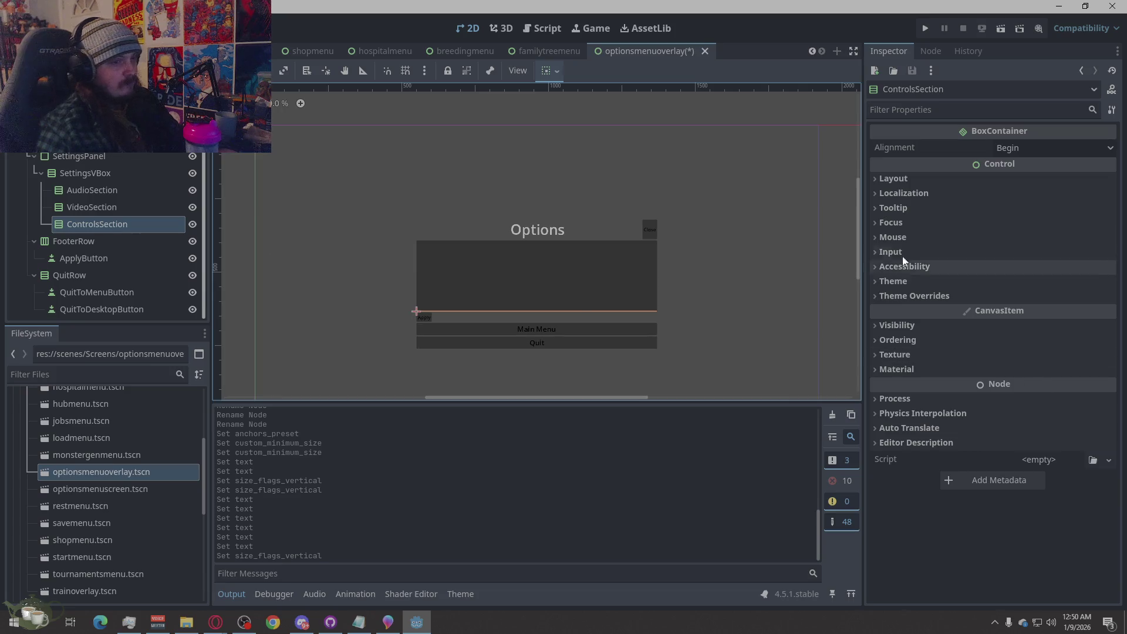
{"action": "left_click", "coordinate": [888, 178]}
{"action": "left_click", "coordinate": [895, 336]}
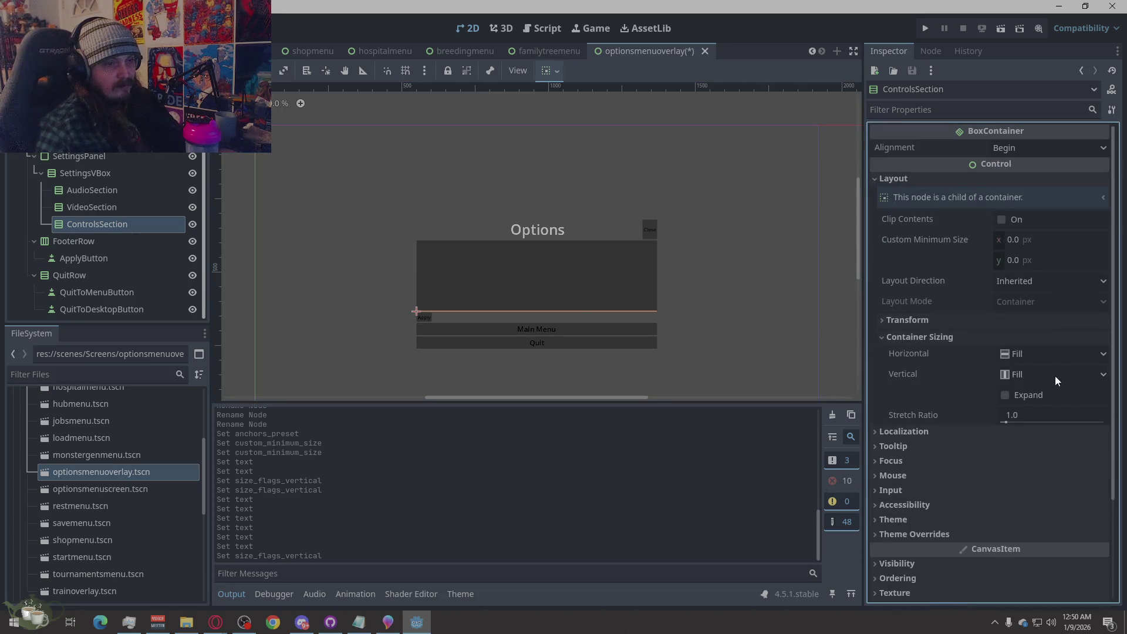
{"action": "left_click", "coordinate": [1006, 395]}
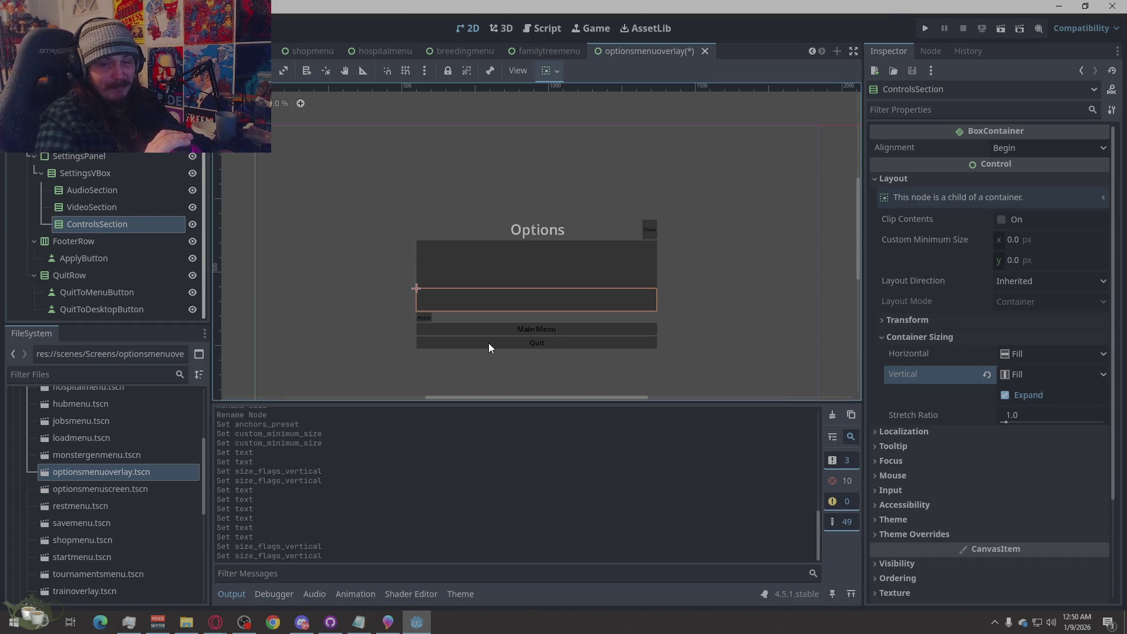
{"action": "left_click", "coordinate": [756, 182]}
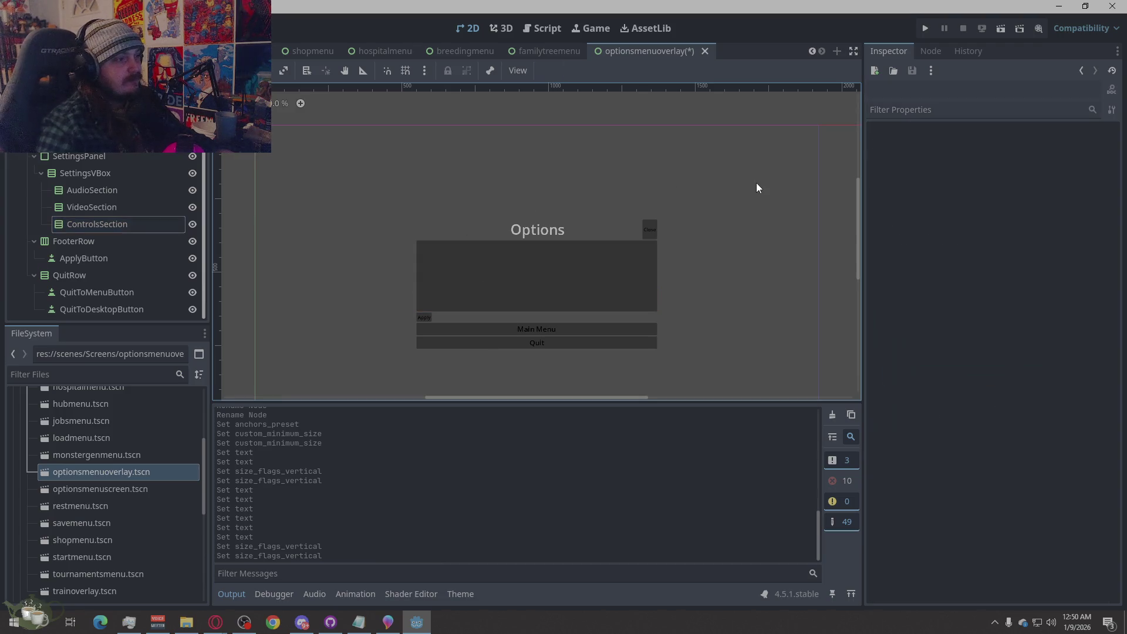
Check the section selections on the canvas, then save the options overlay scene.
{"action": "left_click", "coordinate": [530, 252]}
{"action": "left_click", "coordinate": [508, 235]}
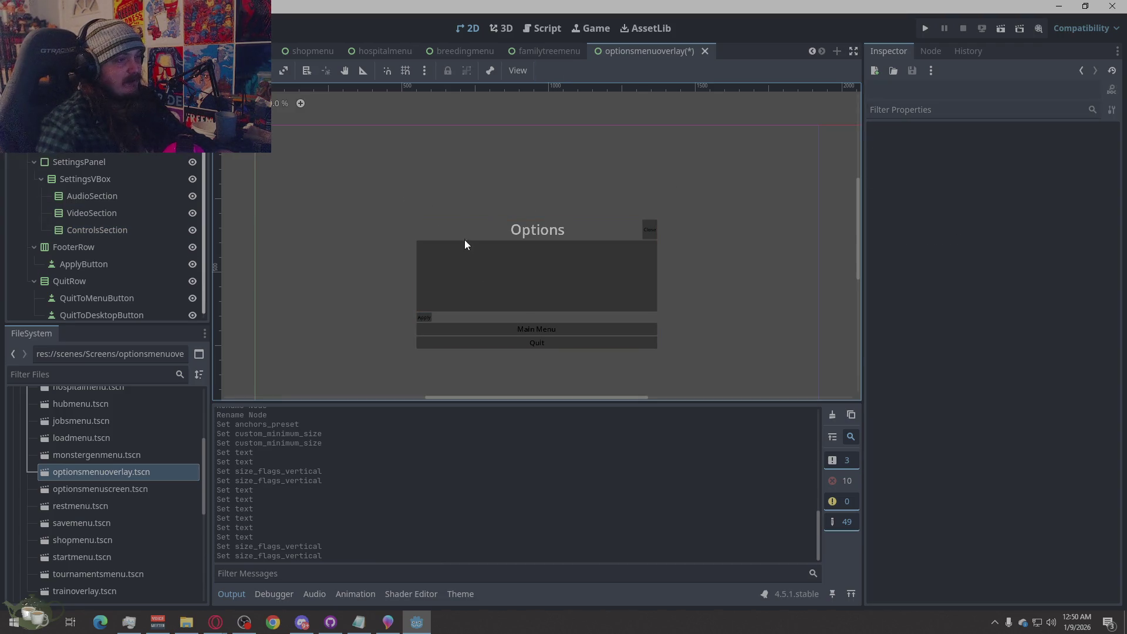
{"action": "left_click", "coordinate": [464, 238]}
{"action": "left_click", "coordinate": [495, 303]}
{"action": "left_click", "coordinate": [330, 204]}
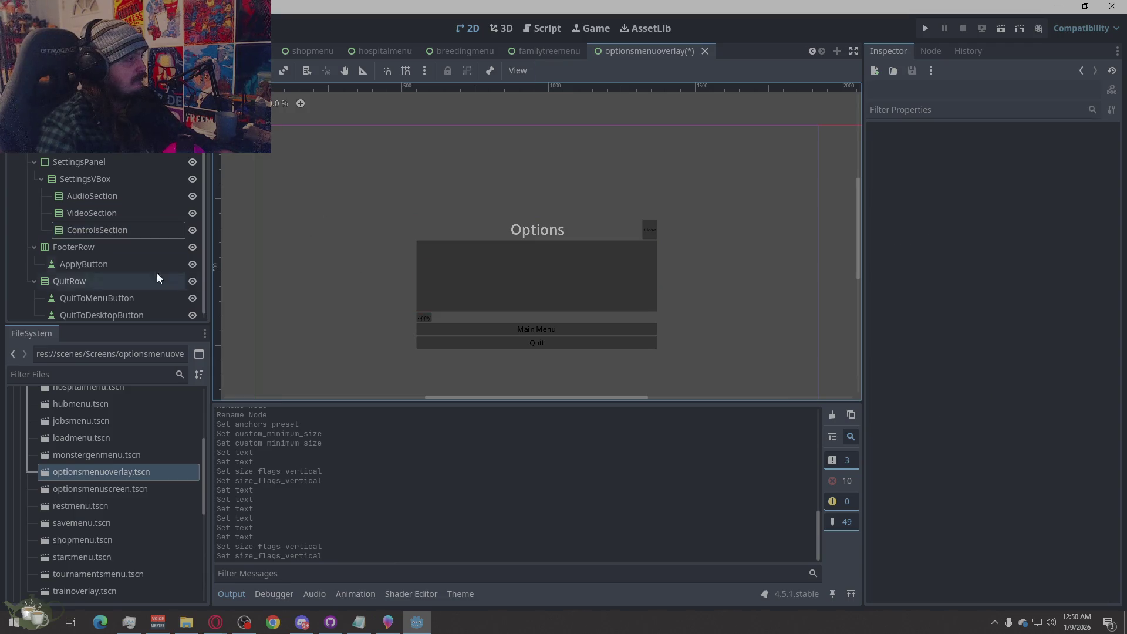
{"action": "left_click", "coordinate": [89, 214]}
{"action": "left_click", "coordinate": [94, 230]}
{"action": "left_click", "coordinate": [380, 234]}
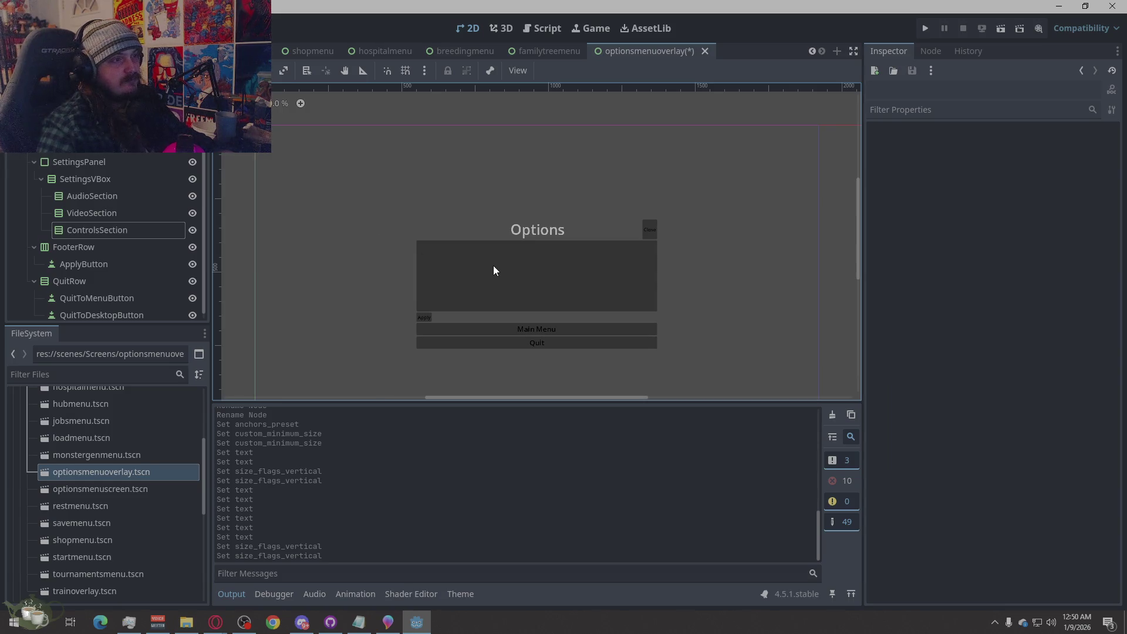
{"action": "key", "text": "ctrl+s"}
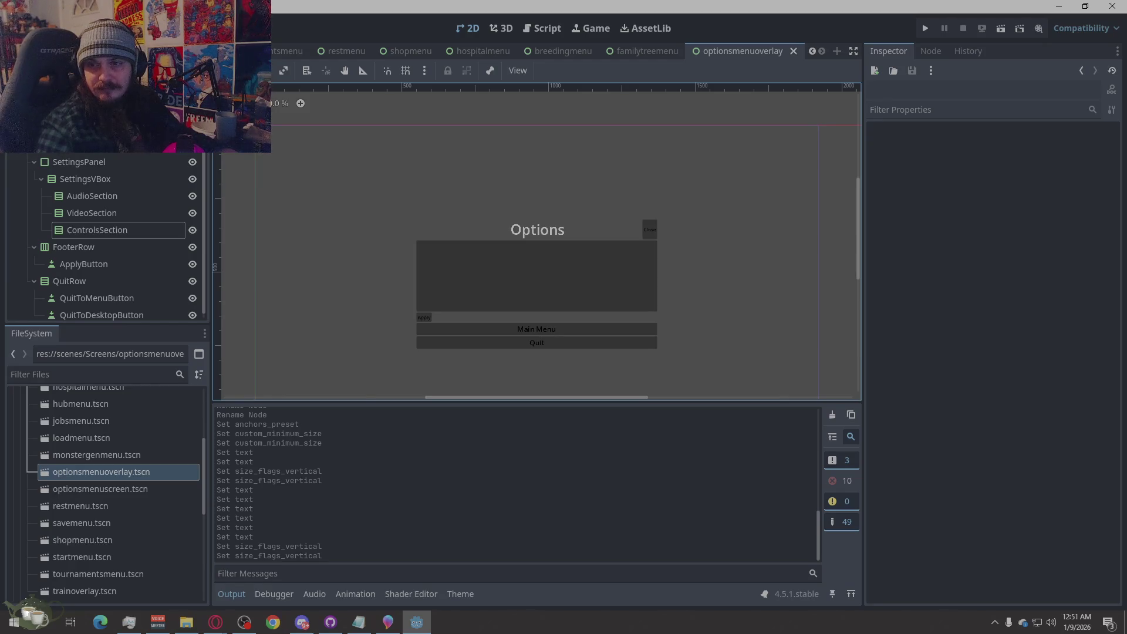
Open the Main scene.
{"action": "key", "text": "alt+Tab"}
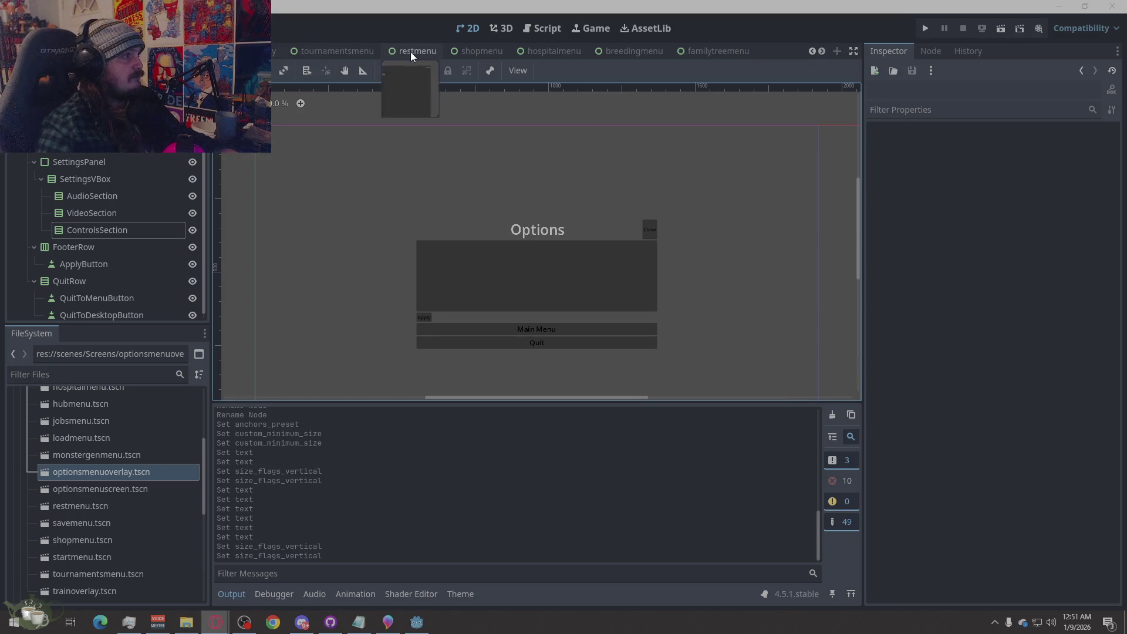
{"action": "scroll", "coordinate": [337, 51], "scroll_direction": "up", "scroll_amount": 6}
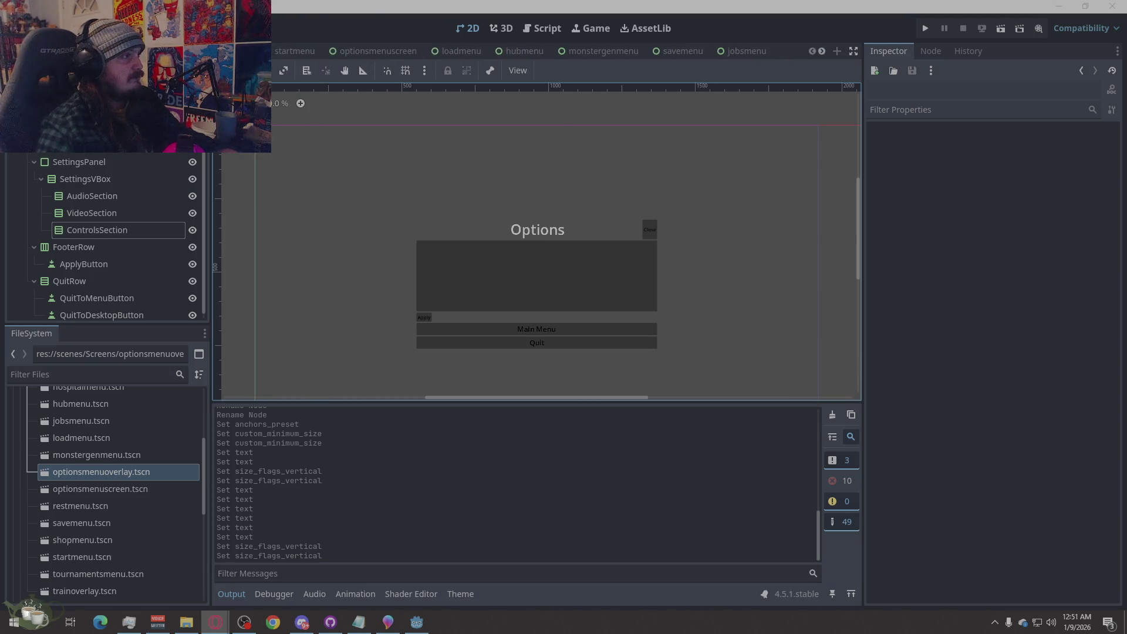
{"action": "left_click", "coordinate": [253, 51]}
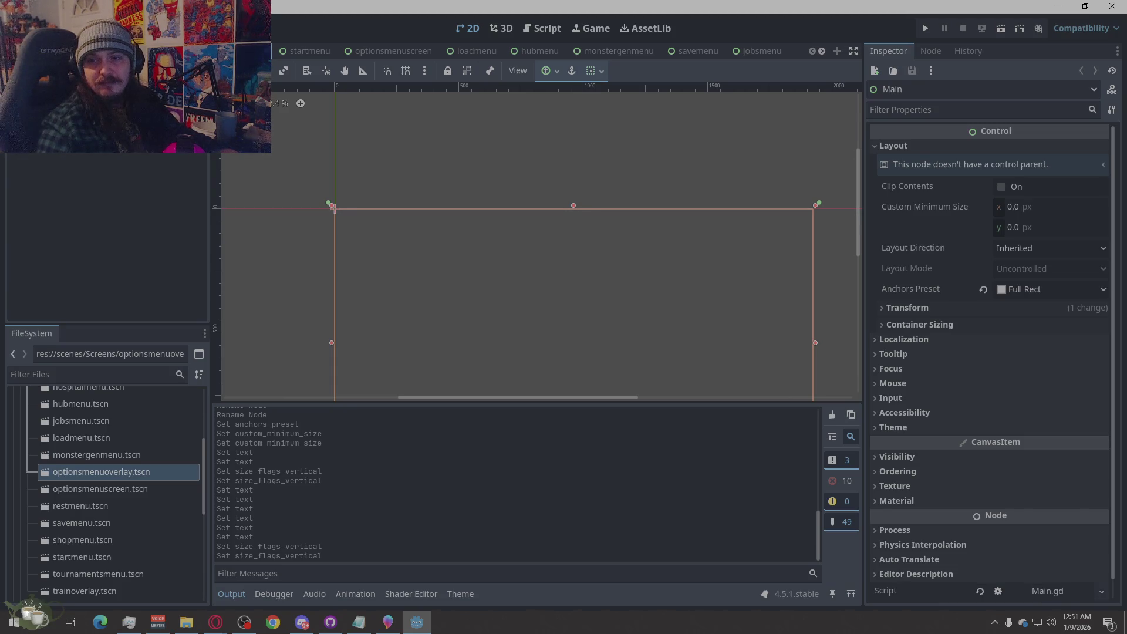
Add a Control child node to the Main scene and name it GlobalOverlayRoot.
{"action": "right_click", "coordinate": [111, 93]}
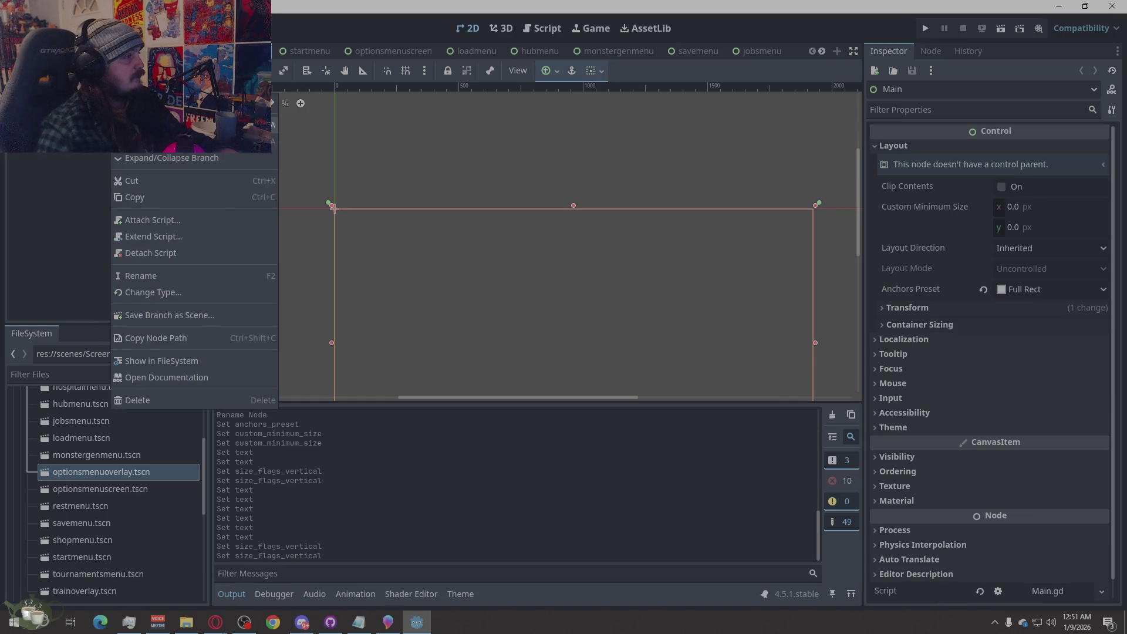
{"action": "left_click", "coordinate": [141, 103]}
{"action": "key", "text": "Up"}
{"action": "key", "text": "Up"}
{"action": "key", "text": "Up"}
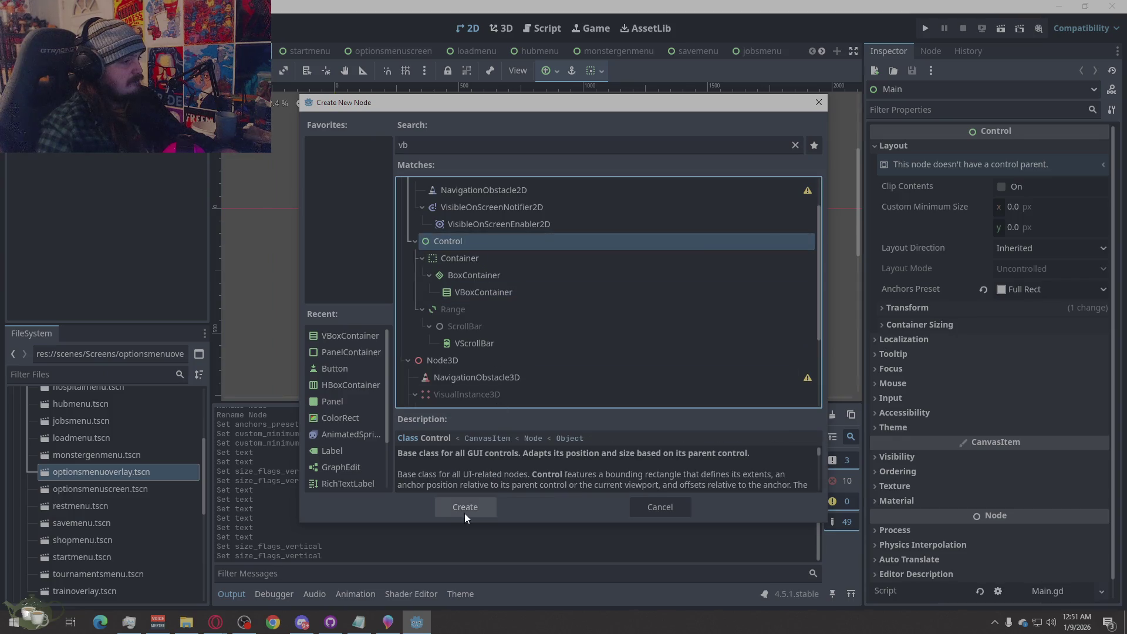
{"action": "left_click", "coordinate": [464, 508]}
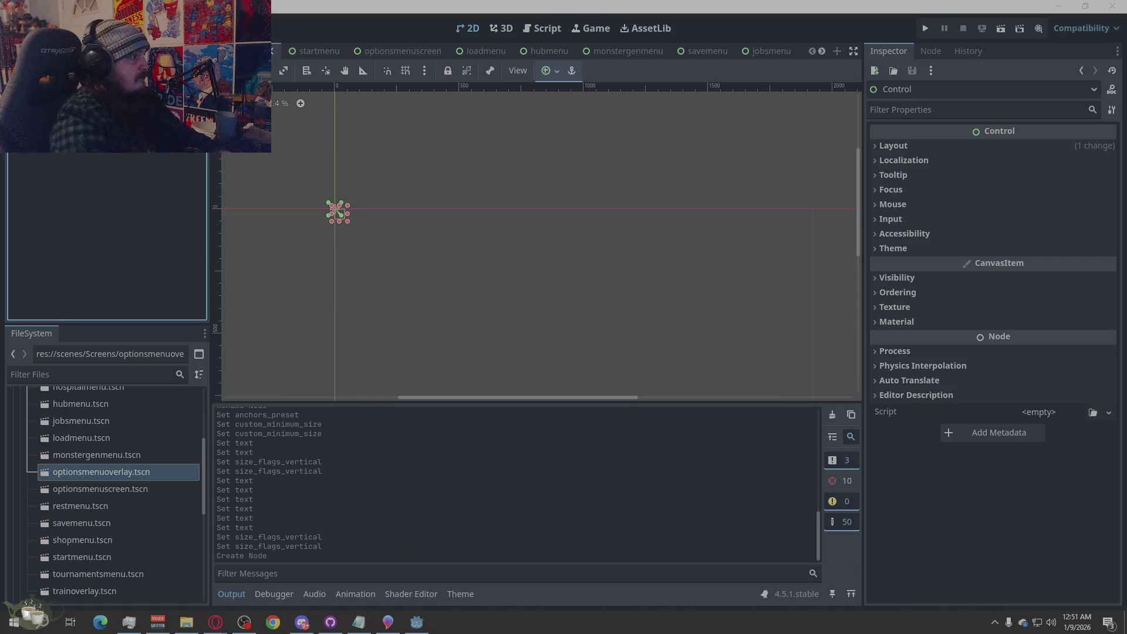
{"action": "left_click", "coordinate": [100, 187]}
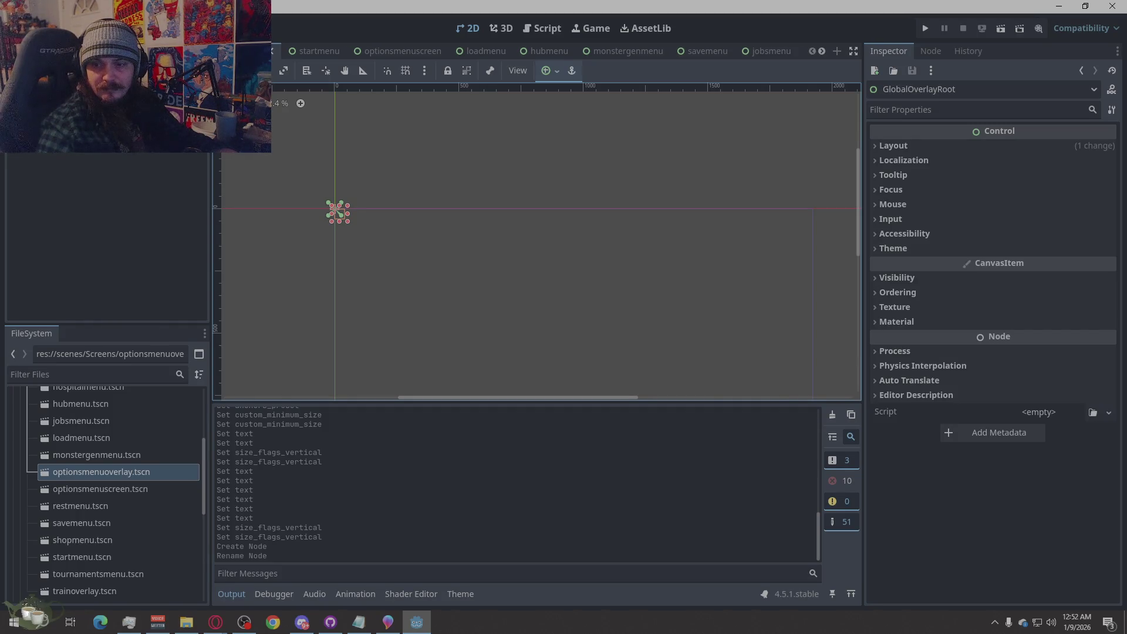
{"action": "left_click", "coordinate": [216, 622]}
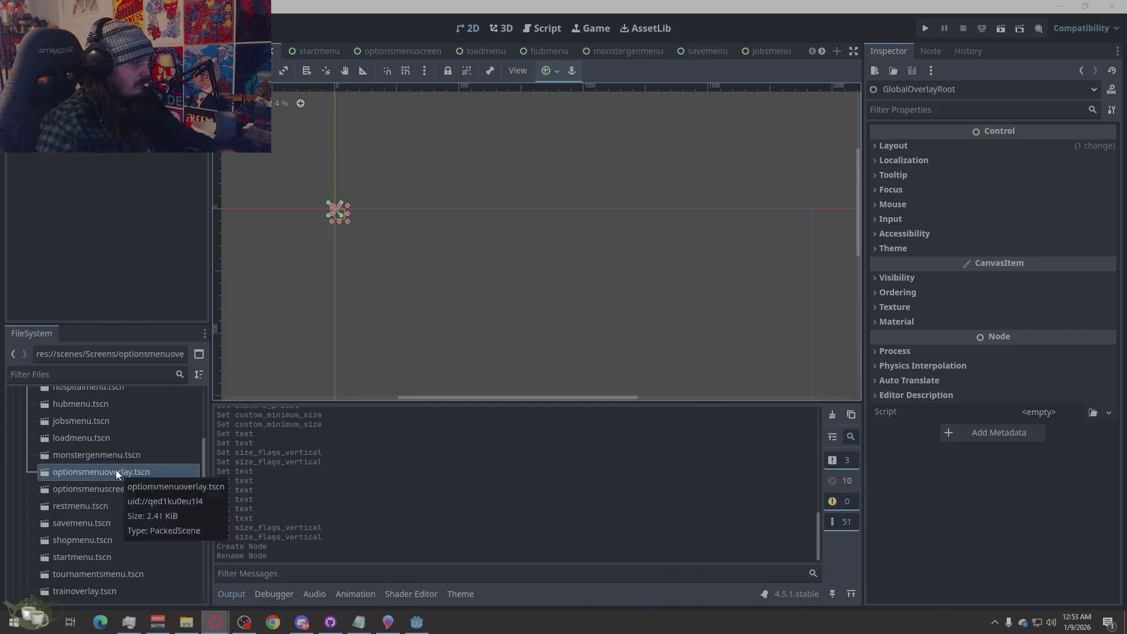
Scroll down in the FileSystem dock.
{"action": "scroll", "coordinate": [125, 522], "scroll_direction": "down", "scroll_amount": 5}
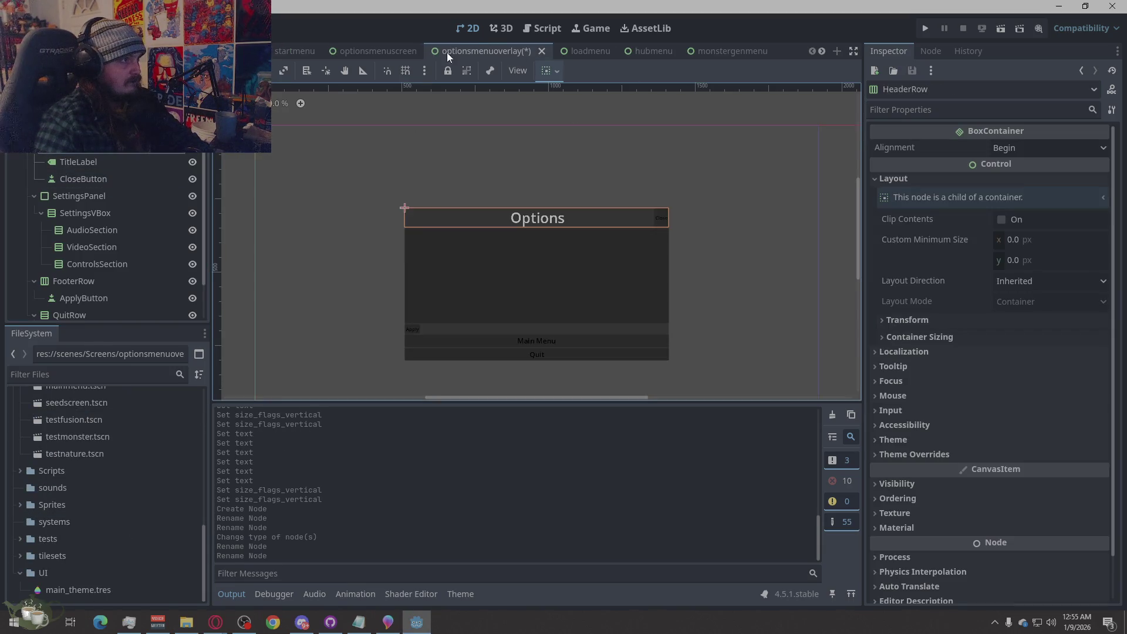
In the optionsmenuscreen scene, edit the names of the HeaderRow2 and old HeaderRow nodes.
{"action": "left_click", "coordinate": [392, 52]}
{"action": "left_click", "coordinate": [103, 166]}
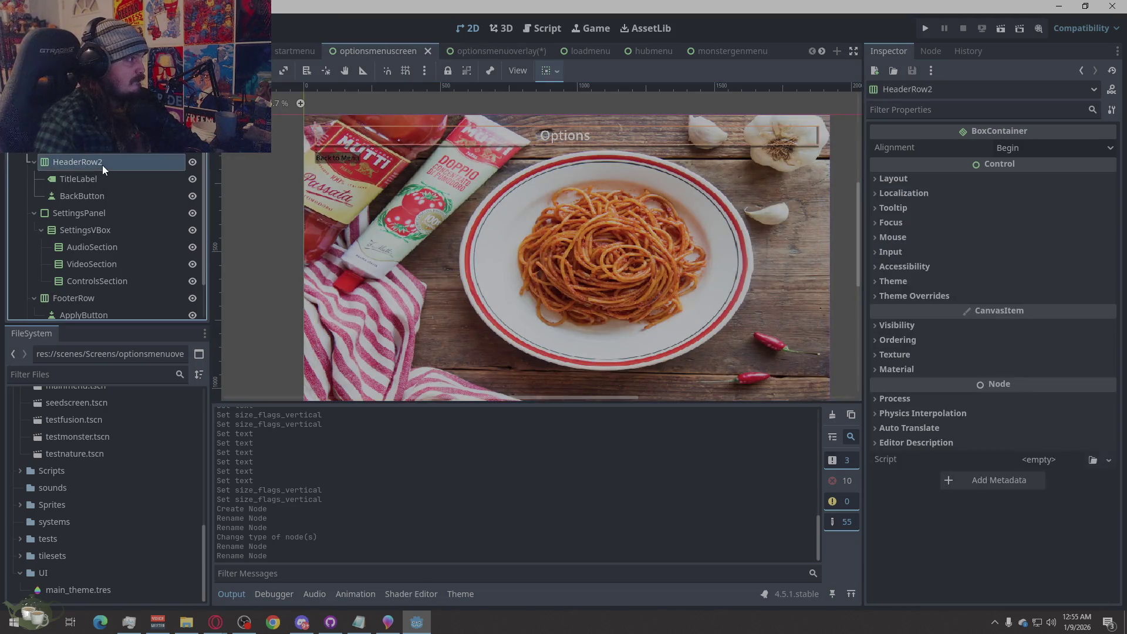
{"action": "left_click", "coordinate": [103, 165]}
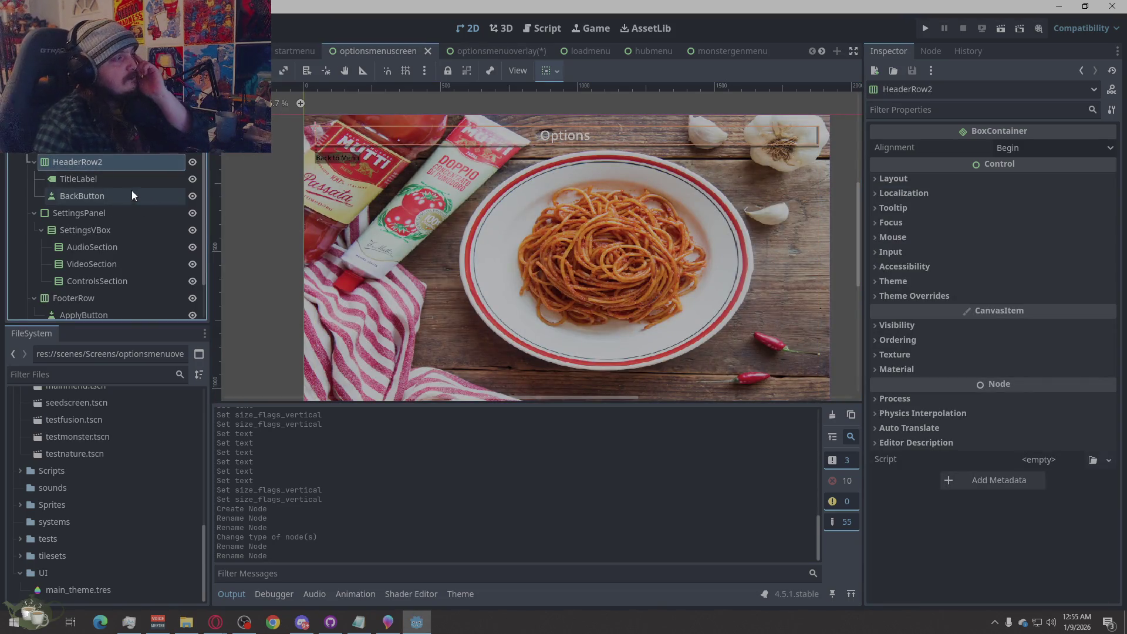
{"action": "key", "text": "Return"}
{"action": "scroll", "coordinate": [111, 161], "scroll_direction": "down", "scroll_amount": 2}
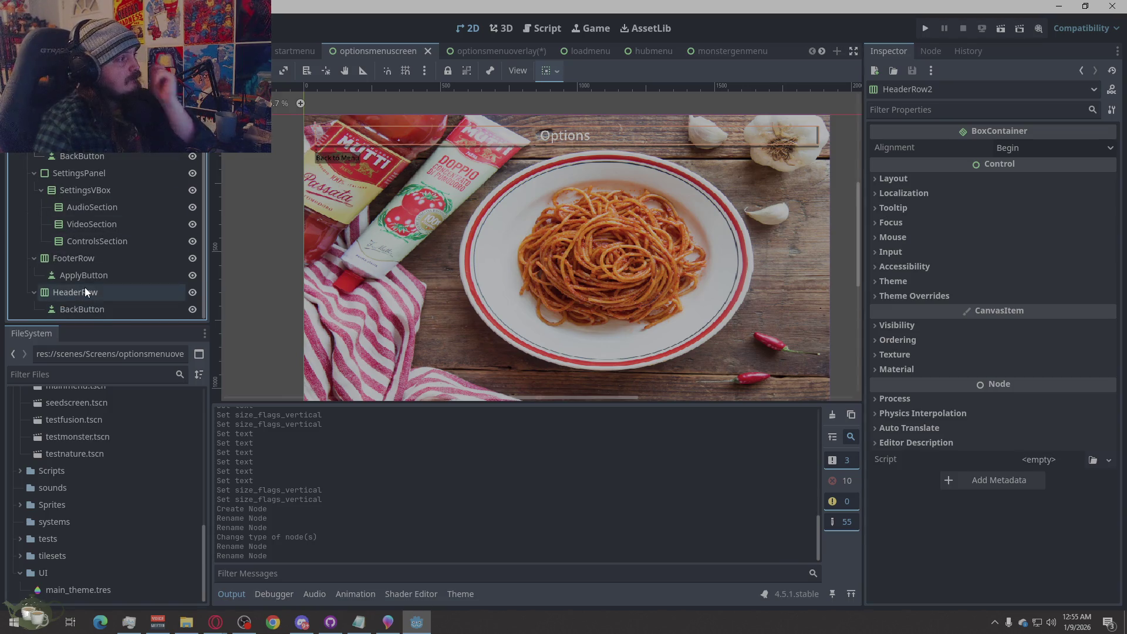
{"action": "double_click", "coordinate": [88, 292]}
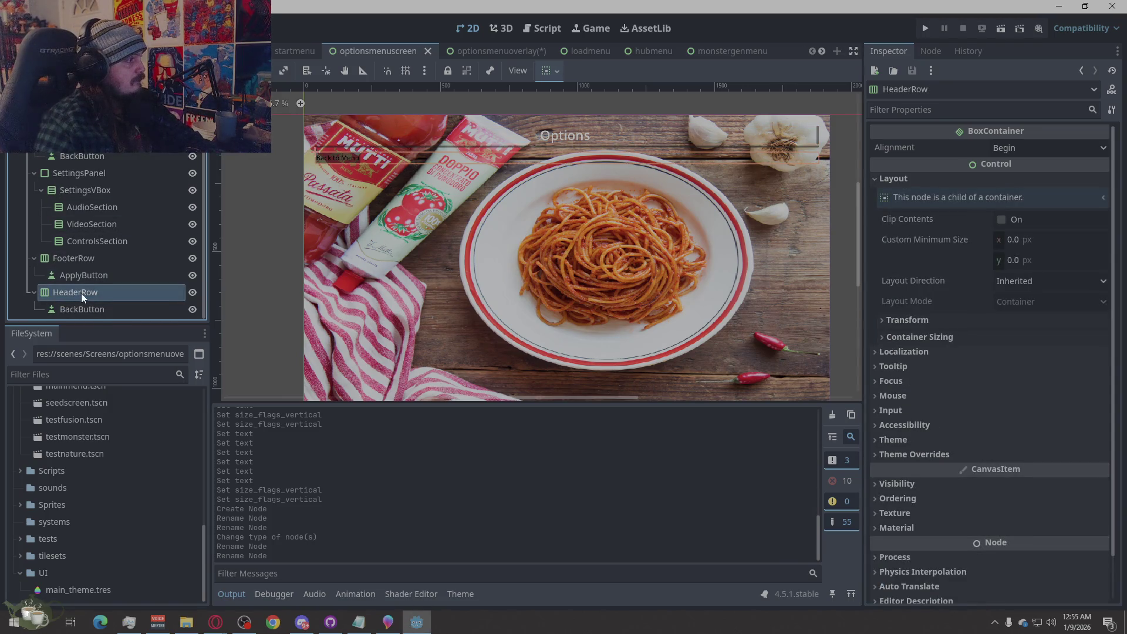
{"action": "left_click", "coordinate": [114, 289]}
{"action": "left_click_drag", "start_coordinate": [146, 292], "coordinate": [11, 298]}
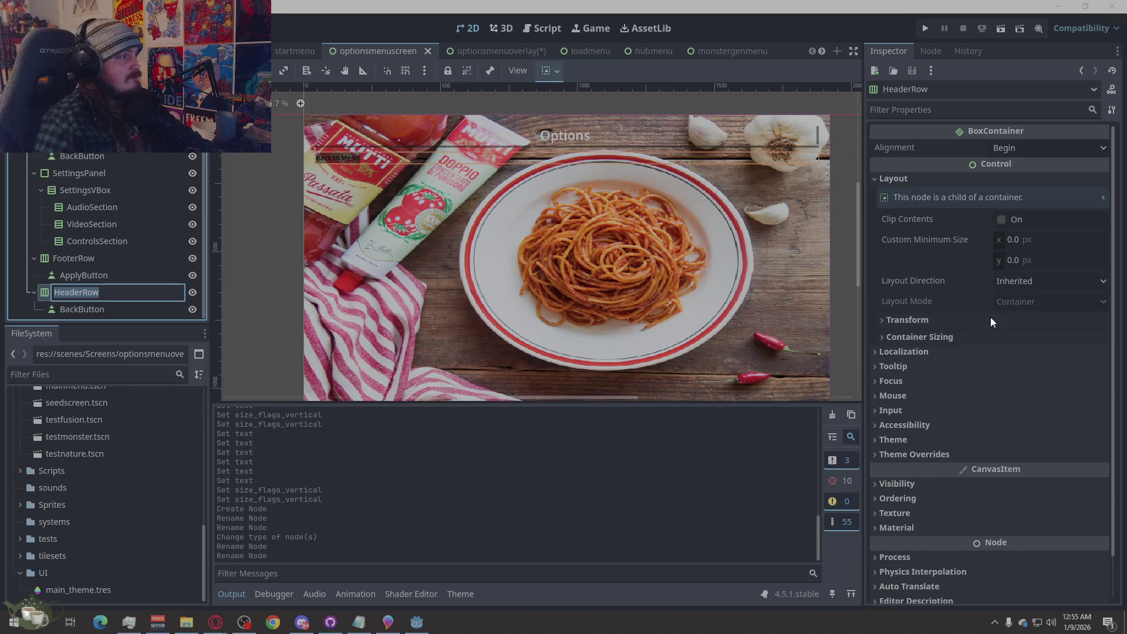
{"action": "left_click", "coordinate": [46, 296]}
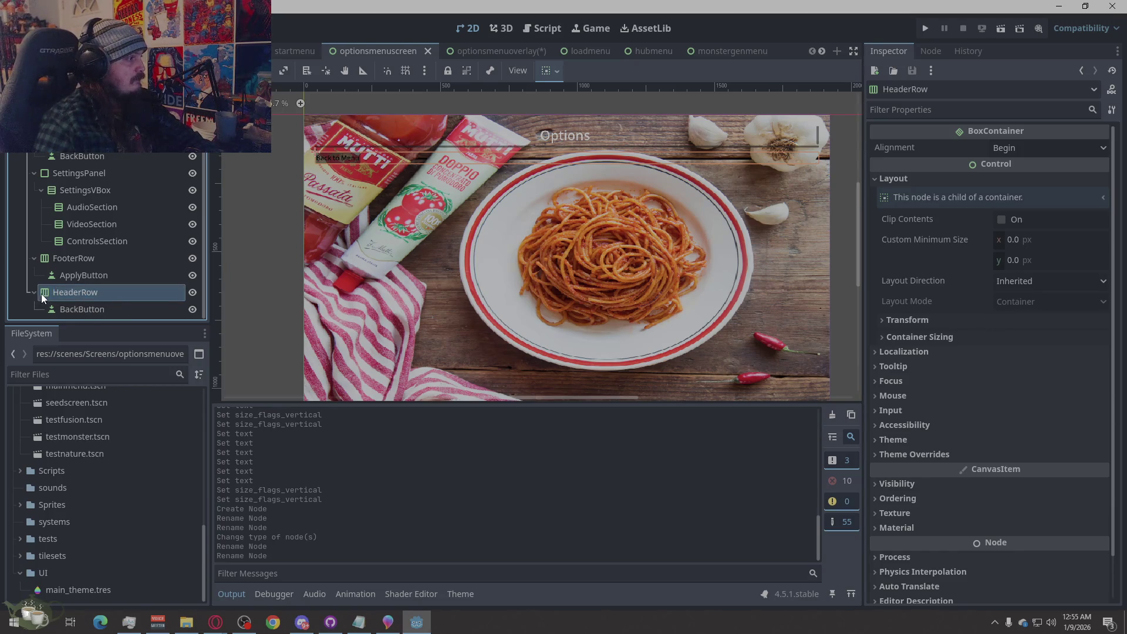
Delete the old HeaderRow with its children and rename HeaderRow2 to HeaderRow.
{"action": "right_click", "coordinate": [46, 296]}
{"action": "left_click", "coordinate": [136, 597]}
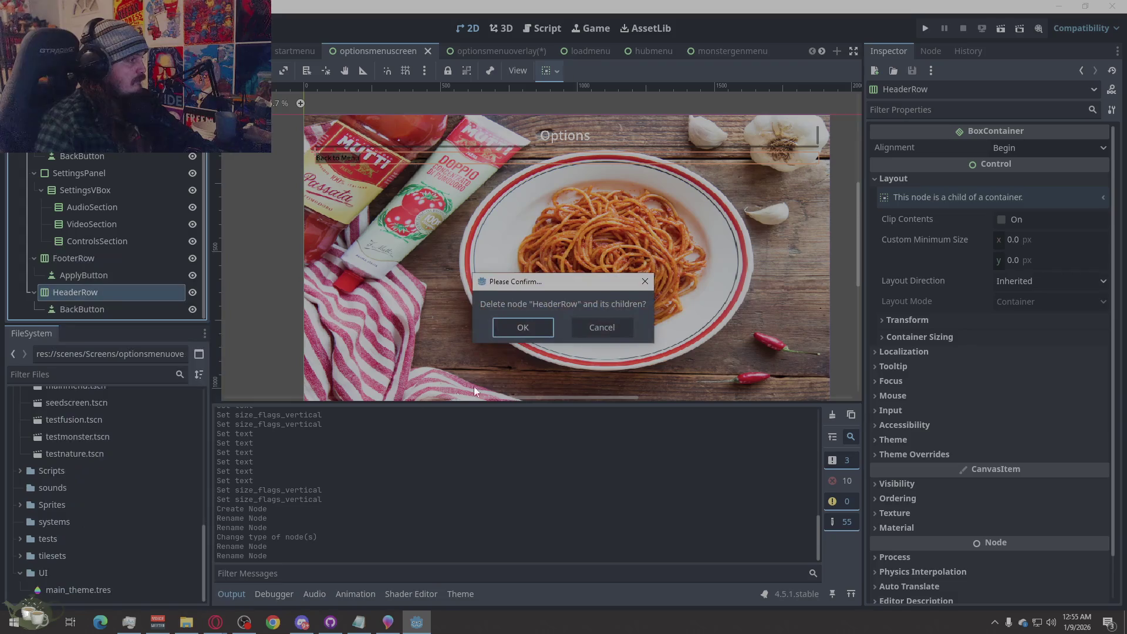
{"action": "left_click", "coordinate": [522, 323]}
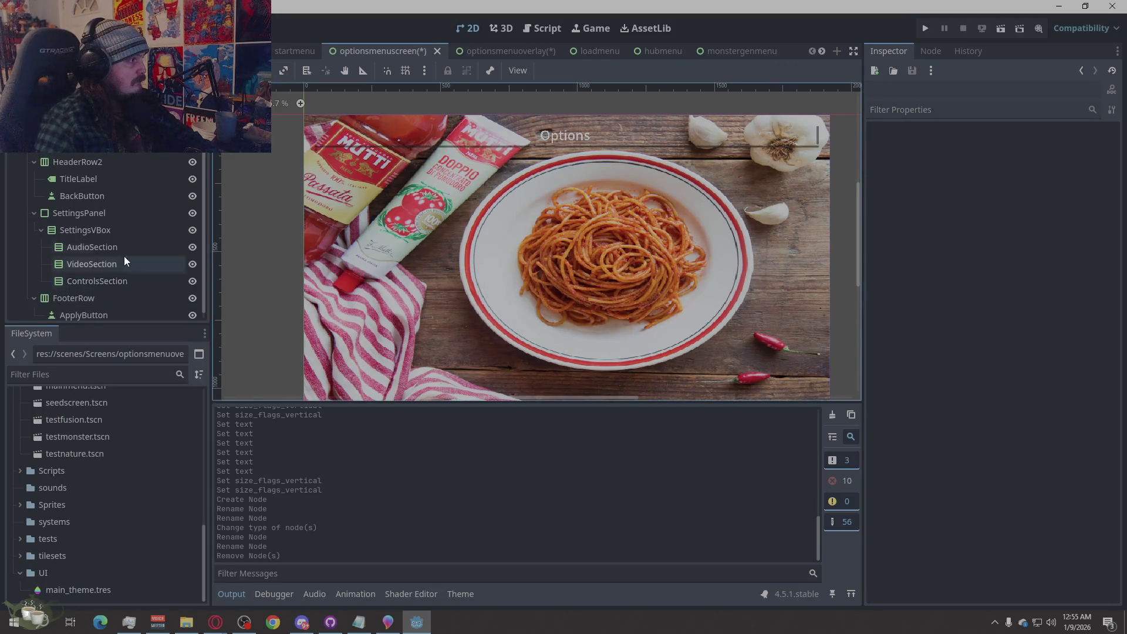
{"action": "double_click", "coordinate": [110, 162]}
{"action": "key", "text": "End"}
{"action": "key", "text": "BackSpace"}
{"action": "key", "text": "Return"}
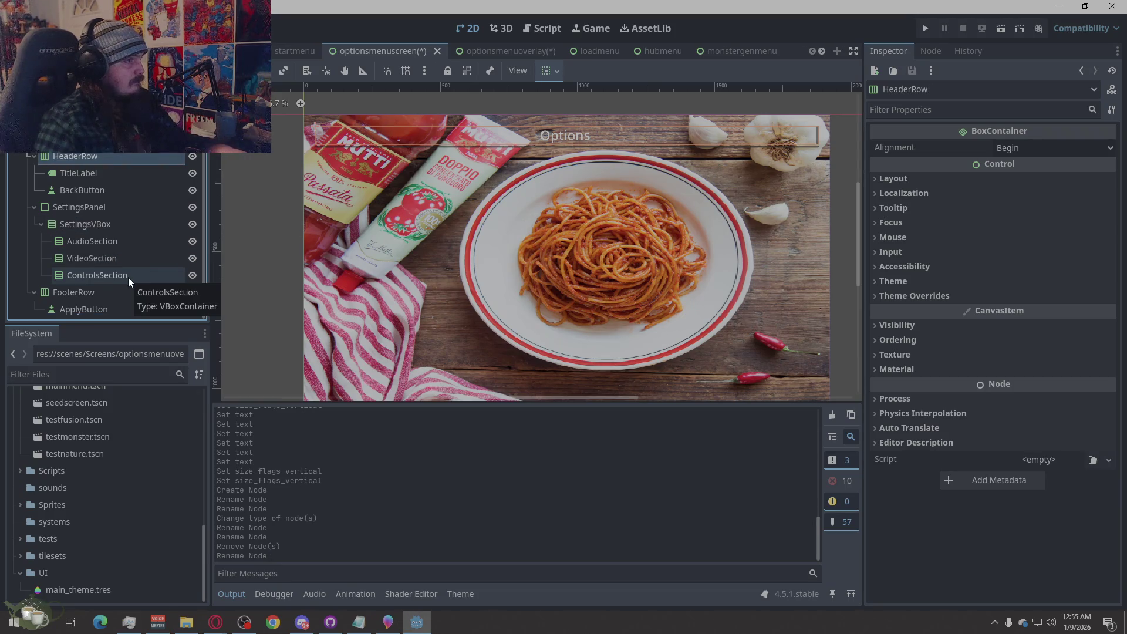
Set BackButton's text to 'Back'.
{"action": "left_click", "coordinate": [75, 195]}
{"action": "left_click", "coordinate": [958, 178]}
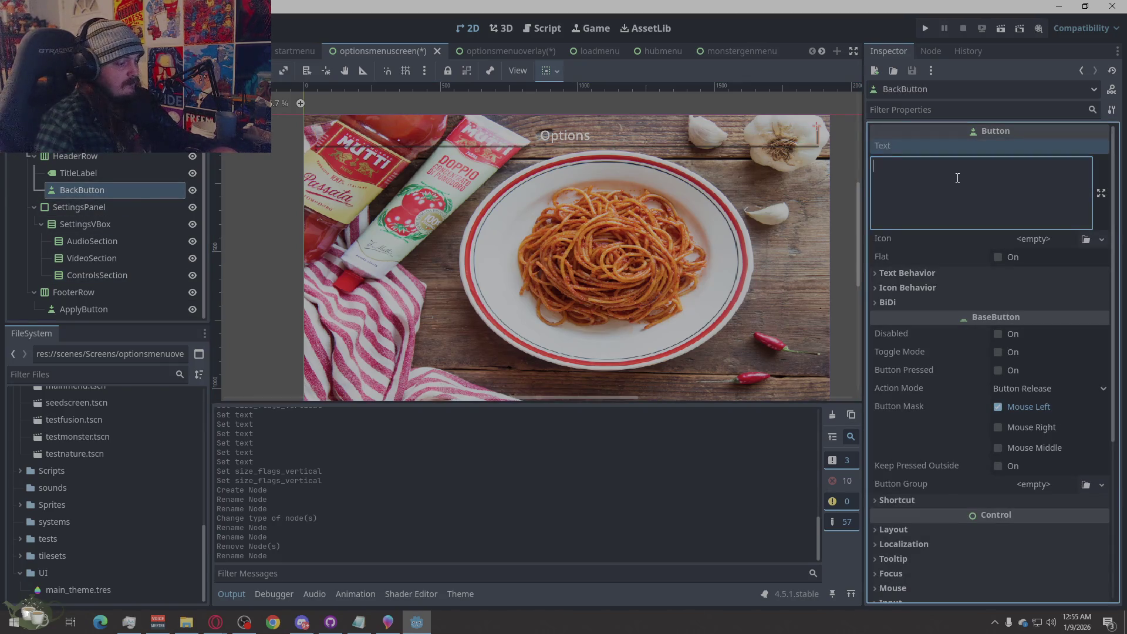
{"action": "type", "text": "Back"}
{"action": "key", "text": "BackSpace"}
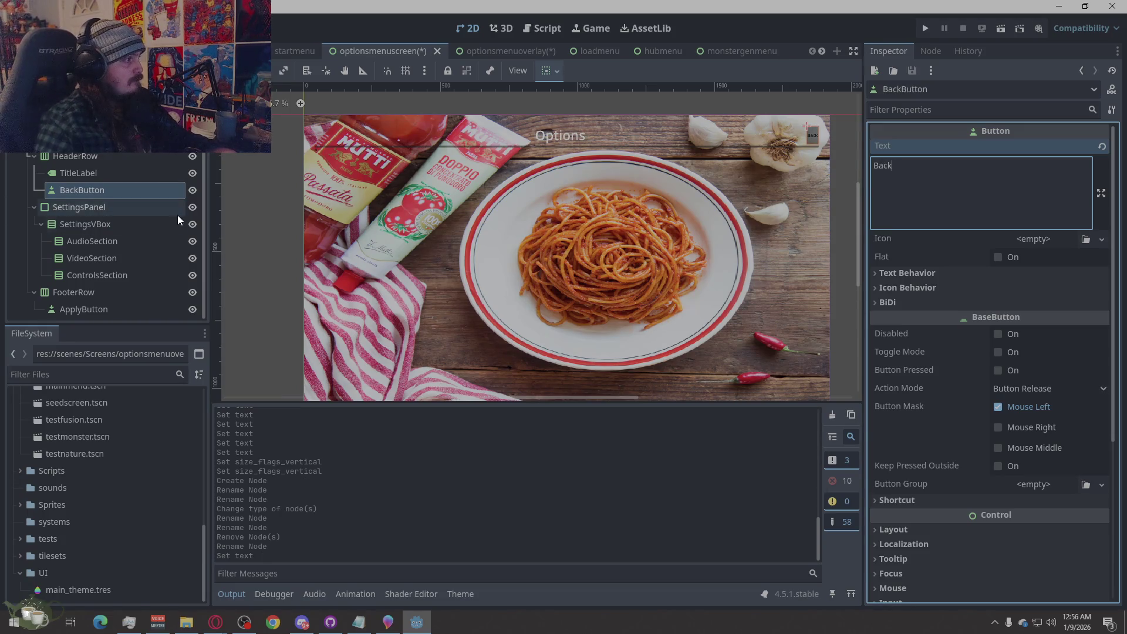
Turn on Vertical Expand under Container Sizing for SettingsPanel.
{"action": "left_click", "coordinate": [136, 226]}
{"action": "left_click", "coordinate": [119, 239]}
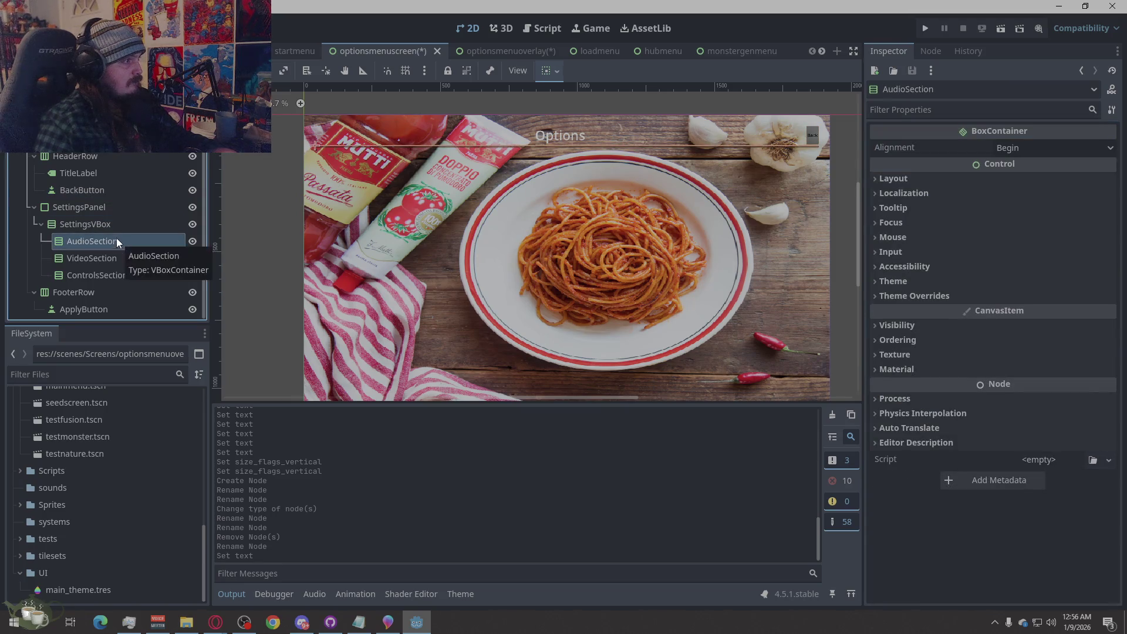
{"action": "left_click", "coordinate": [108, 225]}
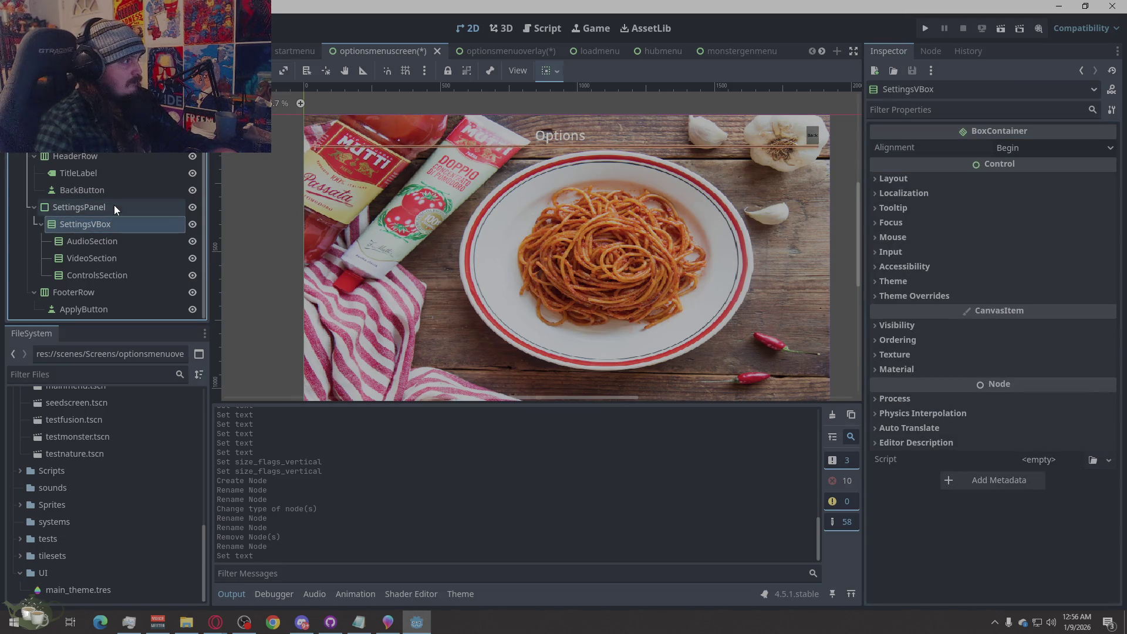
{"action": "left_click", "coordinate": [113, 207]}
{"action": "left_click", "coordinate": [892, 146]}
{"action": "left_click", "coordinate": [891, 413]}
{"action": "left_click", "coordinate": [889, 411]}
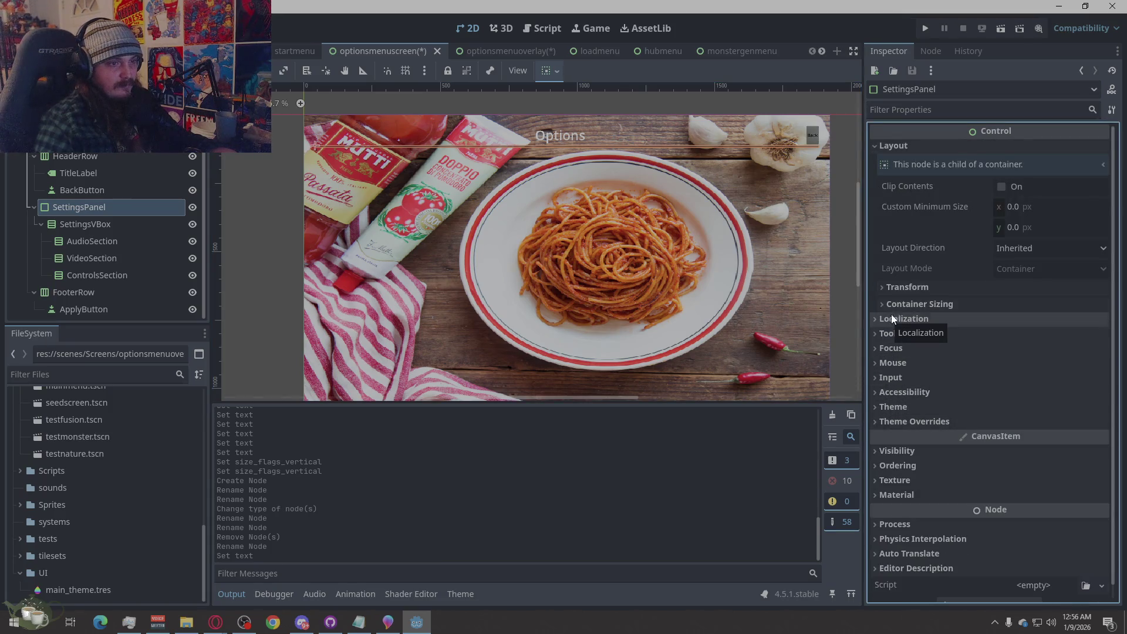
{"action": "left_click", "coordinate": [893, 305]}
{"action": "left_click", "coordinate": [1005, 362]}
Turn on Vertical Expand for AudioSection.
{"action": "left_click", "coordinate": [105, 227]}
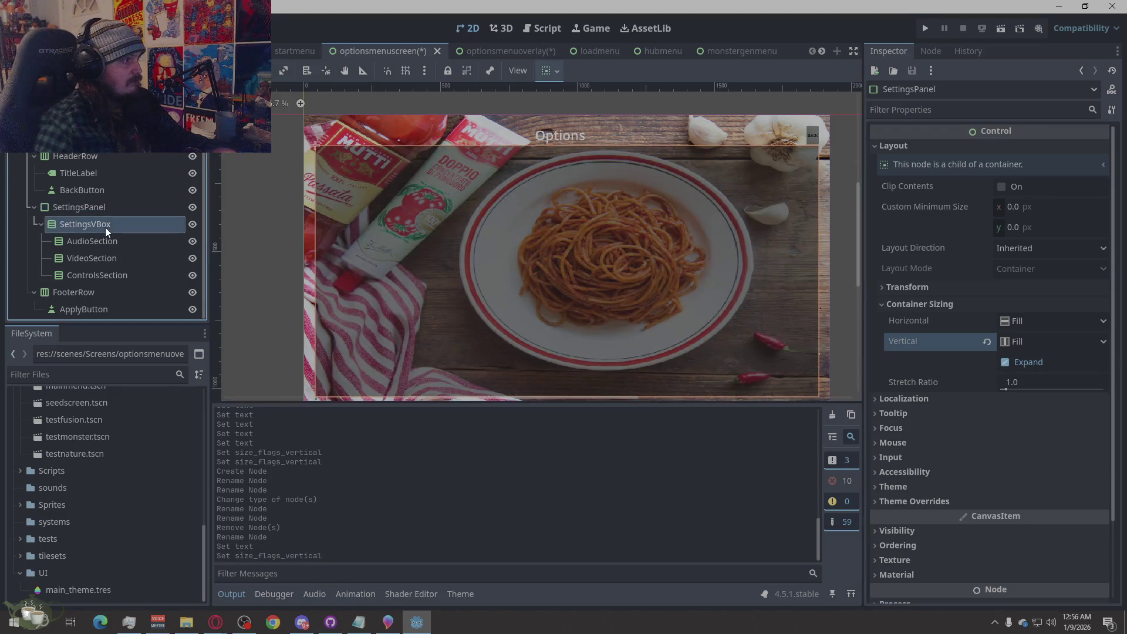
{"action": "left_click", "coordinate": [963, 179]}
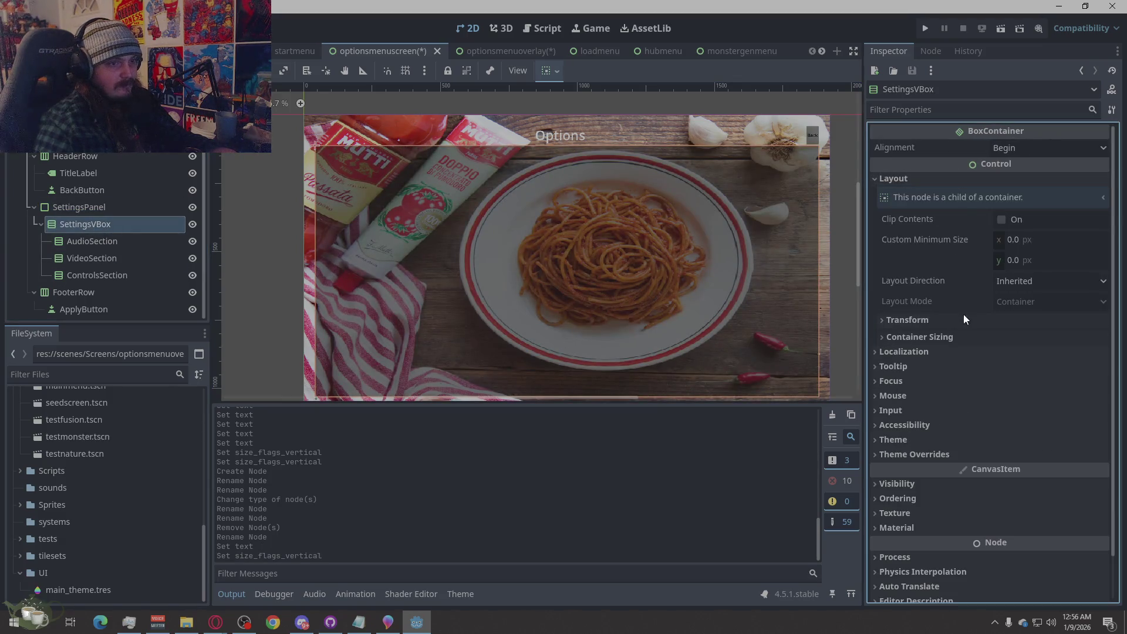
{"action": "left_click", "coordinate": [920, 336]}
{"action": "left_click", "coordinate": [171, 241]}
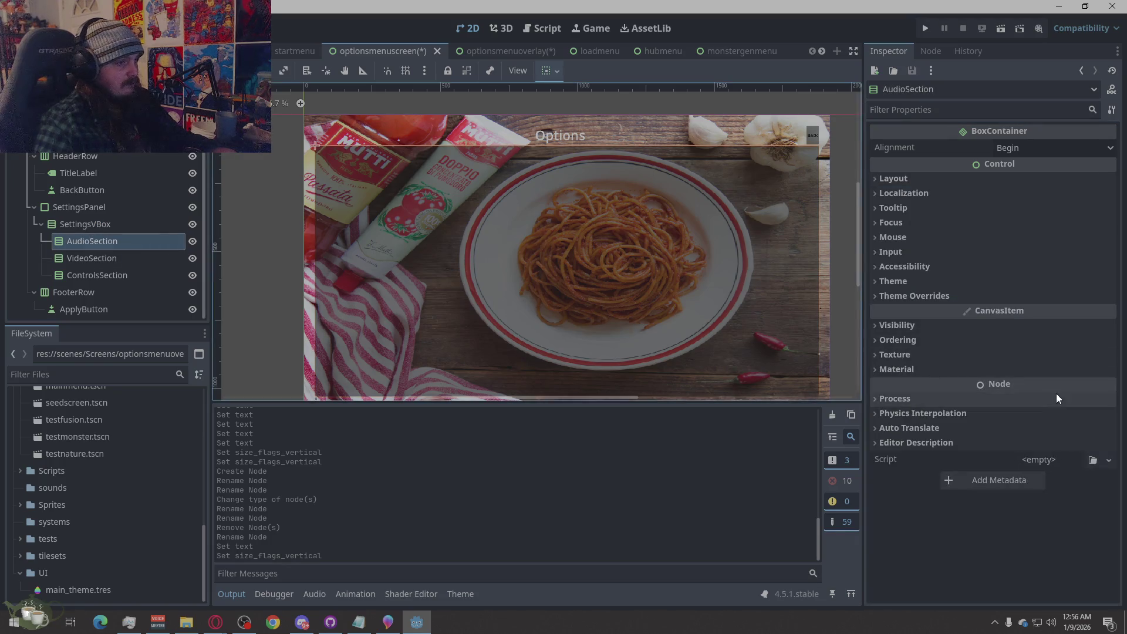
{"action": "left_click", "coordinate": [907, 179]}
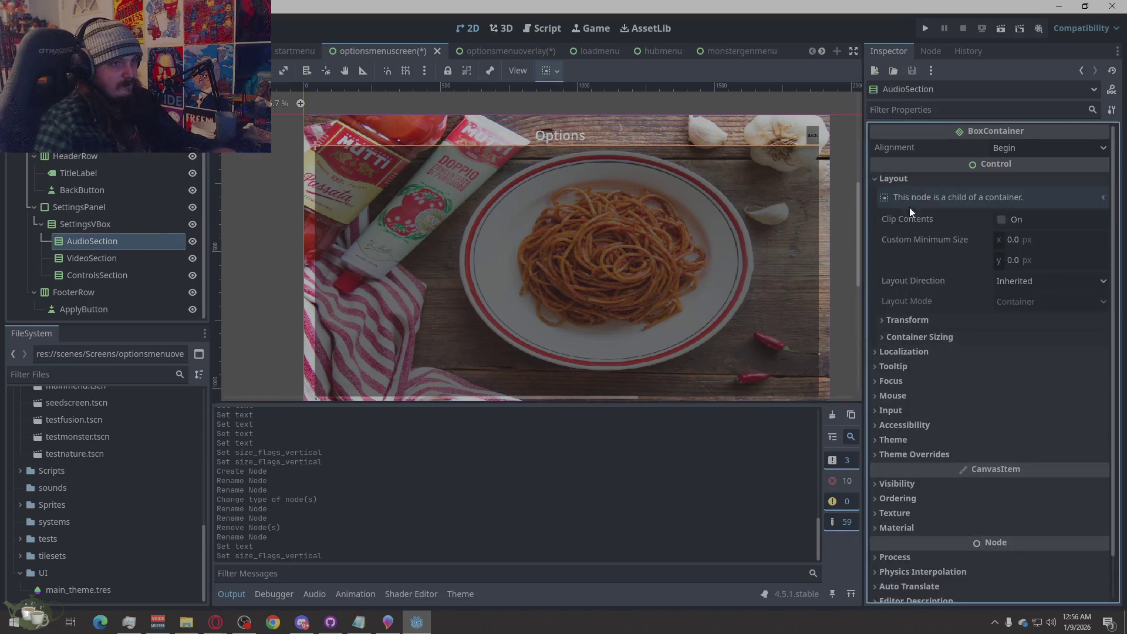
{"action": "left_click", "coordinate": [920, 337]}
{"action": "left_click", "coordinate": [1005, 395]}
Turn on Vertical Expand for VideoSection and ControlsSection.
{"action": "left_click", "coordinate": [157, 262]}
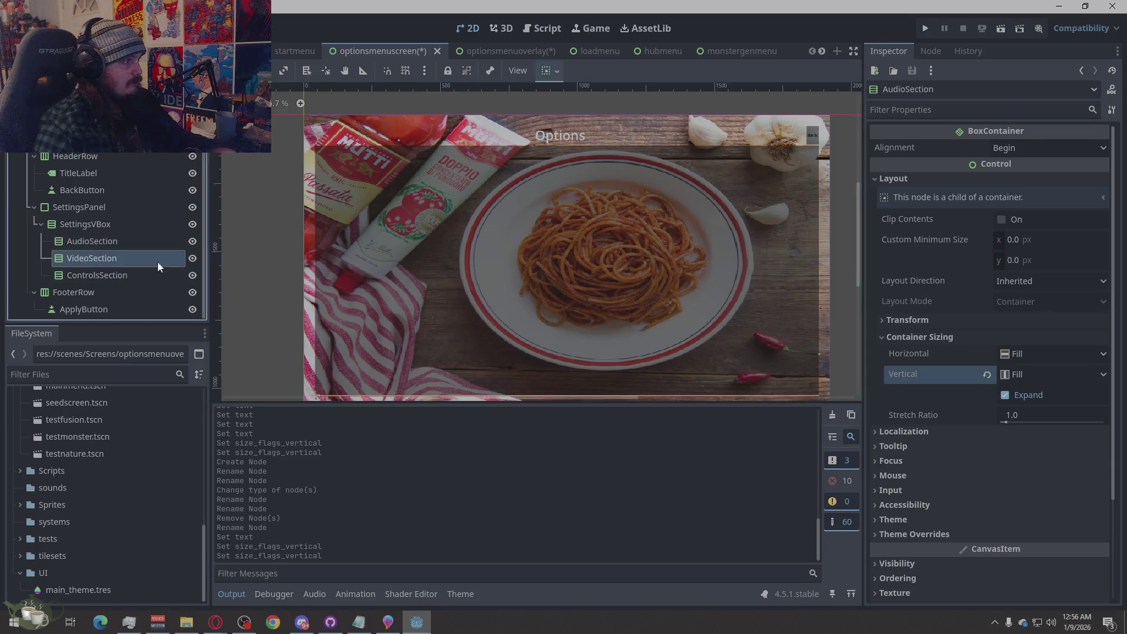
{"action": "left_click", "coordinate": [894, 179]}
{"action": "left_click", "coordinate": [904, 339]}
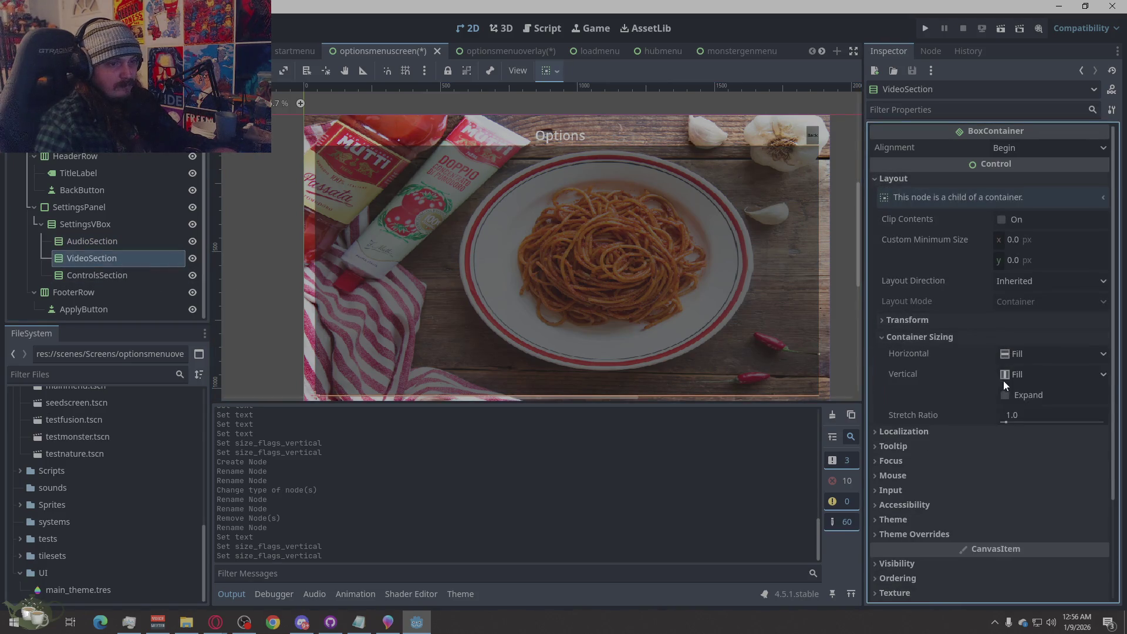
{"action": "left_click", "coordinate": [1005, 395]}
{"action": "left_click", "coordinate": [81, 276]}
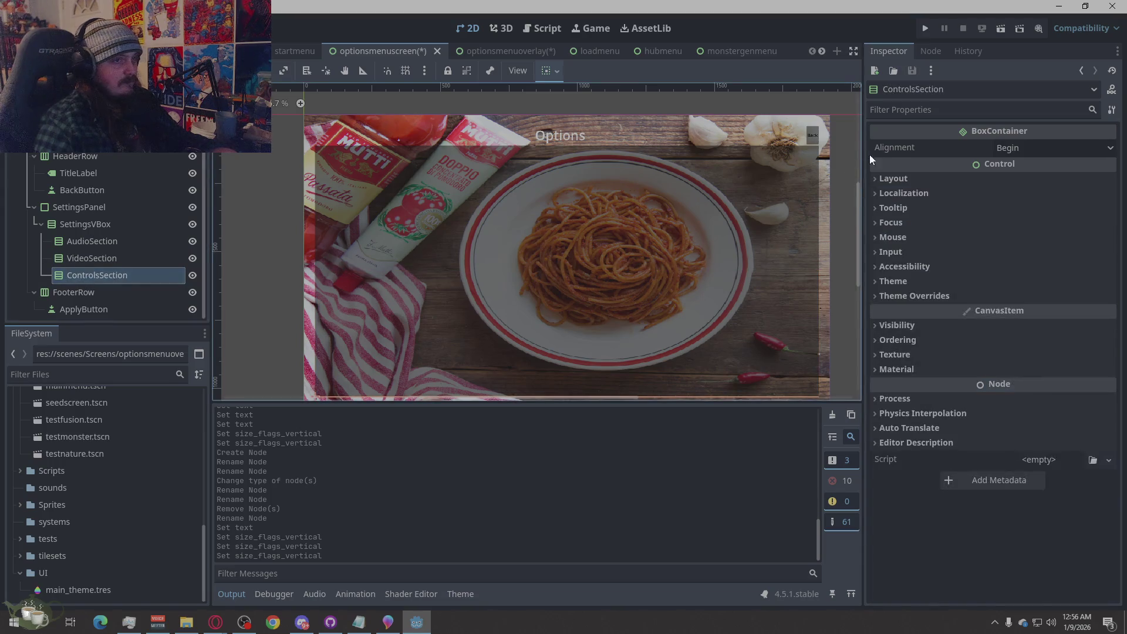
{"action": "left_click", "coordinate": [893, 179]}
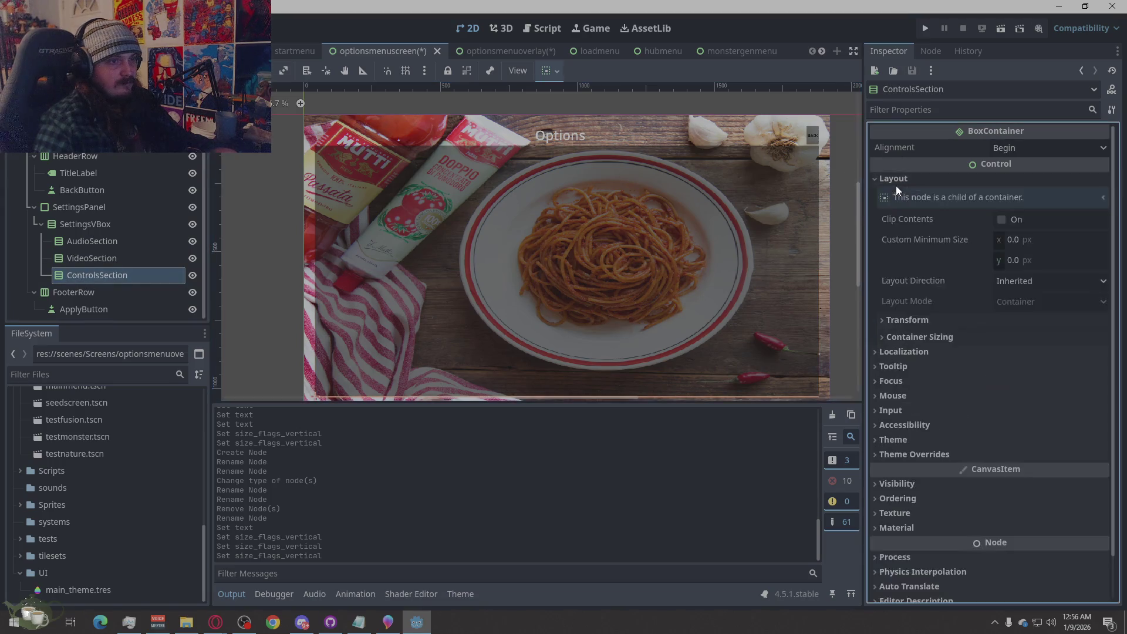
{"action": "left_click", "coordinate": [897, 337]}
{"action": "left_click", "coordinate": [1021, 395]}
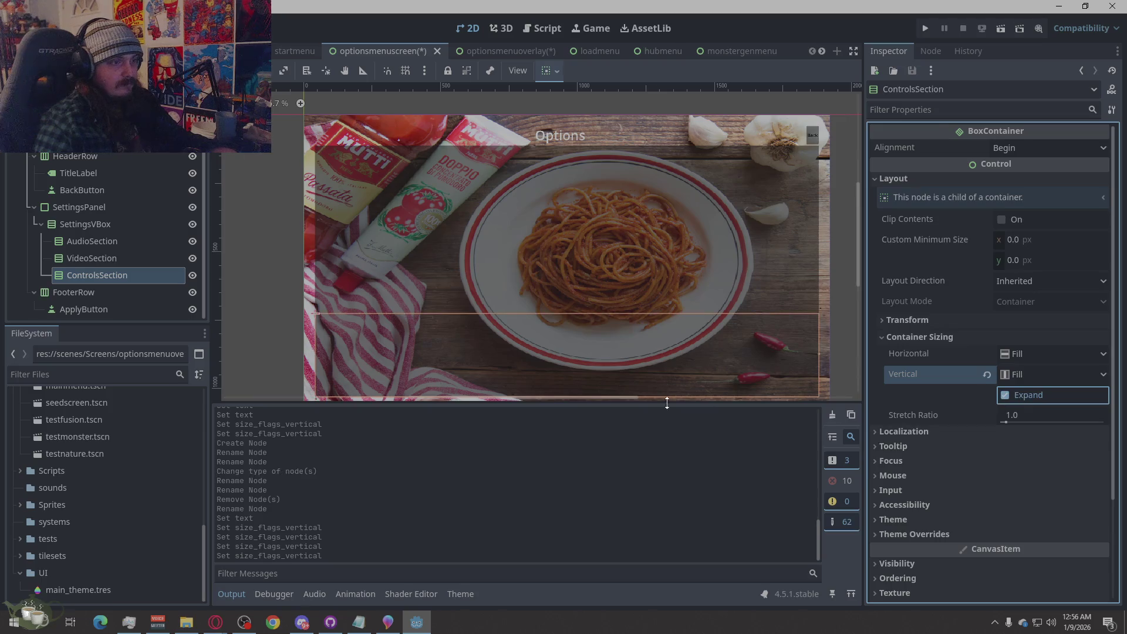
{"action": "left_click", "coordinate": [107, 311]}
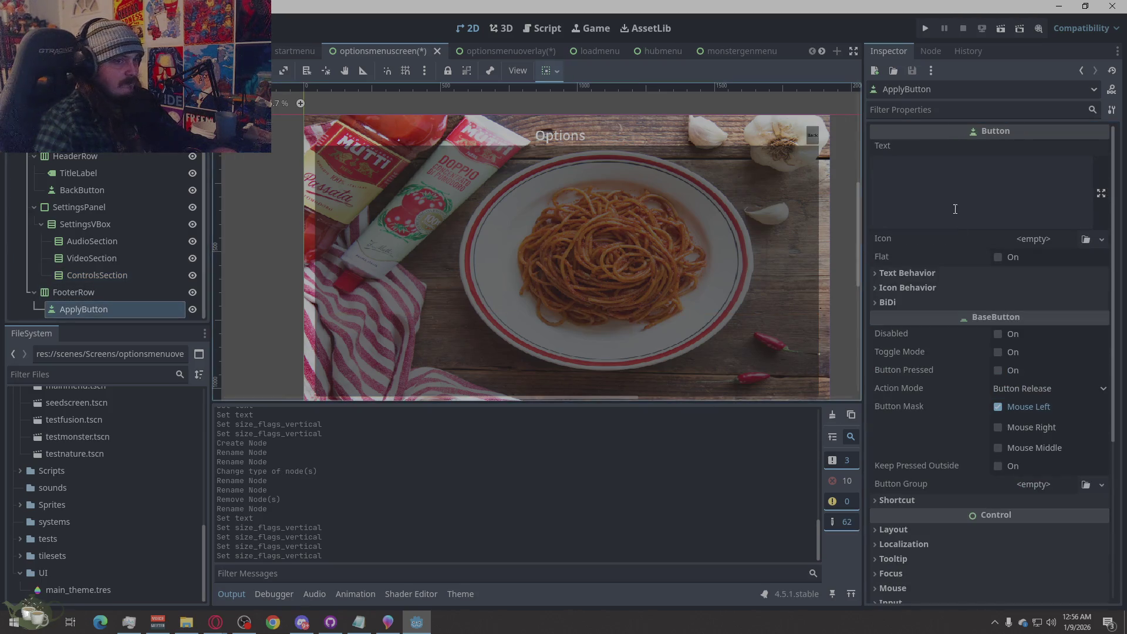
Set ApplyButton's text to 'apply' and save the optionsmenuscreen scene.
{"action": "left_click", "coordinate": [956, 189]}
{"action": "type", "text": "a"}
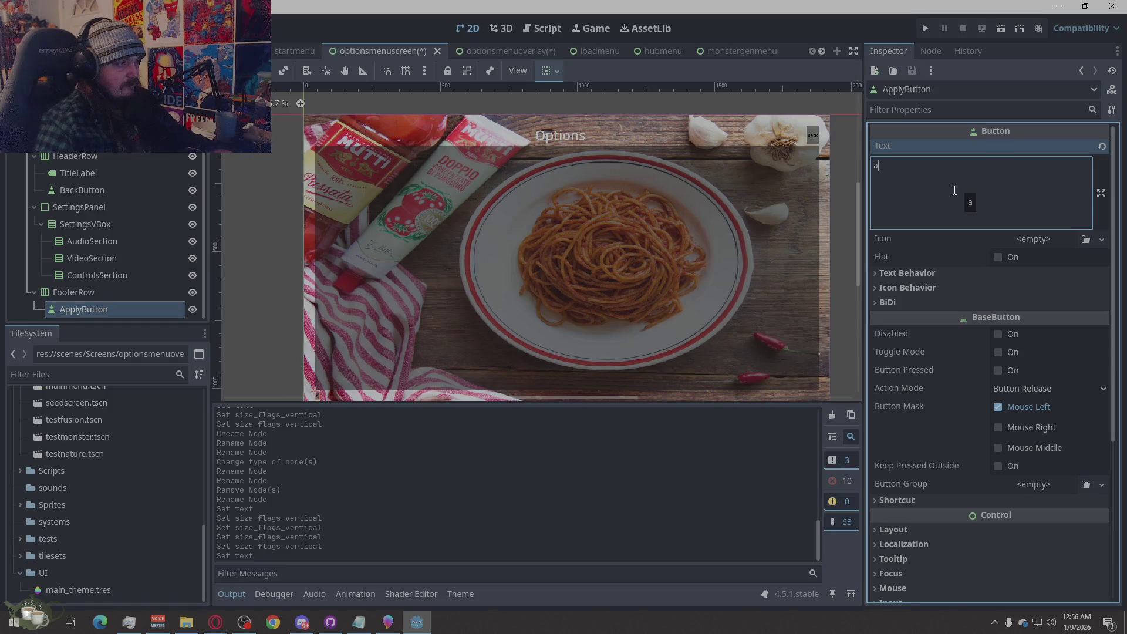
{"action": "type", "text": "pply"}
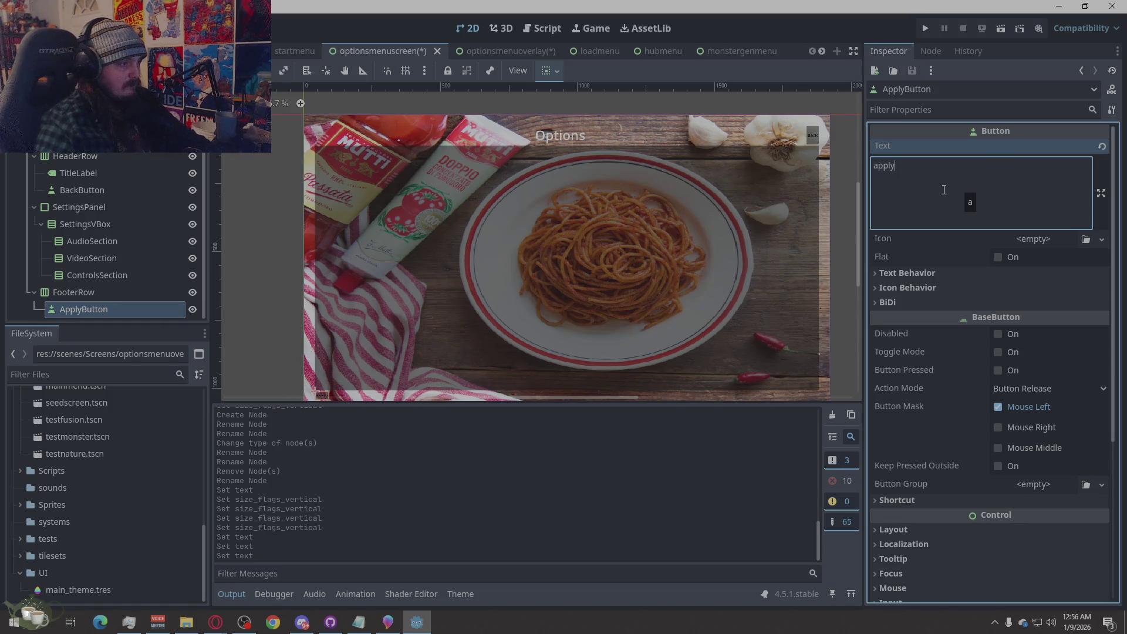
{"action": "left_click", "coordinate": [281, 289]}
{"action": "key", "text": "ctrl+s"}
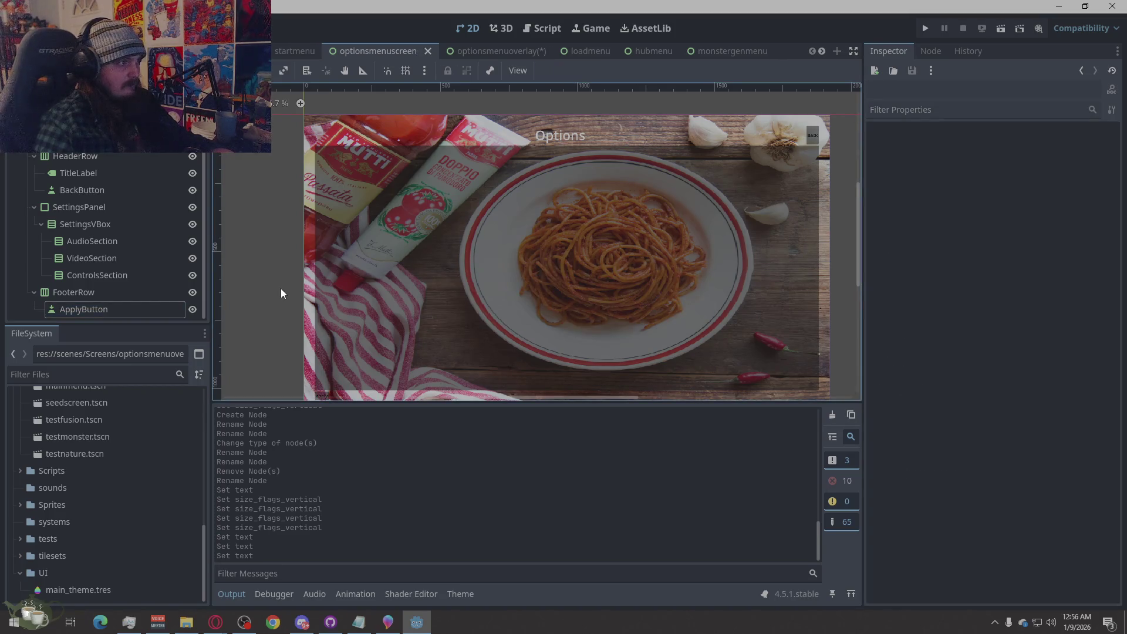
Save the optionsmenuoverlay scene and return to it with the HeaderRow node deselected.
{"action": "left_click", "coordinate": [513, 53]}
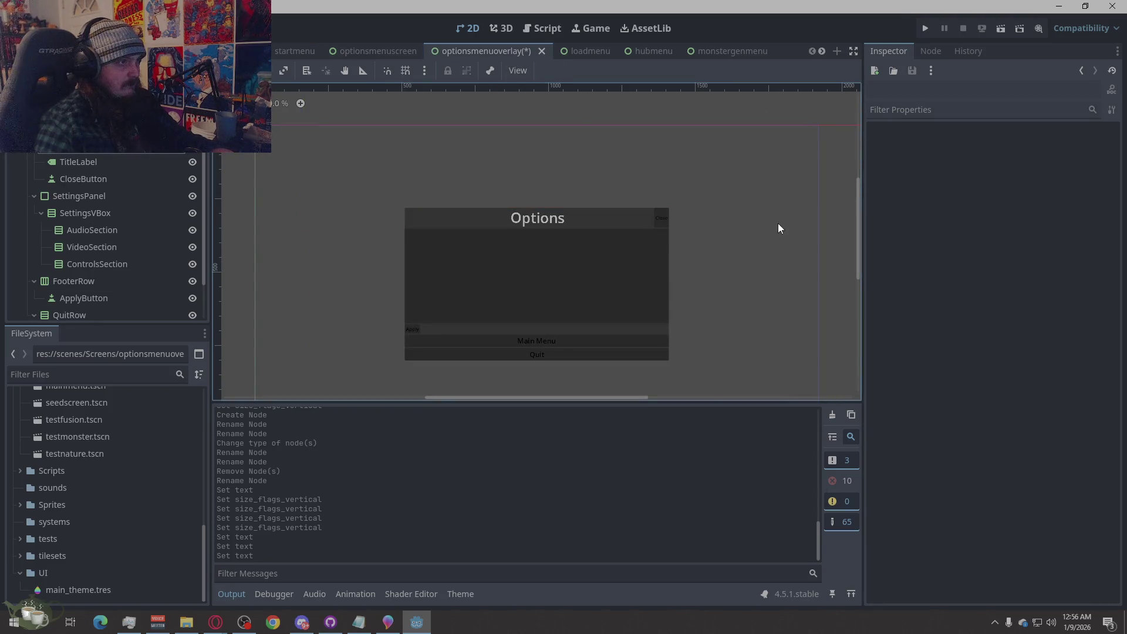
{"action": "key", "text": "ctrl+s"}
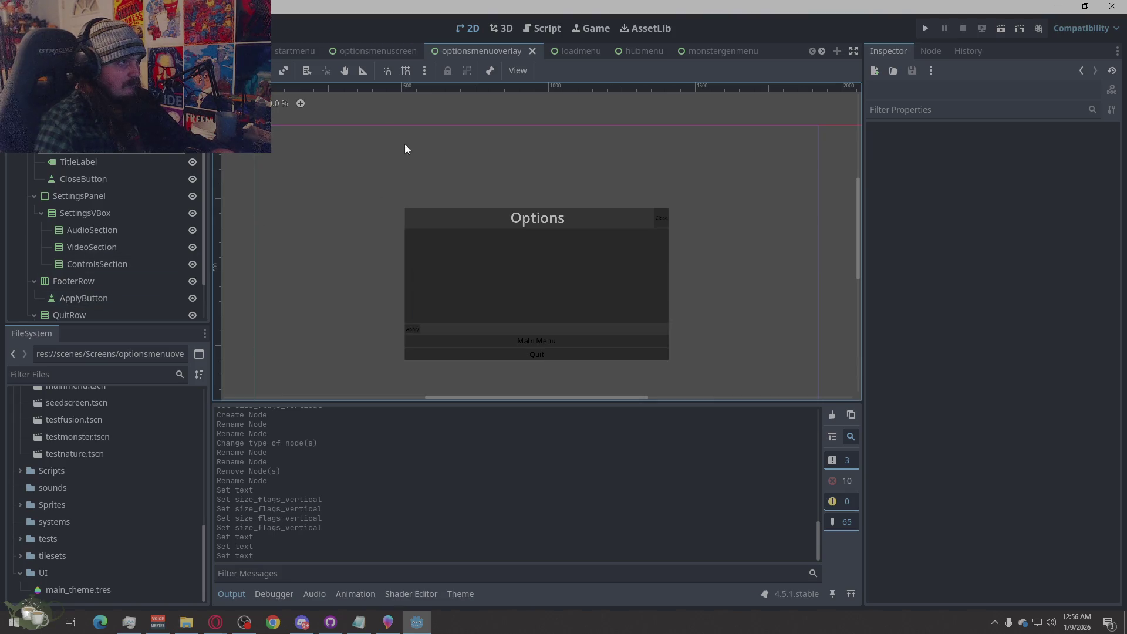
{"action": "left_click", "coordinate": [370, 47]}
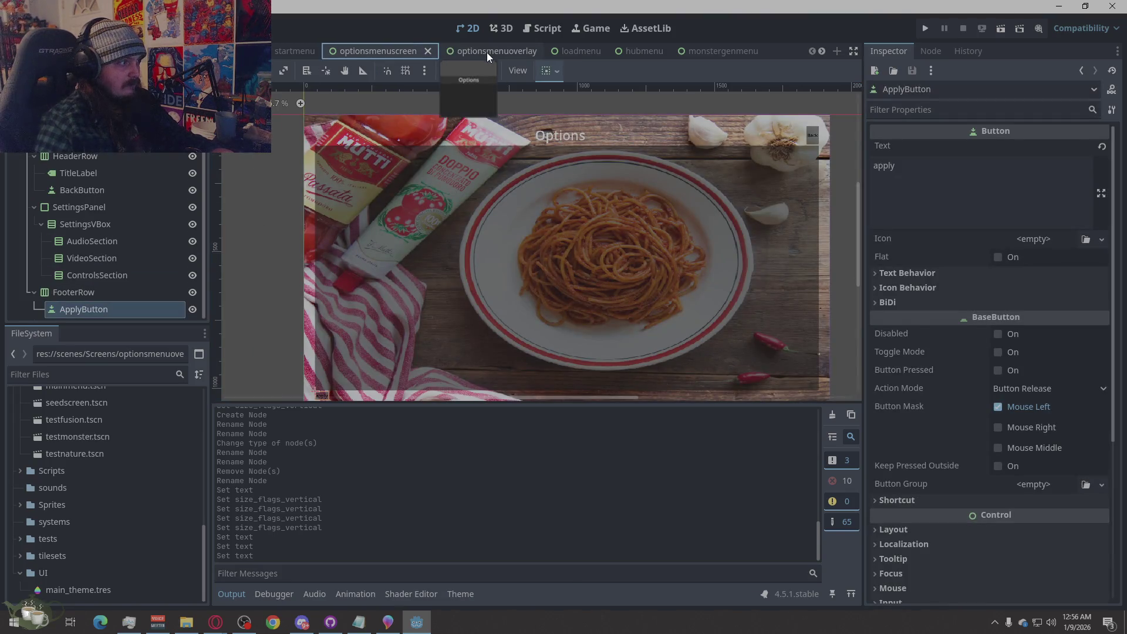
{"action": "left_click", "coordinate": [487, 52]}
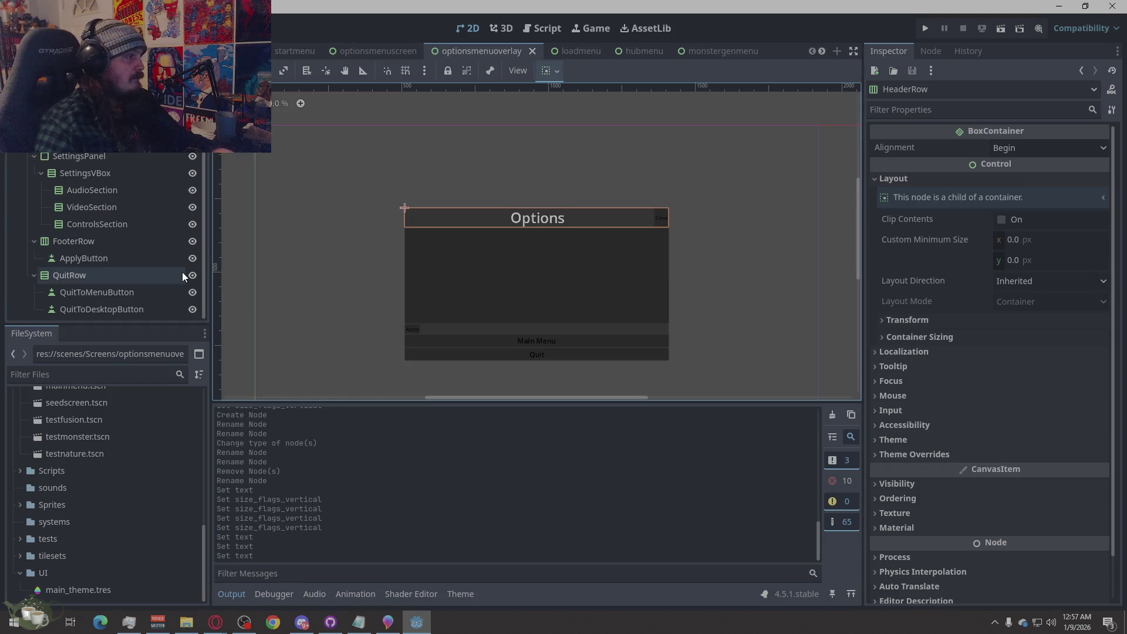
{"action": "left_click", "coordinate": [379, 216]}
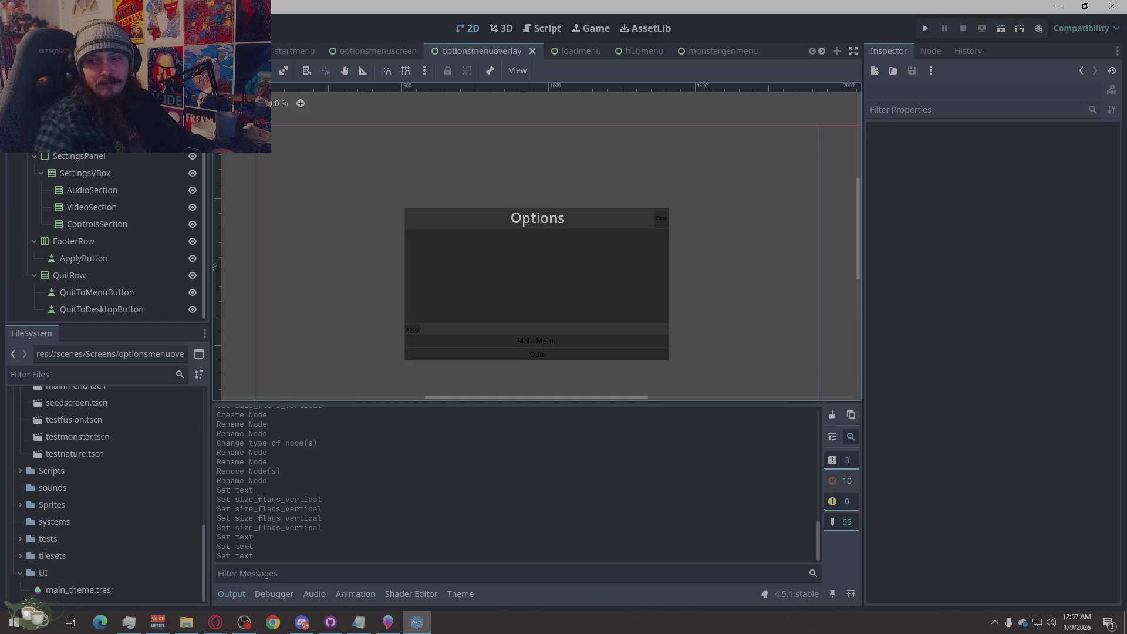
{"action": "key", "text": "alt+Tab"}
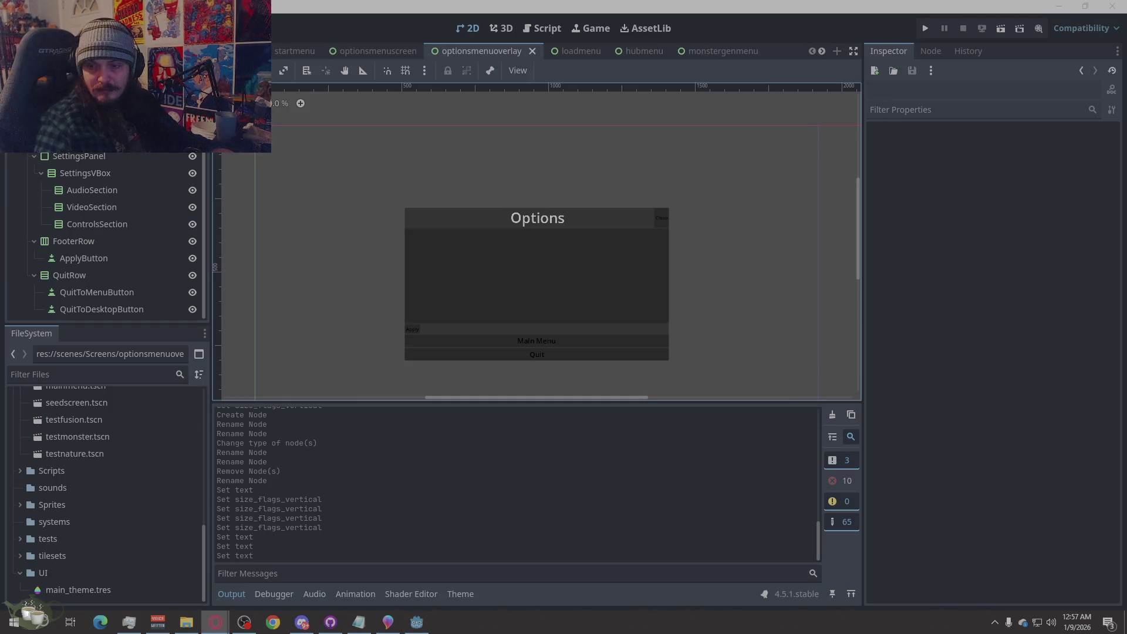
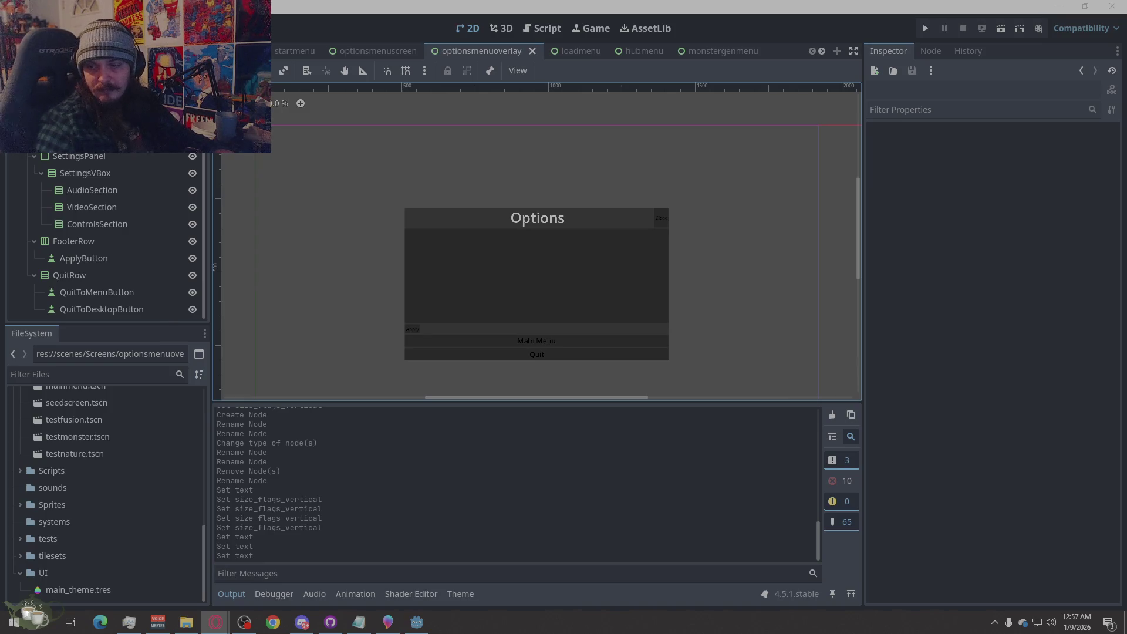
Copy the ApplyButton node's path from the Scene dock's context menu.
{"action": "right_click", "coordinate": [115, 258]}
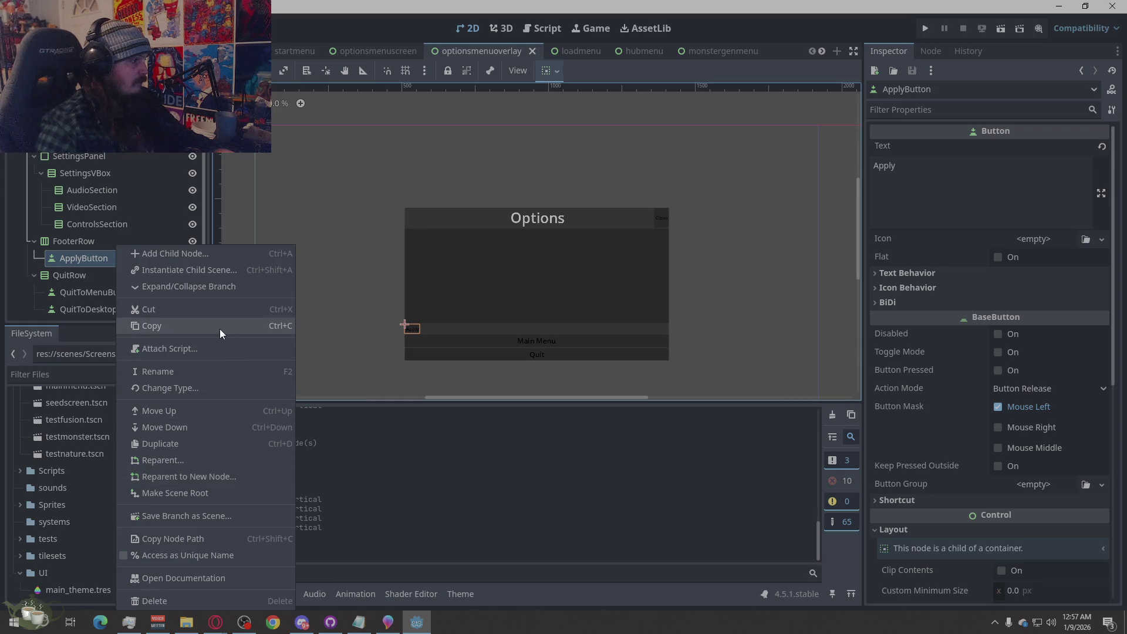
{"action": "left_click", "coordinate": [211, 540]}
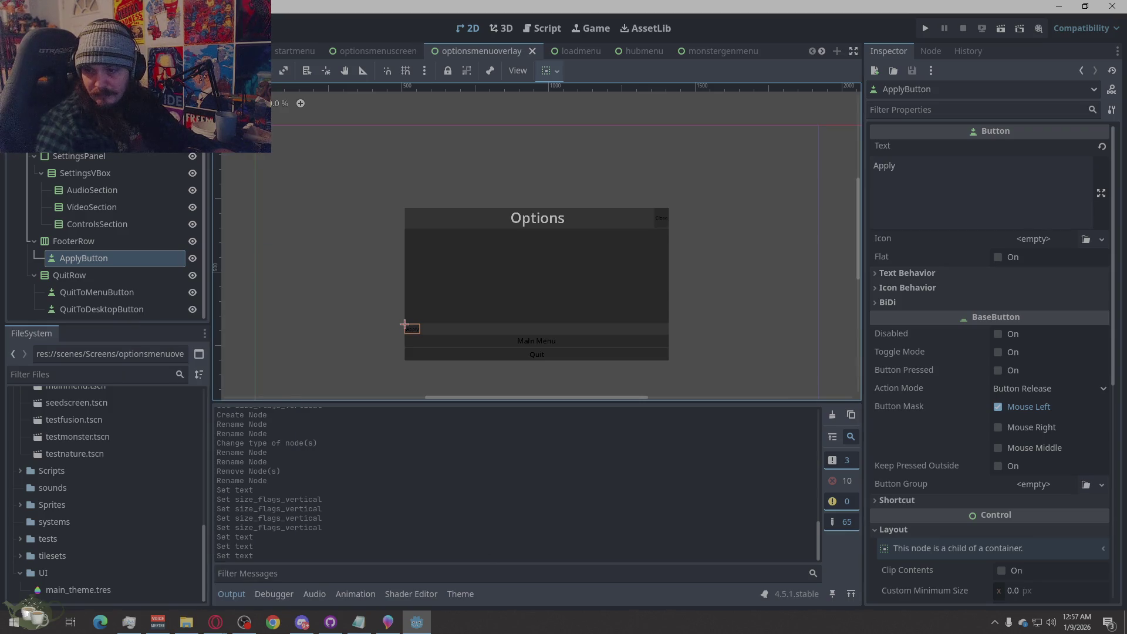
{"action": "key", "text": "alt+Tab"}
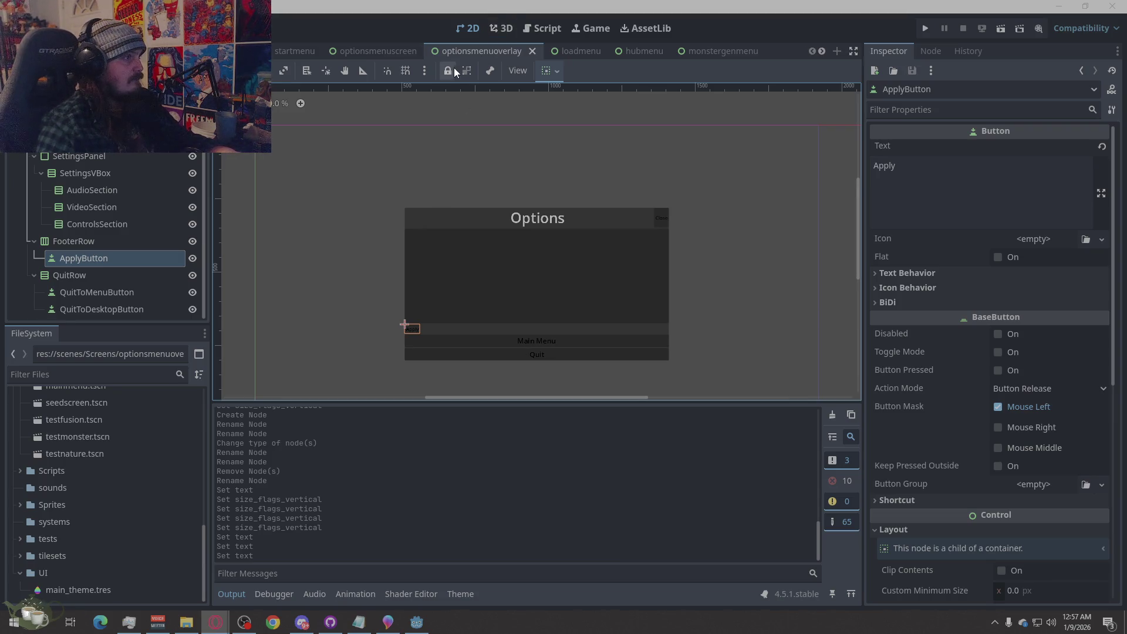
{"action": "scroll", "coordinate": [117, 176], "scroll_direction": "up", "scroll_amount": 2}
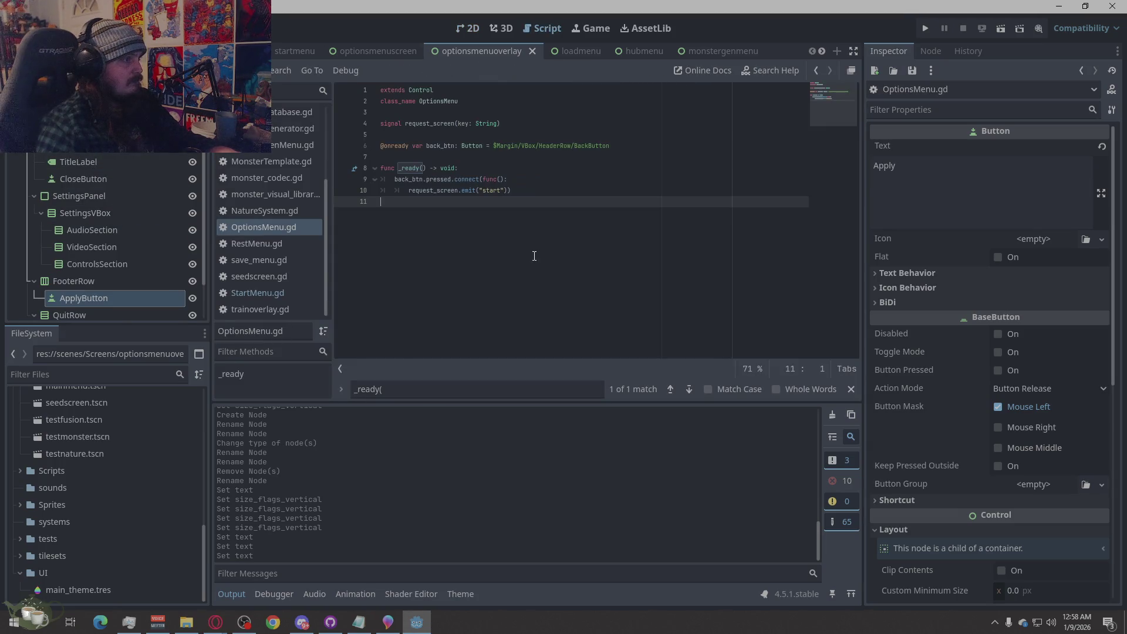
Rename the script's class_name from OptionsMenu to OptionsMenuOverlay.
{"action": "left_click", "coordinate": [466, 101]}
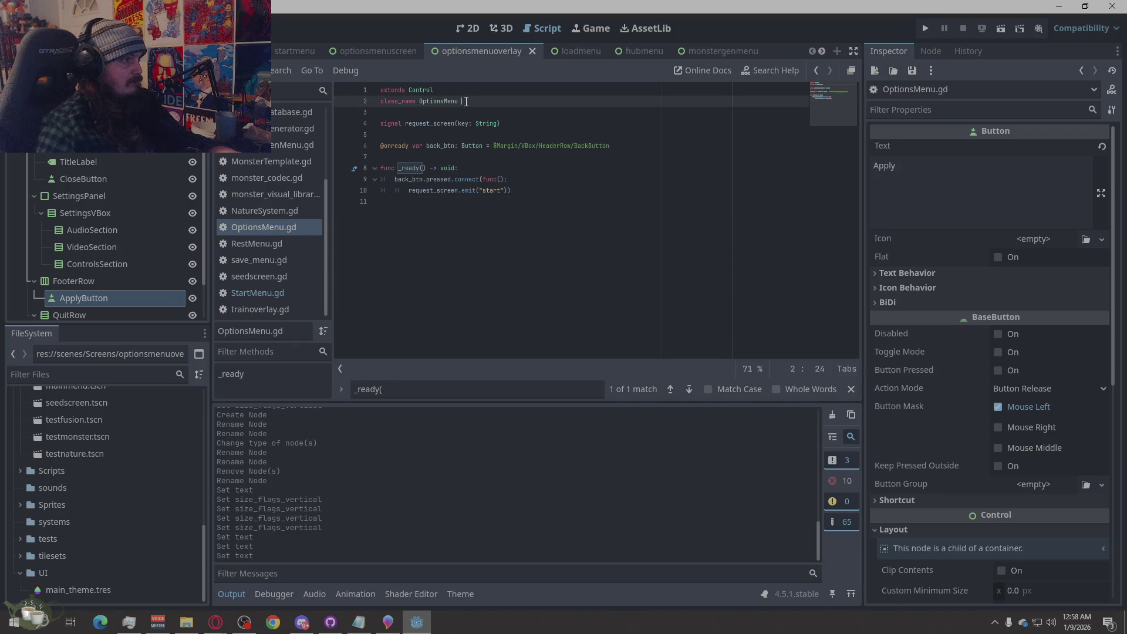
{"action": "left_click", "coordinate": [460, 101]}
{"action": "type", "text": "Overlay"}
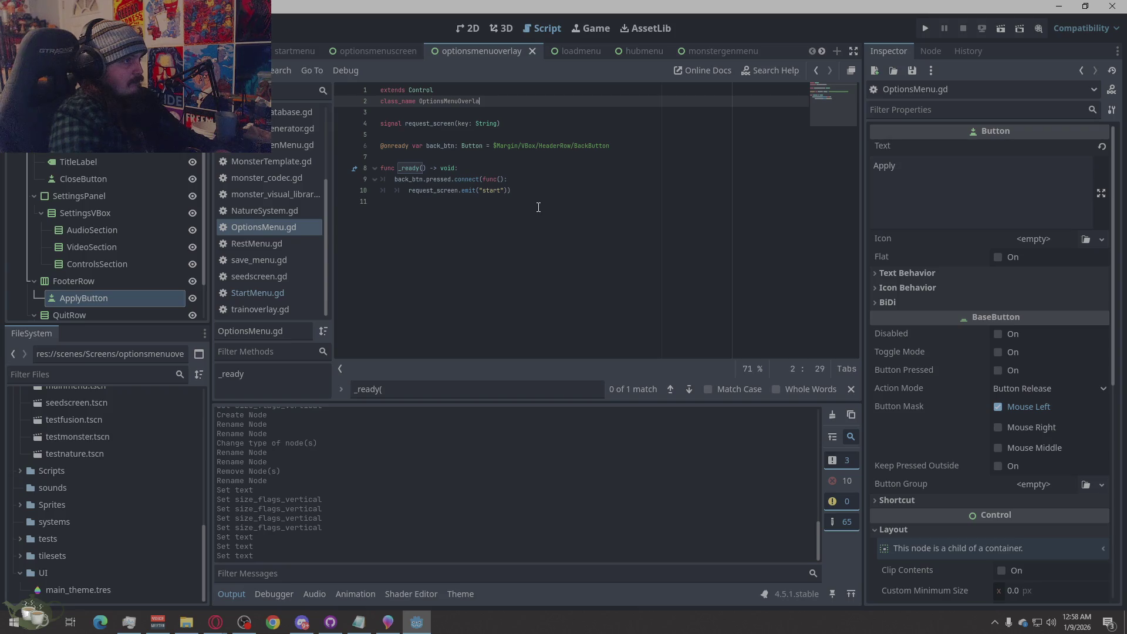
Delete every line below 'extends Control' and switch to the optionsmenuscreen scene.
{"action": "left_click", "coordinate": [536, 201]}
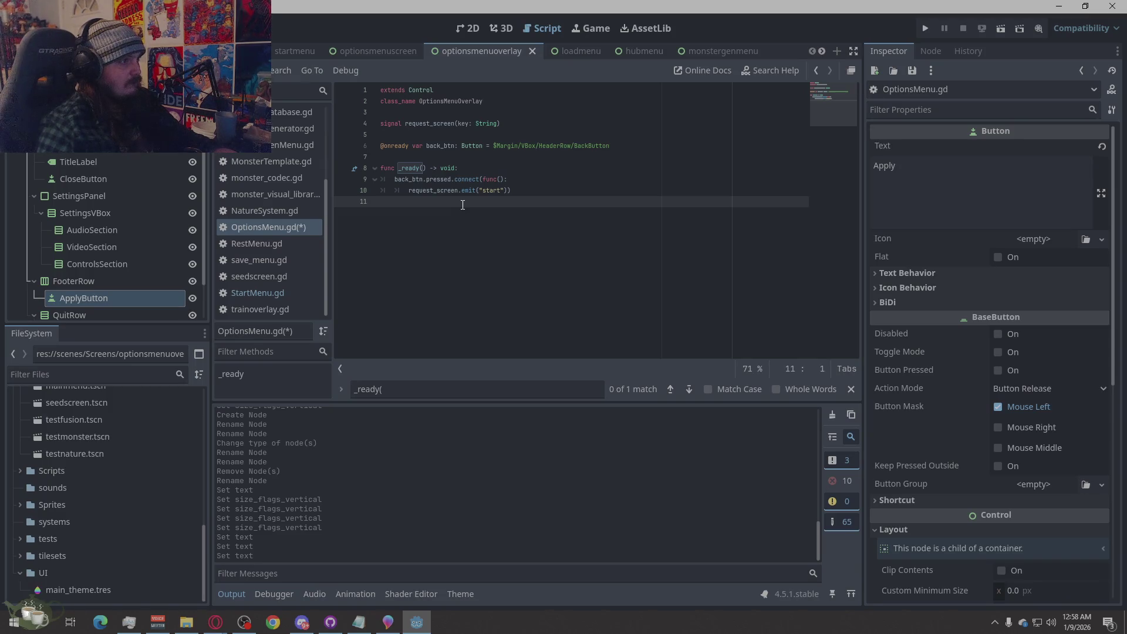
{"action": "left_click_drag", "start_coordinate": [462, 205], "coordinate": [376, 101]}
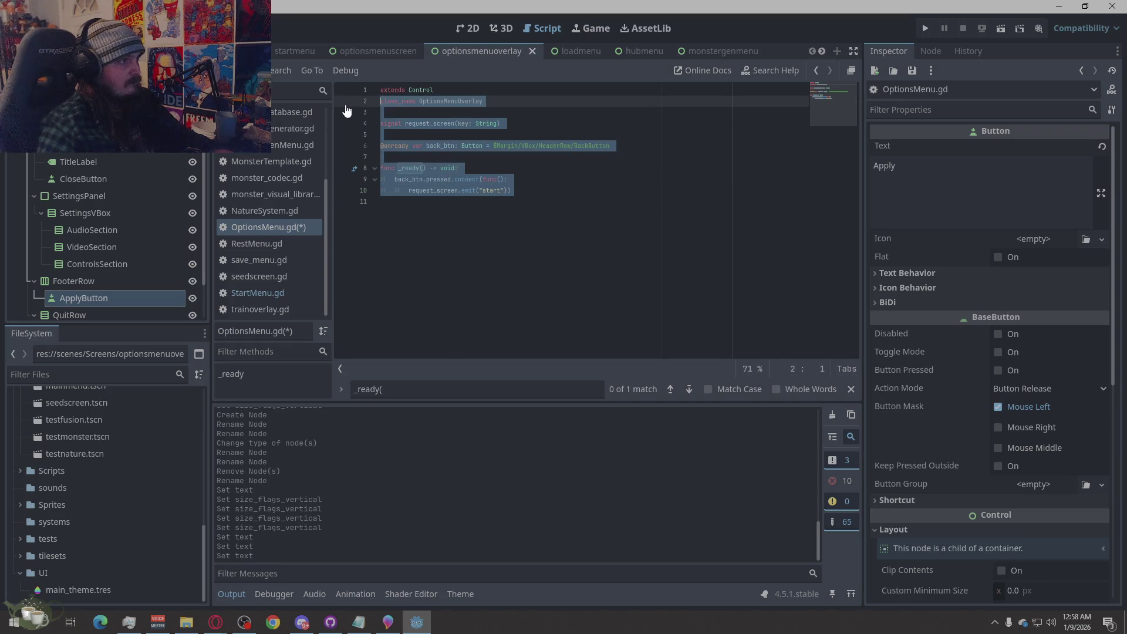
{"action": "key", "text": "BackSpace"}
{"action": "left_click_drag", "start_coordinate": [497, 241], "coordinate": [375, 90]}
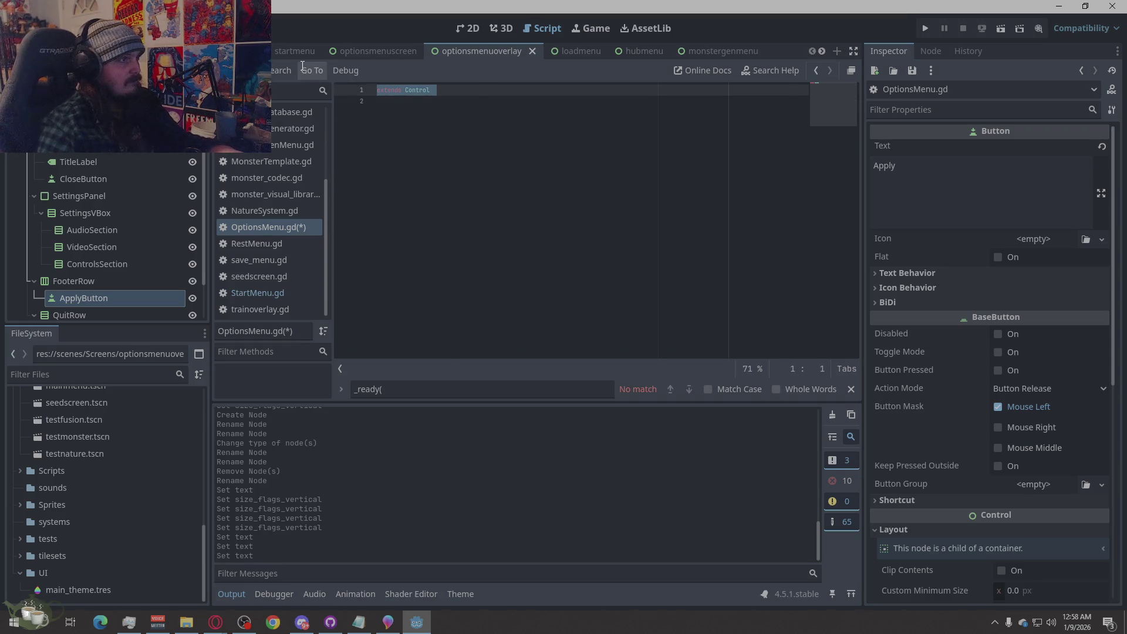
{"action": "left_click", "coordinate": [372, 52]}
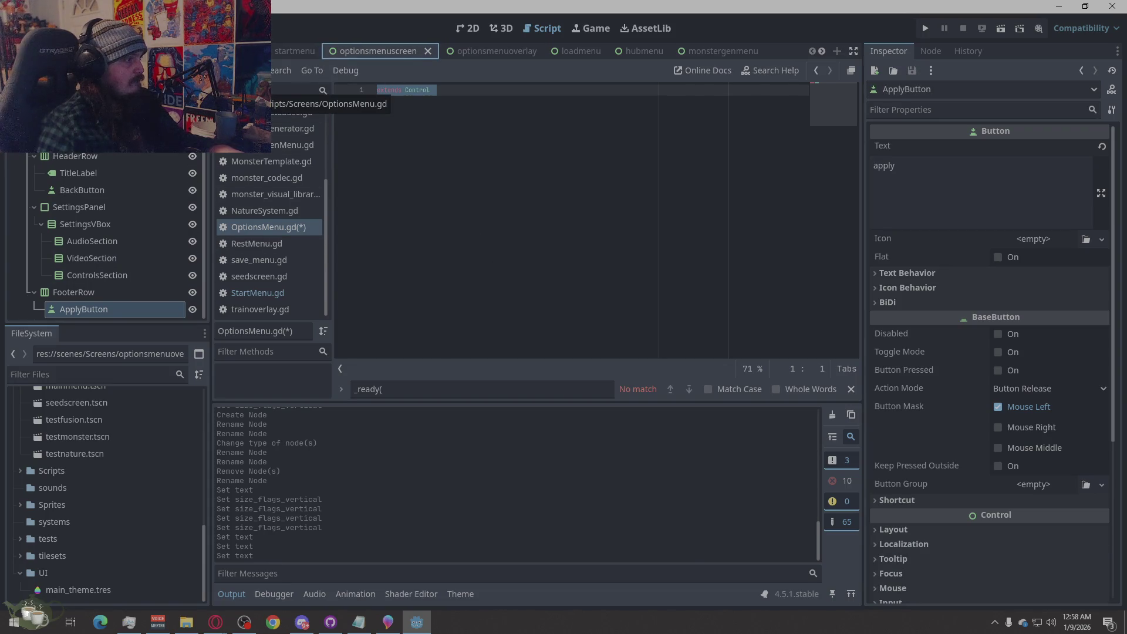
Save the trimmed OptionsMenu.gd script.
{"action": "left_click", "coordinate": [432, 192]}
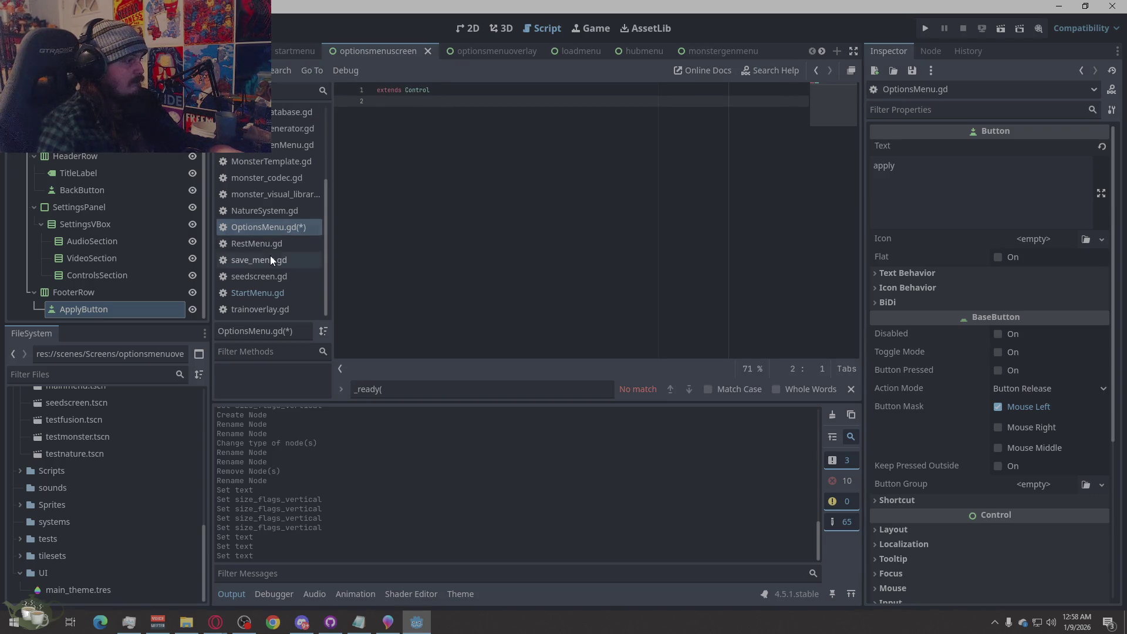
{"action": "scroll", "coordinate": [160, 471], "scroll_direction": "up", "scroll_amount": 3}
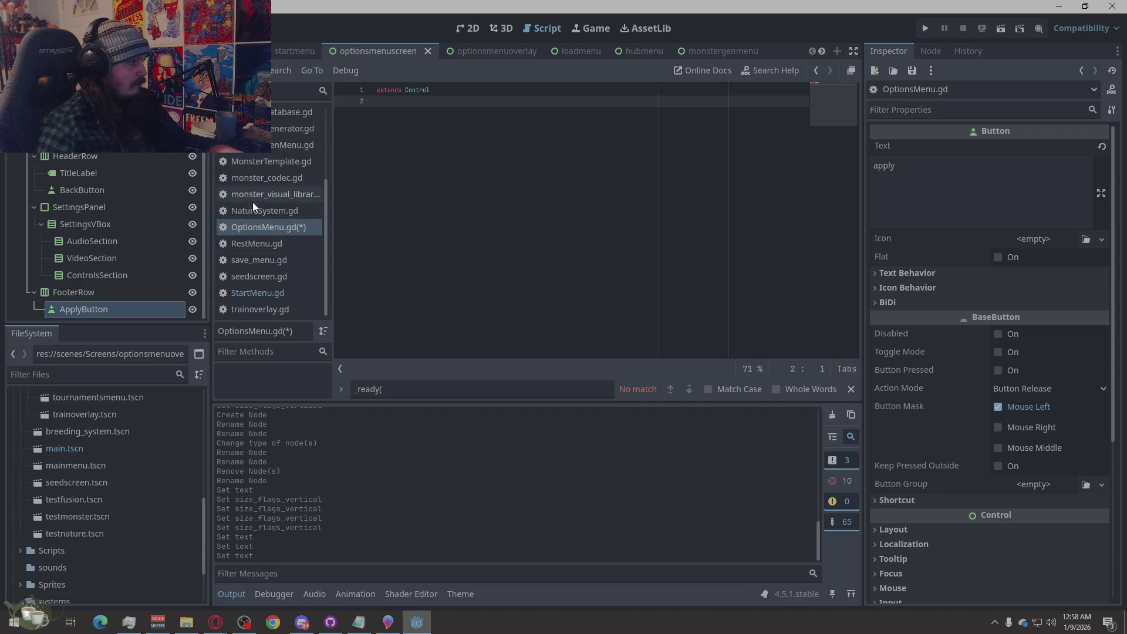
{"action": "key", "text": "ctrl+s"}
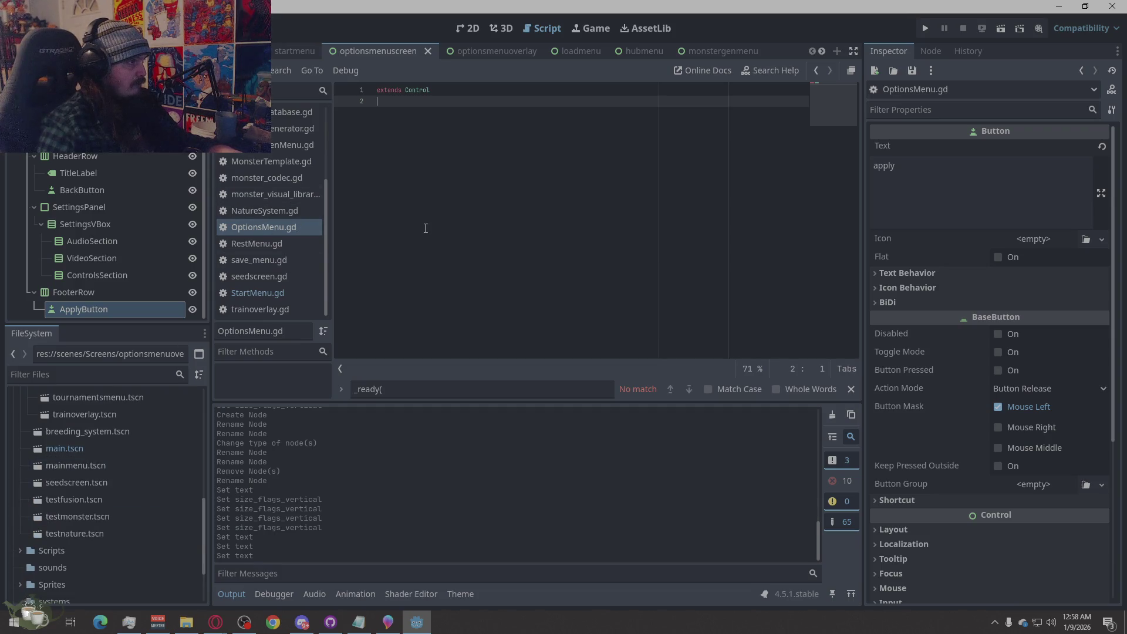
Duplicate OptionsMenu.gd in Scripts/Screens as OptionsMenuOverlay.gd.
{"action": "scroll", "coordinate": [109, 445], "scroll_direction": "up", "scroll_amount": 5}
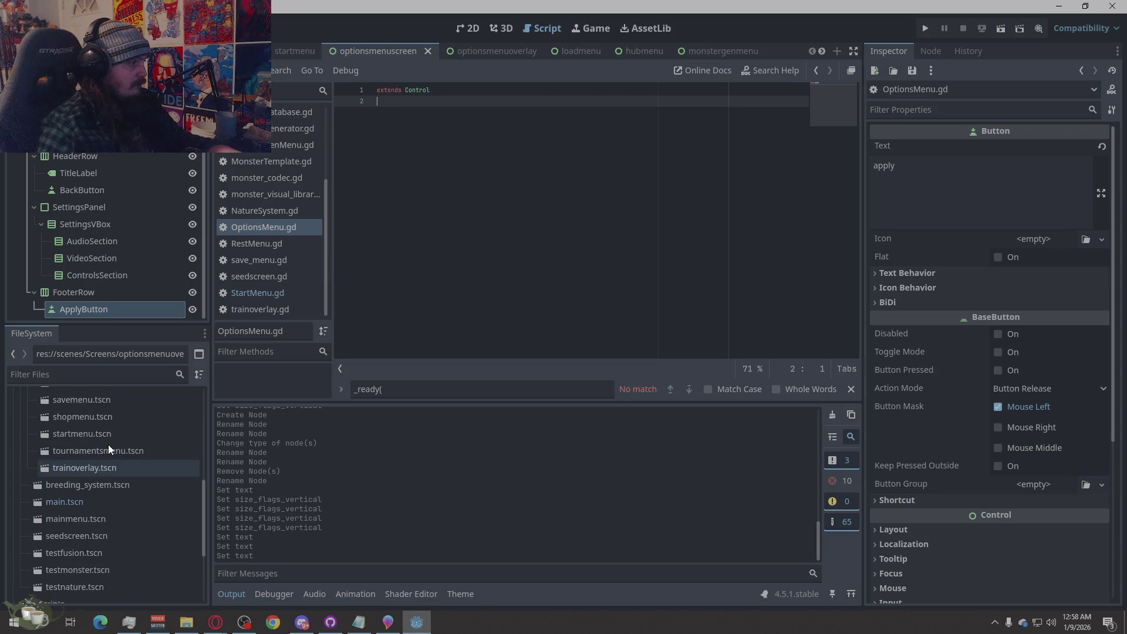
{"action": "scroll", "coordinate": [104, 457], "scroll_direction": "down", "scroll_amount": 5}
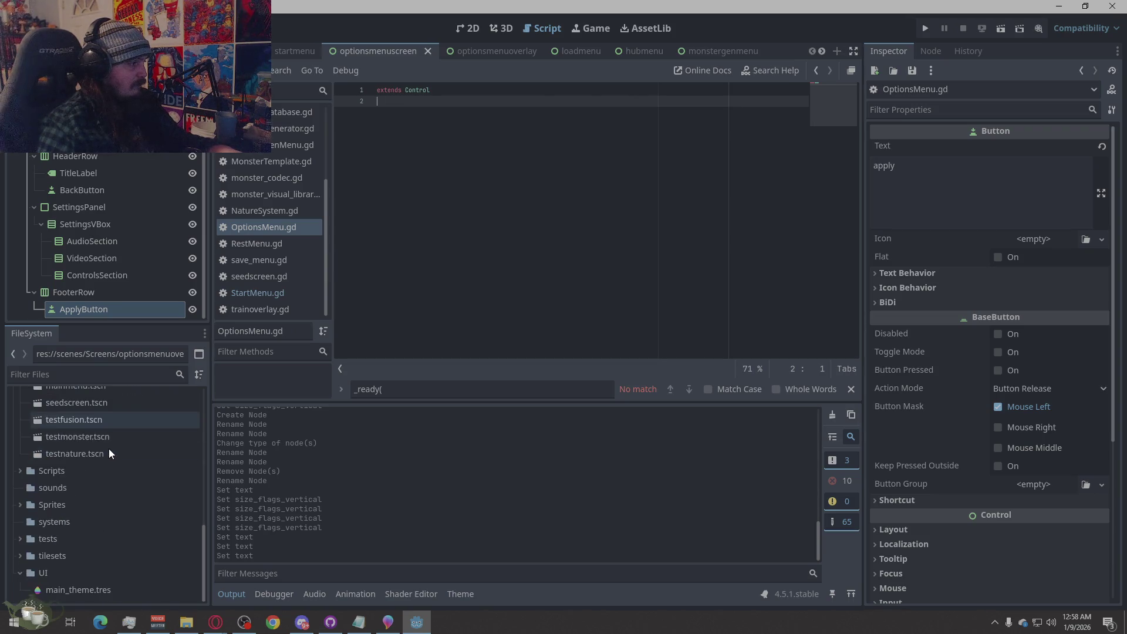
{"action": "left_click", "coordinate": [36, 473]}
{"action": "left_click", "coordinate": [19, 472]}
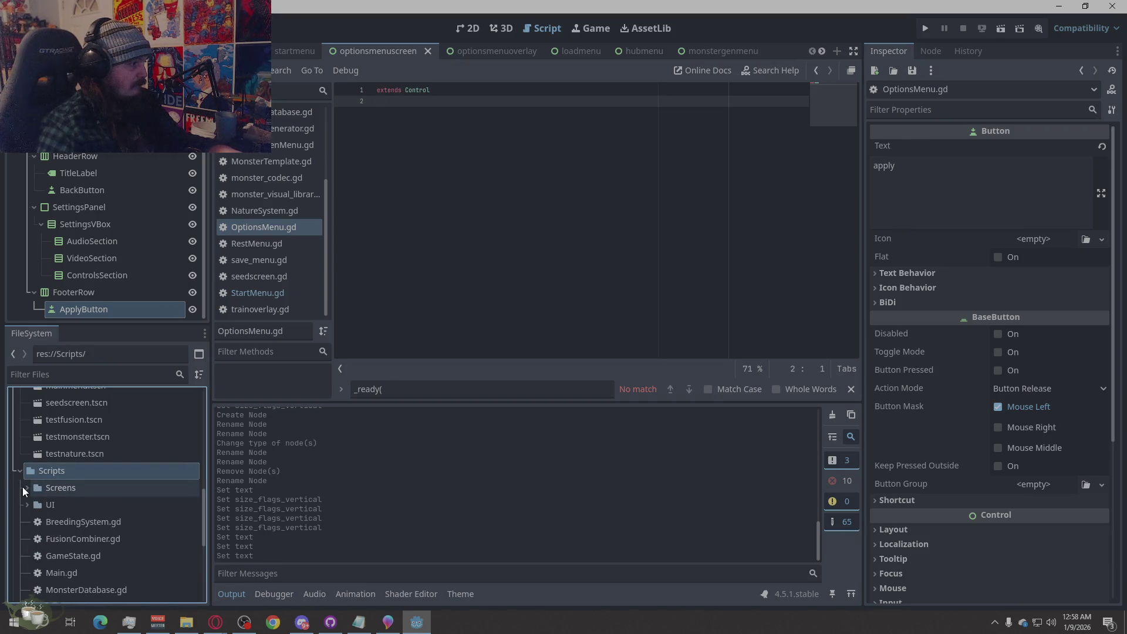
{"action": "left_click", "coordinate": [24, 488]}
{"action": "scroll", "coordinate": [93, 508], "scroll_direction": "down", "scroll_amount": 3}
{"action": "left_click", "coordinate": [108, 502]}
{"action": "key", "text": "ctrl+d"}
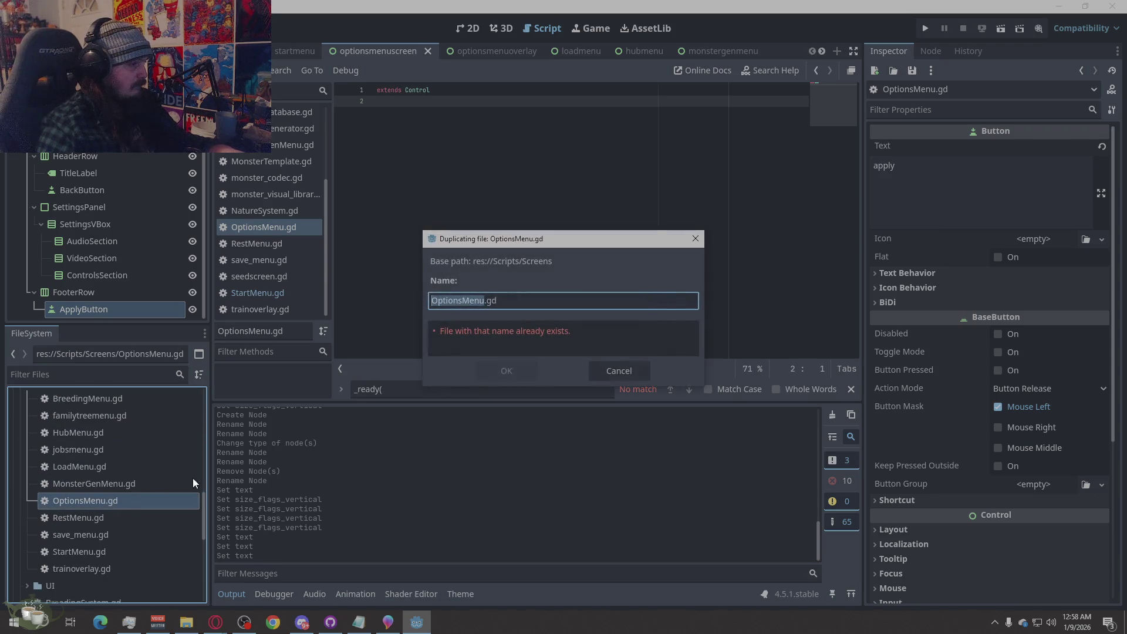
{"action": "left_click", "coordinate": [484, 300]}
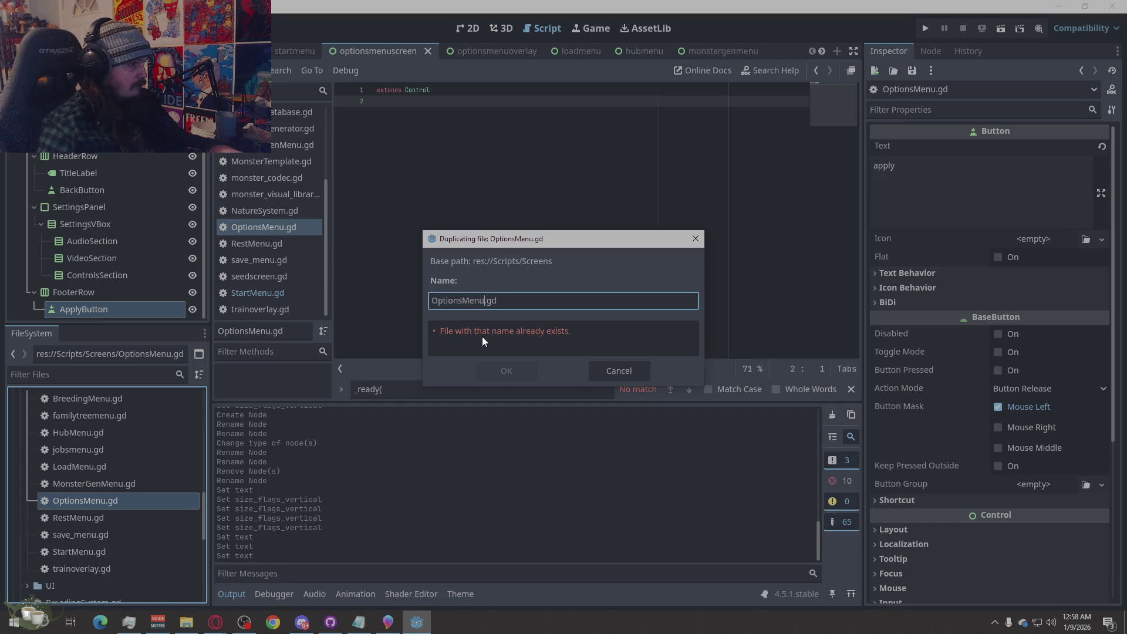
{"action": "type", "text": "Overlay"}
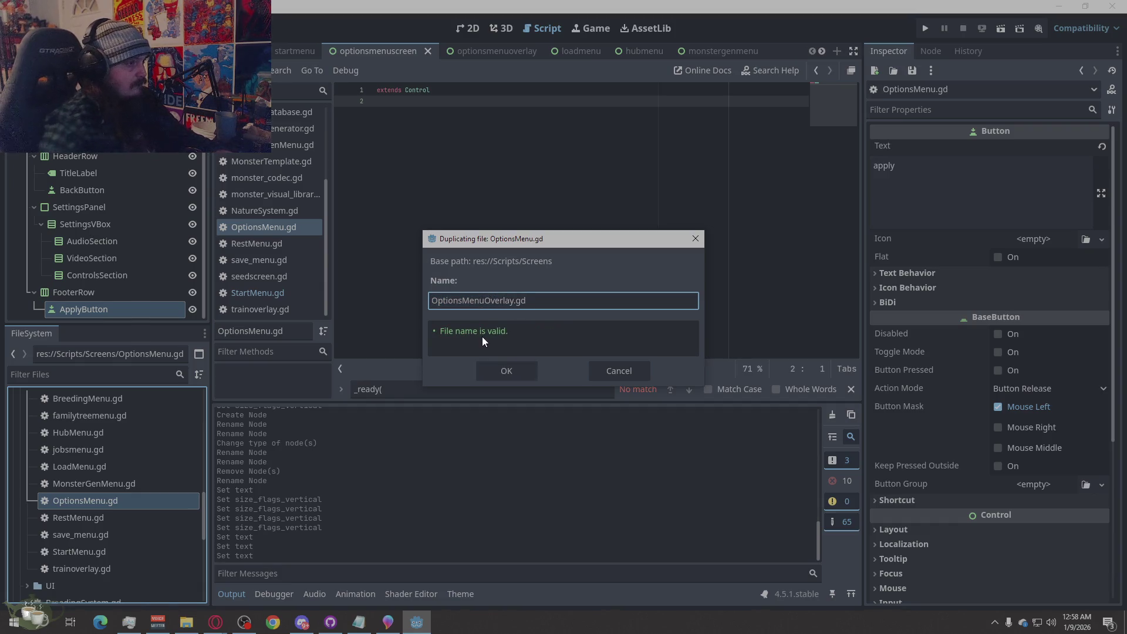
{"action": "left_click", "coordinate": [505, 369]}
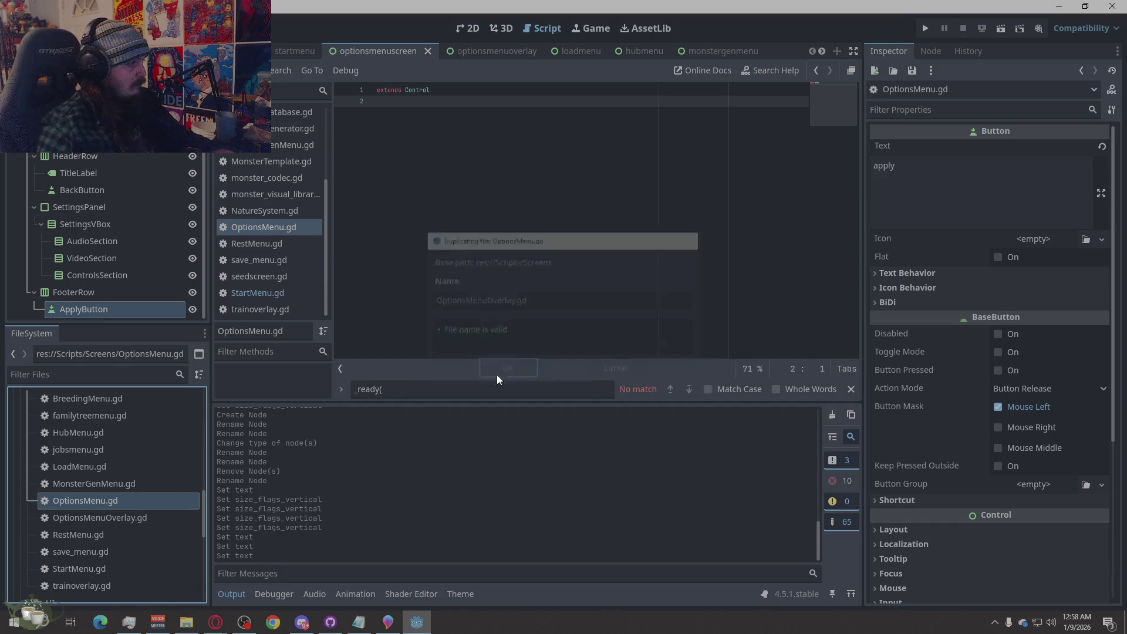
{"action": "left_click", "coordinate": [120, 486]}
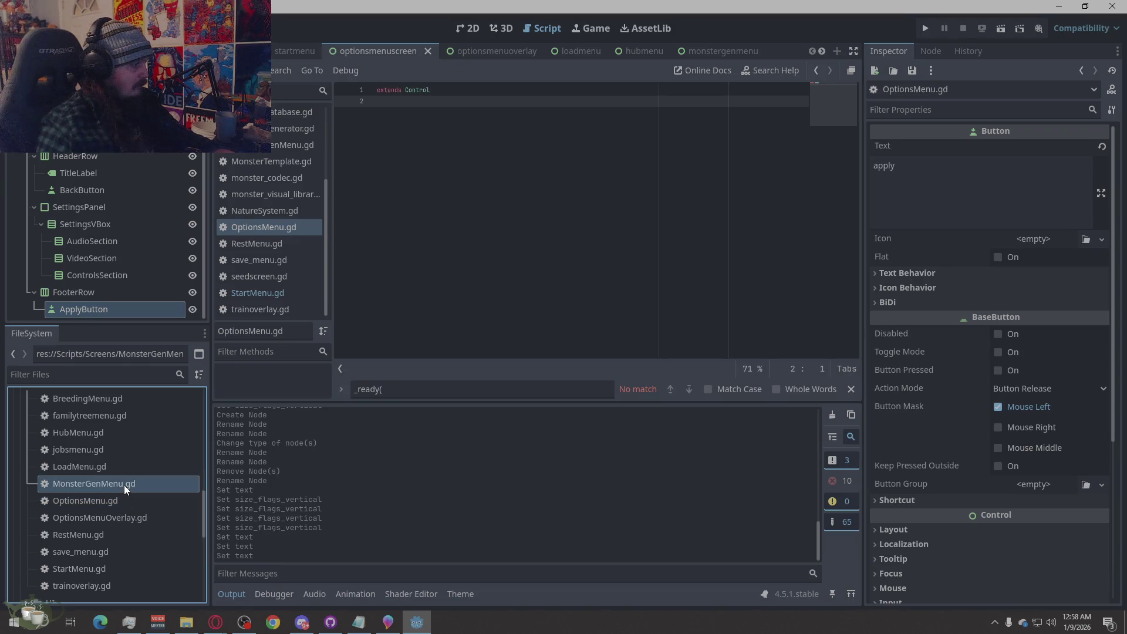
Start renaming MonsterGenMenu.gd, then abandon the rename.
{"action": "right_click", "coordinate": [124, 485]}
{"action": "left_click", "coordinate": [186, 474]}
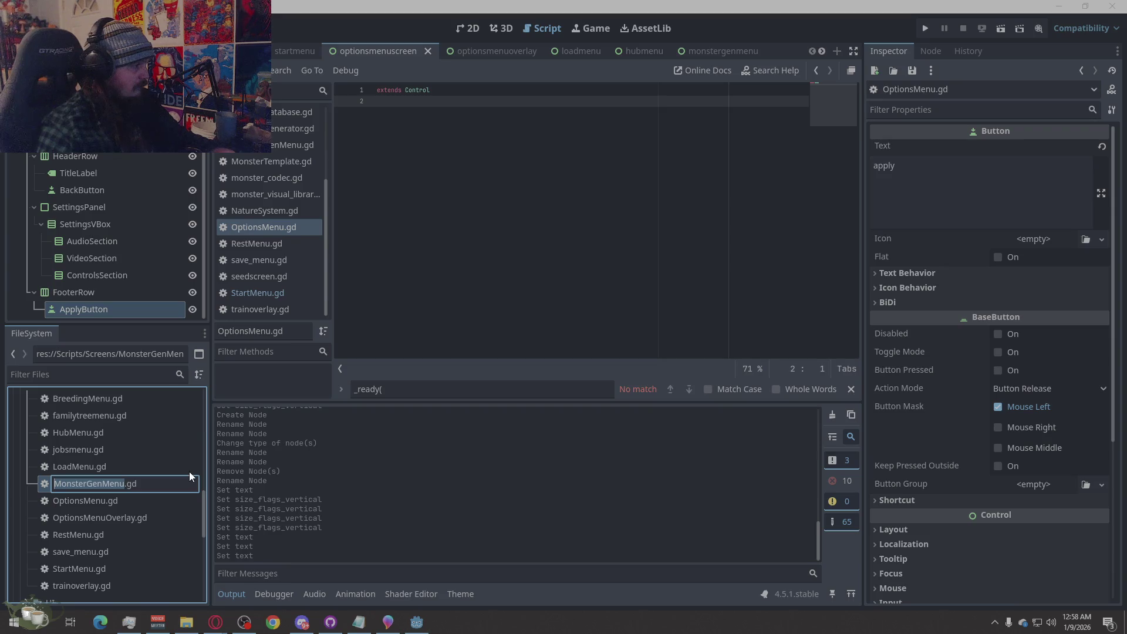
{"action": "left_click", "coordinate": [128, 483]}
{"action": "type", "text": "Scree"}
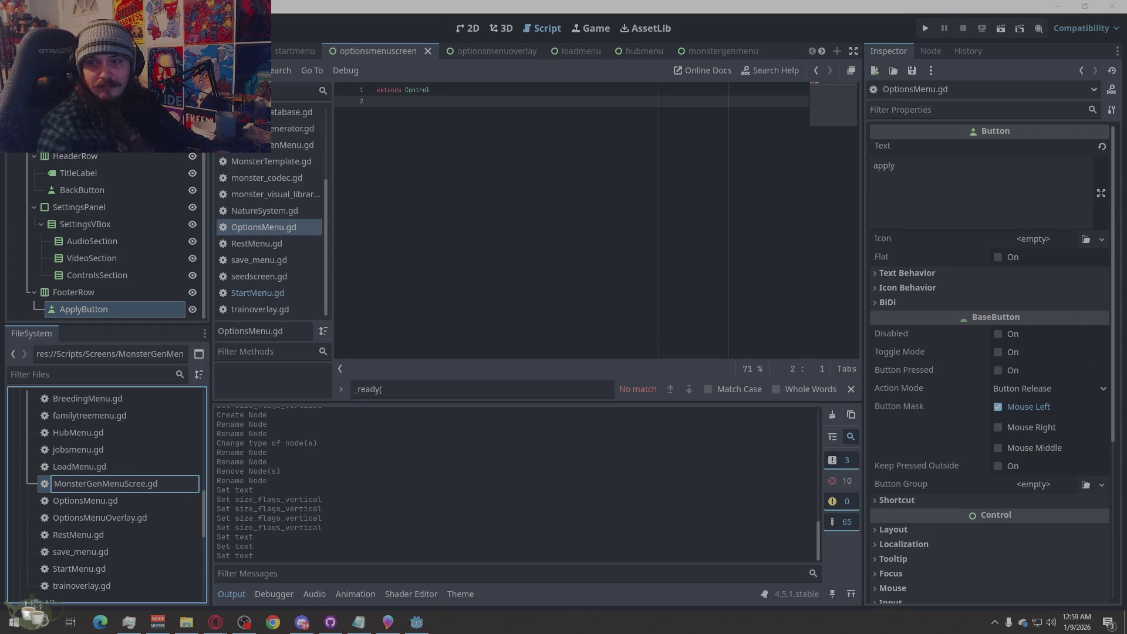
{"action": "type", "text": "n"}
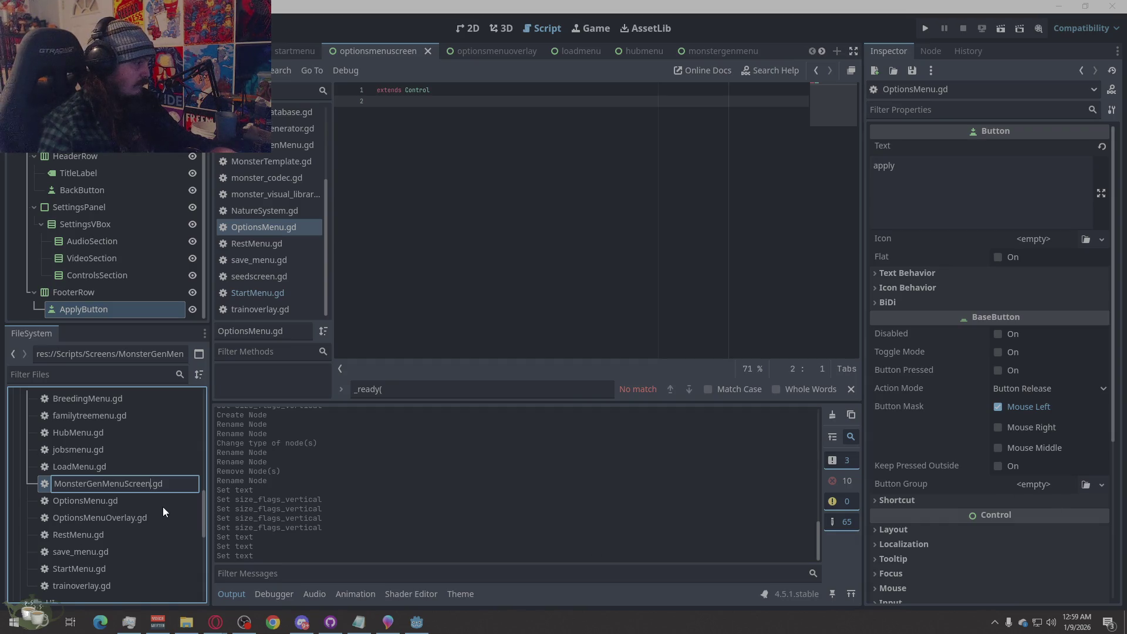
{"action": "key", "text": "BackSpace"}
{"action": "key", "text": "BackSpace"}
{"action": "key", "text": "BackSpace"}
{"action": "key", "text": "BackSpace"}
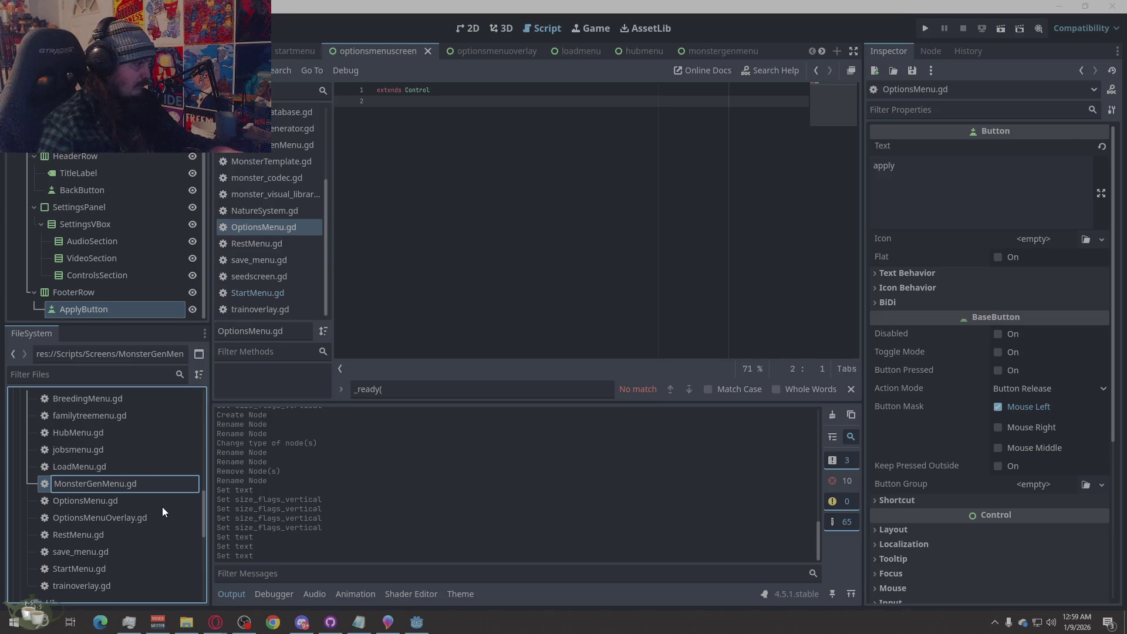
{"action": "key", "text": "Return"}
Rename OptionsMenu.gd to OptionsMenuScreen.gd, then close the open scene.
{"action": "left_click", "coordinate": [118, 501]}
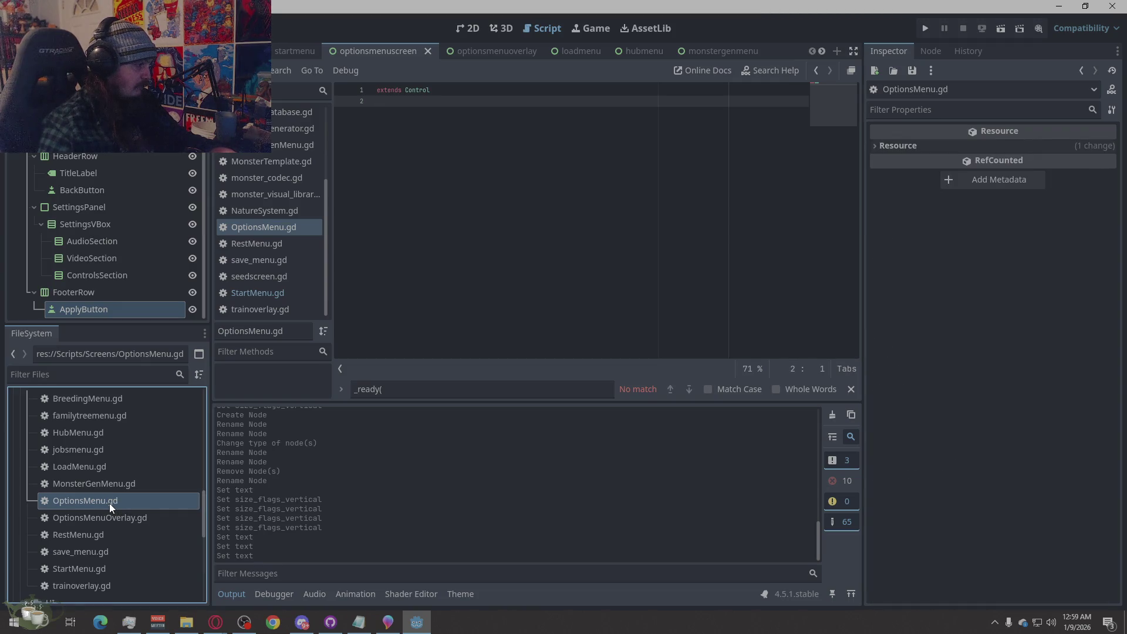
{"action": "right_click", "coordinate": [108, 503]}
{"action": "left_click", "coordinate": [141, 474]}
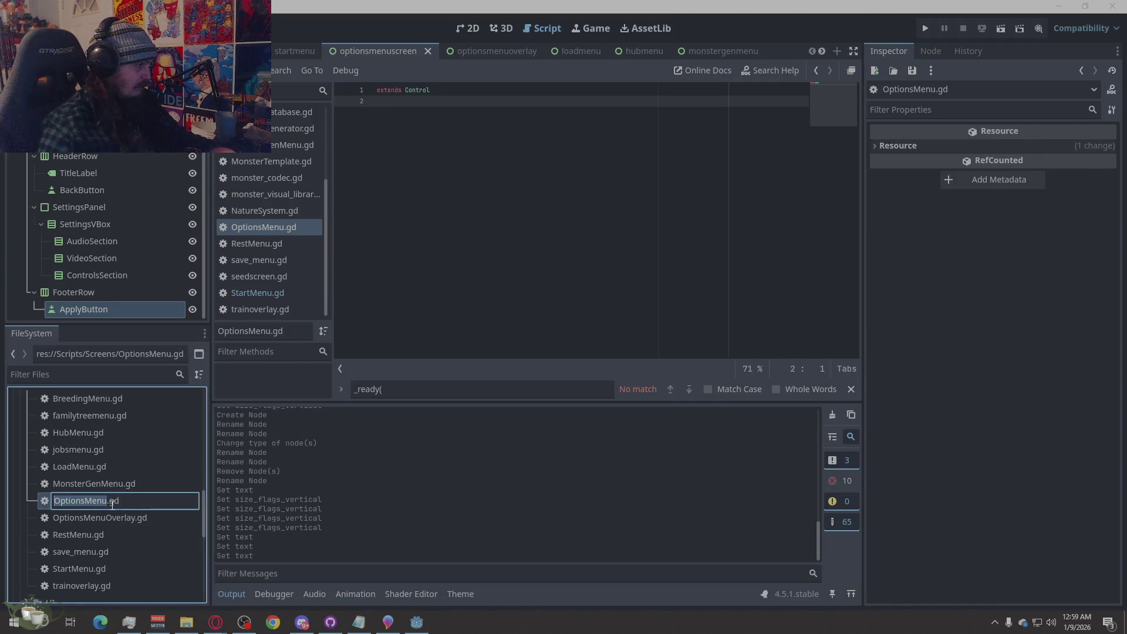
{"action": "left_click", "coordinate": [105, 501]}
{"action": "type", "text": "Screen"}
{"action": "key", "text": "Return"}
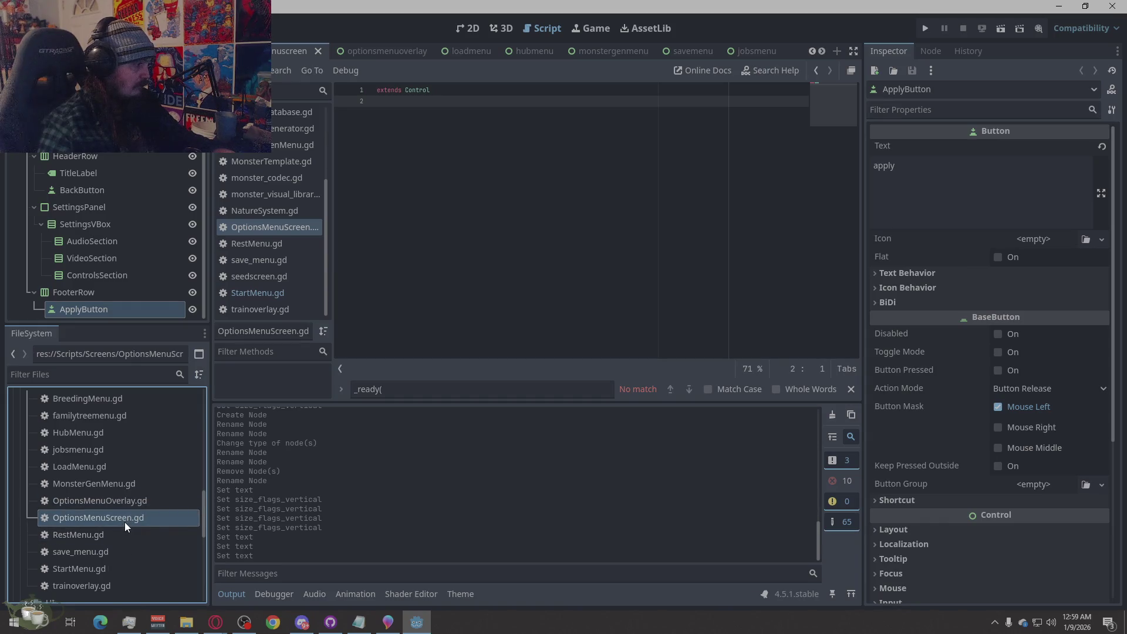
{"action": "left_click", "coordinate": [126, 502]}
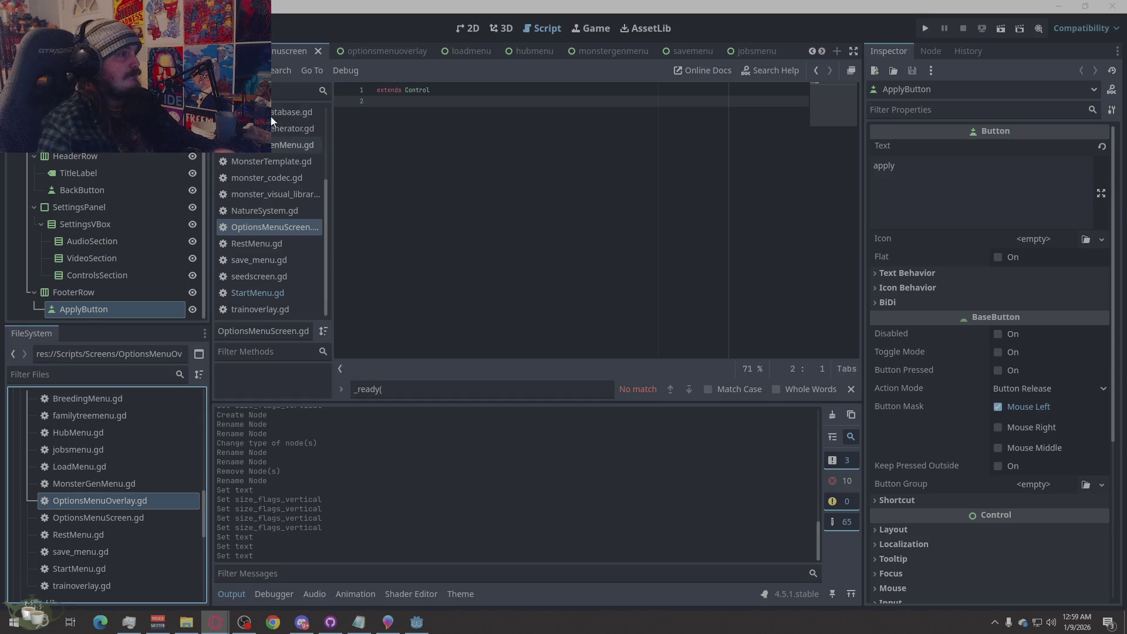
{"action": "left_click", "coordinate": [319, 51]}
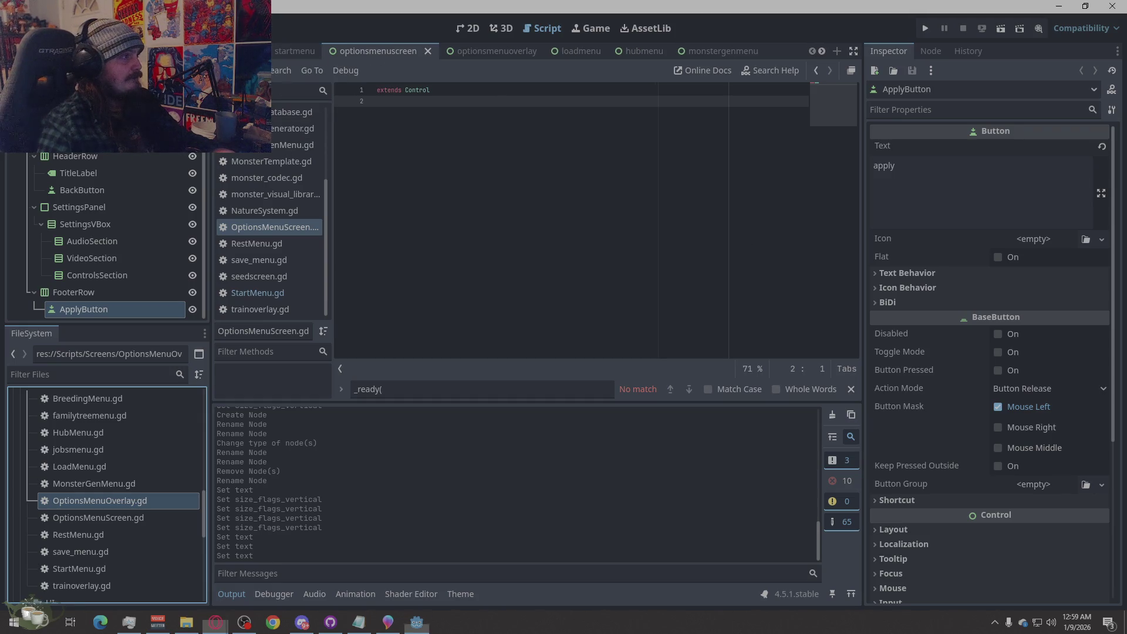
Open Main.gd and select all of its code for copying.
{"action": "scroll", "coordinate": [296, 192], "scroll_direction": "up", "scroll_amount": 3}
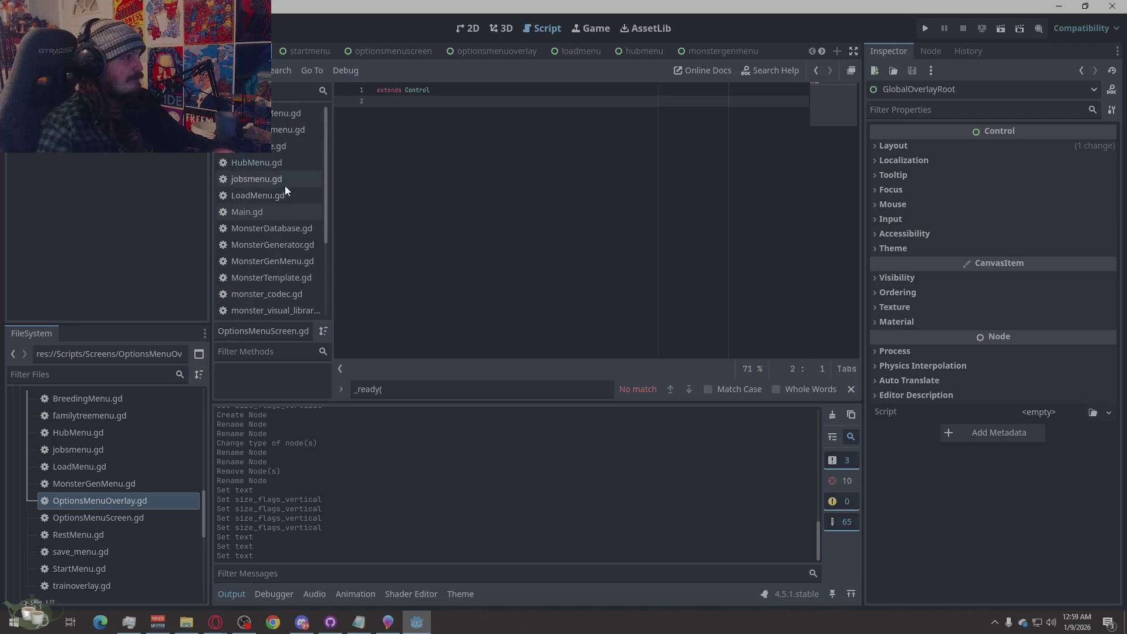
{"action": "left_click", "coordinate": [284, 165]}
{"action": "left_click", "coordinate": [273, 211]}
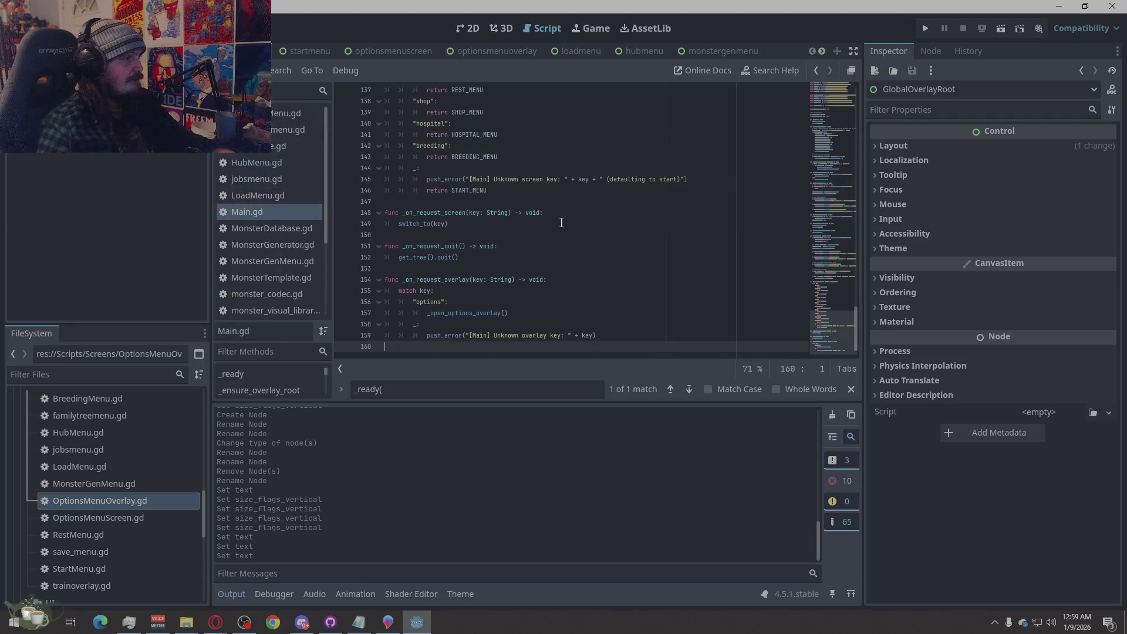
{"action": "right_click", "coordinate": [590, 226]}
{"action": "left_click", "coordinate": [641, 354]}
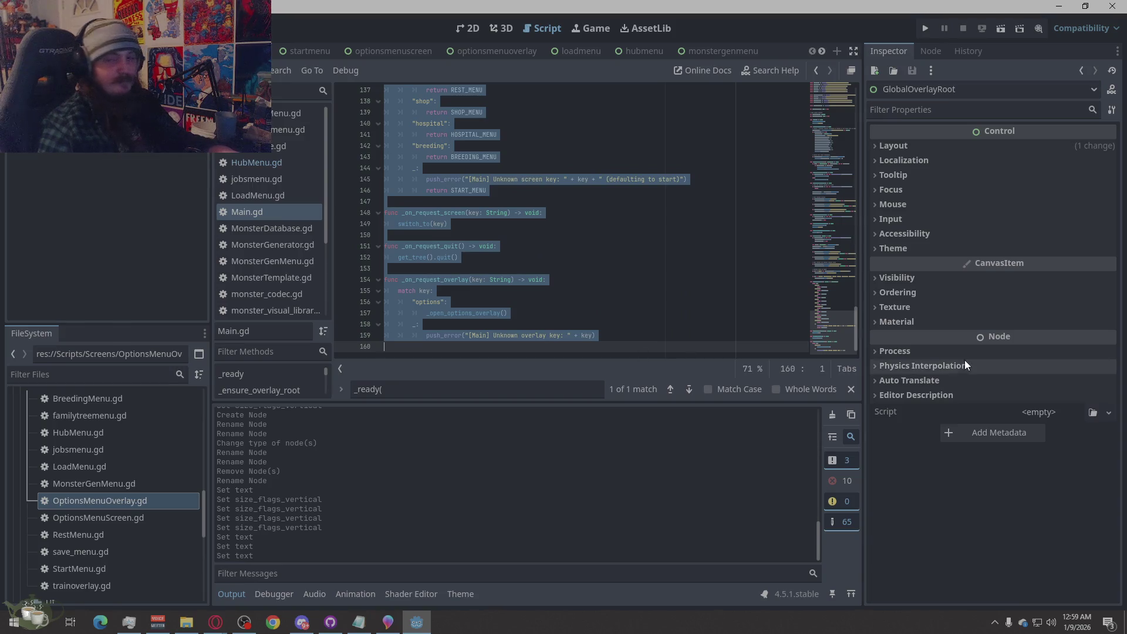
{"action": "key", "text": "alt+Tab"}
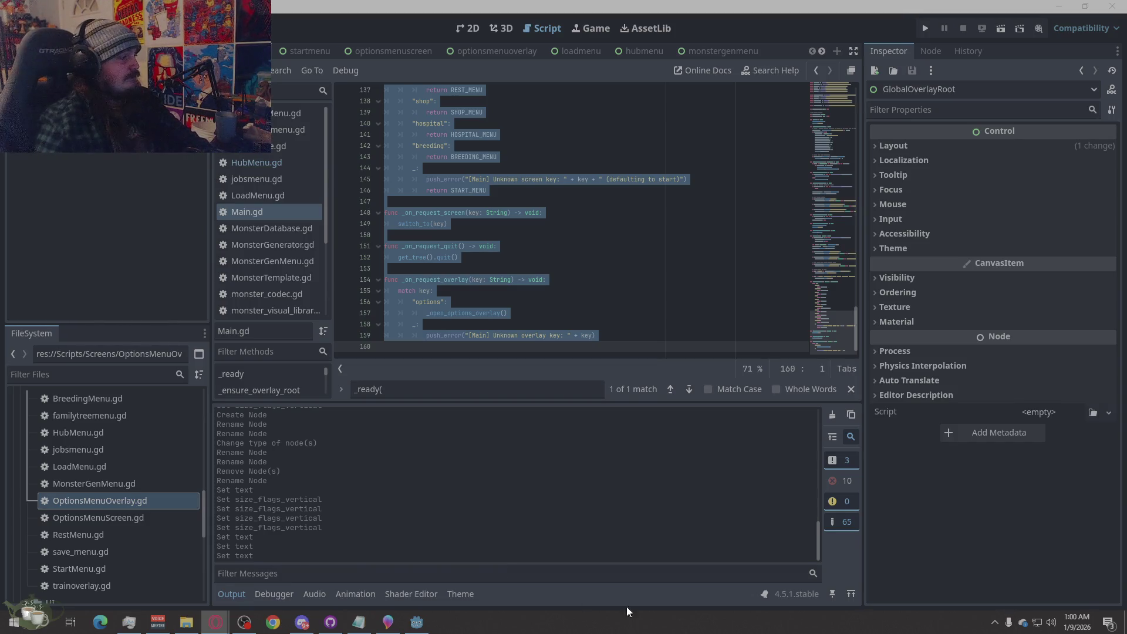
{"action": "scroll", "coordinate": [25, 519], "scroll_direction": "down", "scroll_amount": 5}
Open main_theme.tres, review its types and items, then run the project.
{"action": "double_click", "coordinate": [94, 592]}
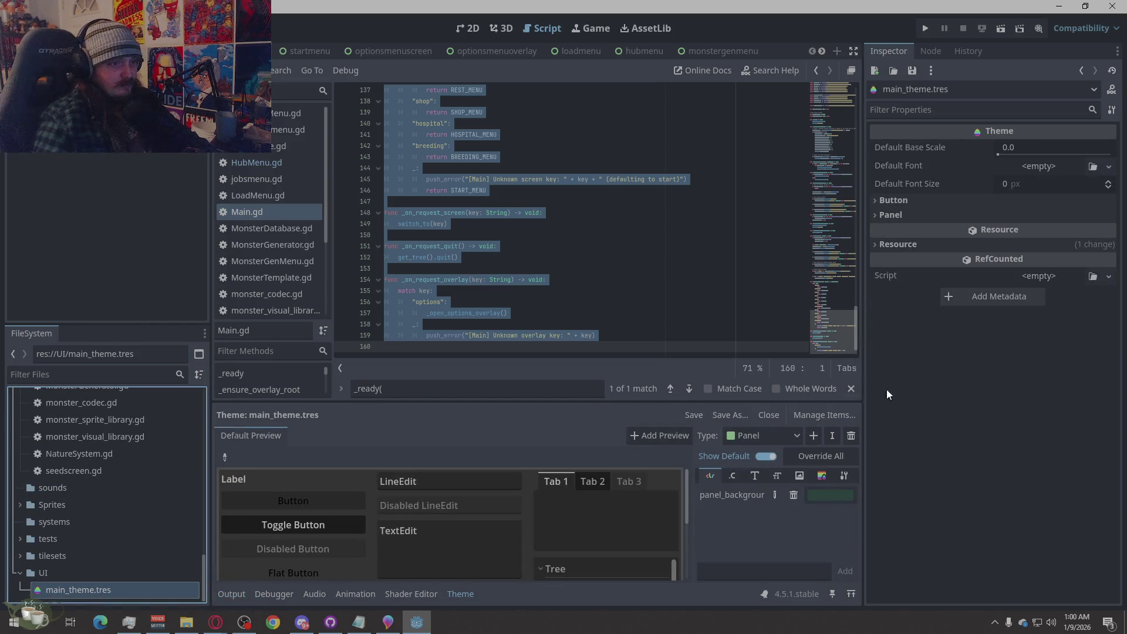
{"action": "left_click", "coordinate": [841, 421]}
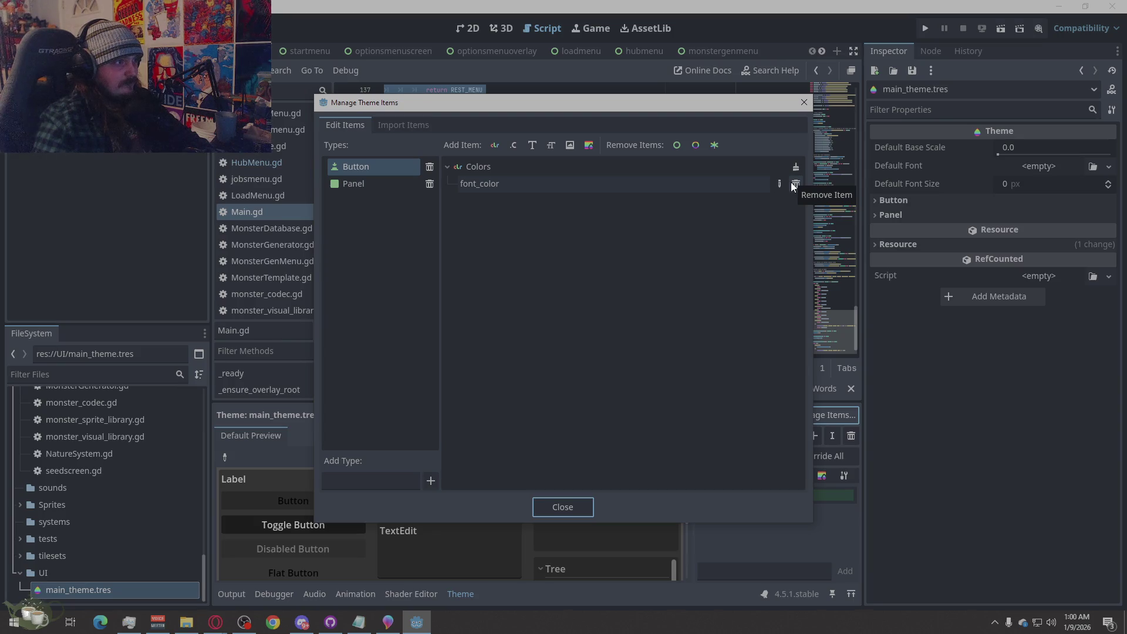
{"action": "left_click", "coordinate": [804, 103]}
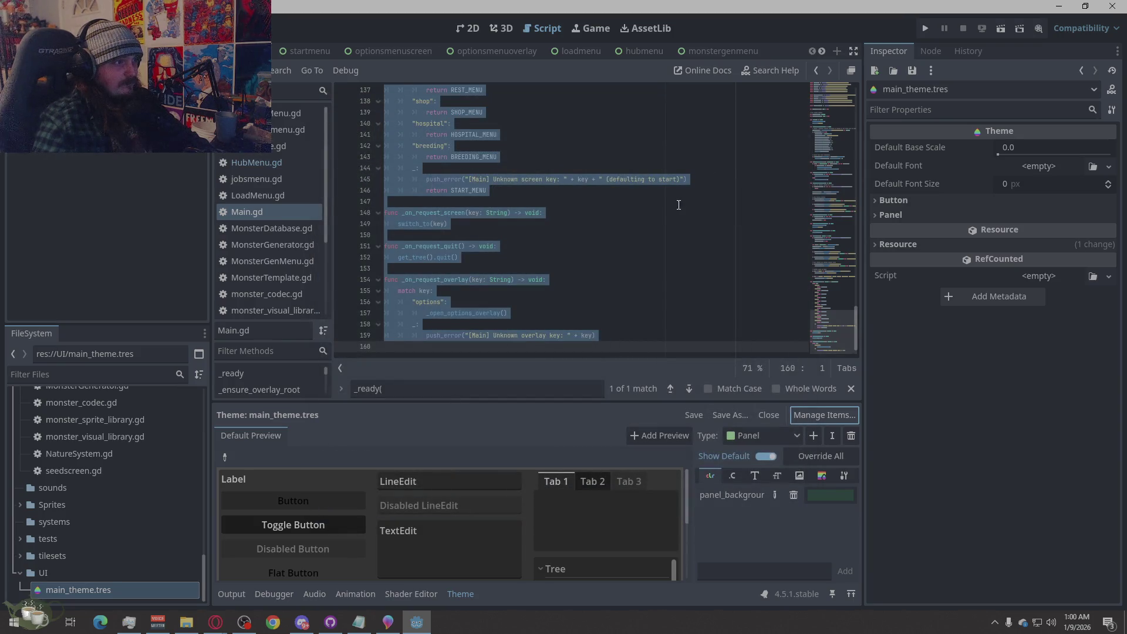
{"action": "left_click", "coordinate": [678, 205]}
{"action": "left_click", "coordinate": [927, 28]}
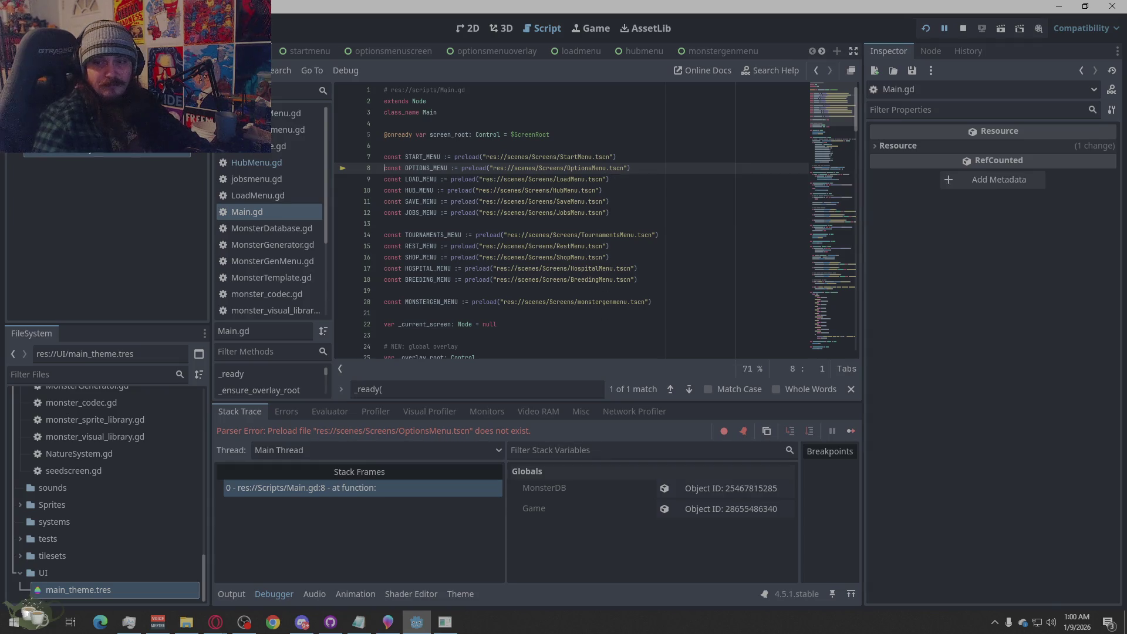
Check the missing OptionsMenu.tscn parser error and open the OptionsMenuScreen.gd stub.
{"action": "left_click", "coordinate": [215, 622]}
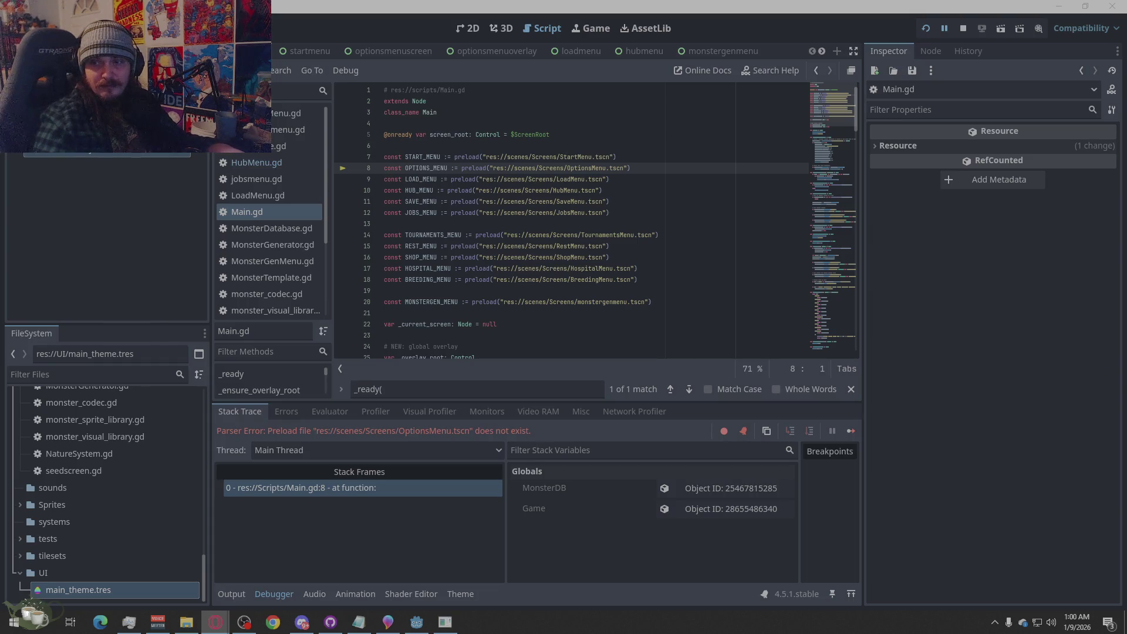
{"action": "scroll", "coordinate": [94, 517], "scroll_direction": "up", "scroll_amount": 2}
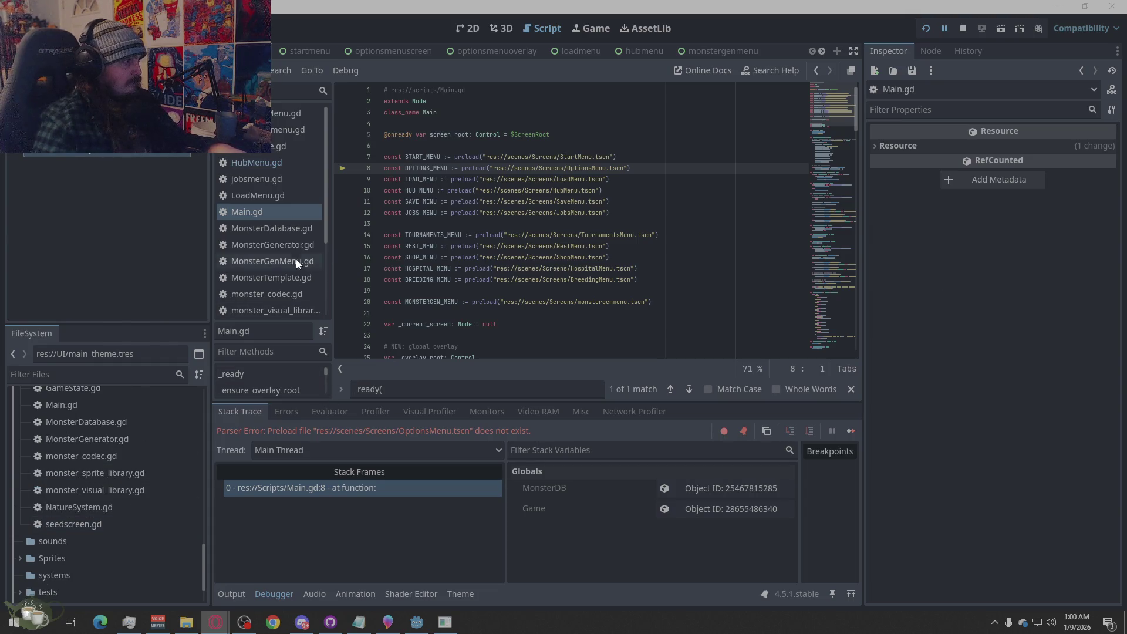
{"action": "scroll", "coordinate": [292, 246], "scroll_direction": "down", "scroll_amount": 3}
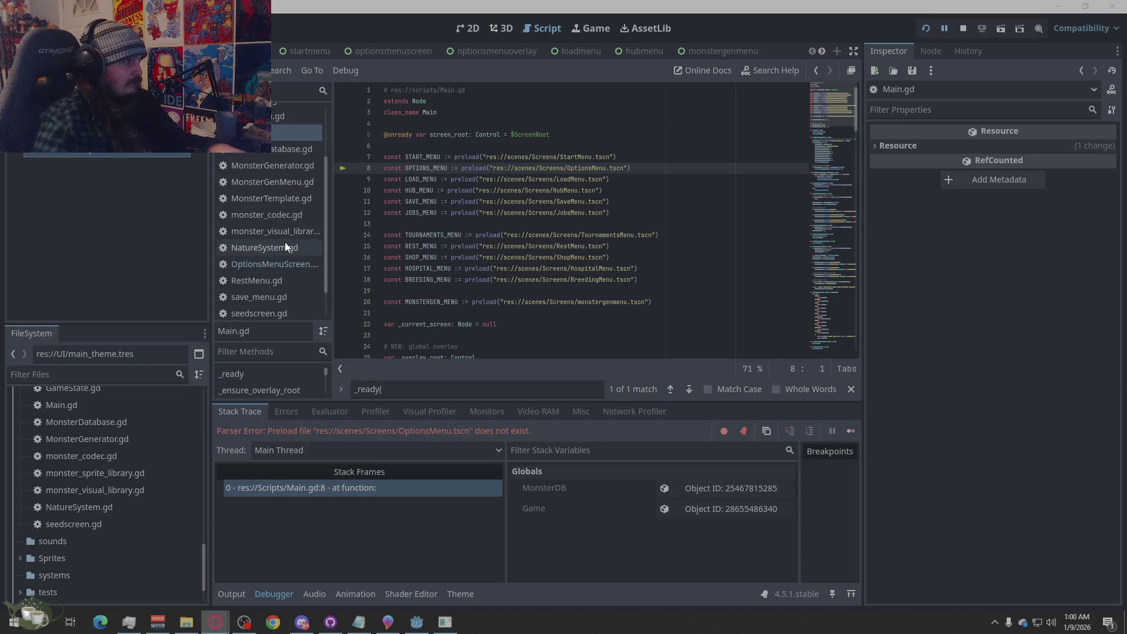
{"action": "scroll", "coordinate": [285, 244], "scroll_direction": "down", "scroll_amount": 2}
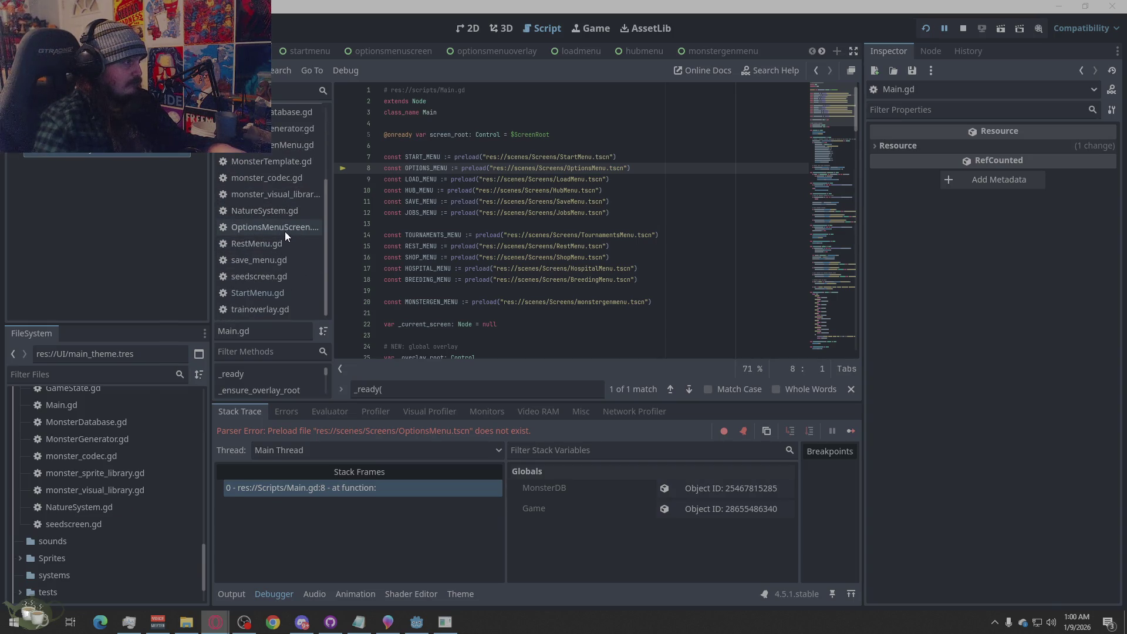
{"action": "left_click", "coordinate": [284, 231]}
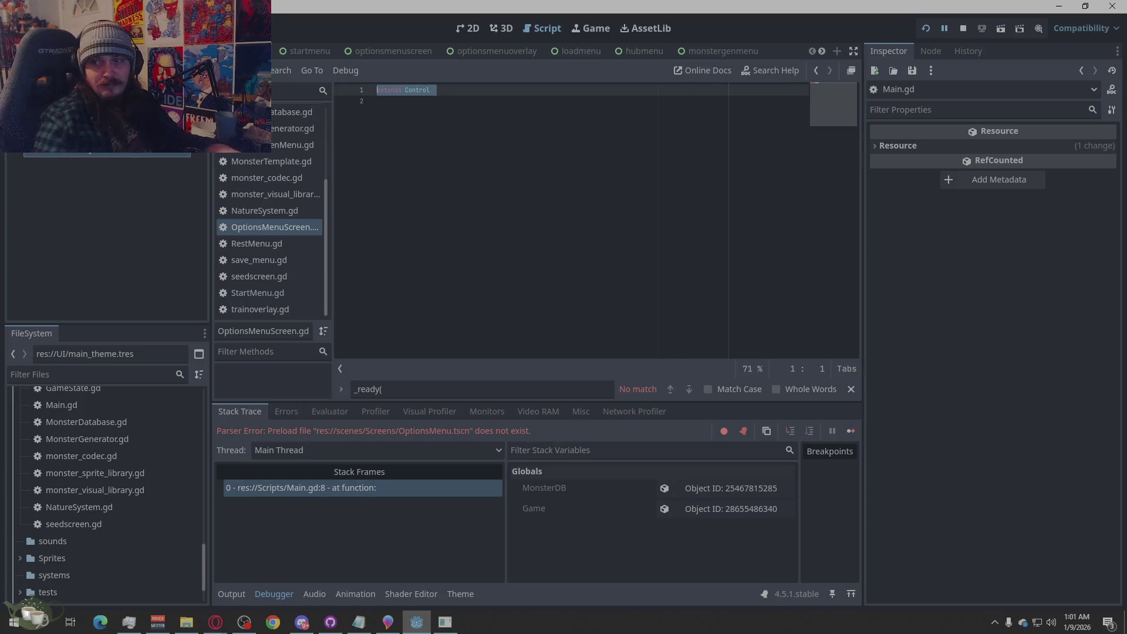
{"action": "right_click", "coordinate": [366, 202]}
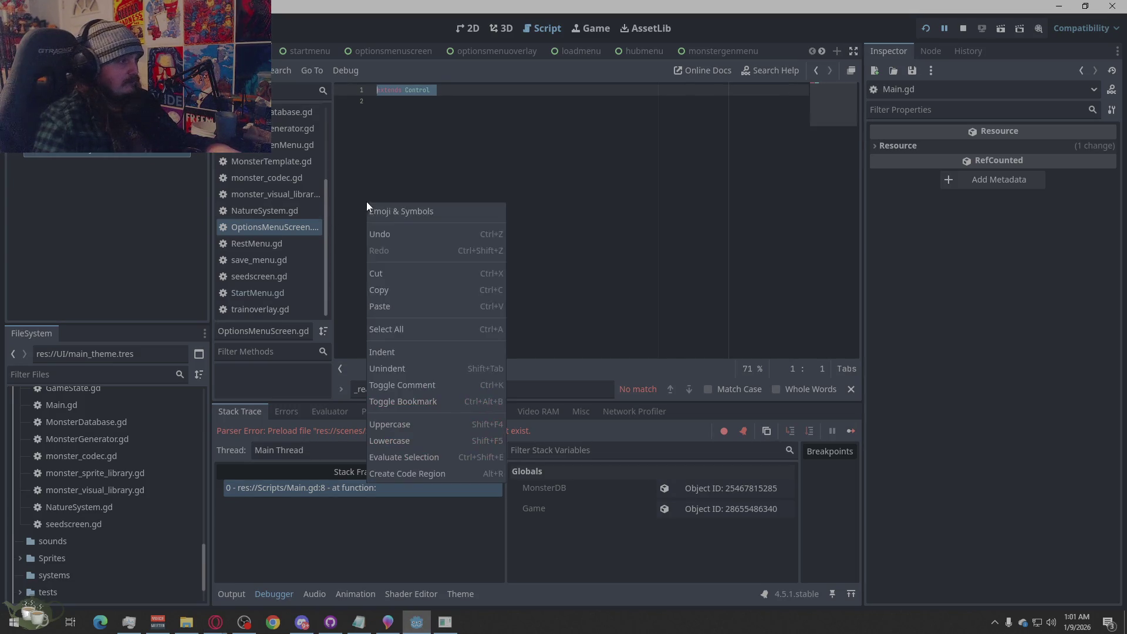
Paste the full options screen script into OptionsMenuScreen.gd and save it.
{"action": "left_click", "coordinate": [416, 306]}
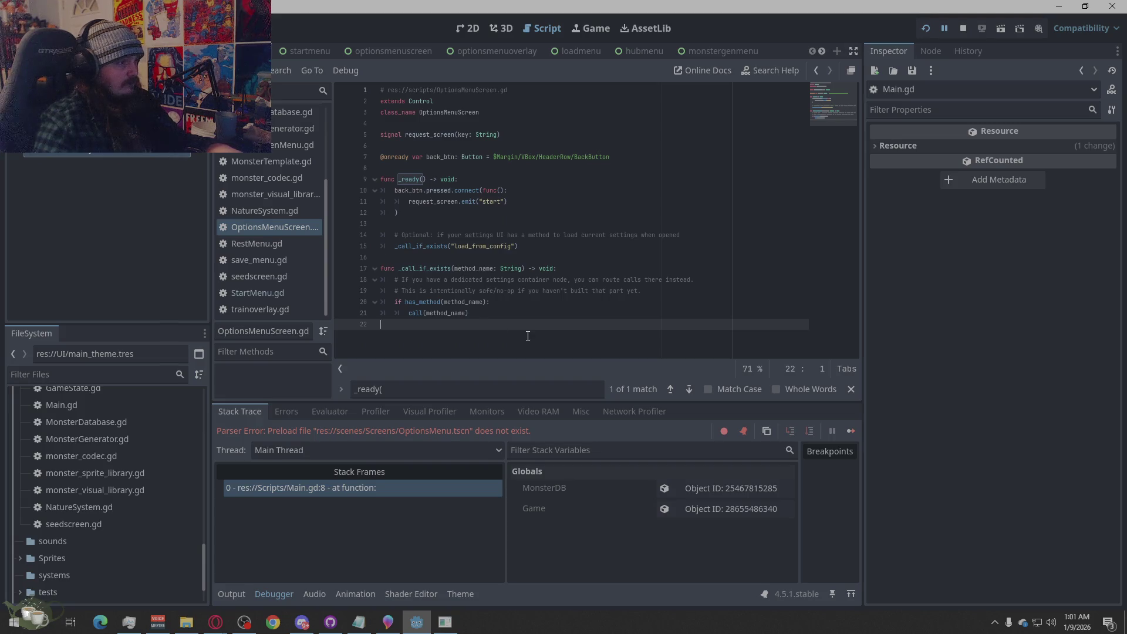
{"action": "key", "text": "ctrl+s"}
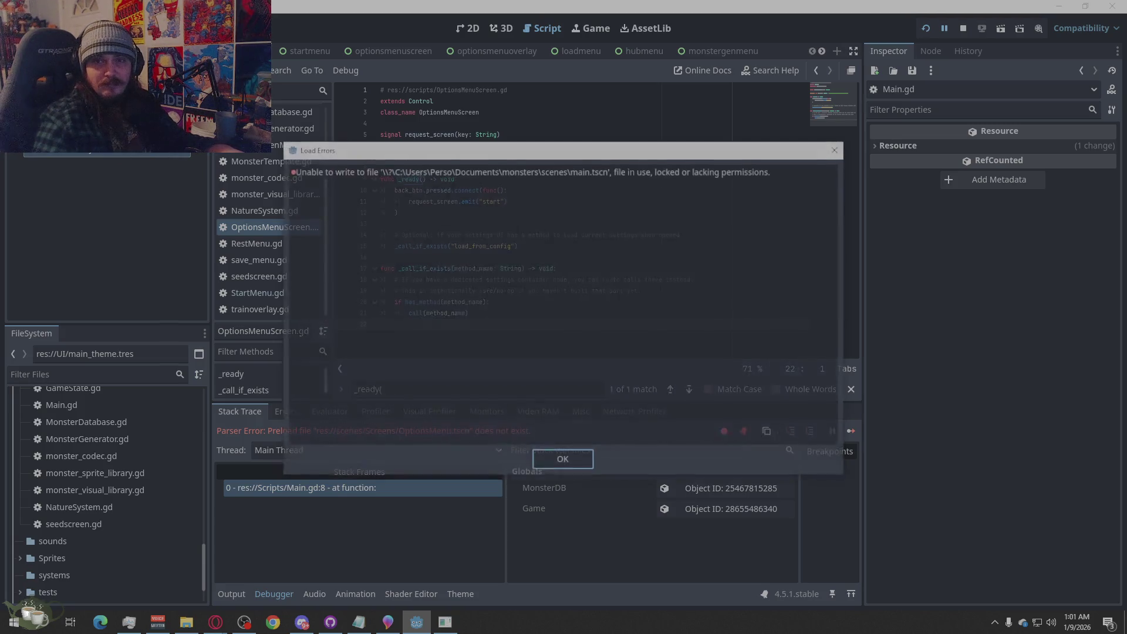
{"action": "left_click", "coordinate": [557, 460]}
Stop the running game and save OptionsMenuScreen.gd again.
{"action": "left_click", "coordinate": [964, 24]}
{"action": "left_click", "coordinate": [453, 226]}
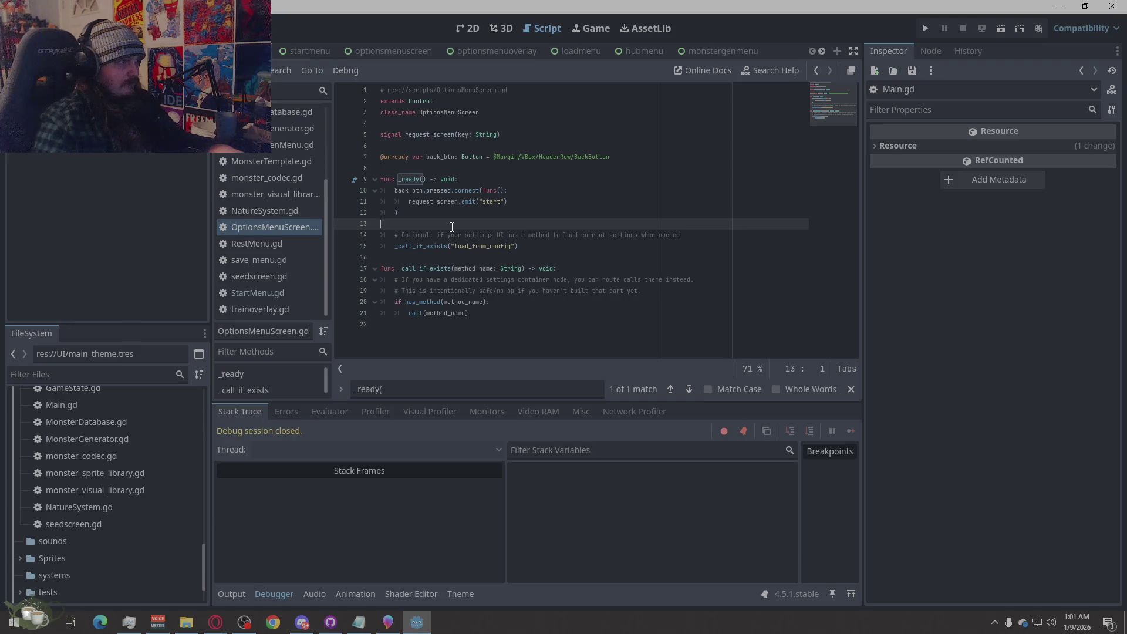
{"action": "key", "text": "ctrl+s"}
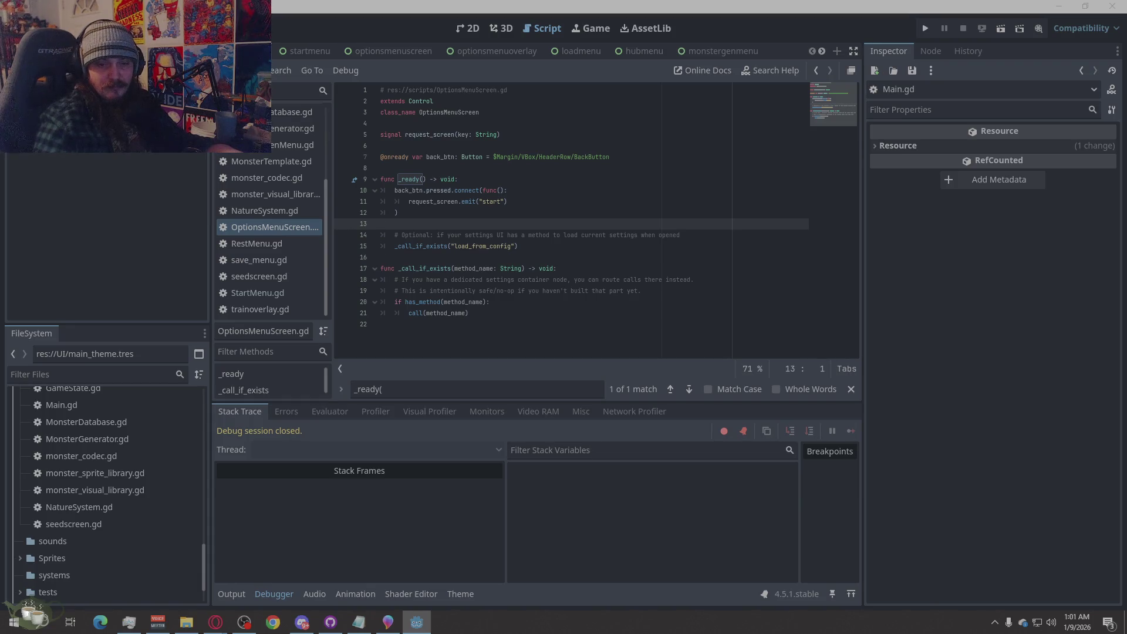
{"action": "left_click", "coordinate": [215, 622]}
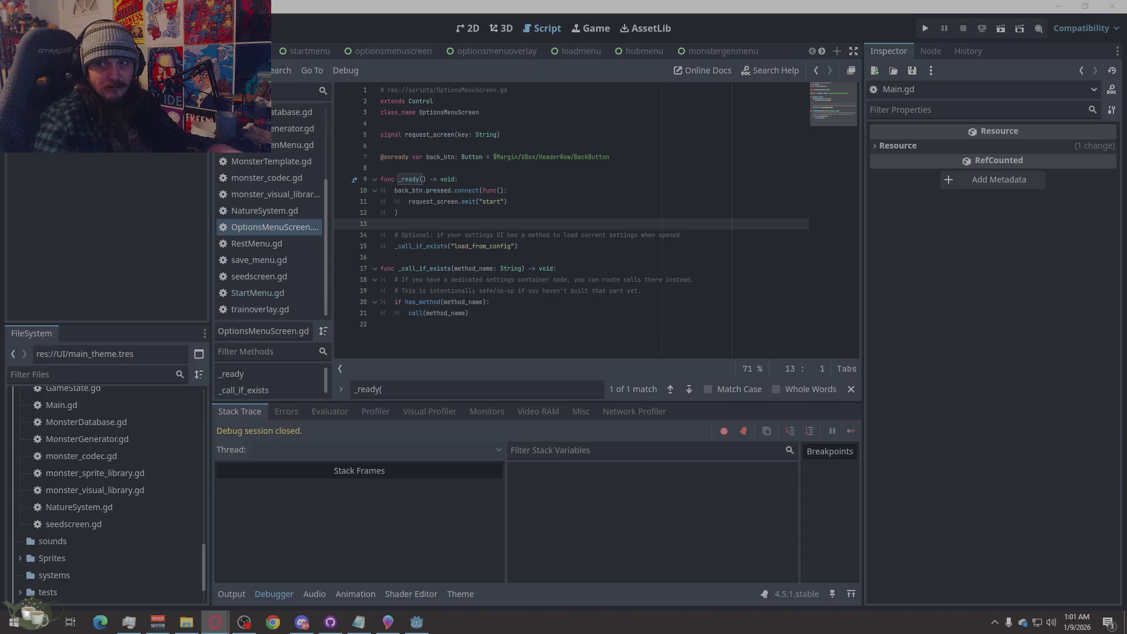
{"action": "key", "text": "alt+Tab"}
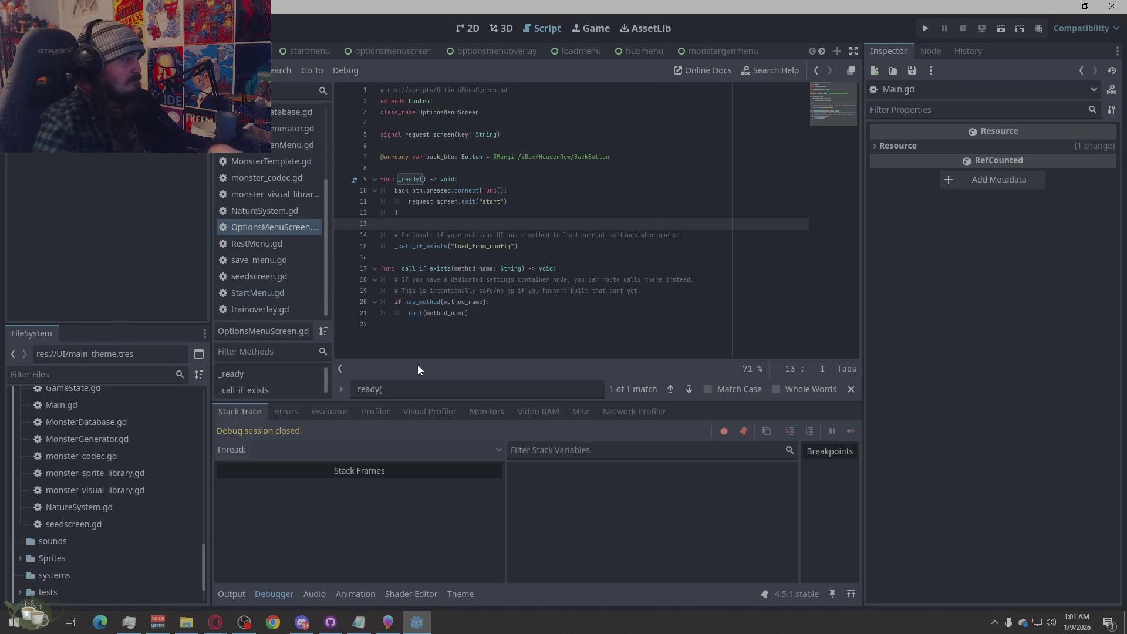
{"action": "scroll", "coordinate": [97, 438], "scroll_direction": "up", "scroll_amount": 3}
Copy the optionsmenuoverlay.tscn file path from the FileSystem dock.
{"action": "scroll", "coordinate": [96, 438], "scroll_direction": "up", "scroll_amount": 8}
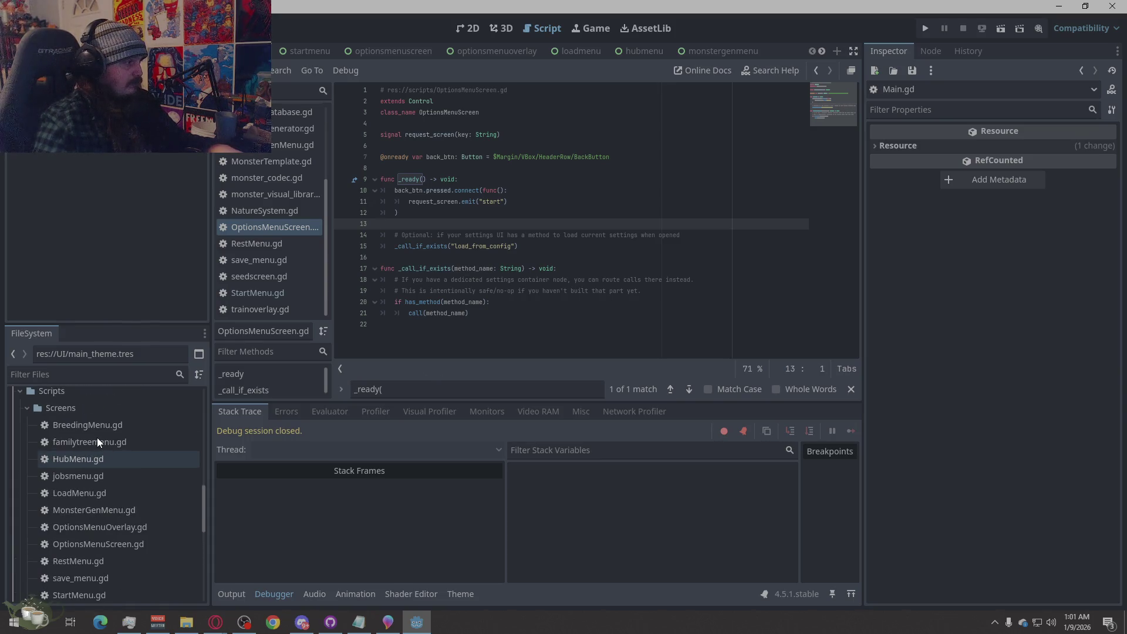
{"action": "scroll", "coordinate": [97, 438], "scroll_direction": "up", "scroll_amount": 10}
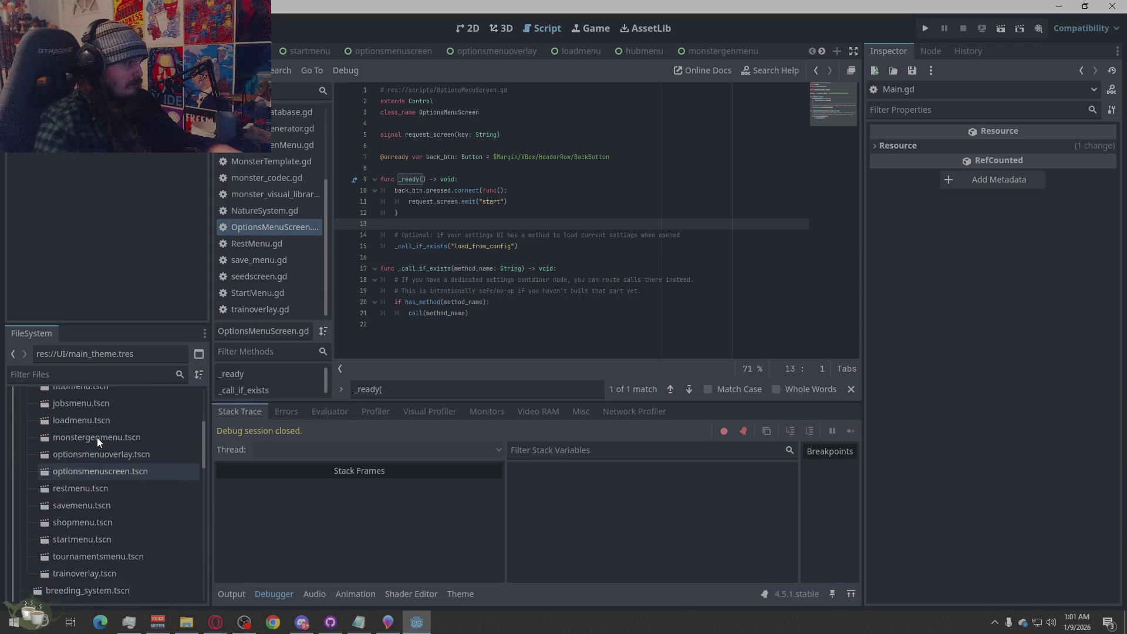
{"action": "scroll", "coordinate": [97, 438], "scroll_direction": "down", "scroll_amount": 5}
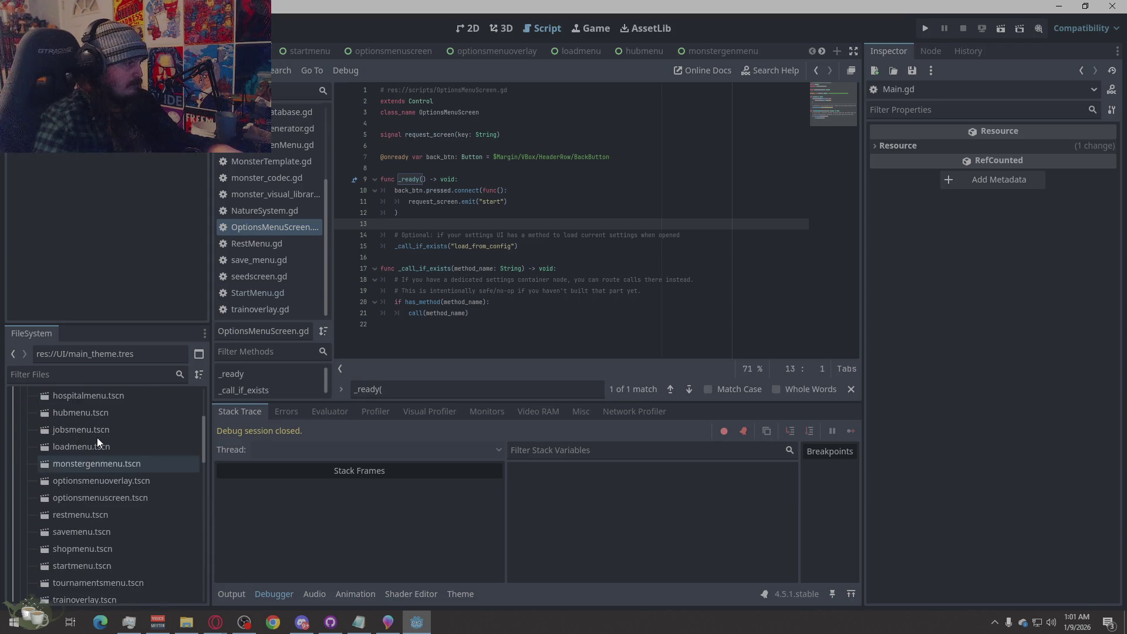
{"action": "right_click", "coordinate": [117, 482]}
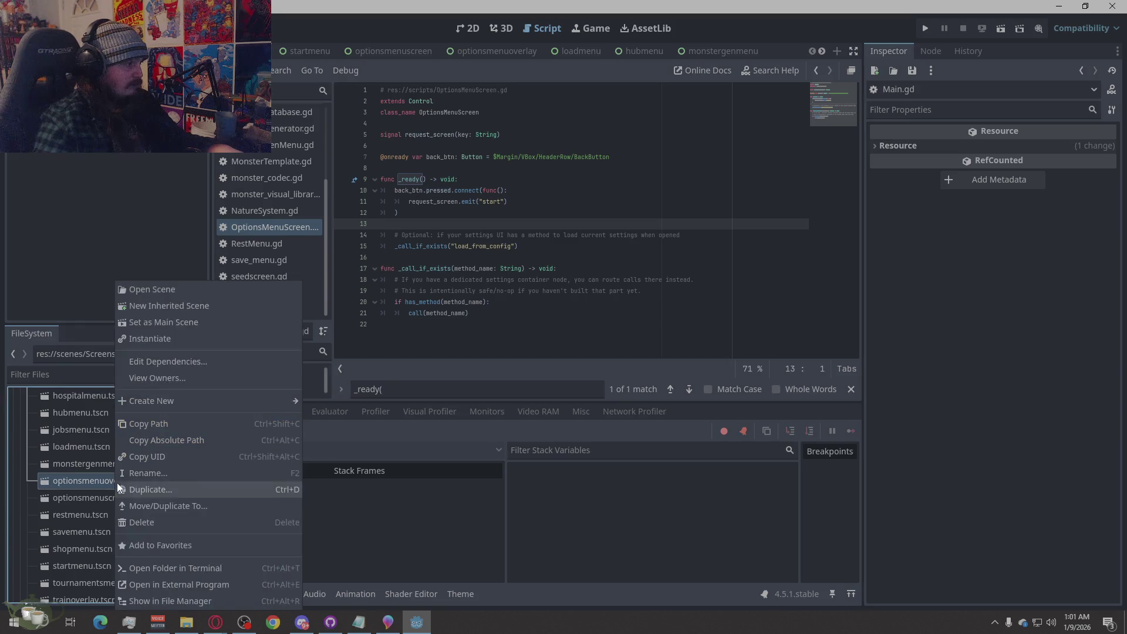
{"action": "left_click", "coordinate": [199, 439]}
{"action": "left_click", "coordinate": [215, 623]}
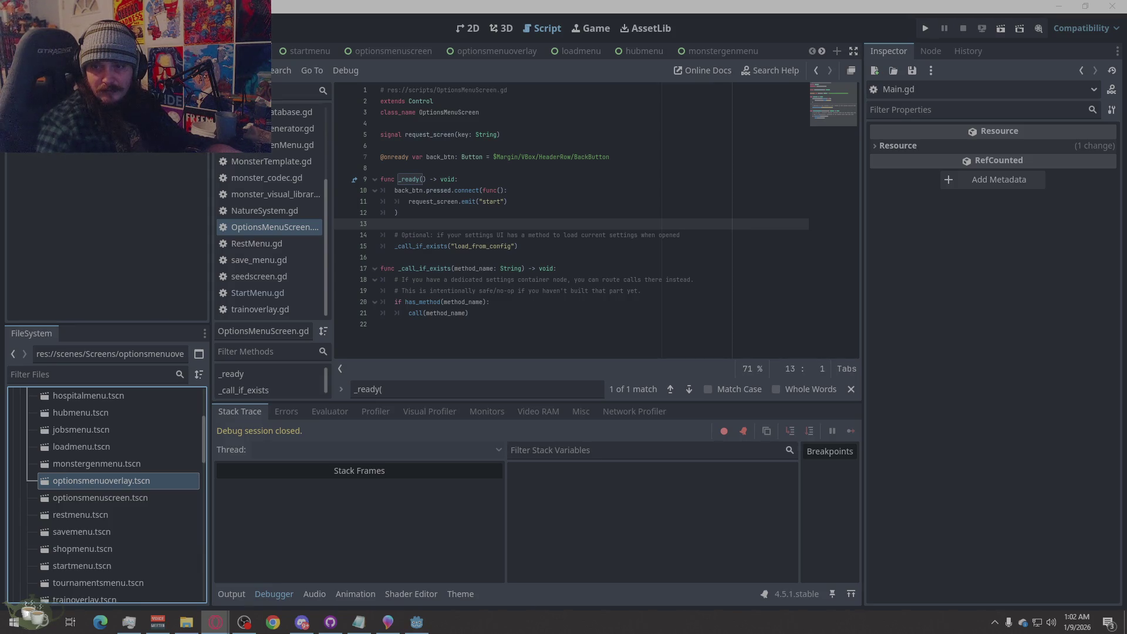
Move OptionsMenuScreen.gd and OptionsMenuOverlay.gd out of Scripts/Screens into Scripts.
{"action": "scroll", "coordinate": [83, 456], "scroll_direction": "down", "scroll_amount": 8}
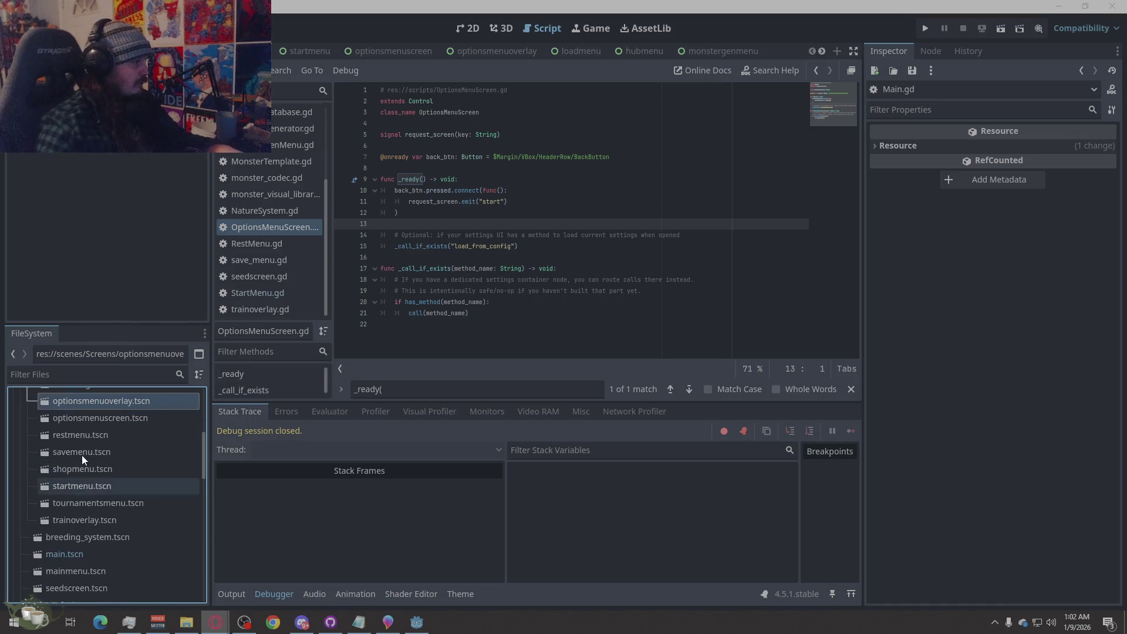
{"action": "scroll", "coordinate": [89, 441], "scroll_direction": "down", "scroll_amount": 1}
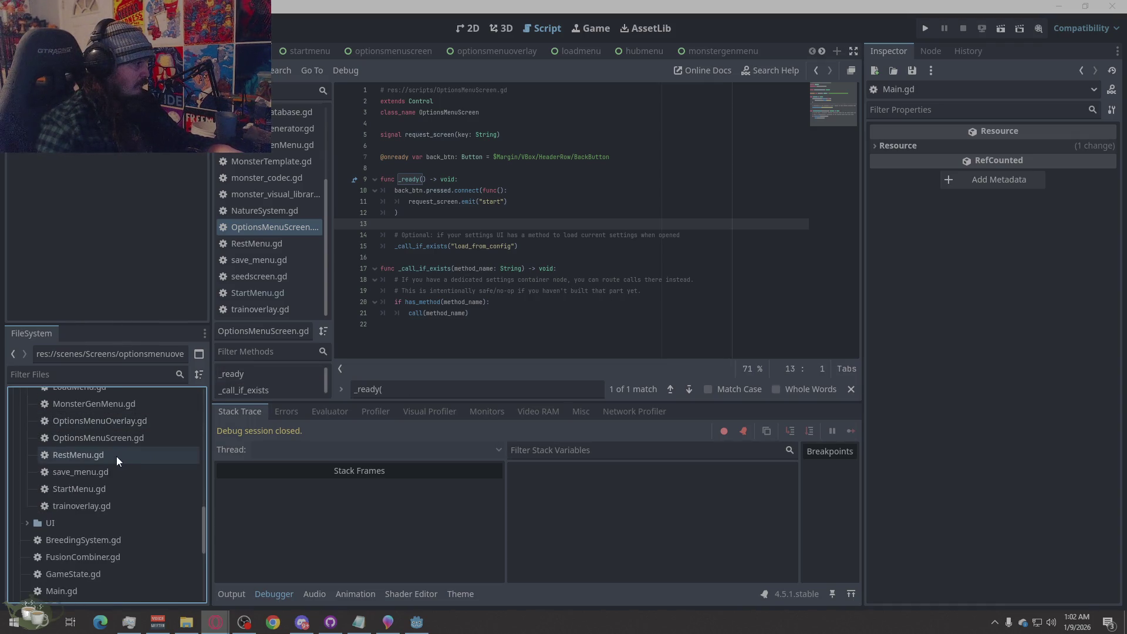
{"action": "mouse_move", "coordinate": [112, 438]}
{"action": "left_mouse_down"}
{"action": "mouse_move", "coordinate": [65, 530]}
{"action": "mouse_move", "coordinate": [67, 550]}
{"action": "left_mouse_up"}
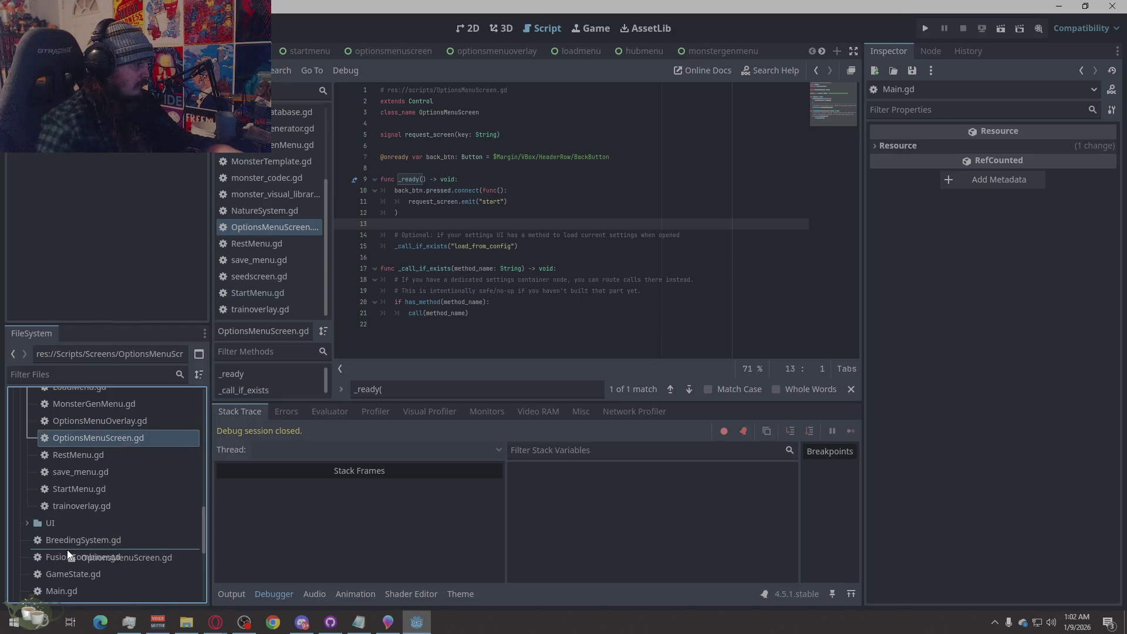
{"action": "mouse_move", "coordinate": [114, 424]}
{"action": "left_mouse_down"}
{"action": "mouse_move", "coordinate": [93, 419]}
{"action": "mouse_move", "coordinate": [79, 581]}
{"action": "left_mouse_up"}
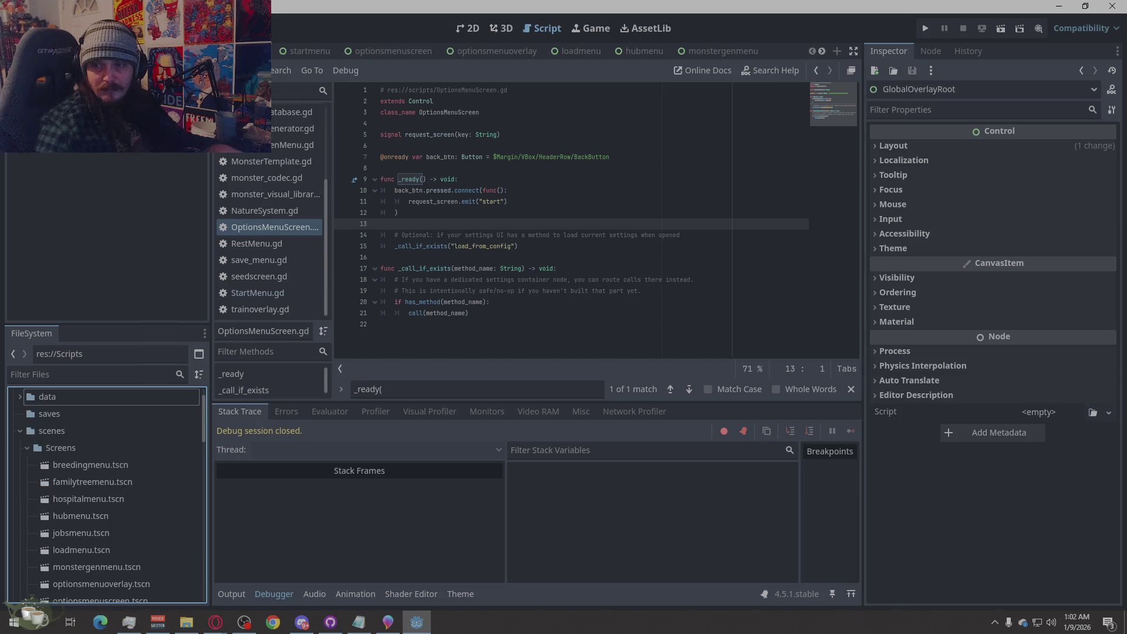
Replace the OptionsMenuOverlay.gd stub with the full 53-line overlay script.
{"action": "key", "text": "alt+Tab"}
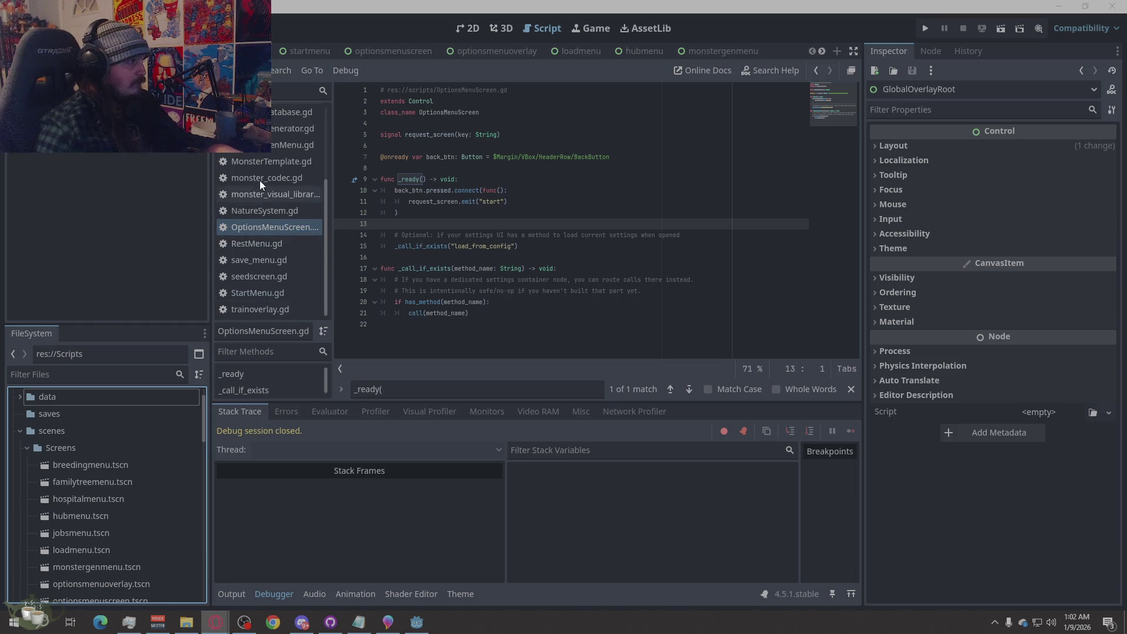
{"action": "scroll", "coordinate": [111, 496], "scroll_direction": "down", "scroll_amount": 3}
{"action": "scroll", "coordinate": [122, 487], "scroll_direction": "down", "scroll_amount": 5}
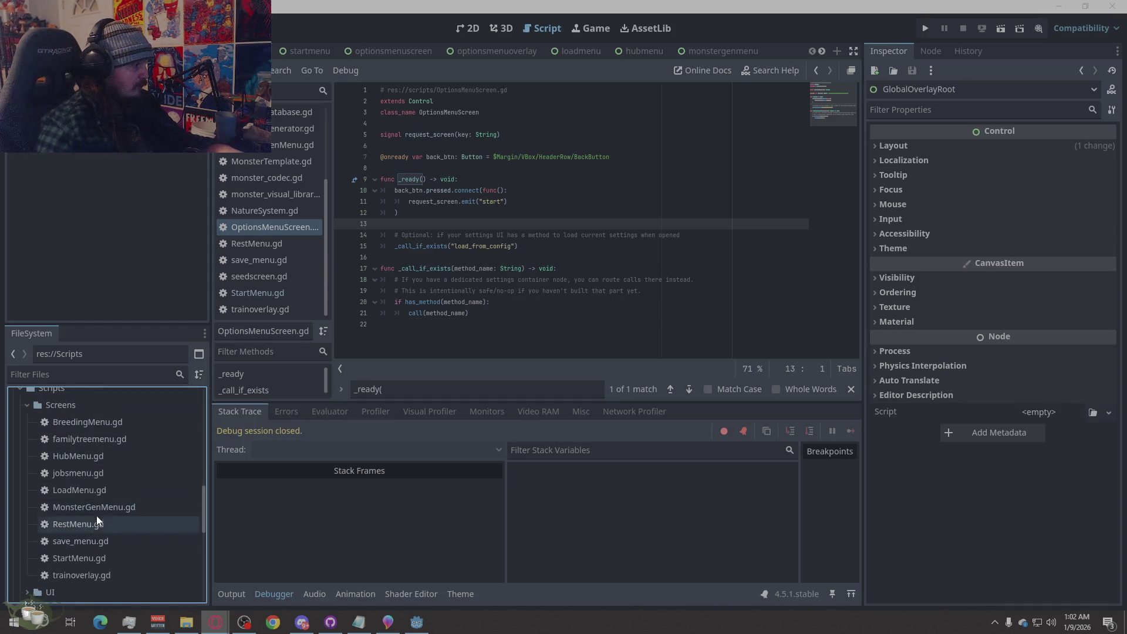
{"action": "scroll", "coordinate": [113, 476], "scroll_direction": "up", "scroll_amount": 1}
{"action": "scroll", "coordinate": [114, 474], "scroll_direction": "up", "scroll_amount": 1}
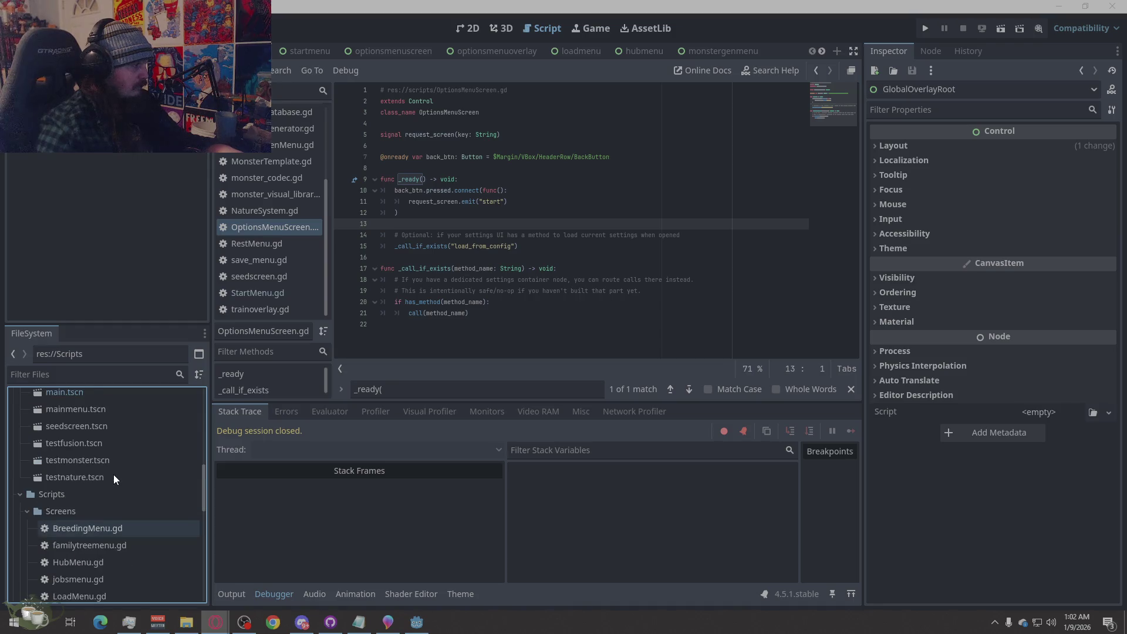
{"action": "left_click", "coordinate": [28, 512]}
{"action": "scroll", "coordinate": [109, 522], "scroll_direction": "down", "scroll_amount": 4}
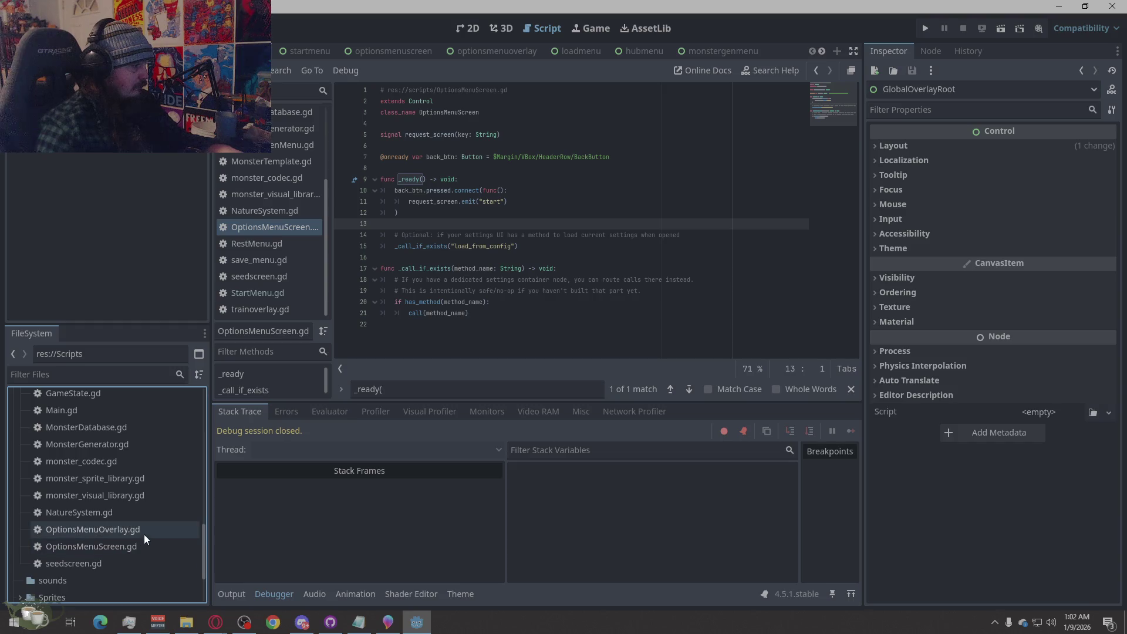
{"action": "double_click", "coordinate": [139, 524]}
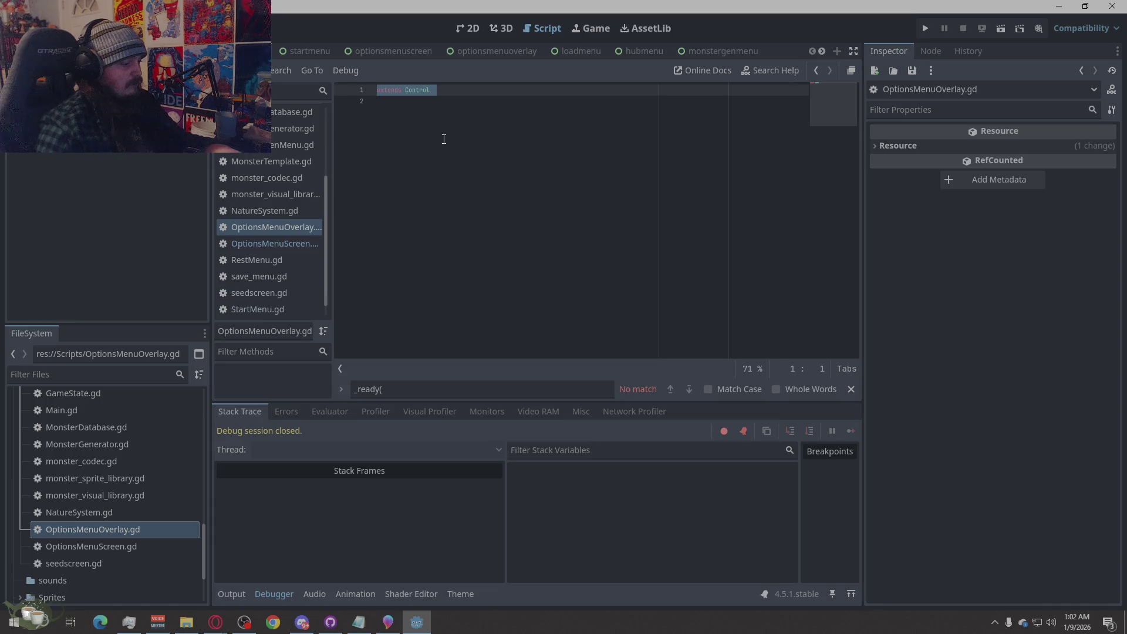
{"action": "key", "text": "ctrl+v"}
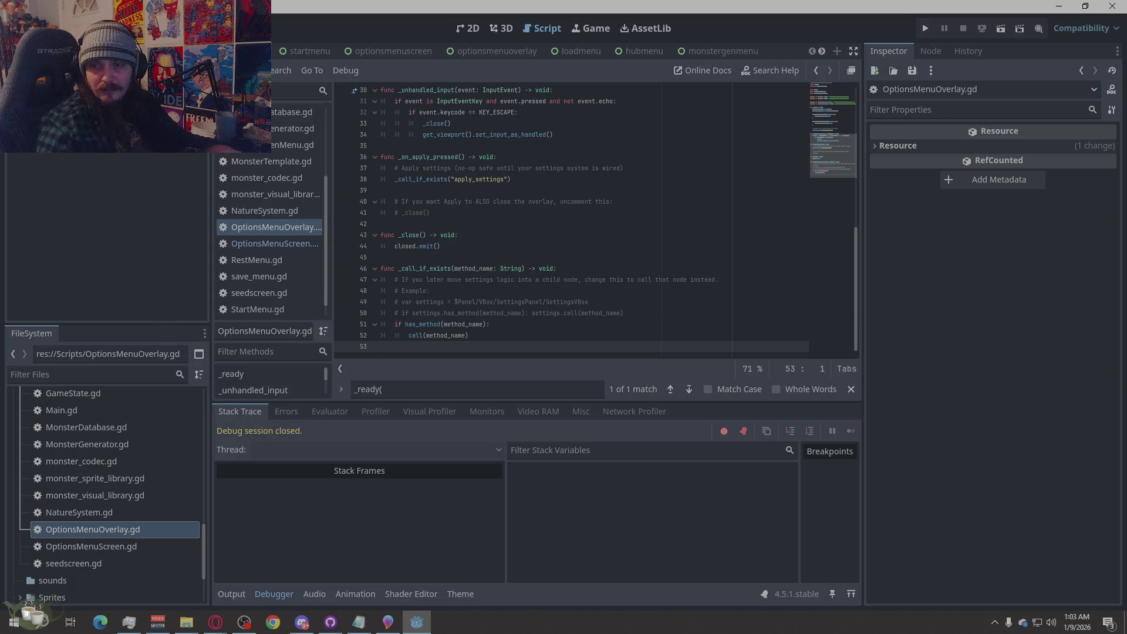
Open Main.gd in the script editor.
{"action": "key", "text": "alt+Tab"}
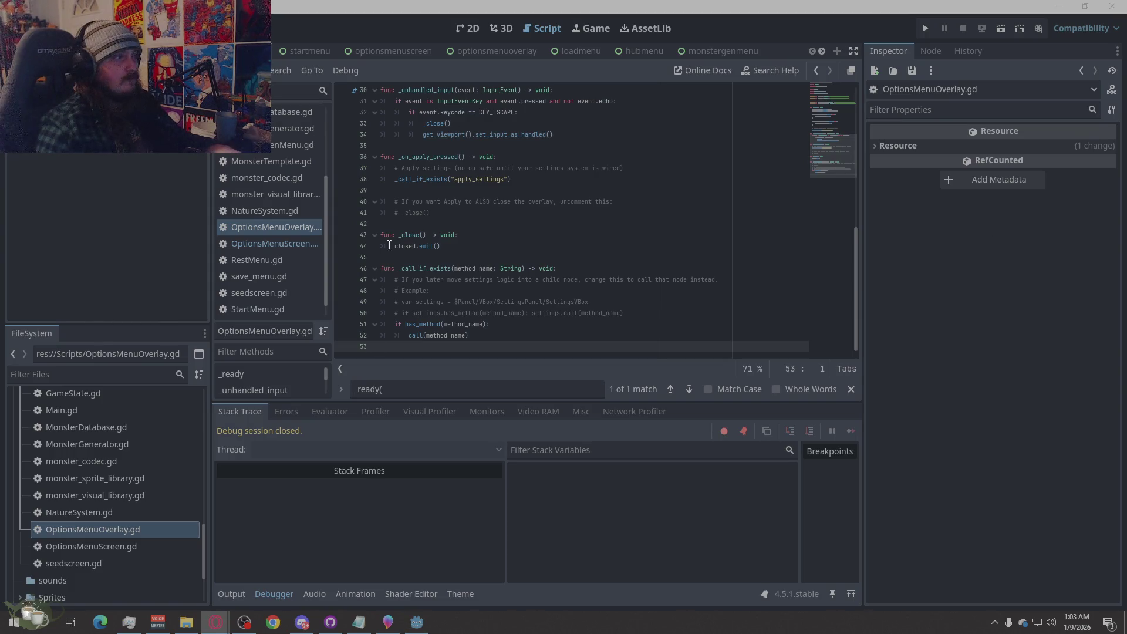
{"action": "scroll", "coordinate": [255, 254], "scroll_direction": "up", "scroll_amount": 5}
{"action": "left_click", "coordinate": [299, 218]}
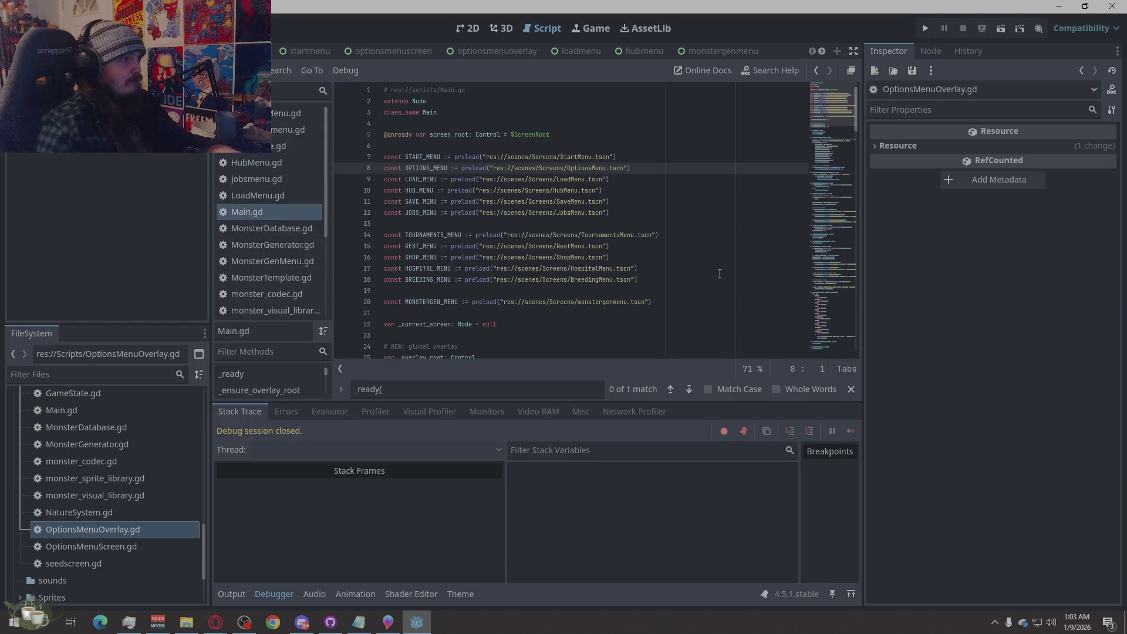
Replace the OPTIONS_MENU preload on line 8 with OPTIONS_SCREEN and OPTIONS_OVERLAY preload constants.
{"action": "key", "text": "alt+Tab"}
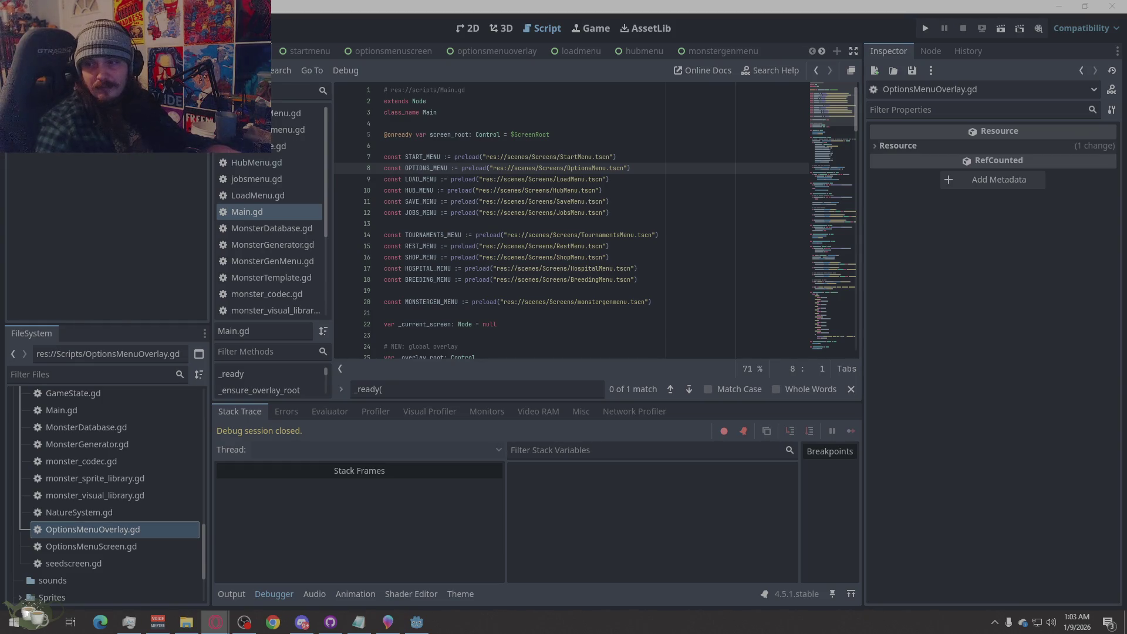
{"action": "left_click", "coordinate": [359, 172]}
{"action": "left_click", "coordinate": [359, 173]}
{"action": "type", "text": "const OPTIONS_SCREEN := preload(\"res://scenes/Screens/OptionsMenuScreen.tscn\") const OPTIONS_OVERLAY := preload(\"res://scenes/Screens/OptionsMenuOverlay.tscn\")"}
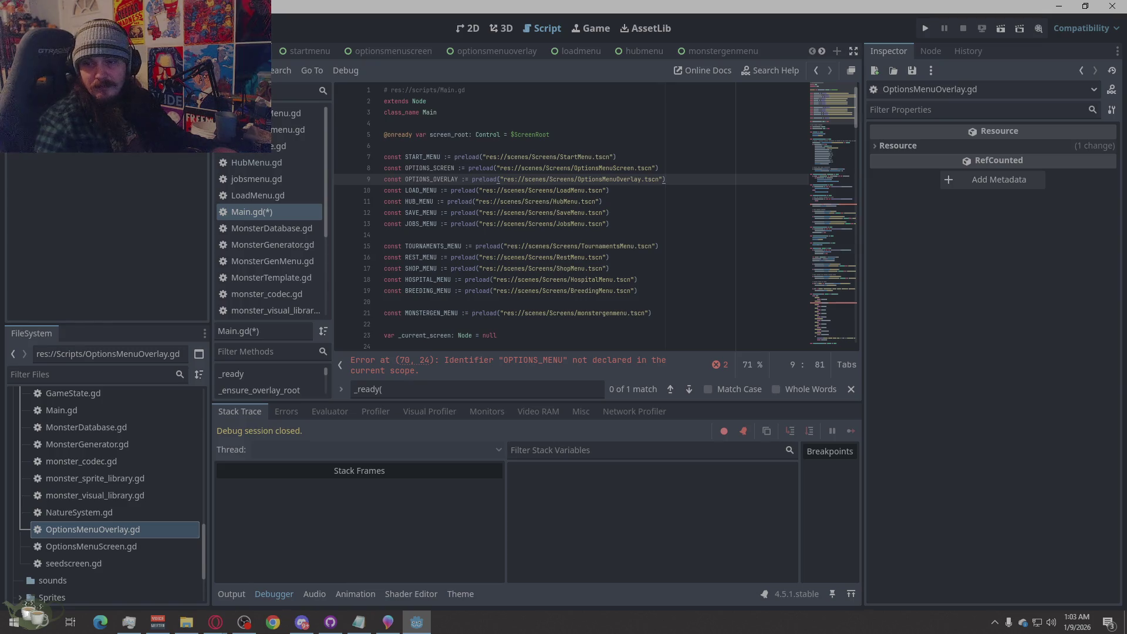
{"action": "key", "text": "alt+Tab"}
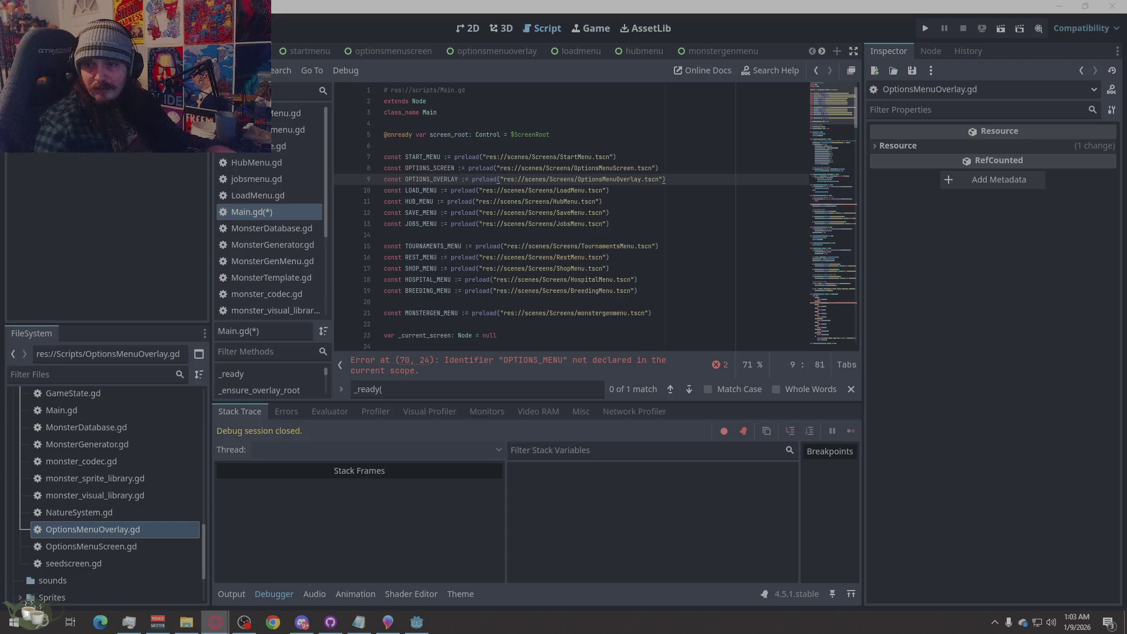
{"action": "left_click", "coordinate": [412, 390]}
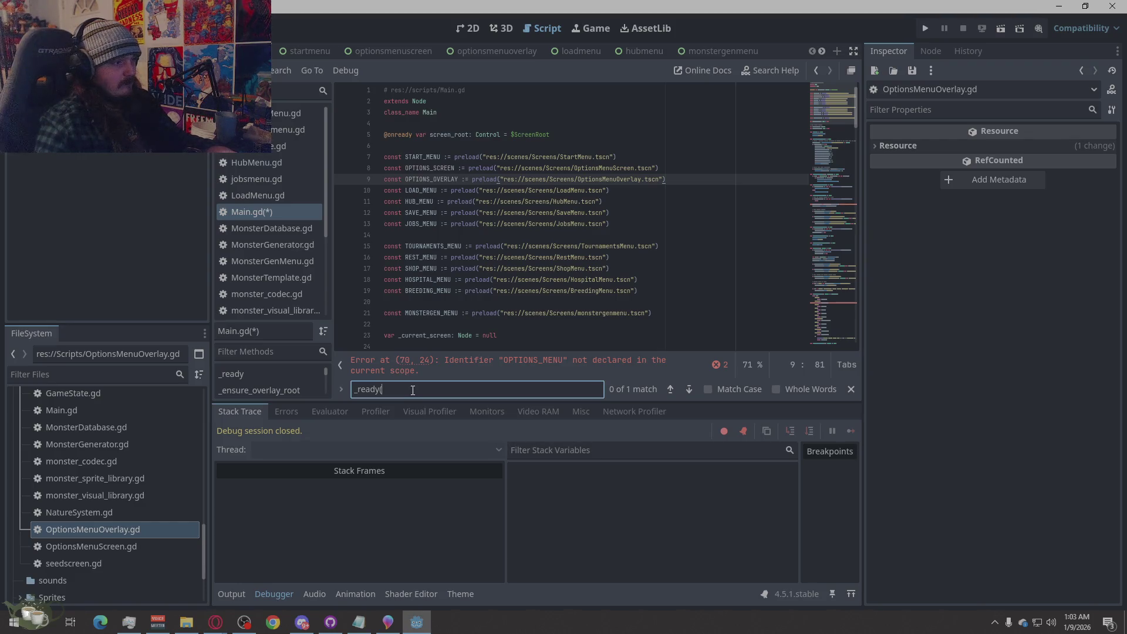
List Main.gd's errors, showing OPTIONS_MENU undeclared at lines 70 and 126, and clear the search.
{"action": "key", "text": "ctrl+v"}
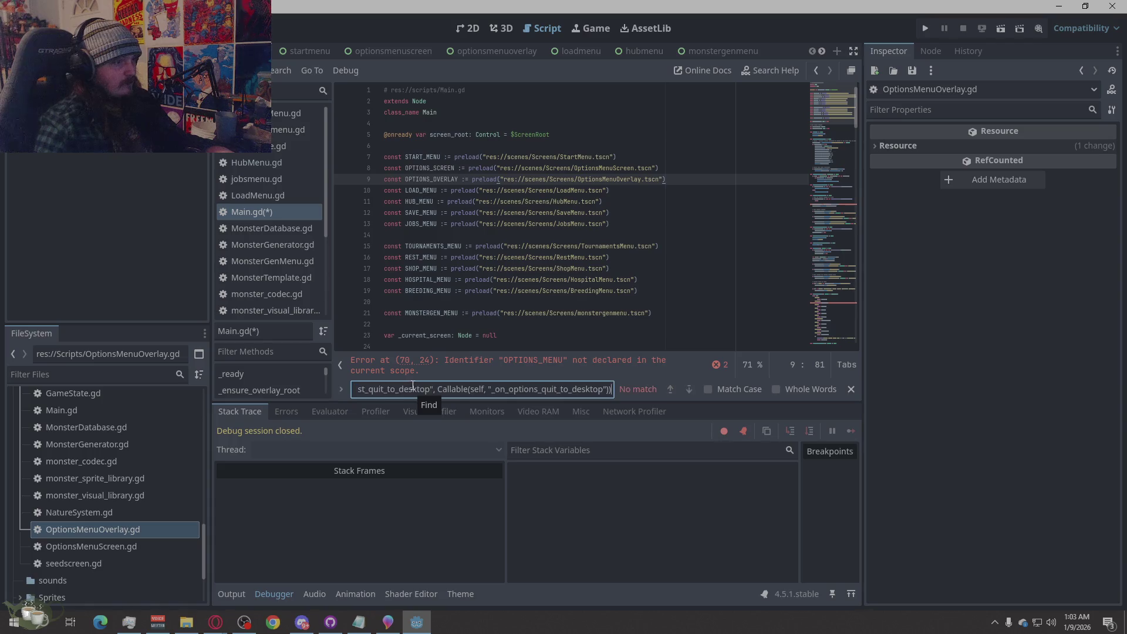
{"action": "left_click", "coordinate": [720, 366]}
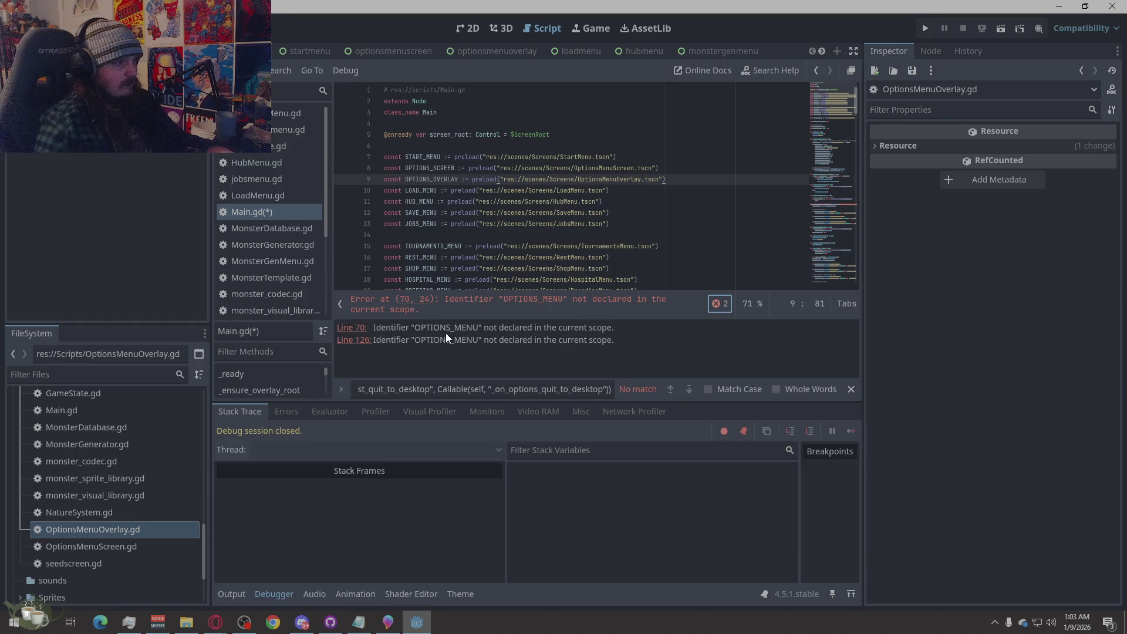
{"action": "left_click", "coordinate": [558, 396]}
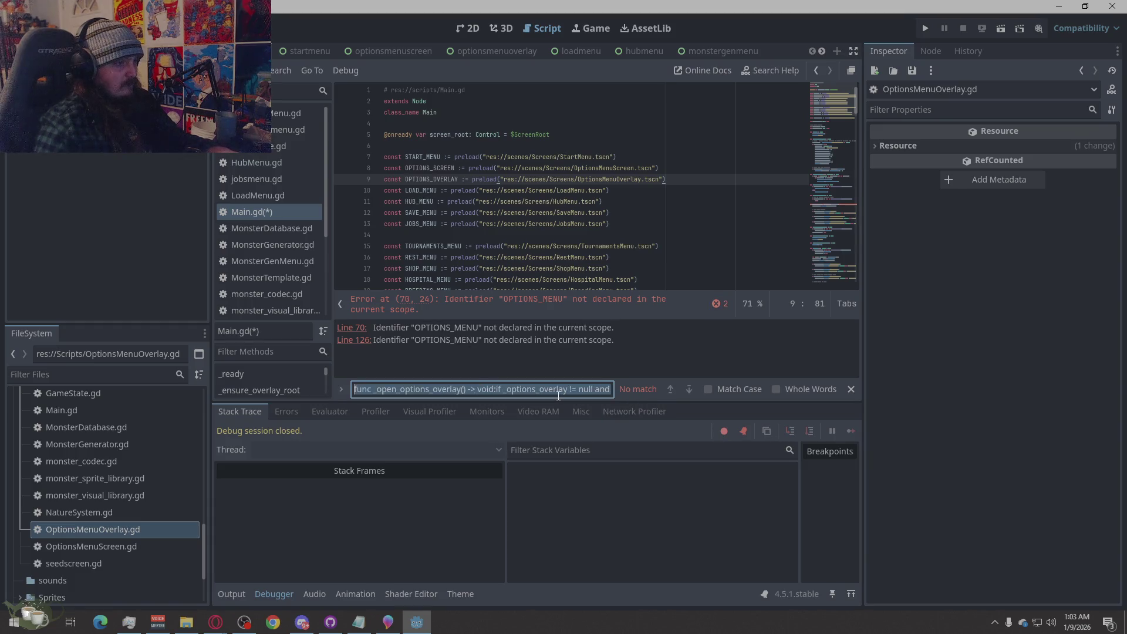
{"action": "key", "text": "BackSpace"}
{"action": "left_click", "coordinate": [720, 202]}
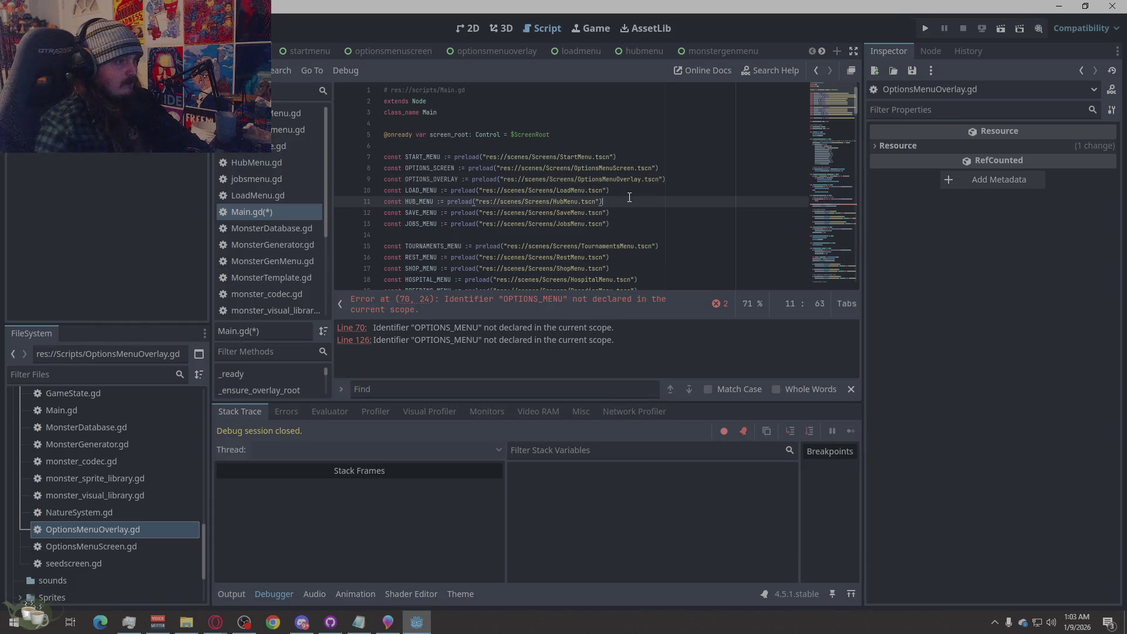
{"action": "left_click", "coordinate": [215, 623]}
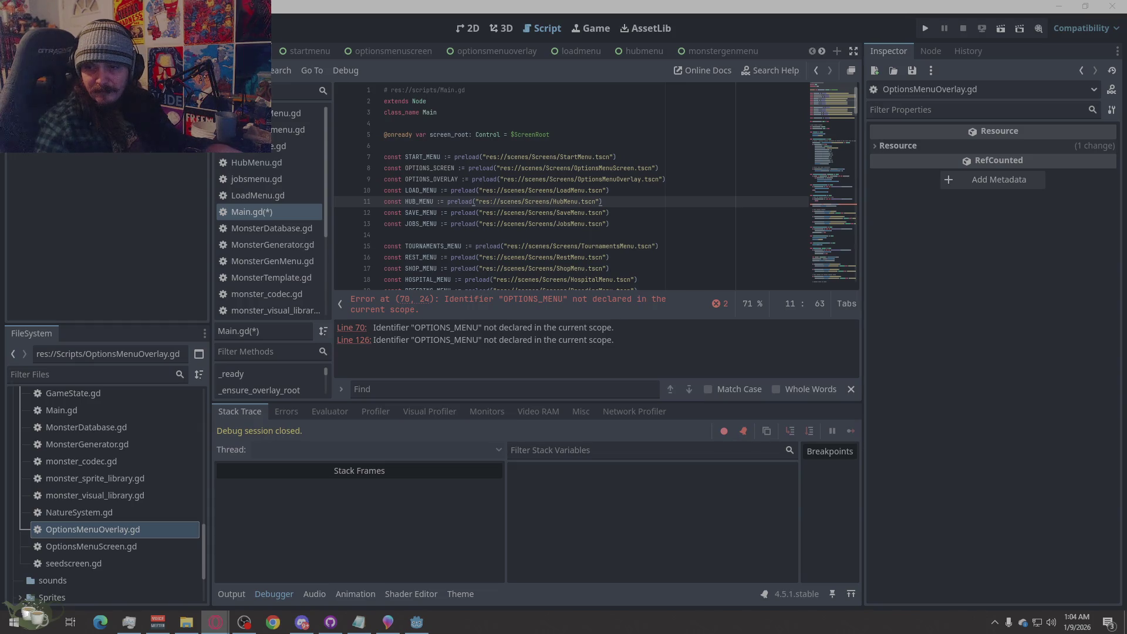
{"action": "left_click", "coordinate": [387, 389]}
Search Main.gd for open_options_overlay, jump to its match, and hide the error list.
{"action": "type", "text": "open_options_overlay"}
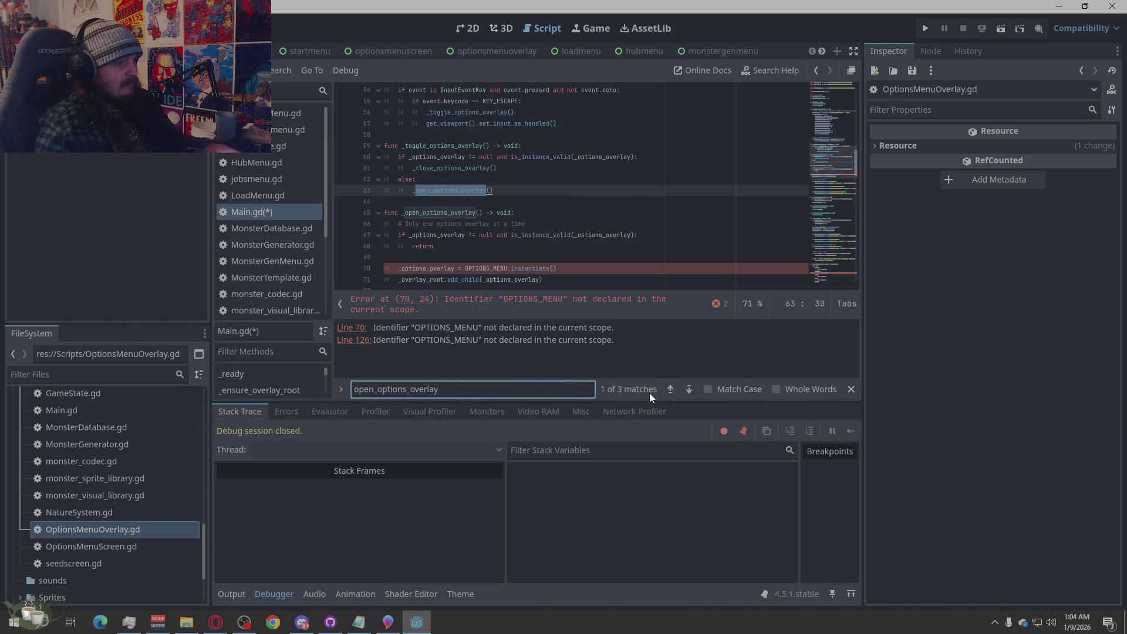
{"action": "scroll", "coordinate": [628, 268], "scroll_direction": "down", "scroll_amount": 1}
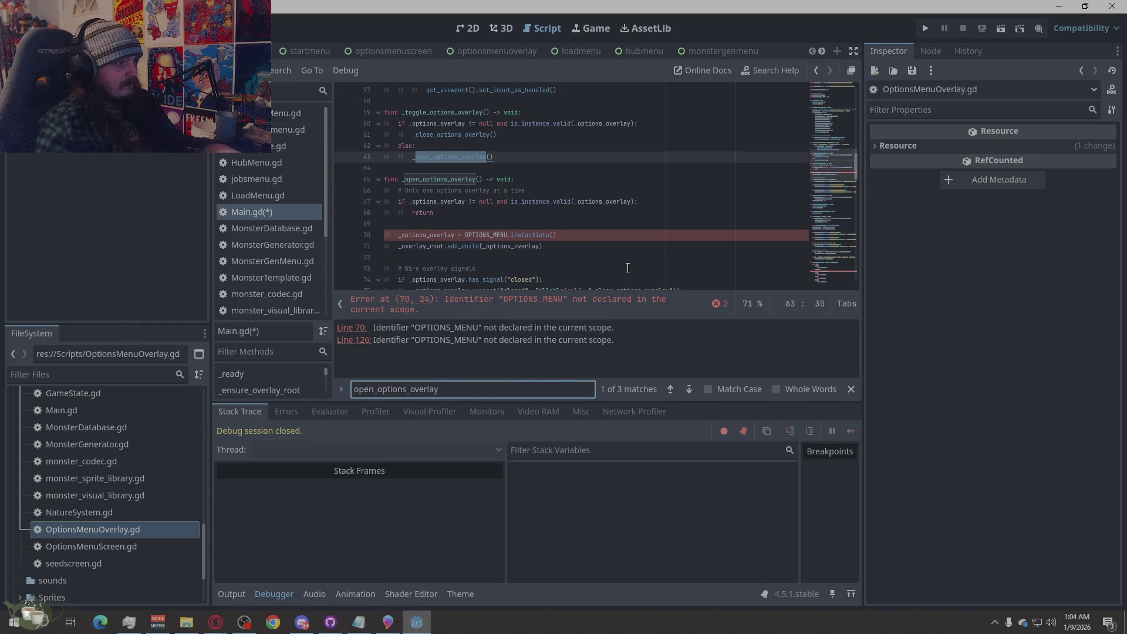
{"action": "left_click", "coordinate": [689, 389]}
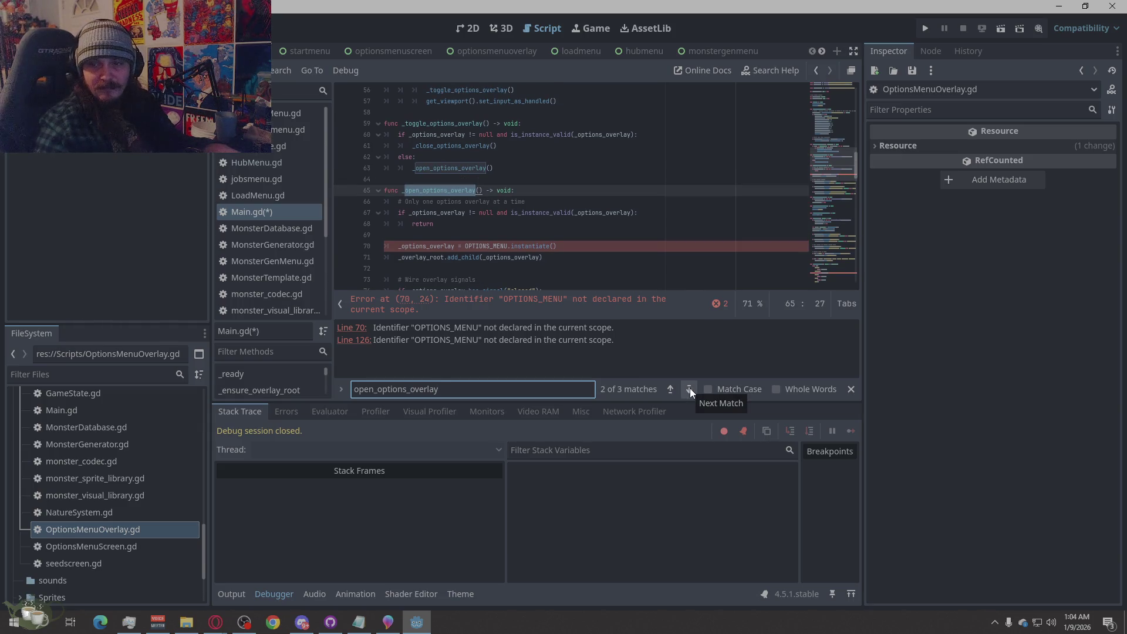
{"action": "left_click", "coordinate": [579, 223]}
{"action": "scroll", "coordinate": [579, 228], "scroll_direction": "down", "scroll_amount": 2}
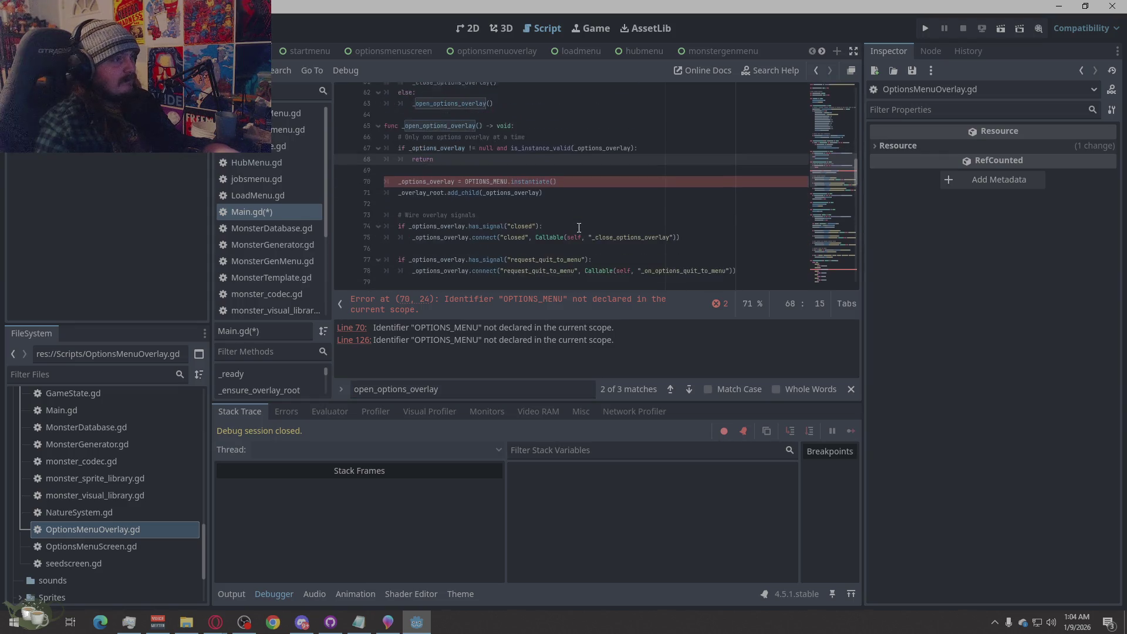
{"action": "left_click", "coordinate": [715, 303]}
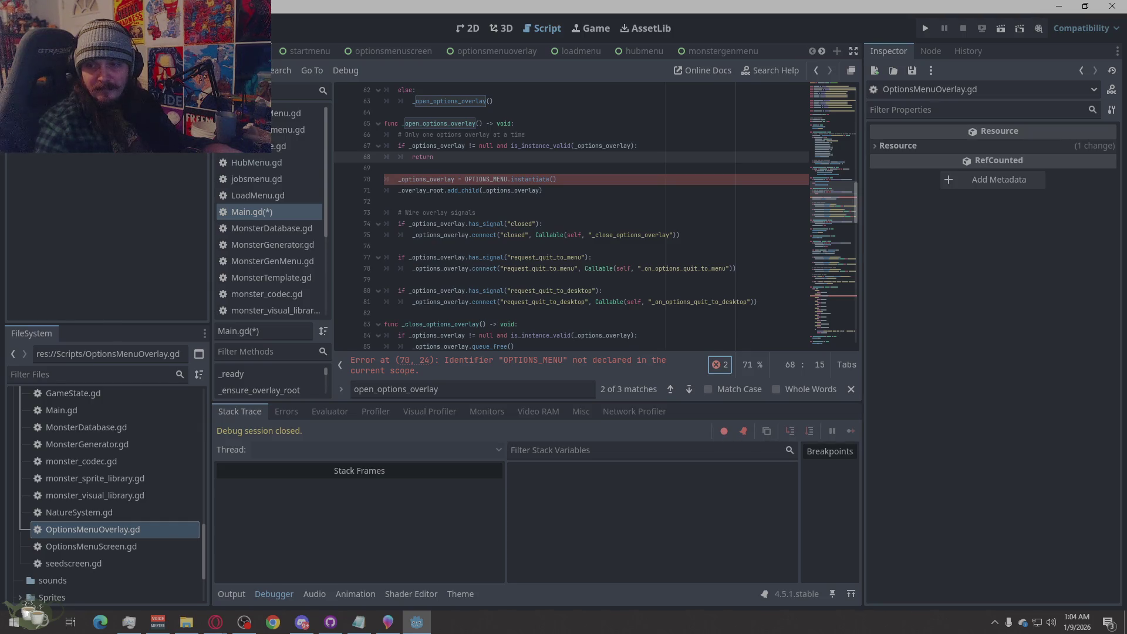
{"action": "left_click", "coordinate": [216, 623]}
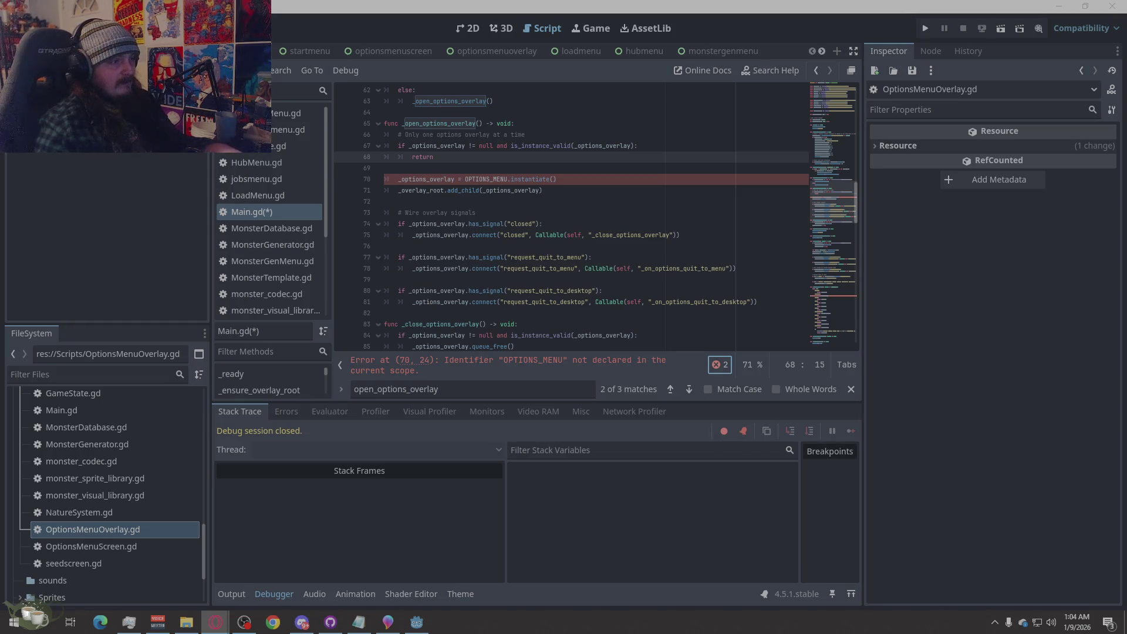
Unfold the _open_options_overlay function at line 65 to reveal the OPTIONS_MENU error on line 70.
{"action": "left_click", "coordinate": [670, 389]}
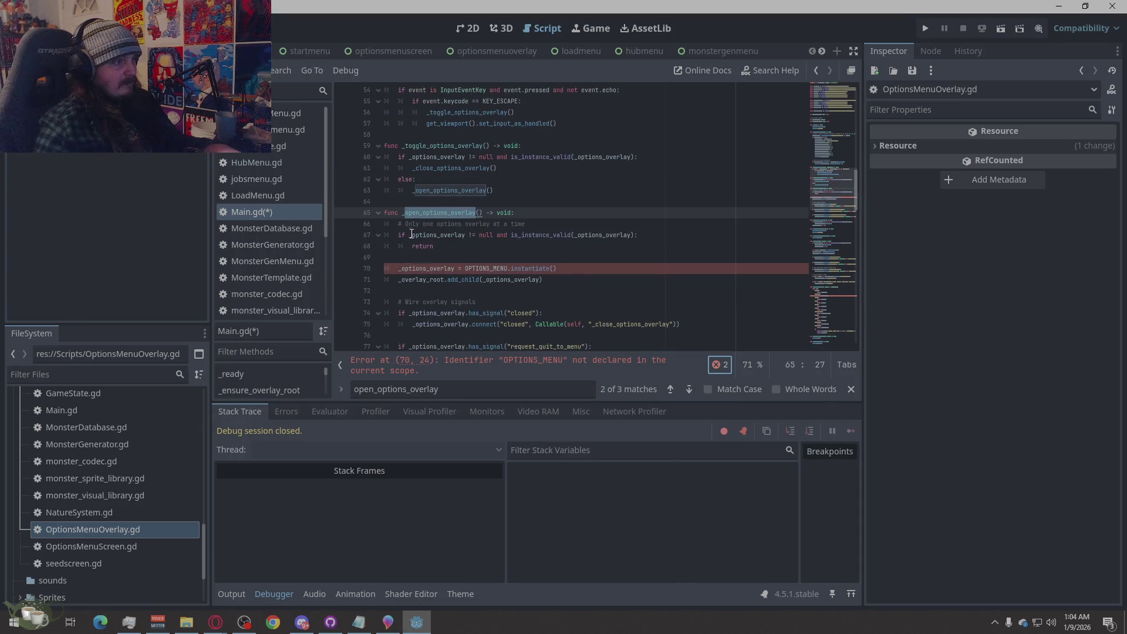
{"action": "left_click", "coordinate": [379, 214]}
{"action": "left_click", "coordinate": [378, 214]}
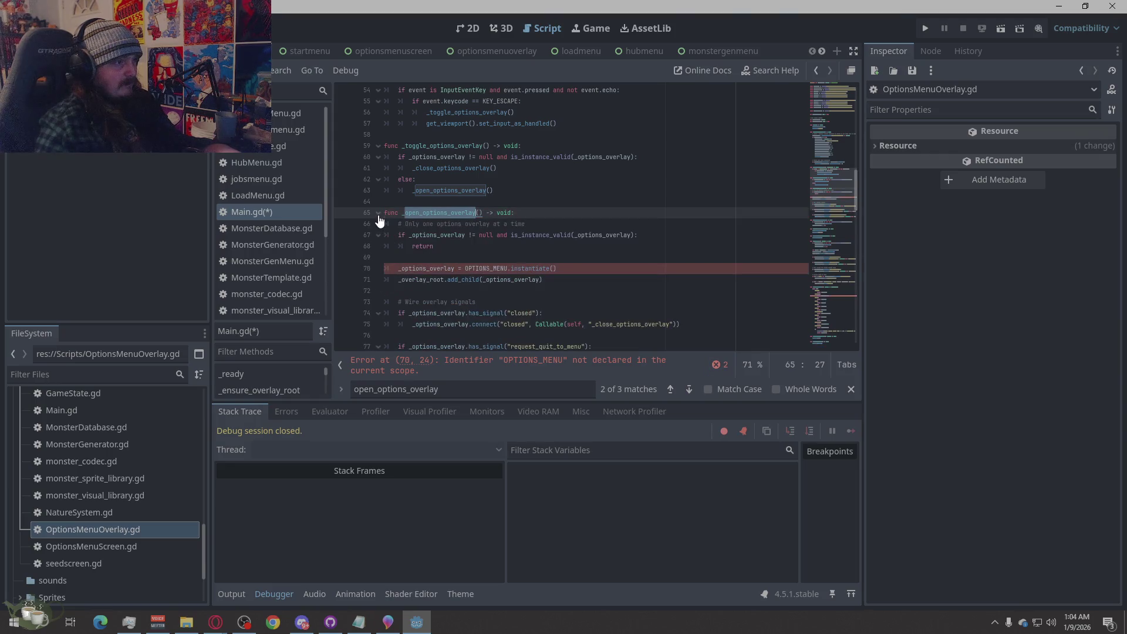
{"action": "left_click", "coordinate": [378, 214]}
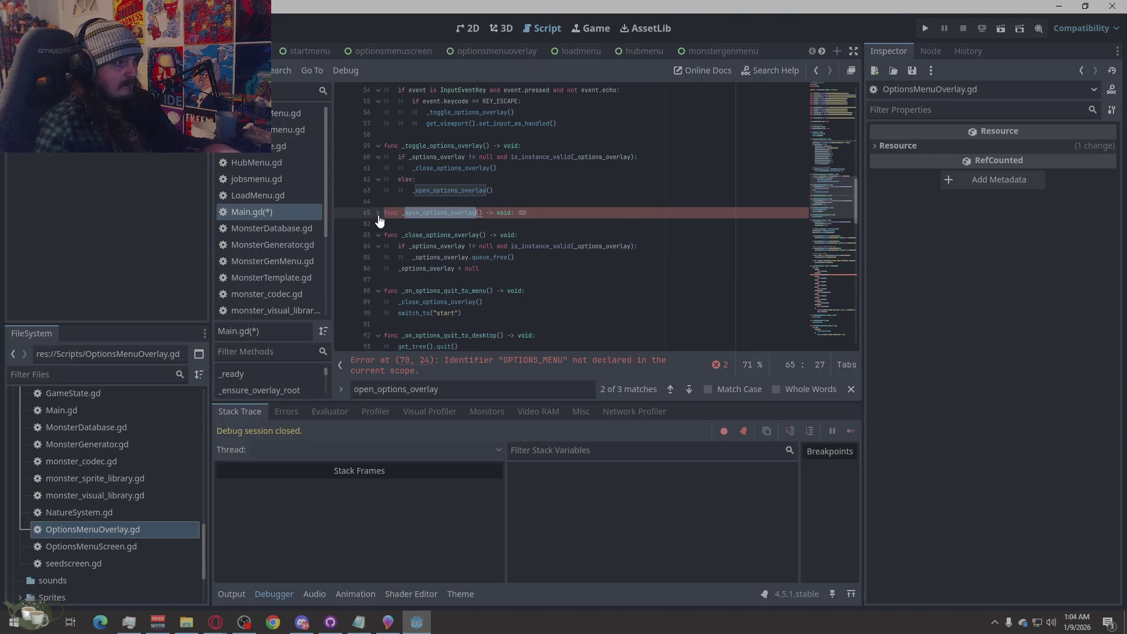
{"action": "left_click", "coordinate": [378, 215]}
{"action": "scroll", "coordinate": [609, 246], "scroll_direction": "down", "scroll_amount": 3}
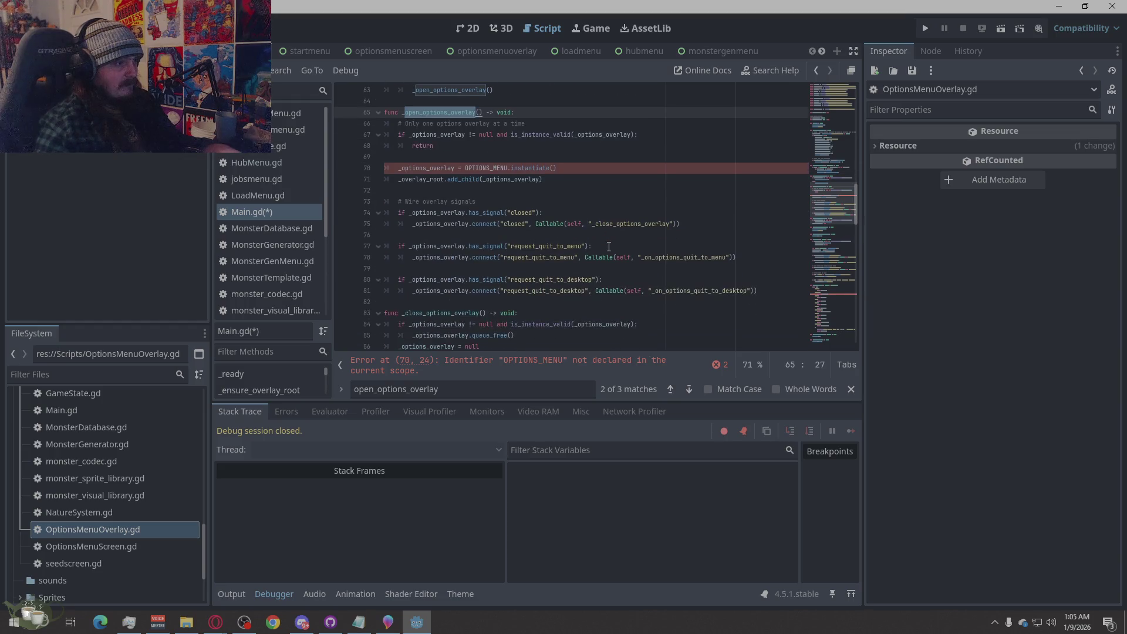
{"action": "left_click", "coordinate": [379, 112]}
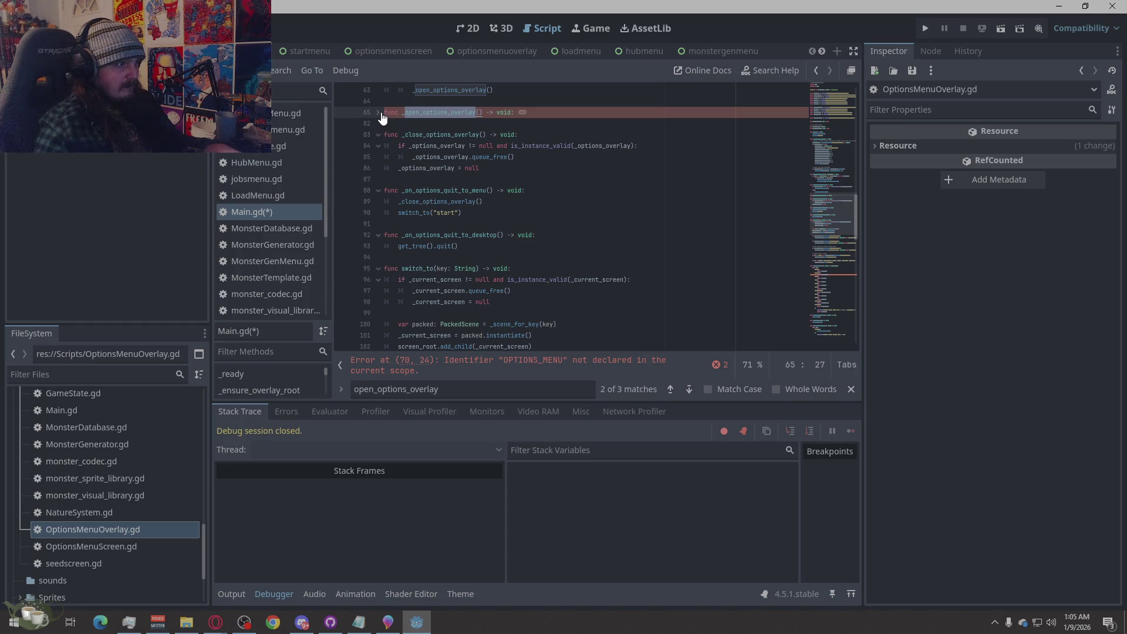
{"action": "left_click", "coordinate": [378, 112]}
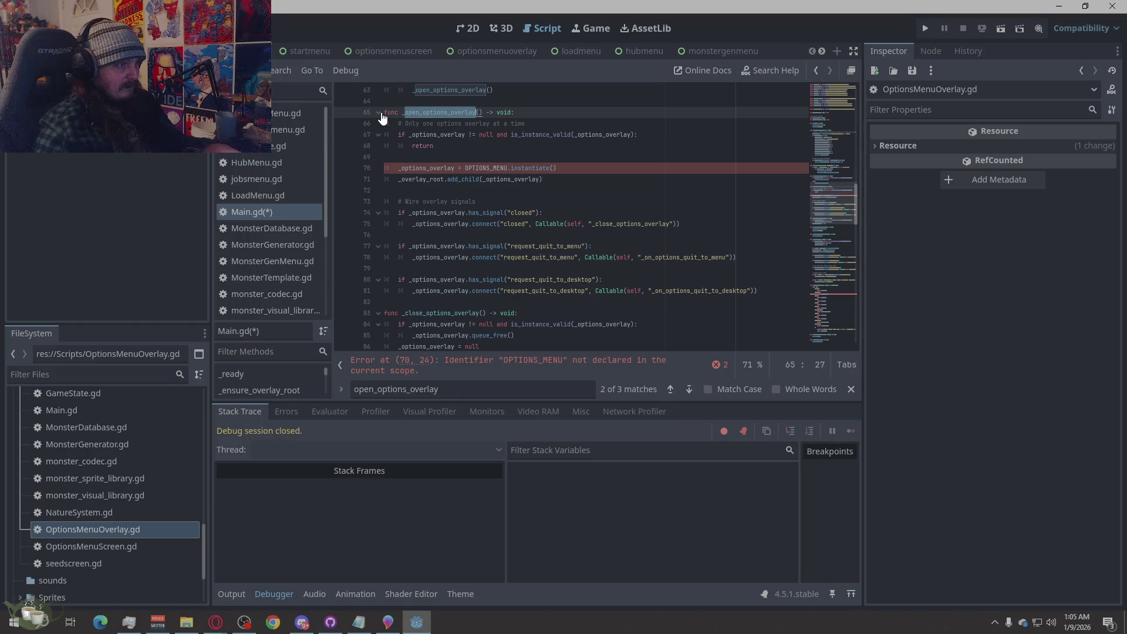
Replace lines 65–81 with the _open_options_overlay version that instantiates OPTIONS_OVERLAY.
{"action": "left_click", "coordinate": [379, 113]}
{"action": "left_click", "coordinate": [379, 113]}
{"action": "scroll", "coordinate": [588, 176], "scroll_direction": "down", "scroll_amount": 2}
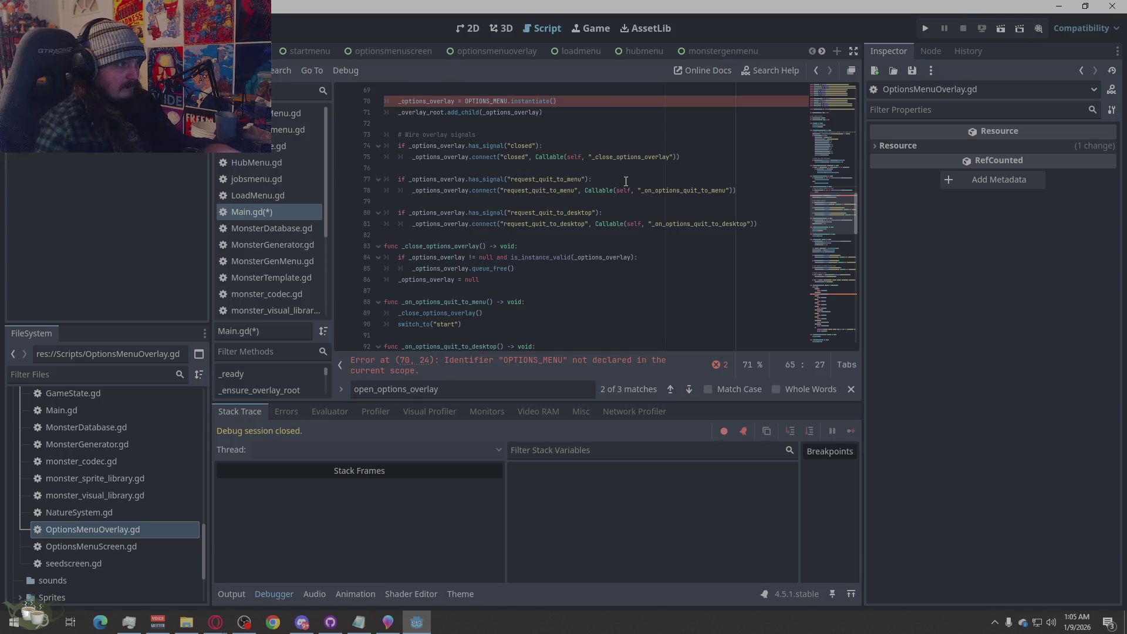
{"action": "scroll", "coordinate": [401, 145], "scroll_direction": "up", "scroll_amount": 1}
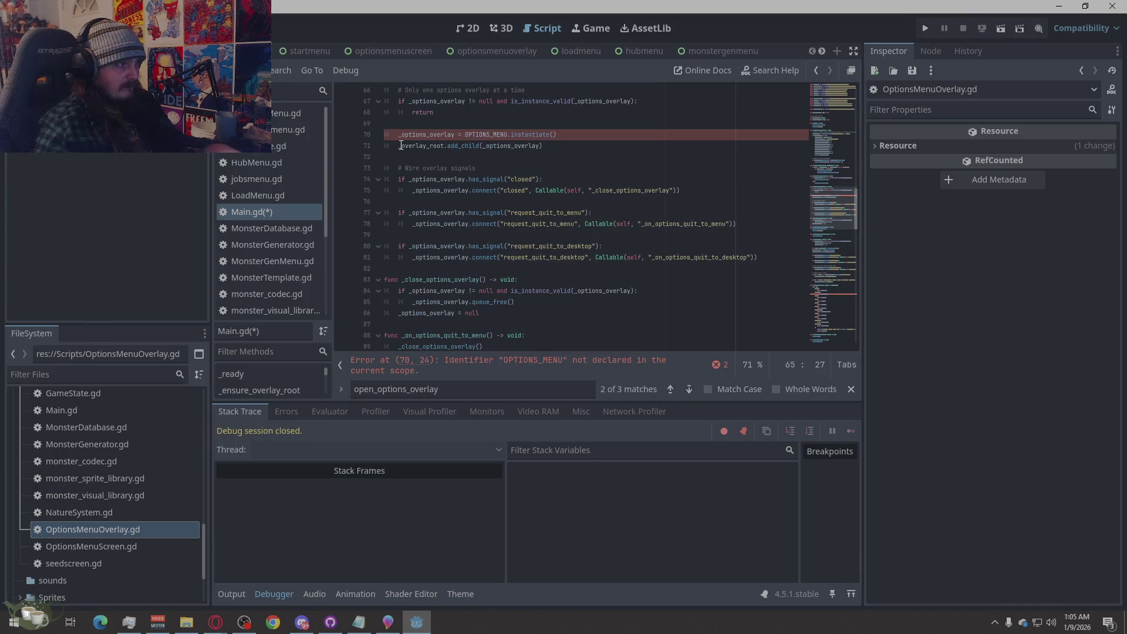
{"action": "scroll", "coordinate": [461, 177], "scroll_direction": "up", "scroll_amount": 1}
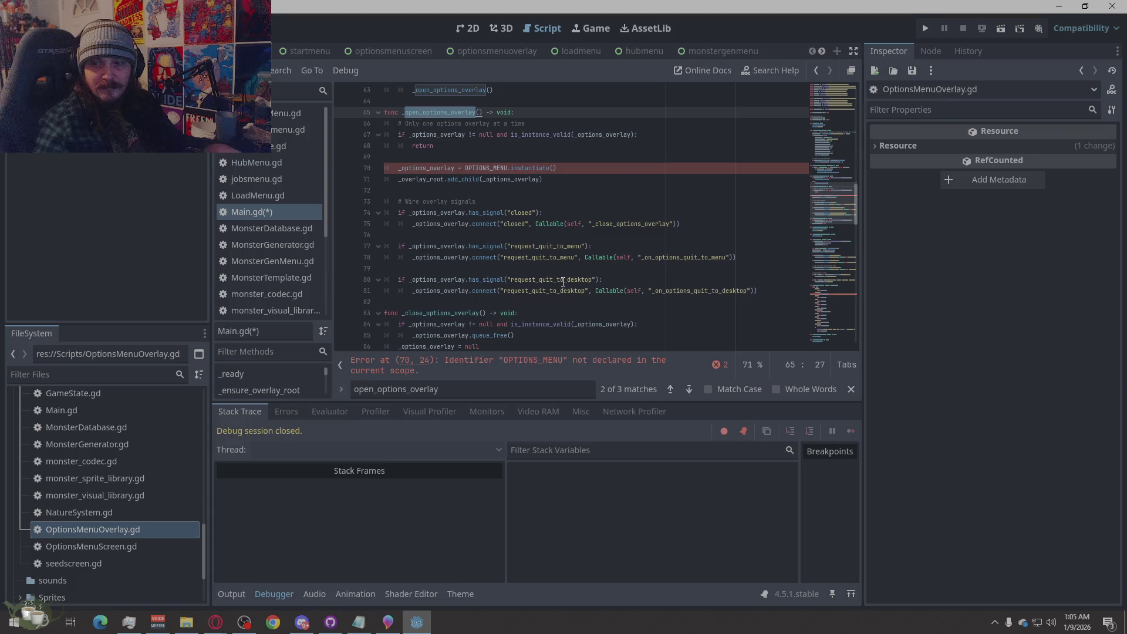
{"action": "left_click", "coordinate": [765, 292]}
{"action": "mouse_move", "coordinate": [766, 291]}
{"action": "left_mouse_down"}
{"action": "mouse_move", "coordinate": [446, 190]}
{"action": "mouse_move", "coordinate": [399, 141]}
{"action": "mouse_move", "coordinate": [329, 114]}
{"action": "left_mouse_up"}
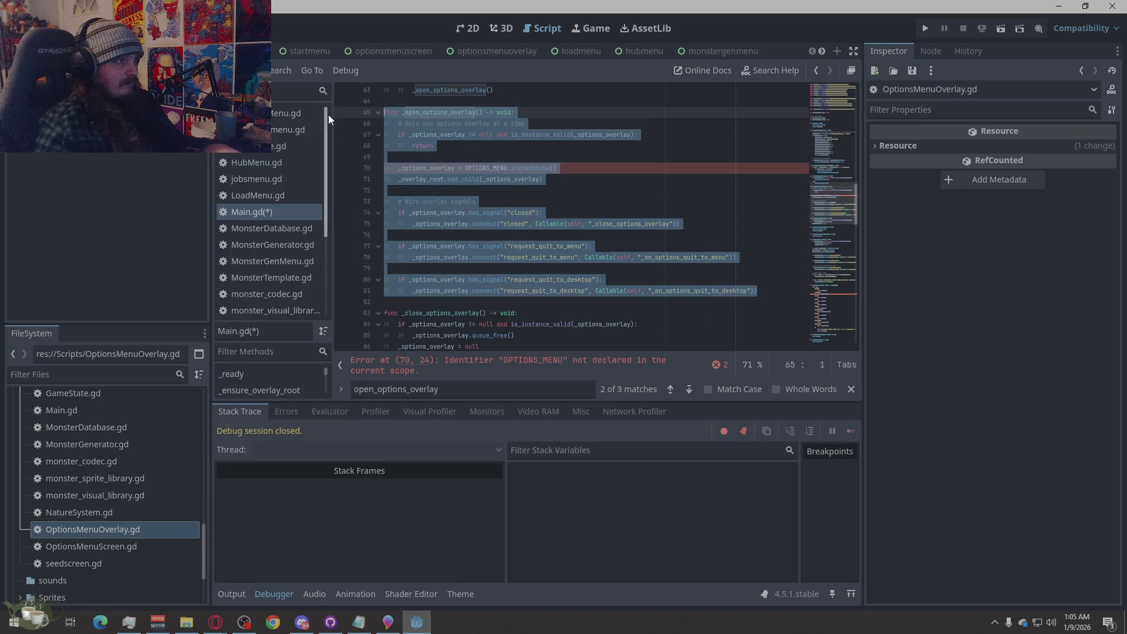
{"action": "type", "text": "func _open_options_overlay() -> void: \tif _options_overlay != null and is_instance_valid(_options_overlay): \t\treturn  \t_options_overlay = OPTIONS_OVERLAY.instantiate() \t_overlay_root.add_child(_options_overlay)  \tif _options_overlay.has_signal(\"closed\"): \t\t_options_overlay.connect(\"closed\", Callable(self, \"_close_options_overlay\"))  \tif _options_overlay.has_signal(\"request_quit_to_menu\"): \t\t_options_overlay.connect(\"request_quit_to_menu\", Callable(self, \"_on_options_quit_to_menu\"))  \tif _options_overlay.has_signal(\"request_quit_to_desktop\"): \t\t_options_overlay.connect(\"request_quit_to_desktop\", Callable(self, \"_on_options_quit_to_desktop\"))"}
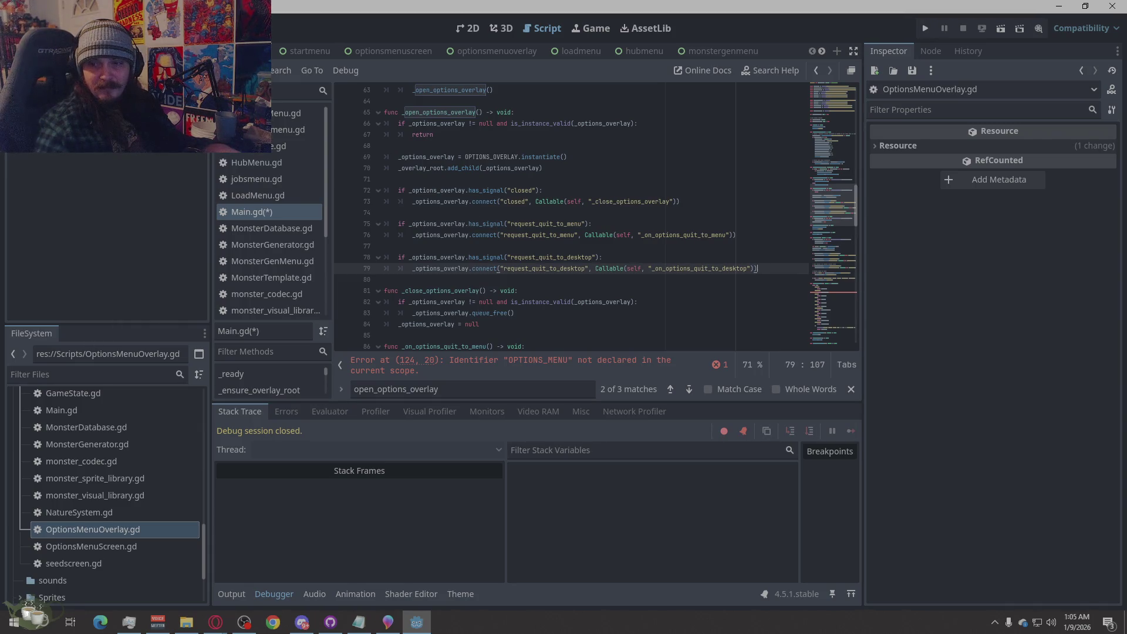
{"action": "key", "text": "alt+Tab"}
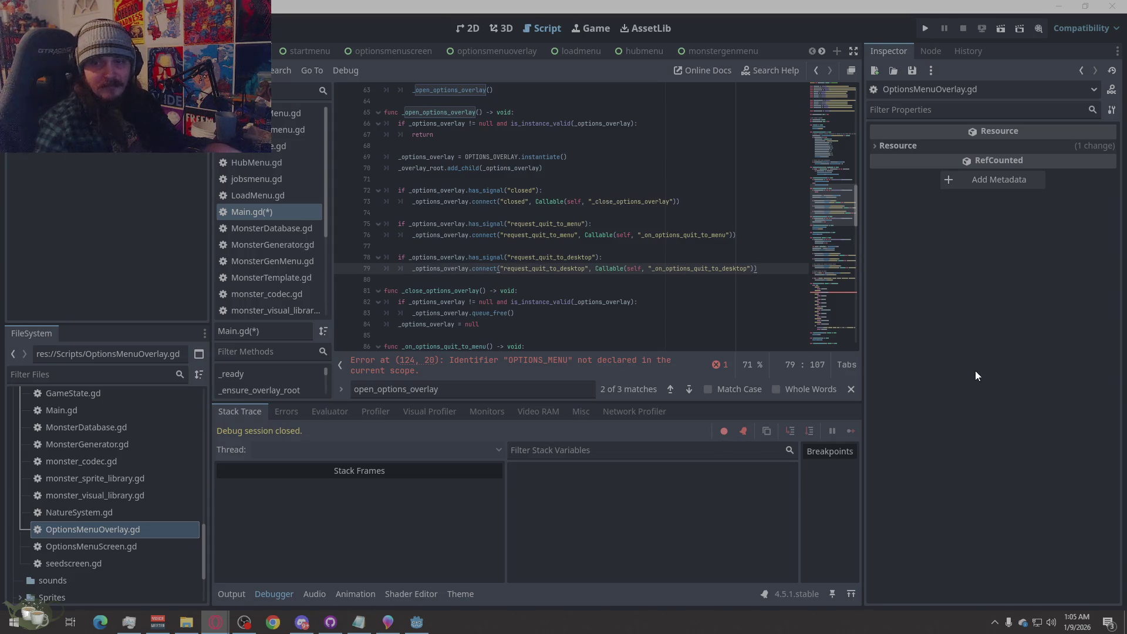
{"action": "double_click", "coordinate": [495, 389]}
Search Main.gd for scene_for_key, then for OPTIONS_MENU on line 124.
{"action": "type", "text": "scene_for_key"}
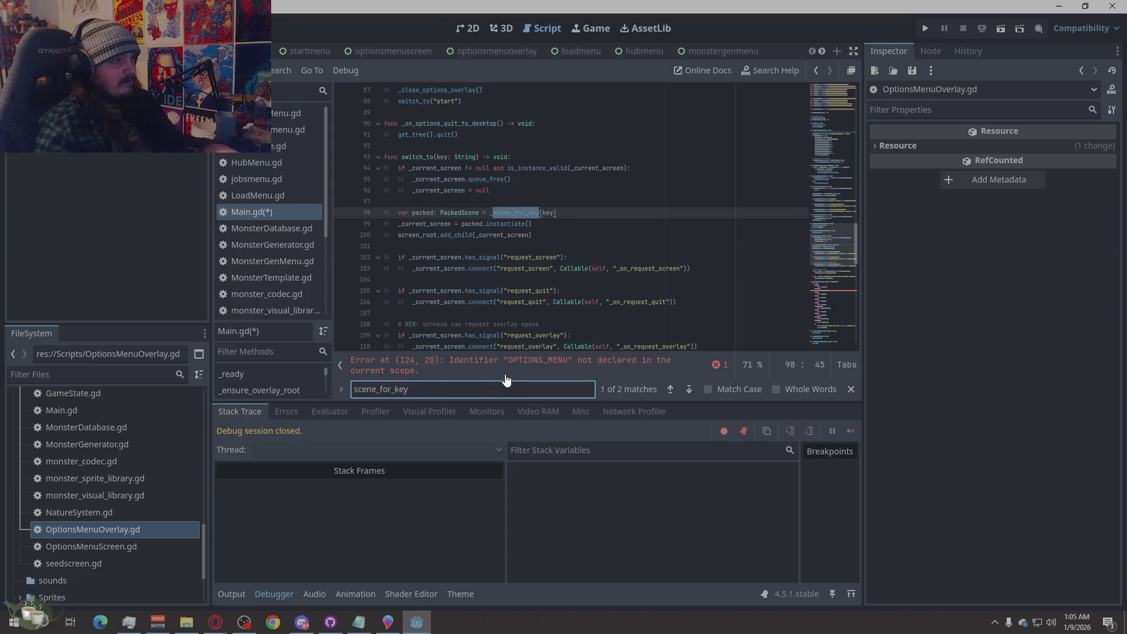
{"action": "scroll", "coordinate": [579, 317], "scroll_direction": "down", "scroll_amount": 5}
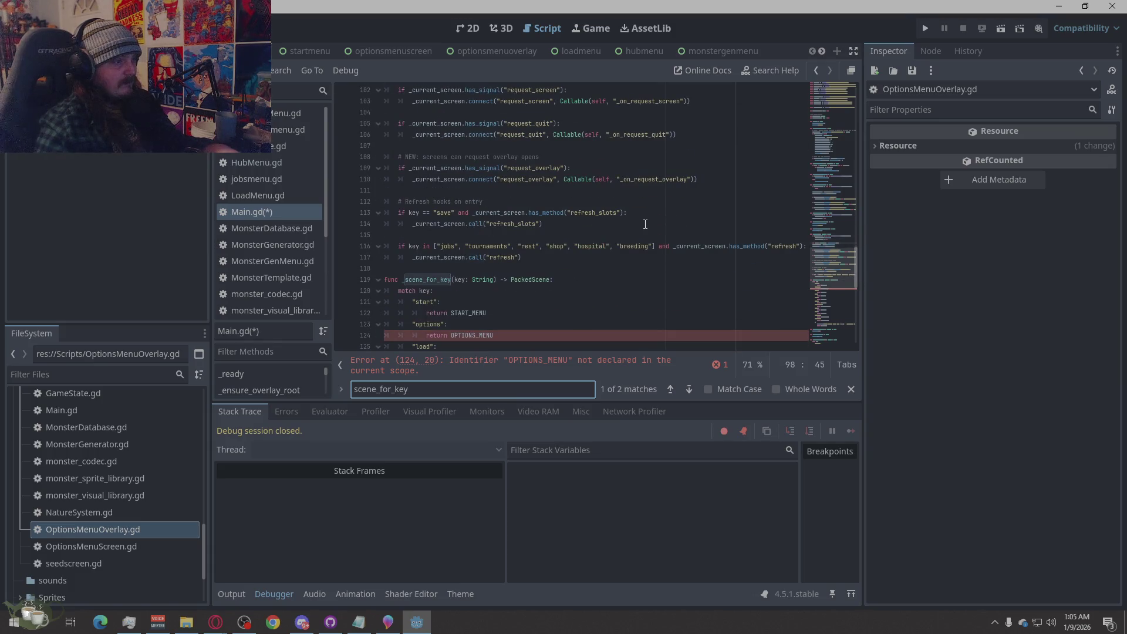
{"action": "scroll", "coordinate": [645, 224], "scroll_direction": "up", "scroll_amount": 3}
{"action": "scroll", "coordinate": [645, 224], "scroll_direction": "down", "scroll_amount": 5}
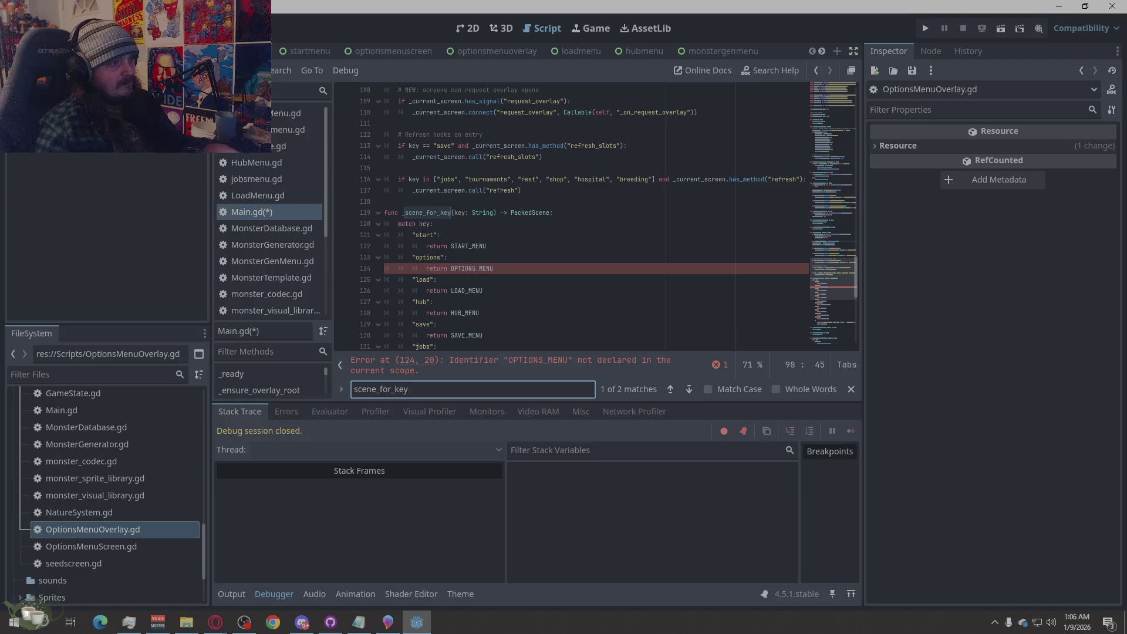
{"action": "left_click_drag", "start_coordinate": [493, 269], "coordinate": [453, 271]}
{"action": "key", "text": "ctrl+f"}
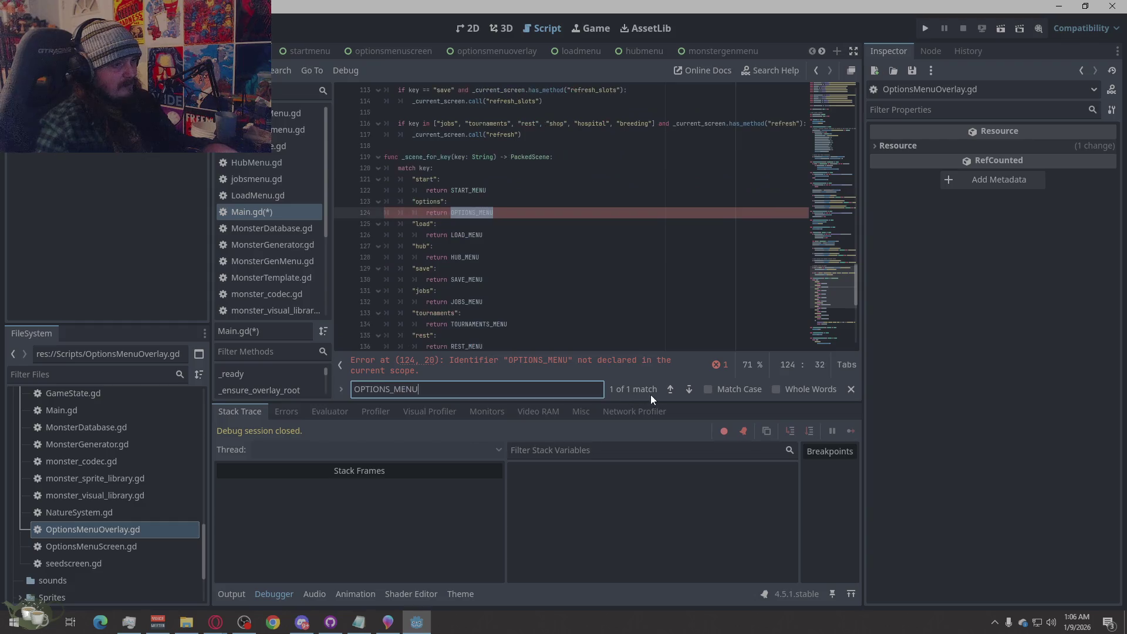
{"action": "left_click", "coordinate": [607, 289]}
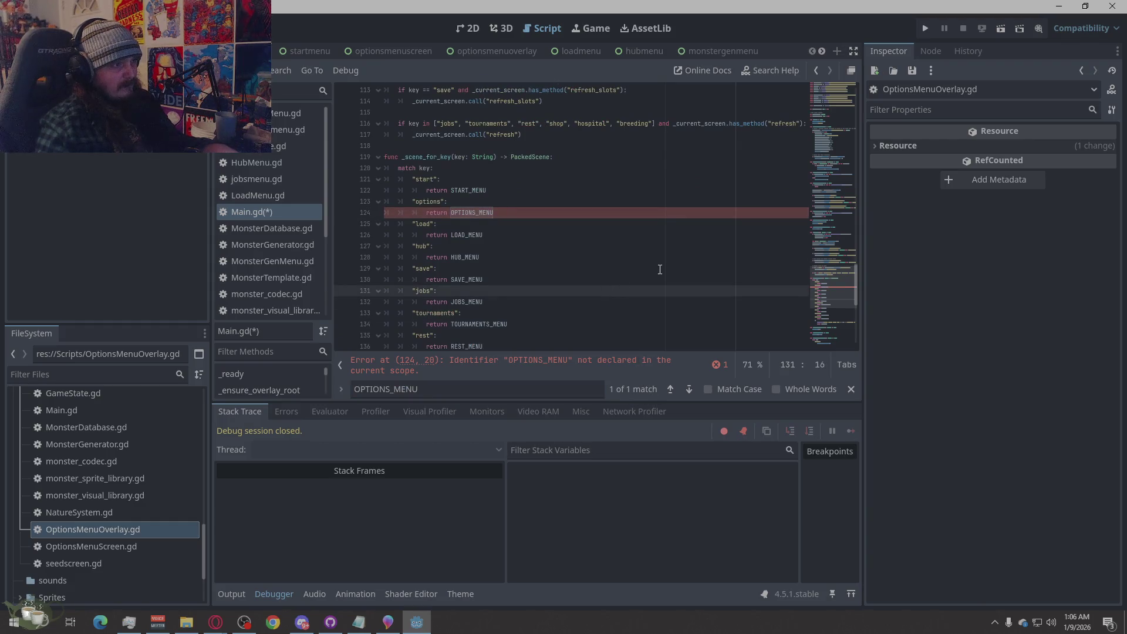
{"action": "scroll", "coordinate": [660, 269], "scroll_direction": "up", "scroll_amount": 4}
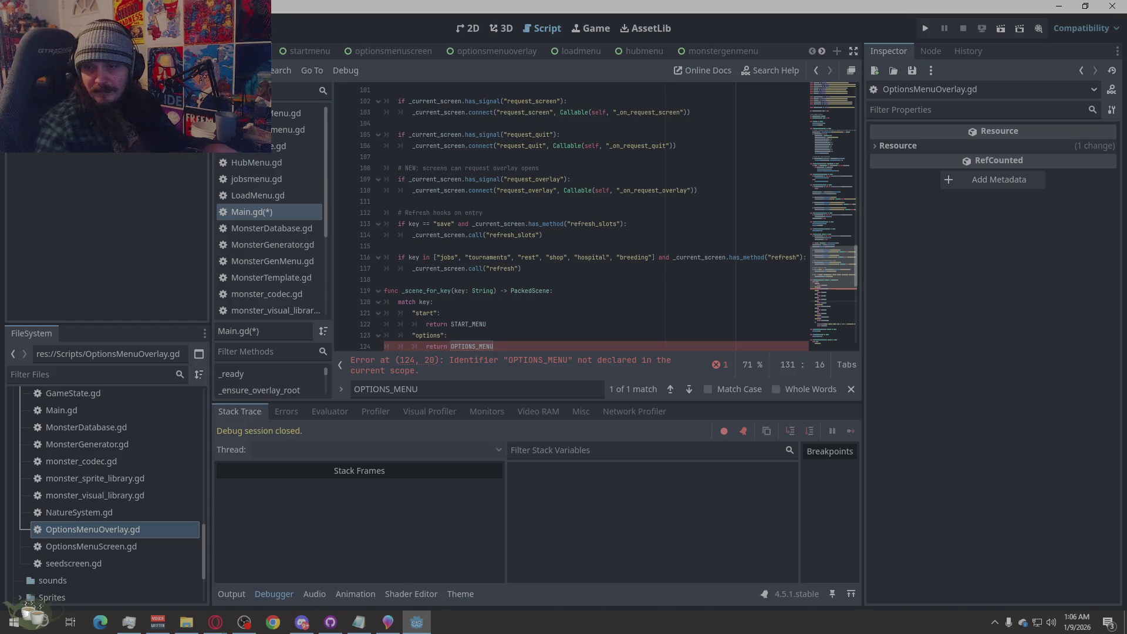
Search for open_options_overlay to reach the _on_request_overlay function near line 156.
{"action": "left_click", "coordinate": [215, 623]}
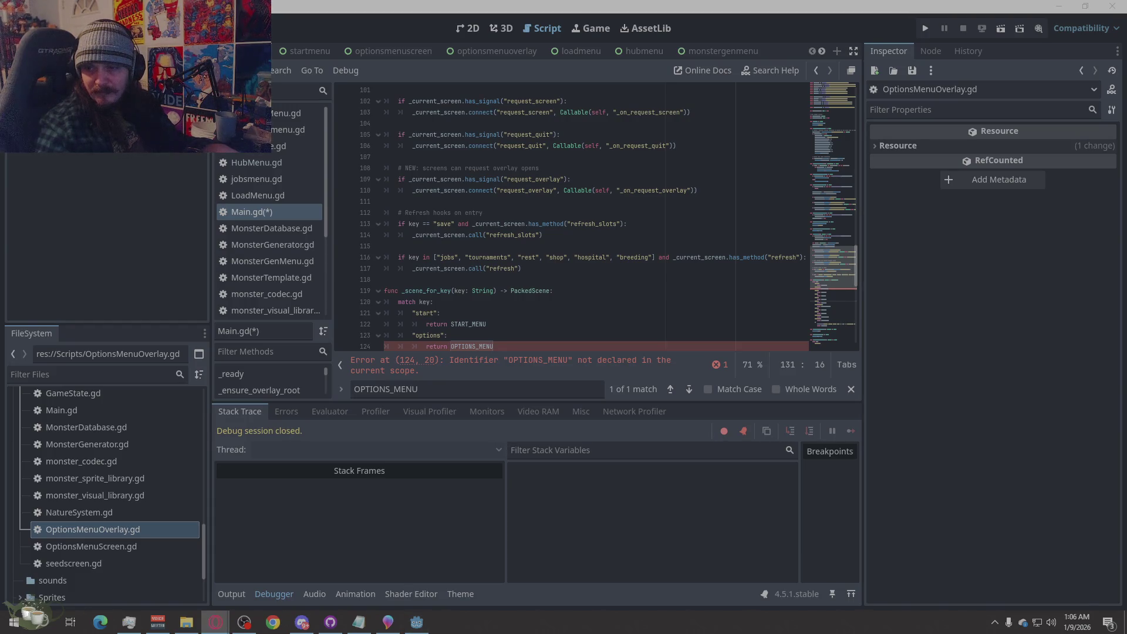
{"action": "double_click", "coordinate": [493, 388]}
{"action": "type", "text": "open_options_overlay"}
{"action": "left_click", "coordinate": [769, 325]}
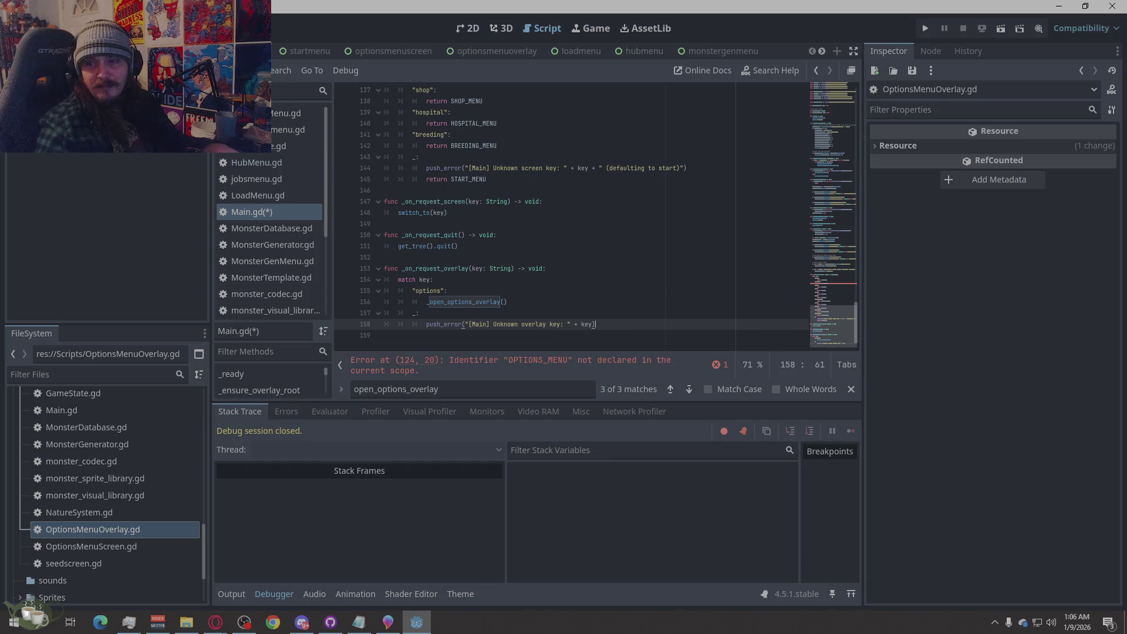
Undo the earlier _open_options_overlay function replacement.
{"action": "key", "text": "alt+Tab"}
{"action": "key", "text": "alt+Tab"}
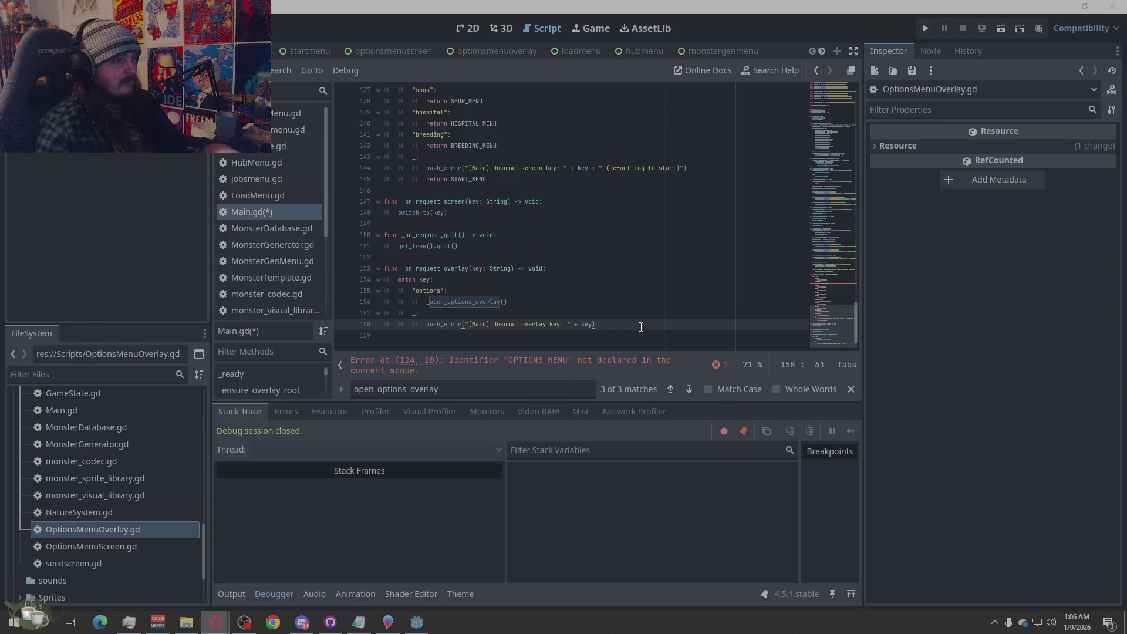
{"action": "mouse_move", "coordinate": [640, 321]}
{"action": "left_mouse_down"}
{"action": "mouse_move", "coordinate": [388, 320]}
{"action": "mouse_move", "coordinate": [334, 269]}
{"action": "left_mouse_up"}
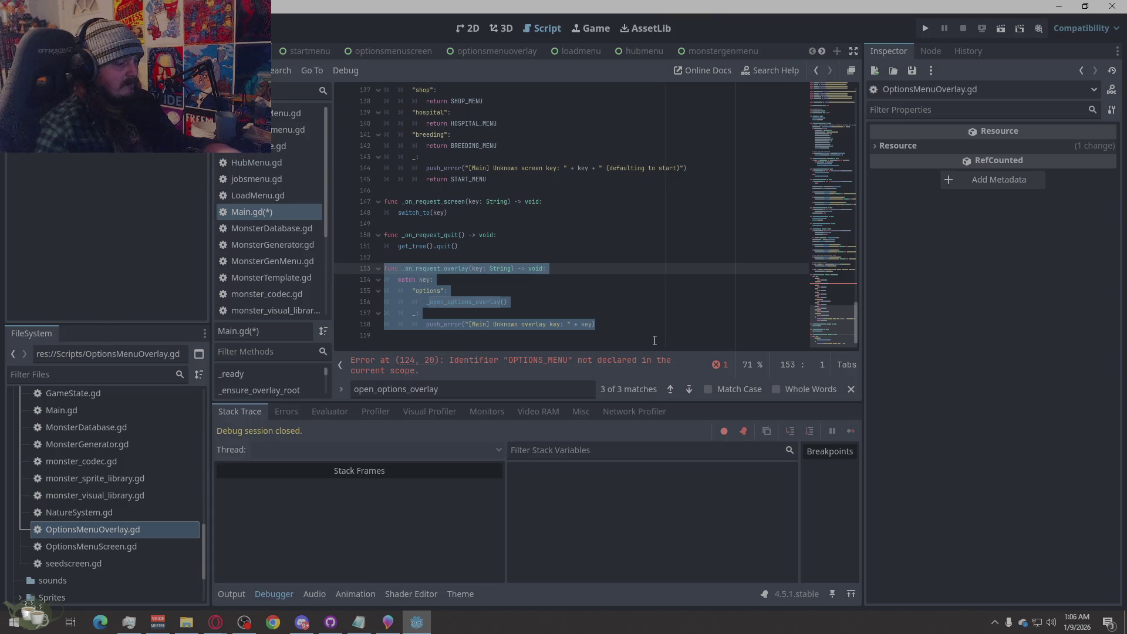
{"action": "key", "text": "ctrl+z"}
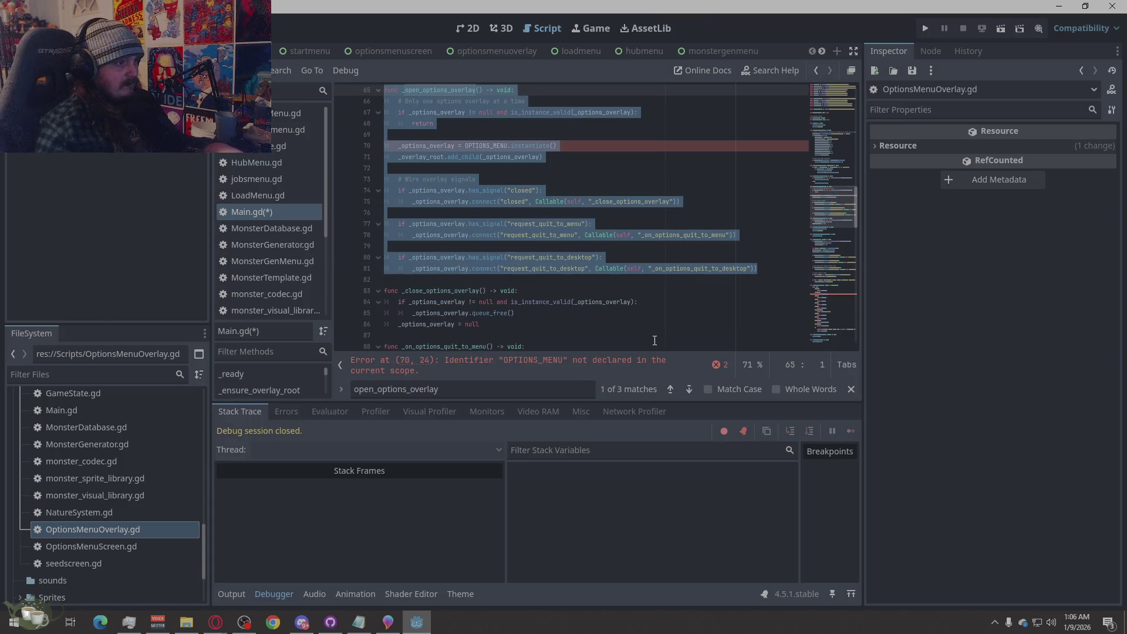
{"action": "key", "text": "ctrl+z"}
{"action": "scroll", "coordinate": [441, 278], "scroll_direction": "up", "scroll_amount": 2}
{"action": "scroll", "coordinate": [575, 250], "scroll_direction": "down", "scroll_amount": 20}
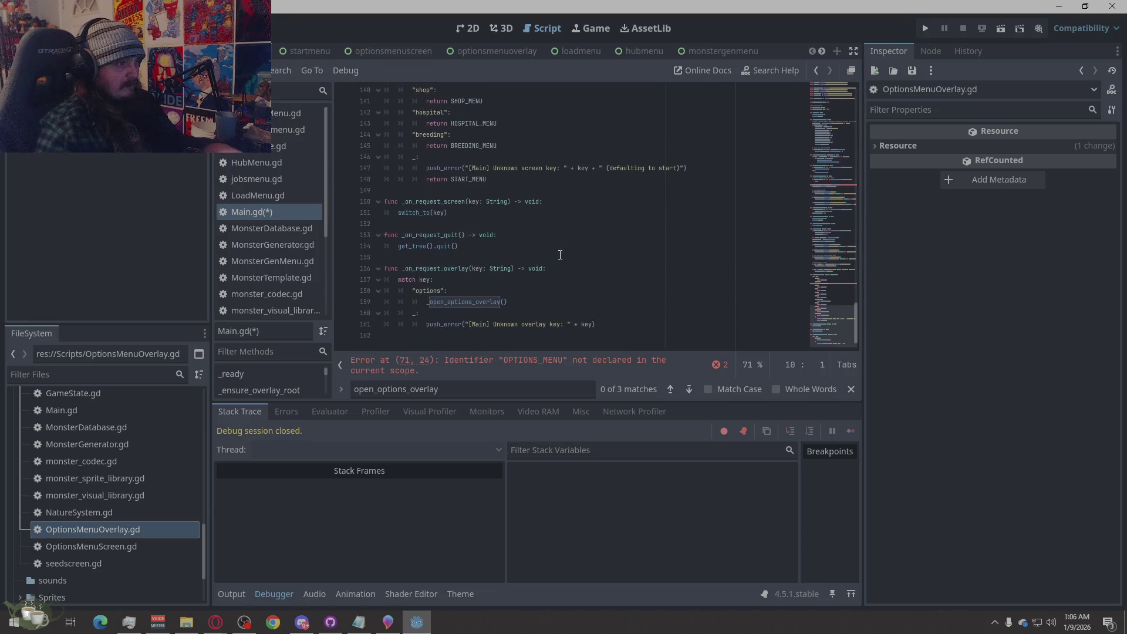
Paste the copied function over _on_request_overlay, then undo the mistaken duplicate paste.
{"action": "mouse_move", "coordinate": [619, 326]}
{"action": "left_mouse_down"}
{"action": "mouse_move", "coordinate": [412, 321]}
{"action": "mouse_move", "coordinate": [385, 268]}
{"action": "left_mouse_up"}
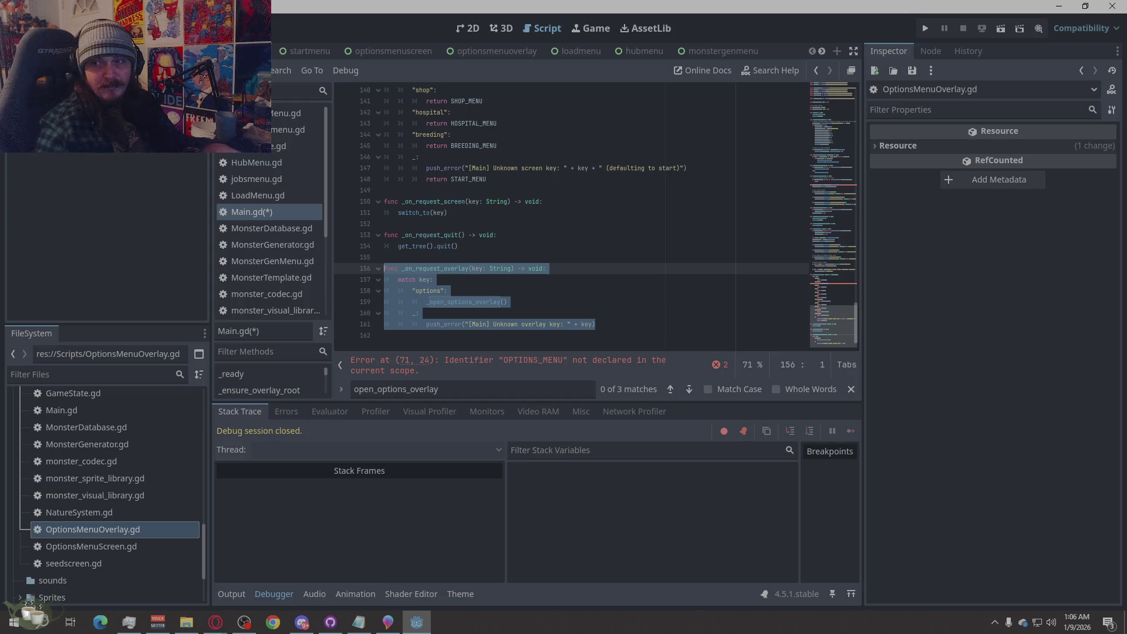
{"action": "key", "text": "alt+Tab"}
{"action": "key", "text": "alt+Tab"}
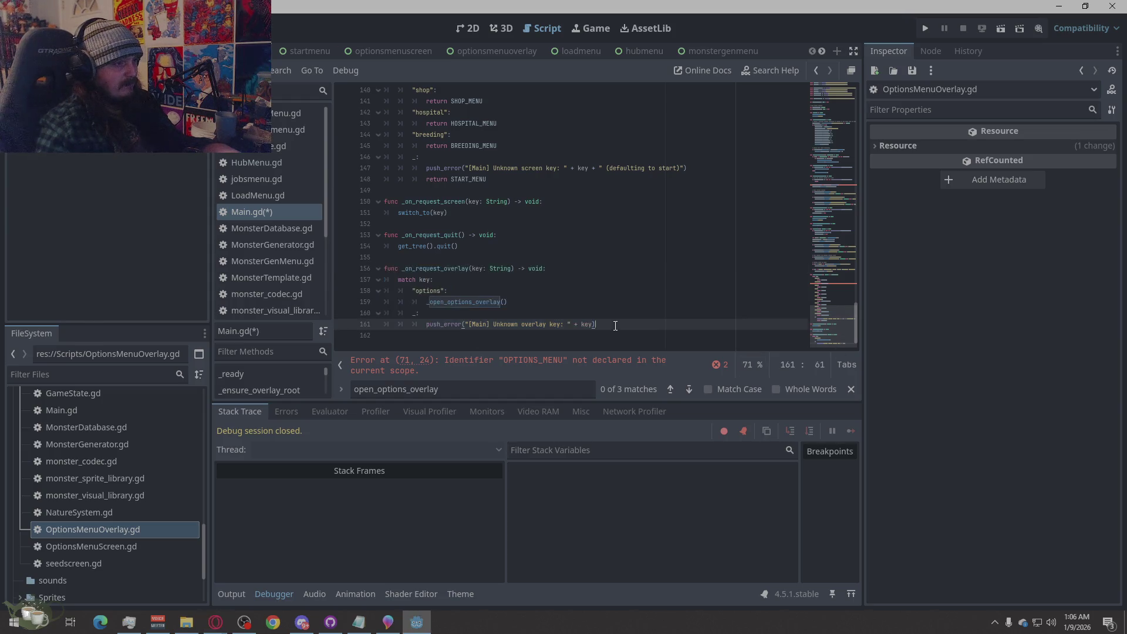
{"action": "key", "text": "shift+Down"}
{"action": "key", "text": "shift+Up"}
{"action": "type", "text": "func _open_options_overlay() -> void: \tif _options_overlay != null and is_instance_valid(_options_overlay): \t\treturn  \t_options_overlay = OPTIONS_OVERLAY.instantiate() \t_overlay_root.add_child(_options_overlay)  \tif _options_overlay.has_signal(\"closed\"): \t\t_options_overlay.connect(\"closed\", Callable(self, \"_close_options_overlay\"))  \tif _options_overlay.has_signal(\"request_quit_to_menu\"): \t\t_options_overlay.connect(\"request_quit_to_menu\", Callable(self, \"_on_options_quit_to_menu\"))  \tif _options_overlay.has_signal(\"request_quit_to_desktop\"): \t\t_options_overlay.connect(\"request_quit_to_desktop\", Callable(self, \"_on_options_quit_to_desktop\"))"}
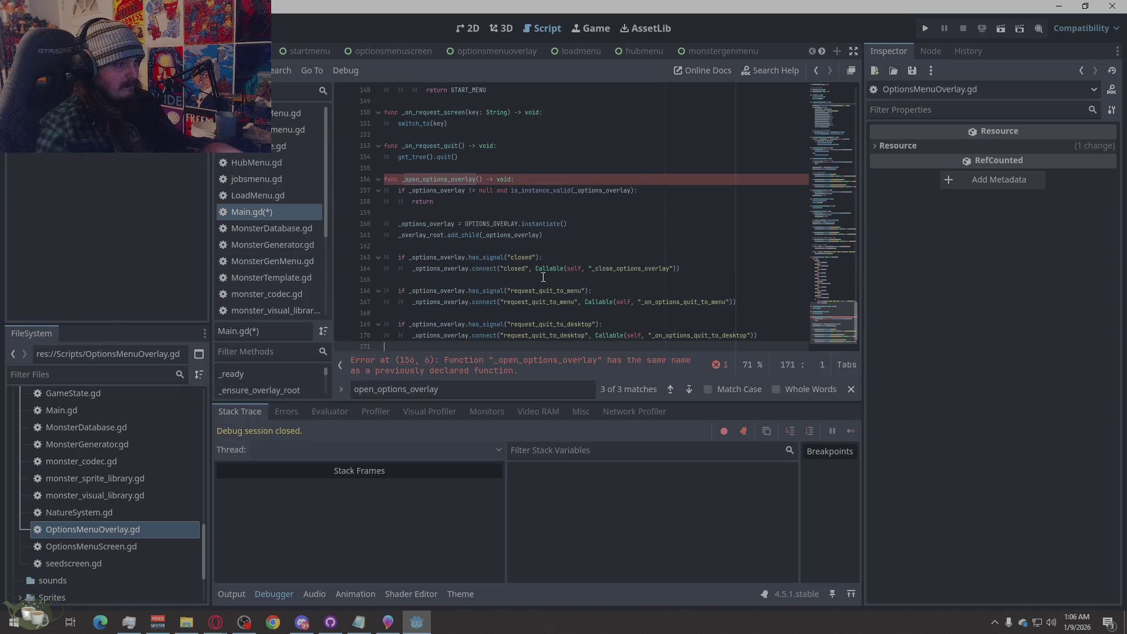
{"action": "key", "text": "ctrl+z"}
{"action": "scroll", "coordinate": [543, 277], "scroll_direction": "up", "scroll_amount": 10}
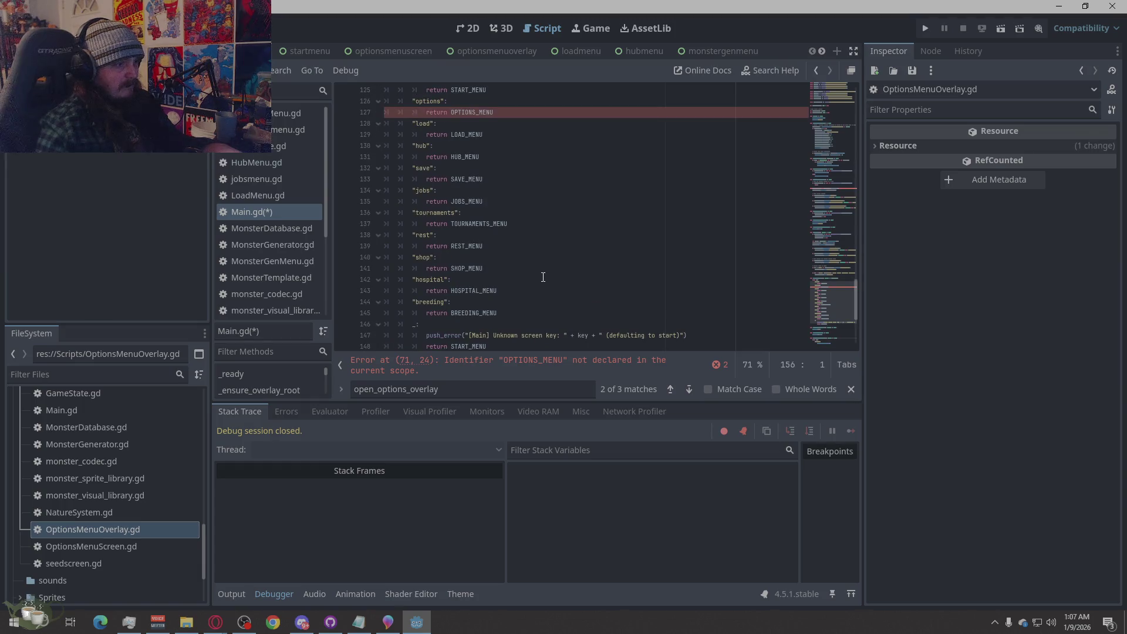
{"action": "left_click", "coordinate": [671, 387]}
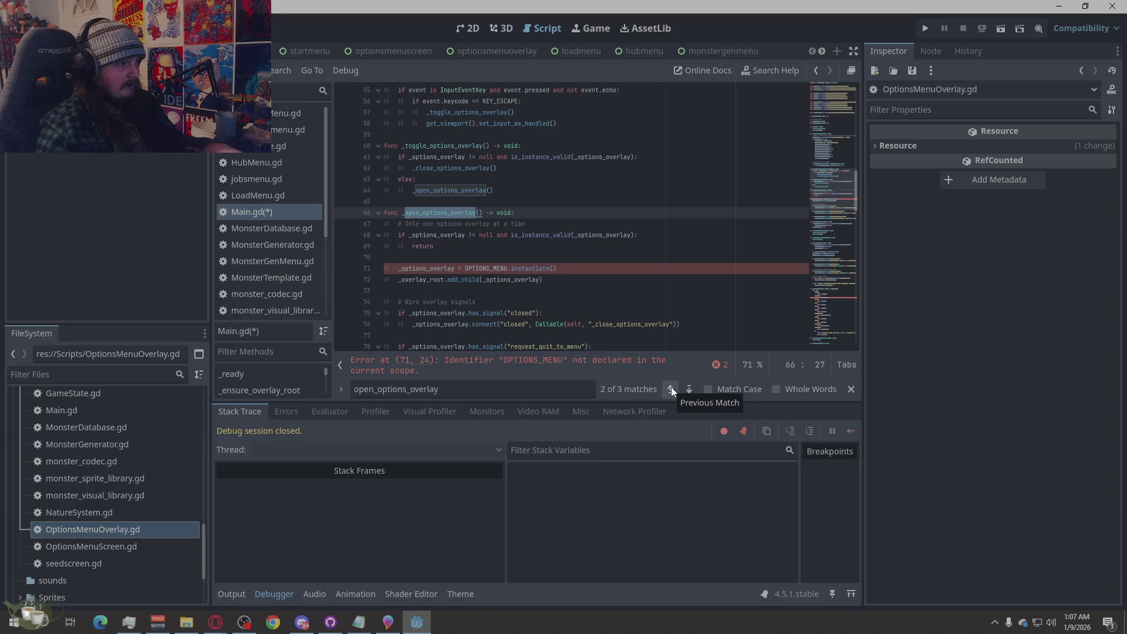
Step back through the open_options_overlay matches to the _open_options_overlay function.
{"action": "left_click", "coordinate": [671, 388]}
{"action": "left_click", "coordinate": [671, 387]}
{"action": "left_click", "coordinate": [671, 388]}
{"action": "scroll", "coordinate": [547, 237], "scroll_direction": "down", "scroll_amount": 3}
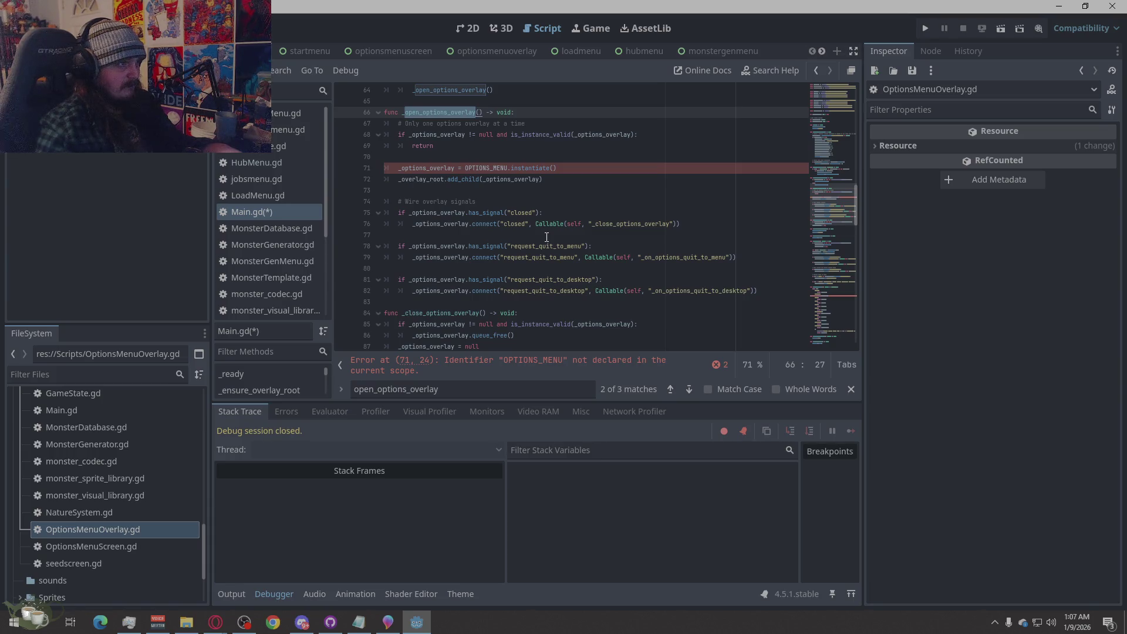
Paste the OPTIONS_OVERLAY version over _open_options_overlay and delete the empty line 81.
{"action": "left_click", "coordinate": [511, 134]}
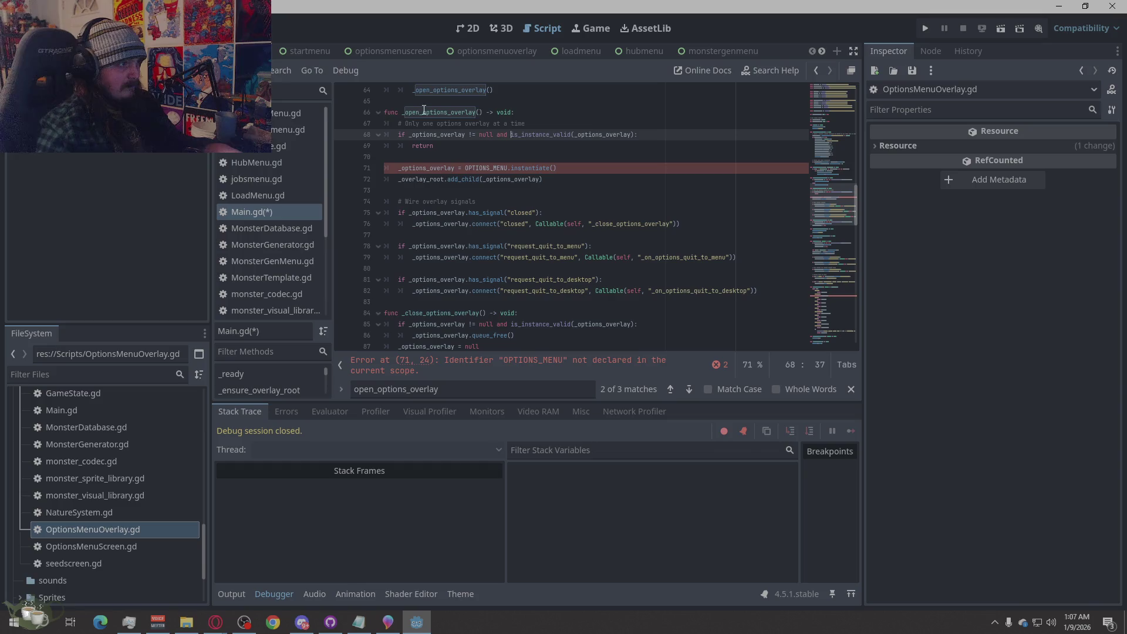
{"action": "mouse_move", "coordinate": [763, 291]}
{"action": "left_mouse_down"}
{"action": "mouse_move", "coordinate": [528, 247]}
{"action": "mouse_move", "coordinate": [411, 135]}
{"action": "mouse_move", "coordinate": [353, 115]}
{"action": "left_mouse_up"}
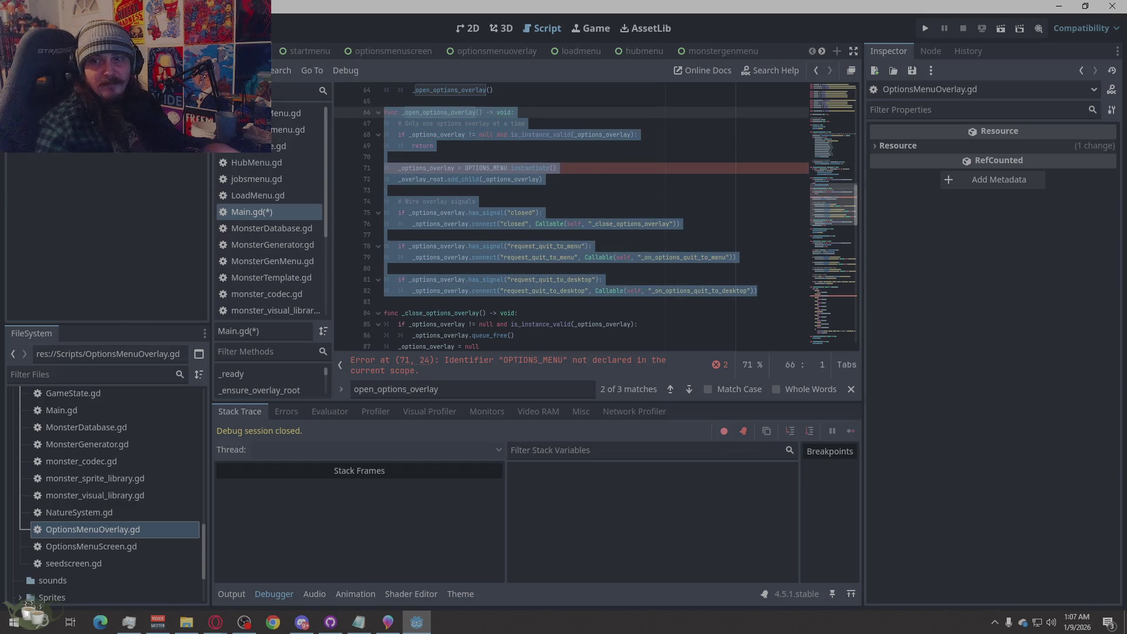
{"action": "right_click", "coordinate": [430, 189]}
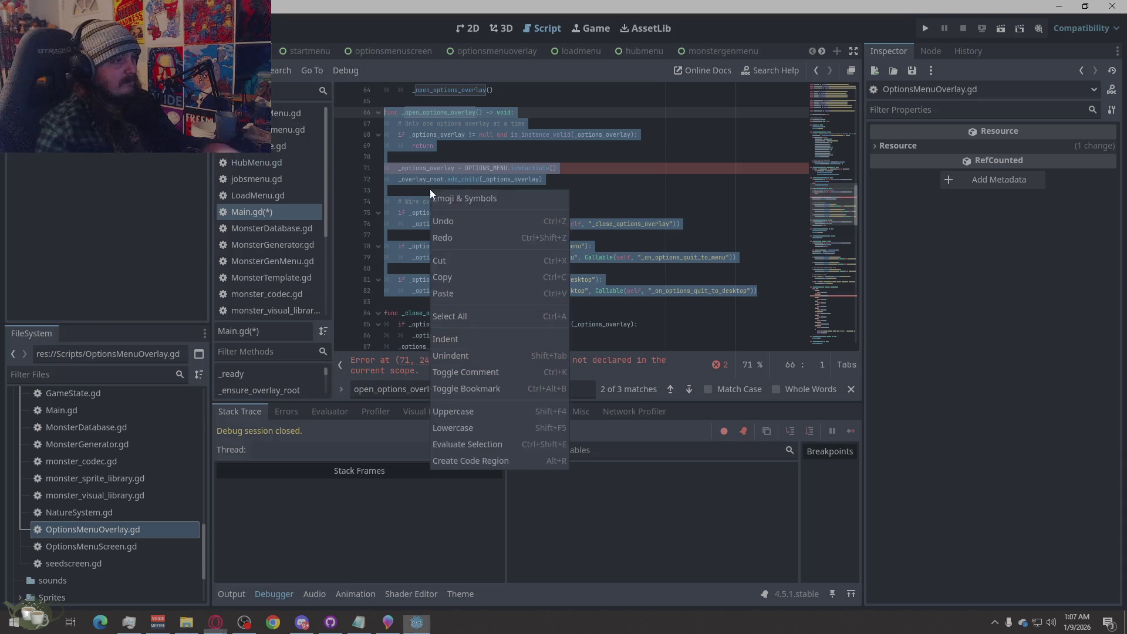
{"action": "left_click", "coordinate": [450, 293]}
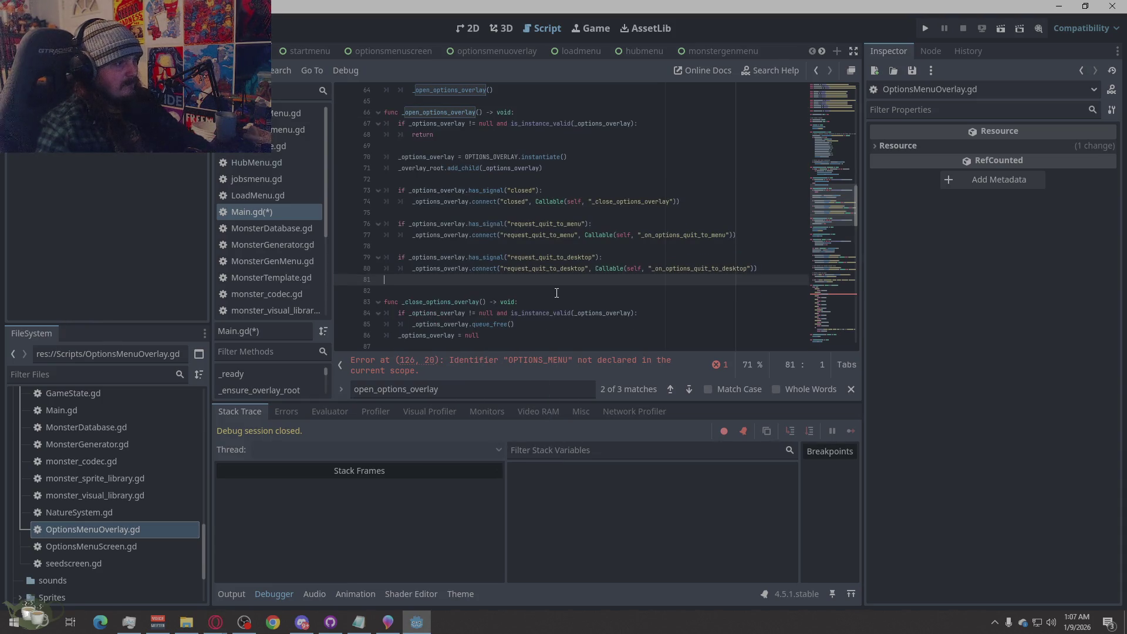
{"action": "key", "text": "BackSpace"}
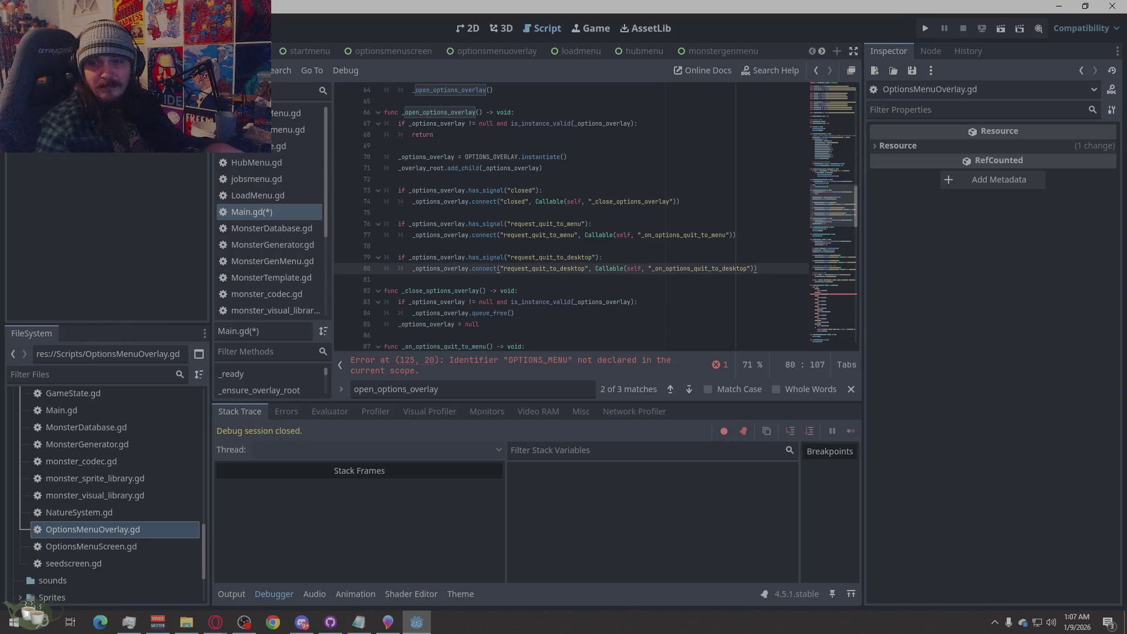
{"action": "key", "text": "alt+Tab"}
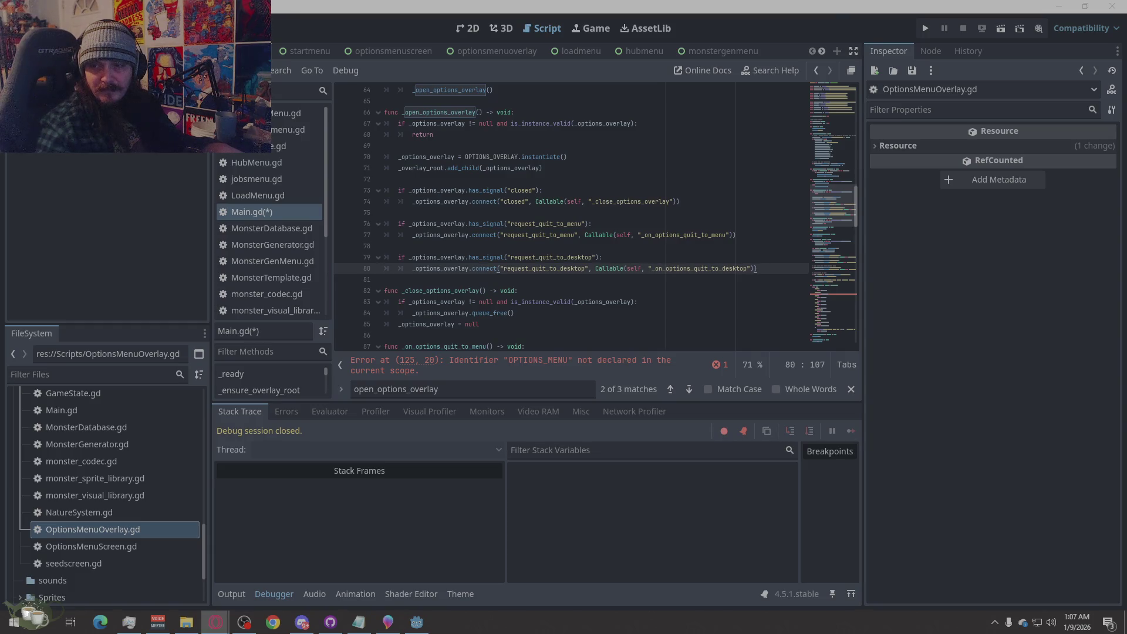
Search for _scene_for_key and go to the failing return OPTIONS_MENU on line 125.
{"action": "double_click", "coordinate": [477, 388]}
{"action": "type", "text": "_scene_for_key"}
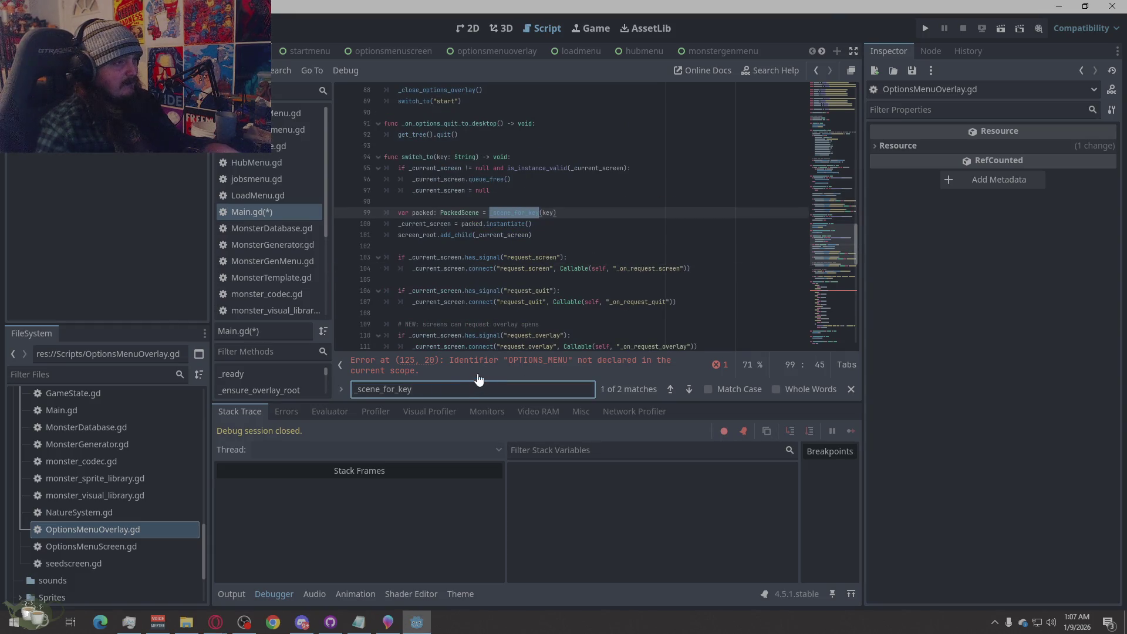
{"action": "left_click", "coordinate": [682, 387]}
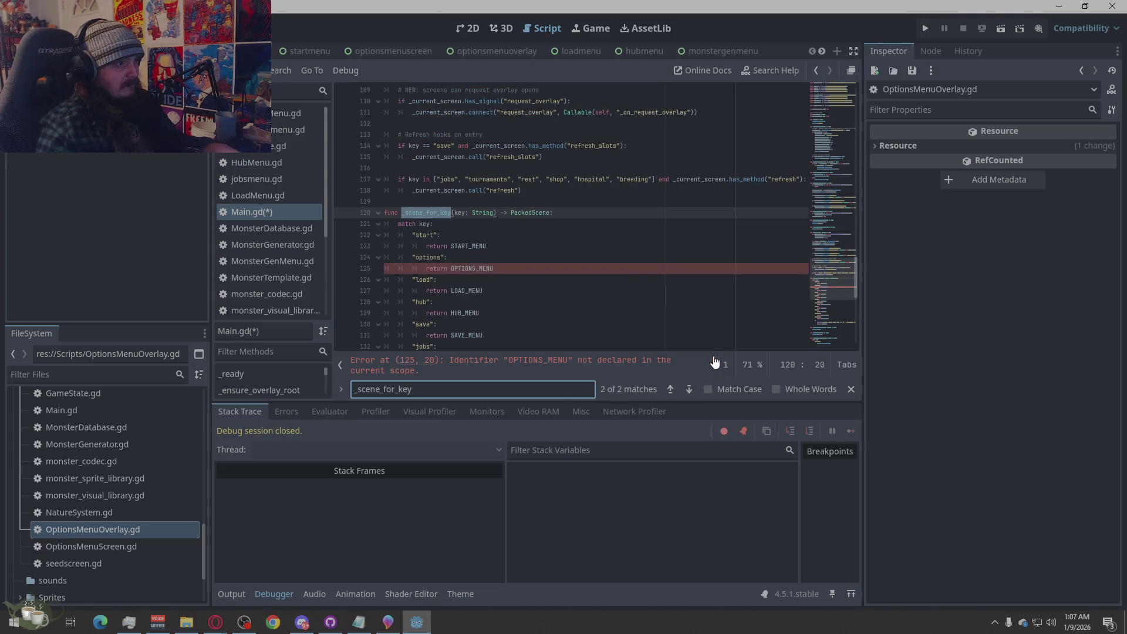
{"action": "scroll", "coordinate": [576, 253], "scroll_direction": "down", "scroll_amount": 2}
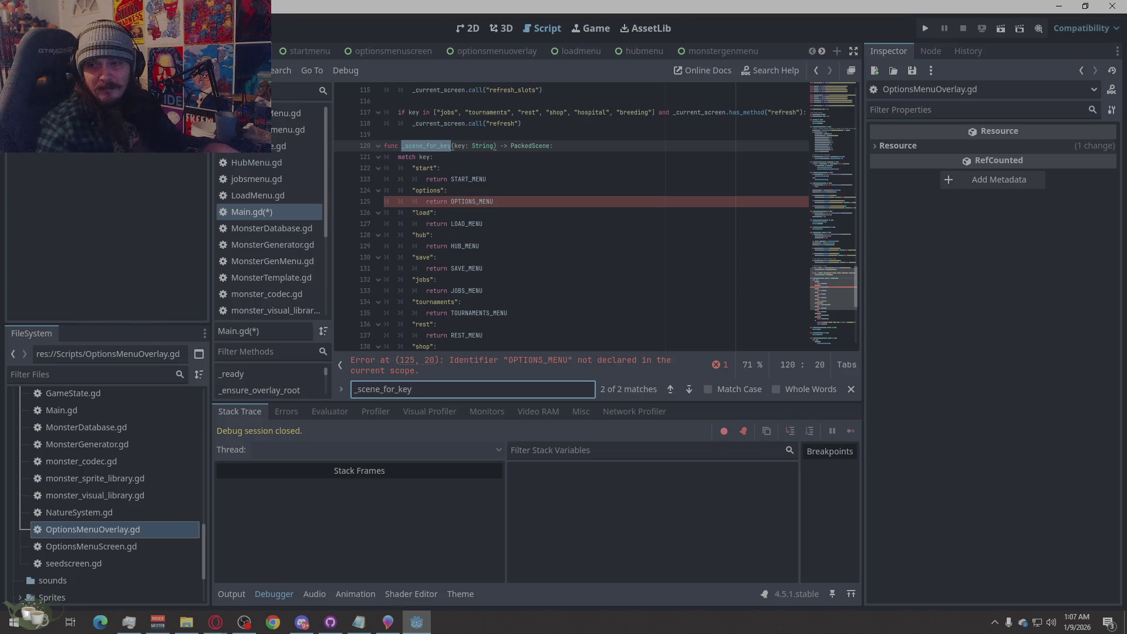
{"action": "key", "text": "alt+Tab"}
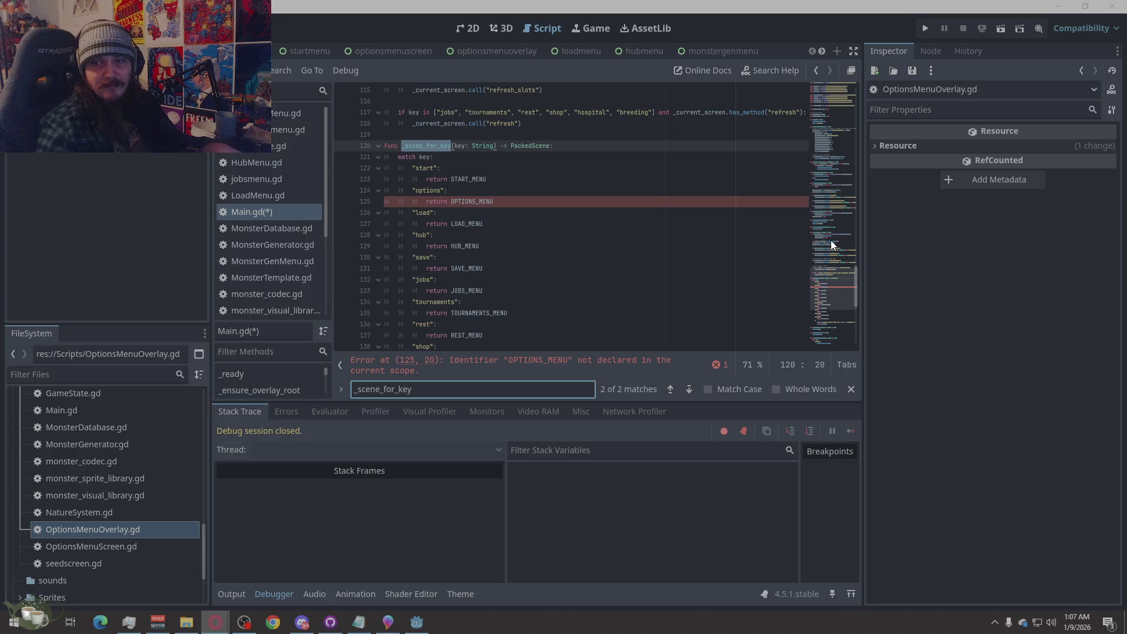
{"action": "left_click", "coordinate": [525, 203]}
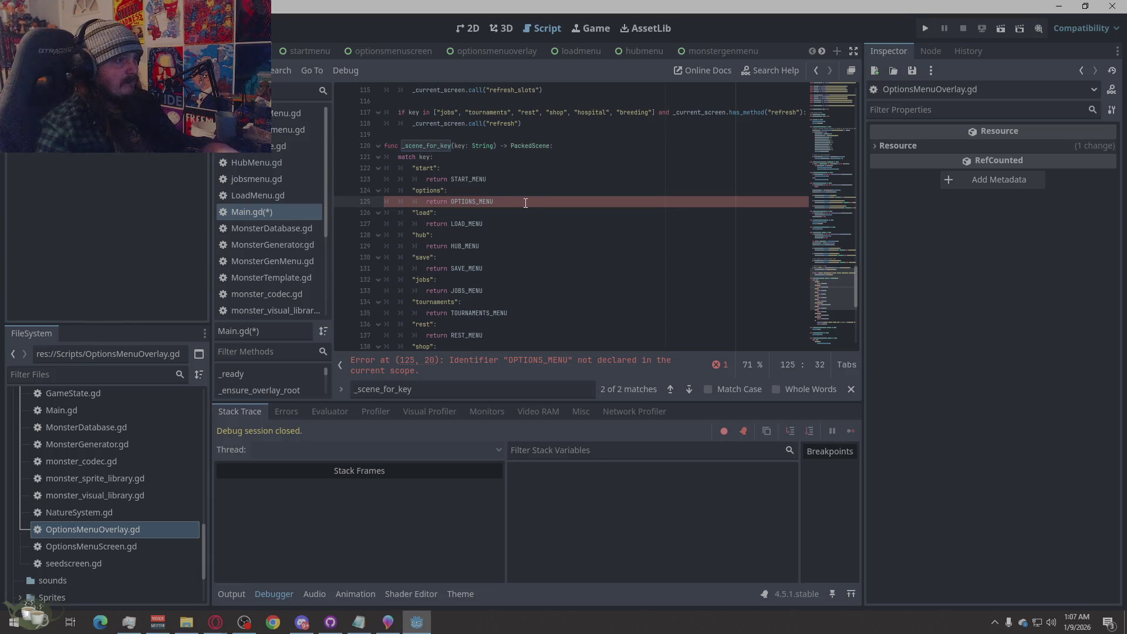
{"action": "key", "text": "alt+Tab"}
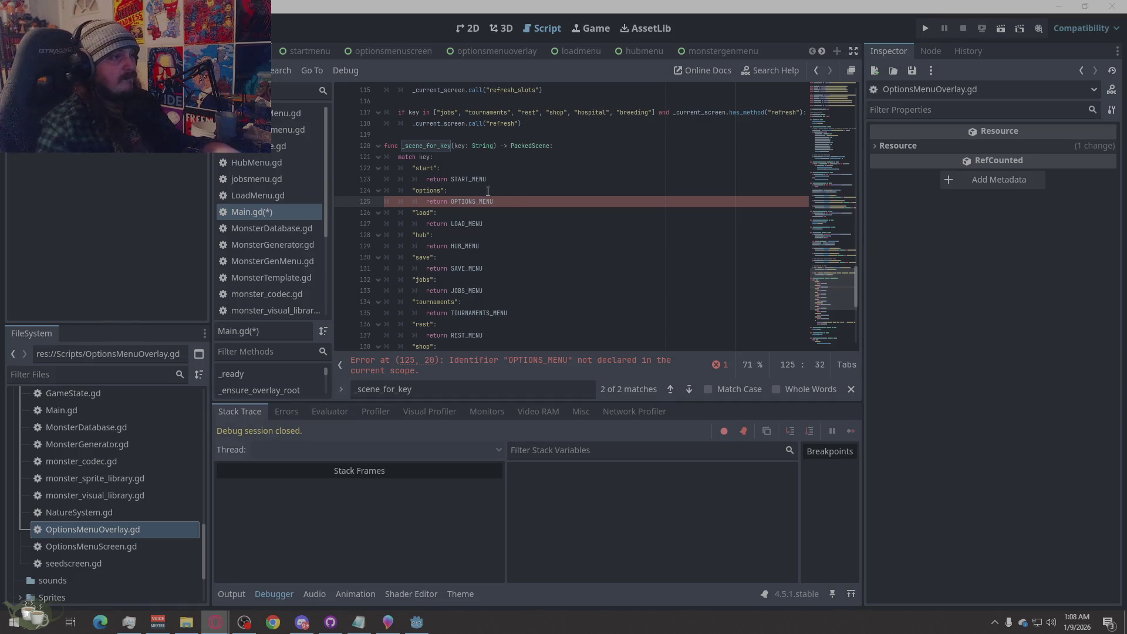
Change line 125 to return OPTIONS_SCREEN, save Main.gd, and run the project.
{"action": "left_click_drag", "start_coordinate": [503, 201], "coordinate": [458, 203]}
{"action": "type", "text": "PTIONS_SCREEN"}
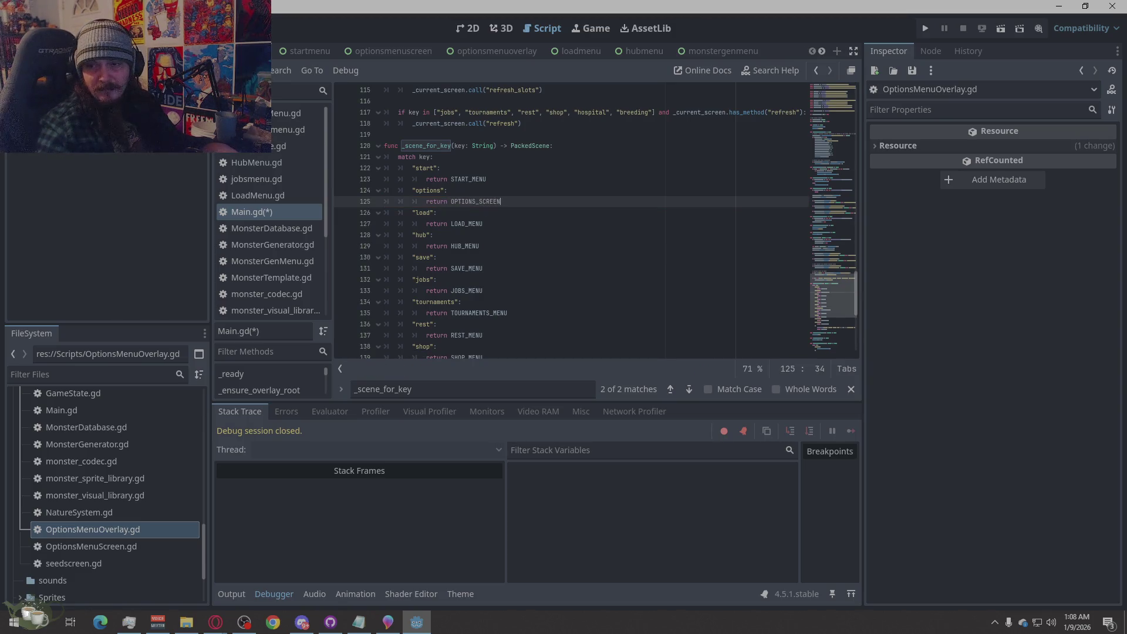
{"action": "key", "text": "alt+Tab"}
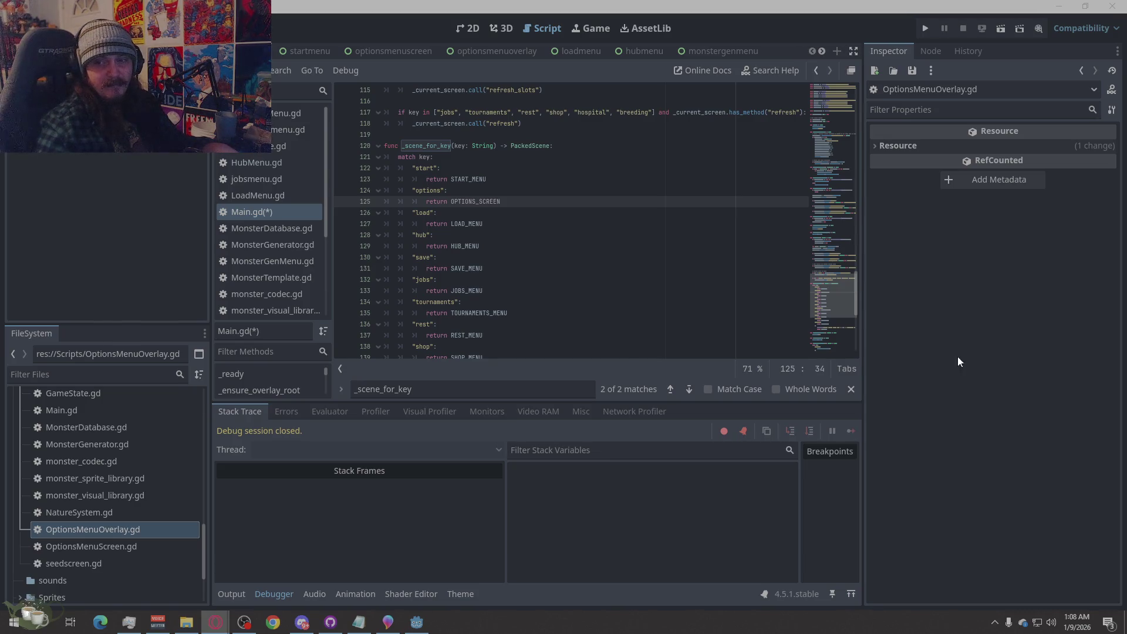
{"action": "left_click", "coordinate": [595, 235]}
{"action": "key", "text": "ctrl+s"}
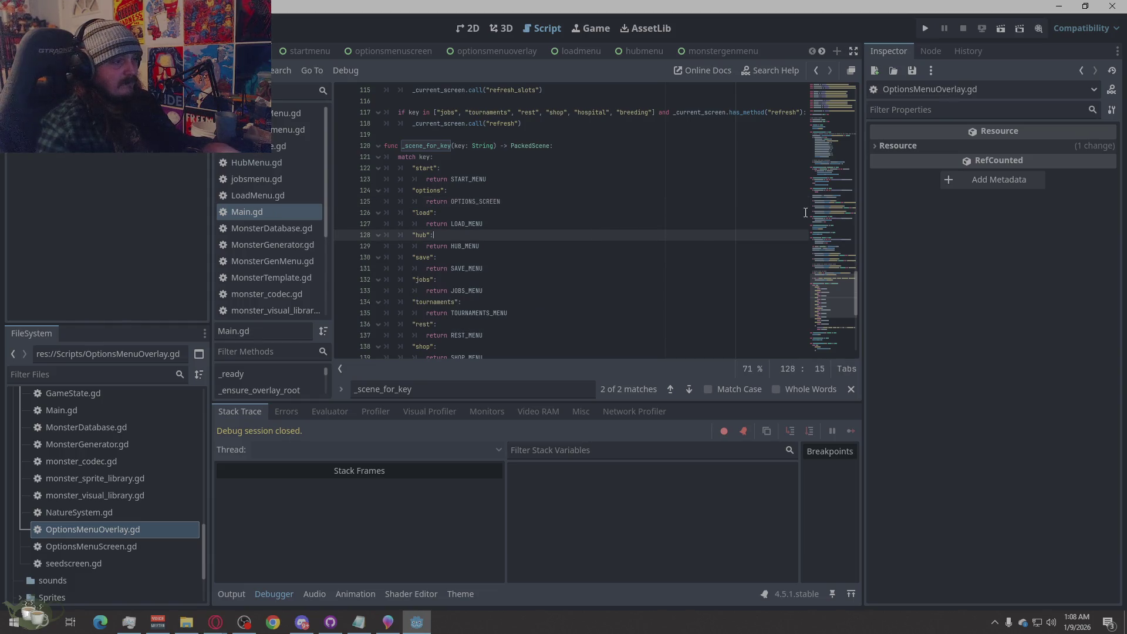
{"action": "left_click", "coordinate": [925, 29]}
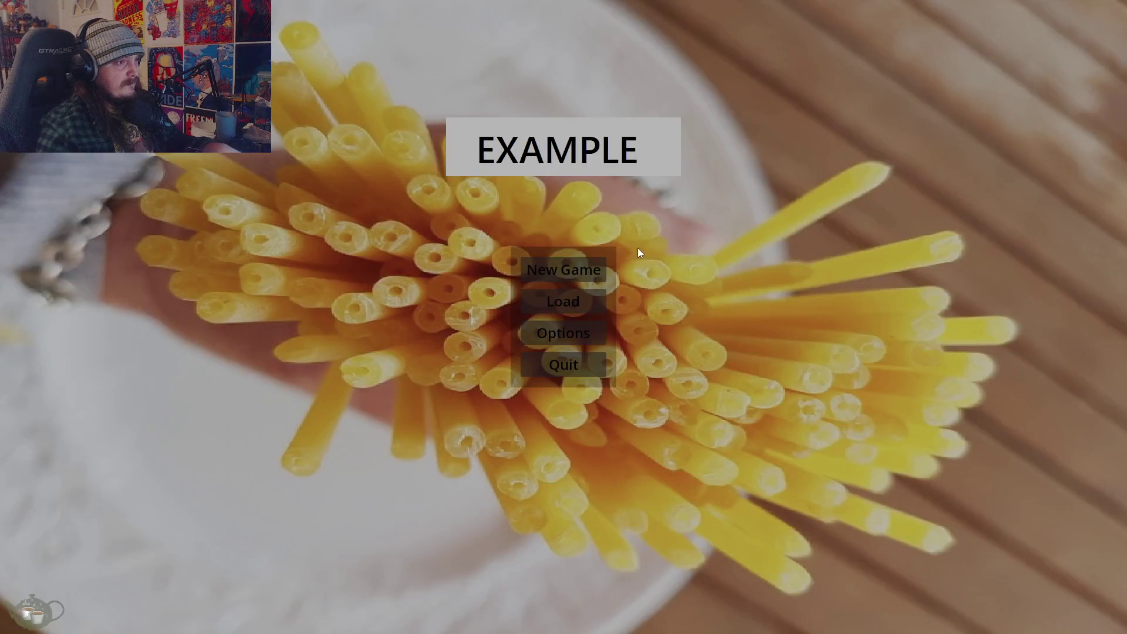
Open options in the running game, expand the missing-BackButton Debugger error, and open optionsmenuoverlay.
{"action": "left_click", "coordinate": [572, 270]}
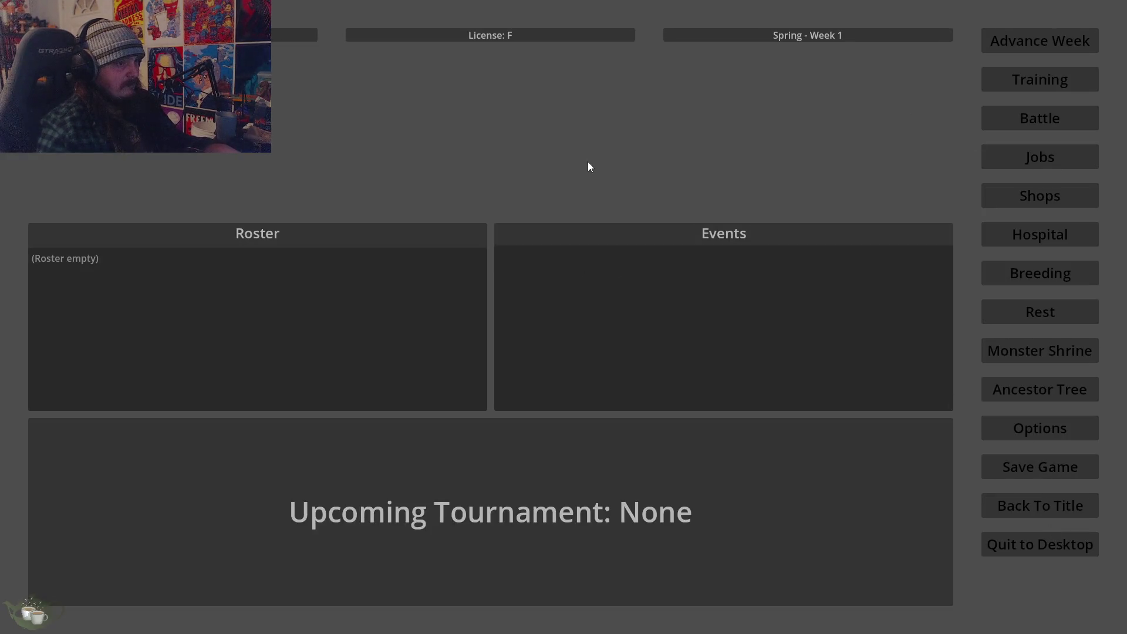
{"action": "key", "text": "Escape"}
{"action": "left_click", "coordinate": [297, 412]}
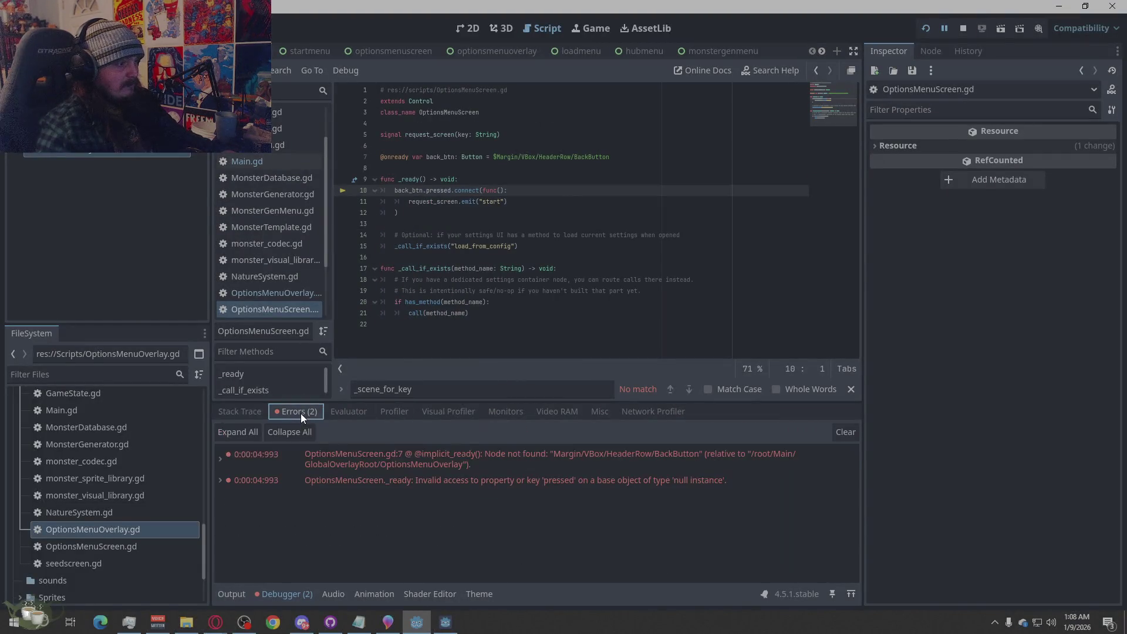
{"action": "mouse_move", "coordinate": [668, 462]}
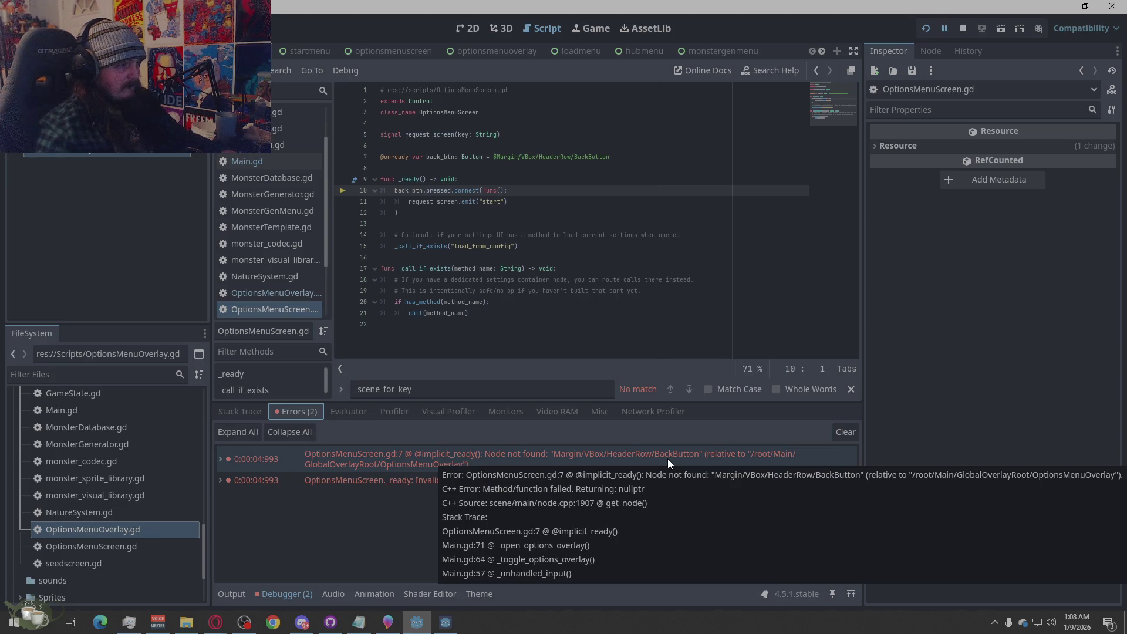
{"action": "left_click", "coordinate": [668, 459]}
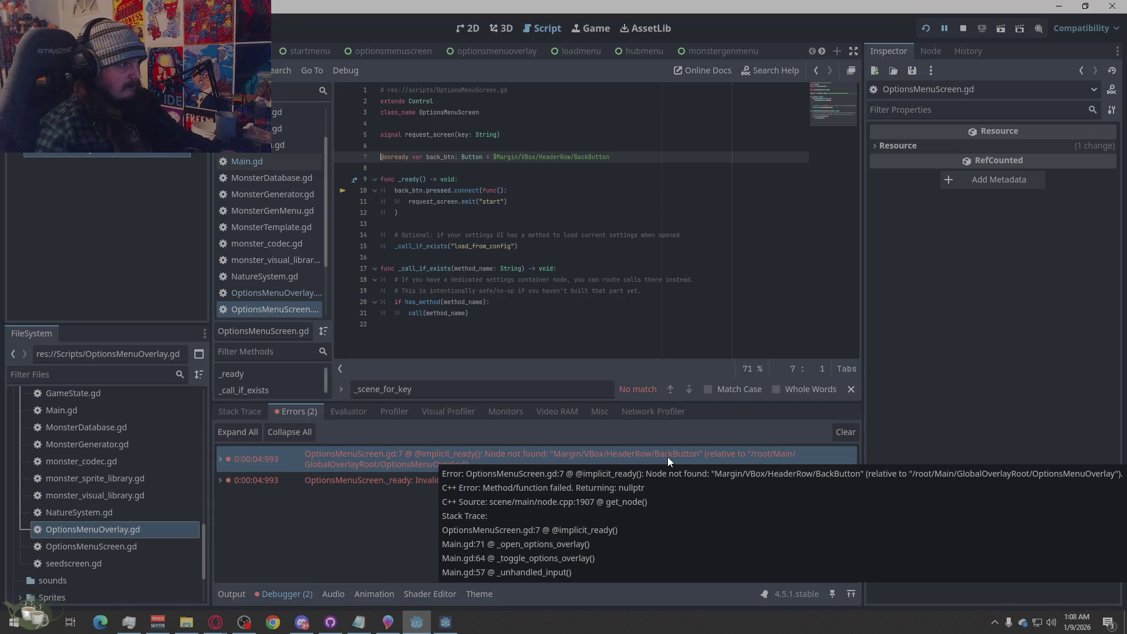
{"action": "double_click", "coordinate": [668, 456]}
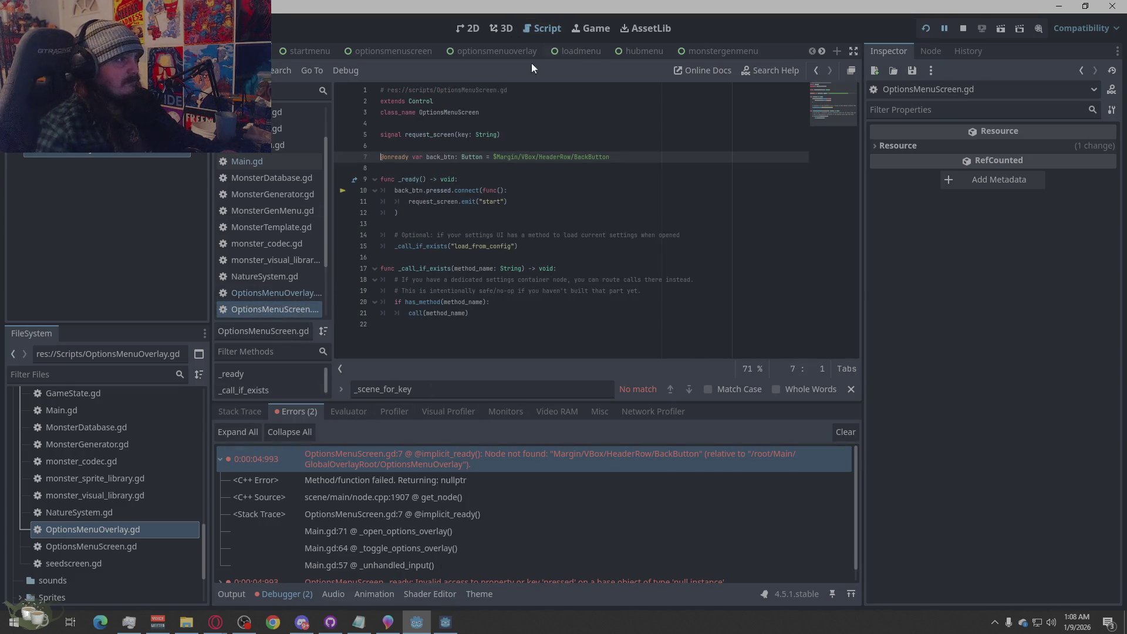
{"action": "left_click", "coordinate": [507, 52]}
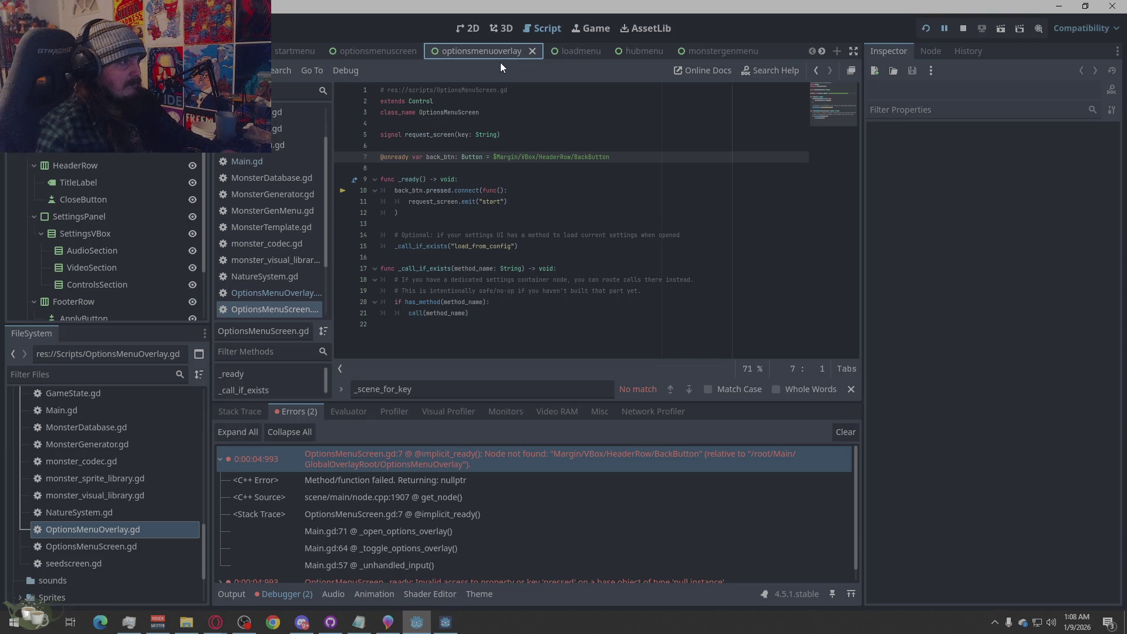
Open the optionsmenuscreen scene, select its BackButton node, and copy BackButton from line 7.
{"action": "left_click", "coordinate": [381, 50]}
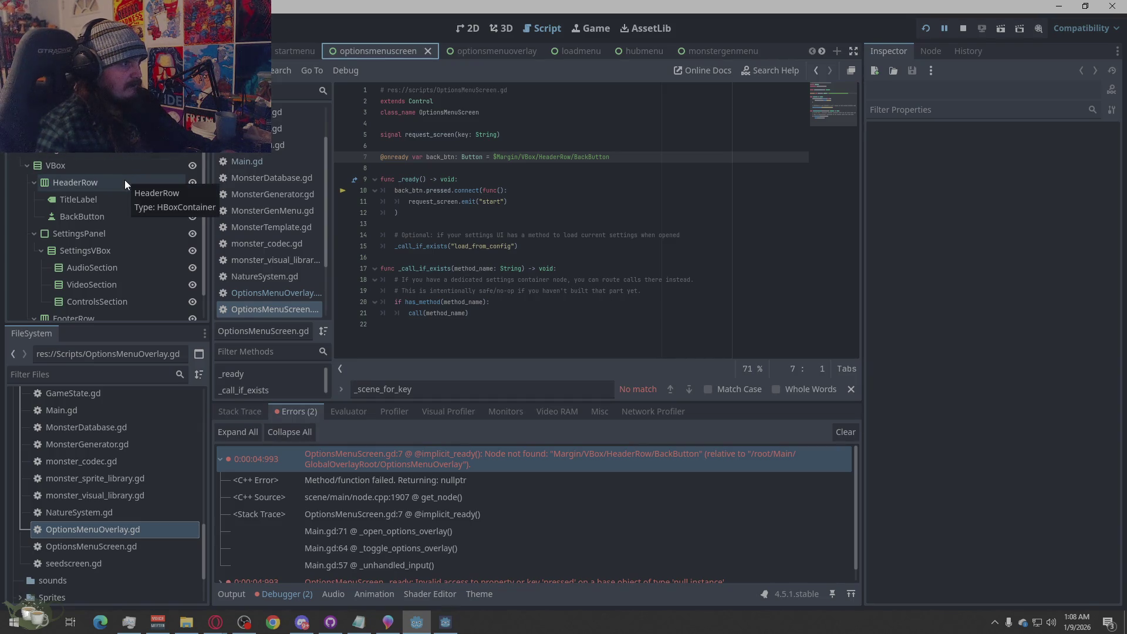
{"action": "left_click", "coordinate": [101, 220]}
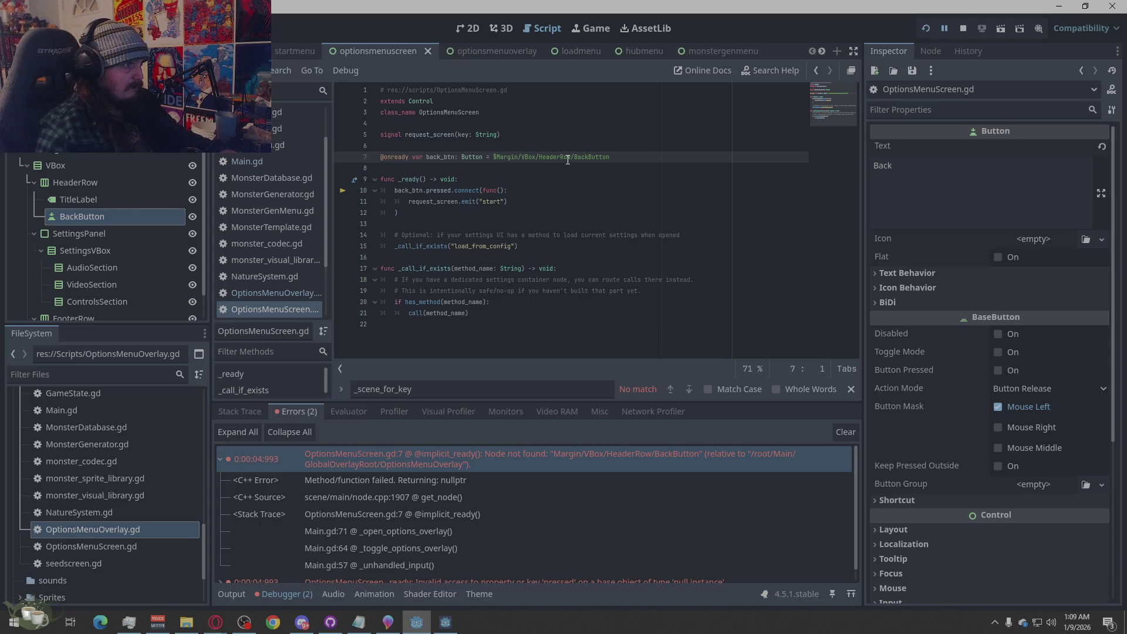
{"action": "double_click", "coordinate": [495, 459]}
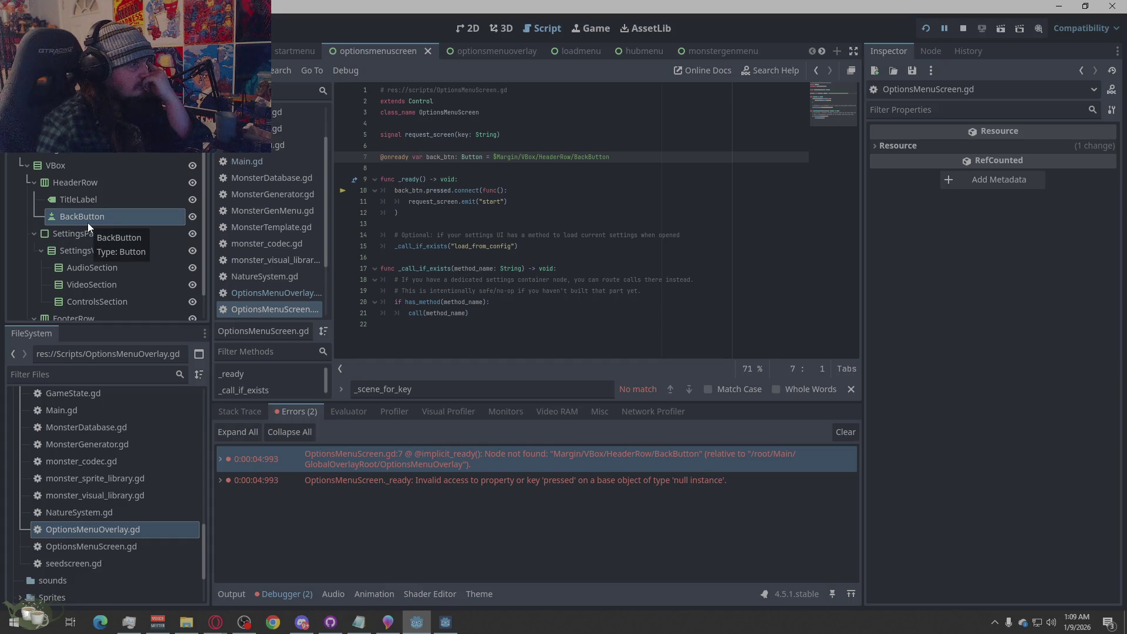
{"action": "double_click", "coordinate": [575, 158]}
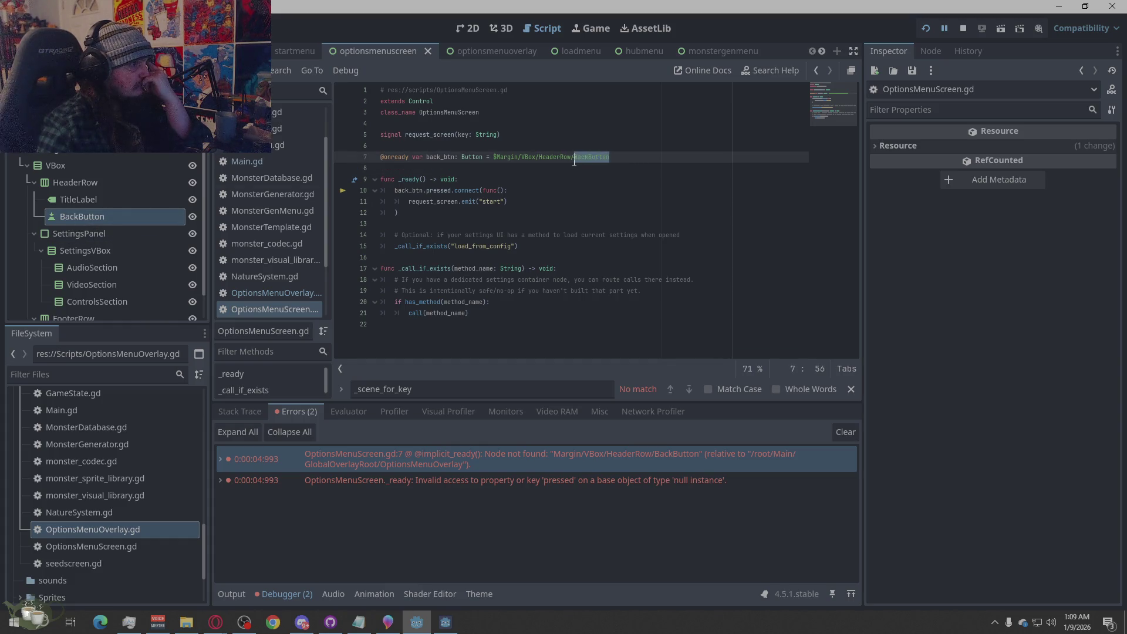
{"action": "right_click", "coordinate": [575, 160]}
{"action": "left_click", "coordinate": [602, 247]}
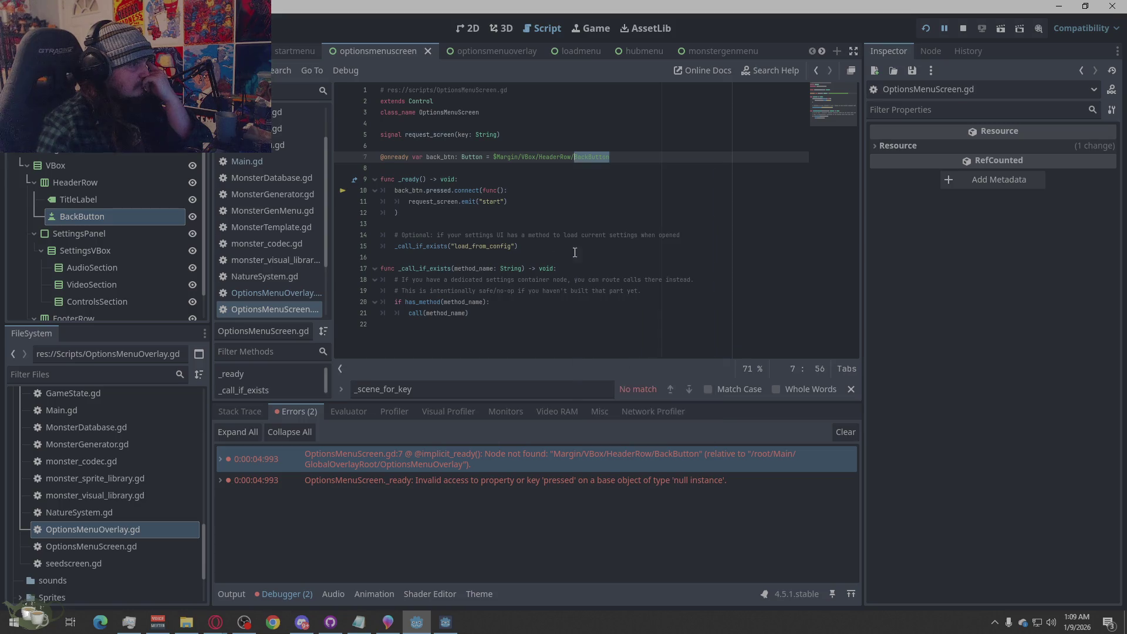
Rename the BackButton node to the copied exact name and stop the running game.
{"action": "double_click", "coordinate": [107, 217]}
{"action": "right_click", "coordinate": [122, 219]}
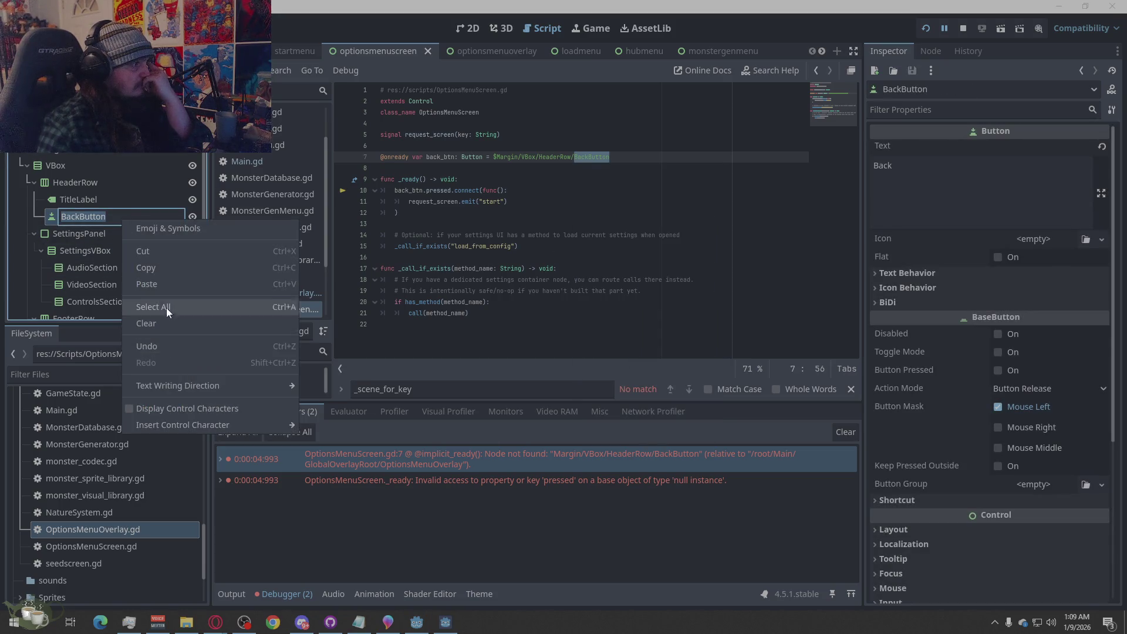
{"action": "left_click", "coordinate": [170, 282]}
{"action": "key", "text": "Return"}
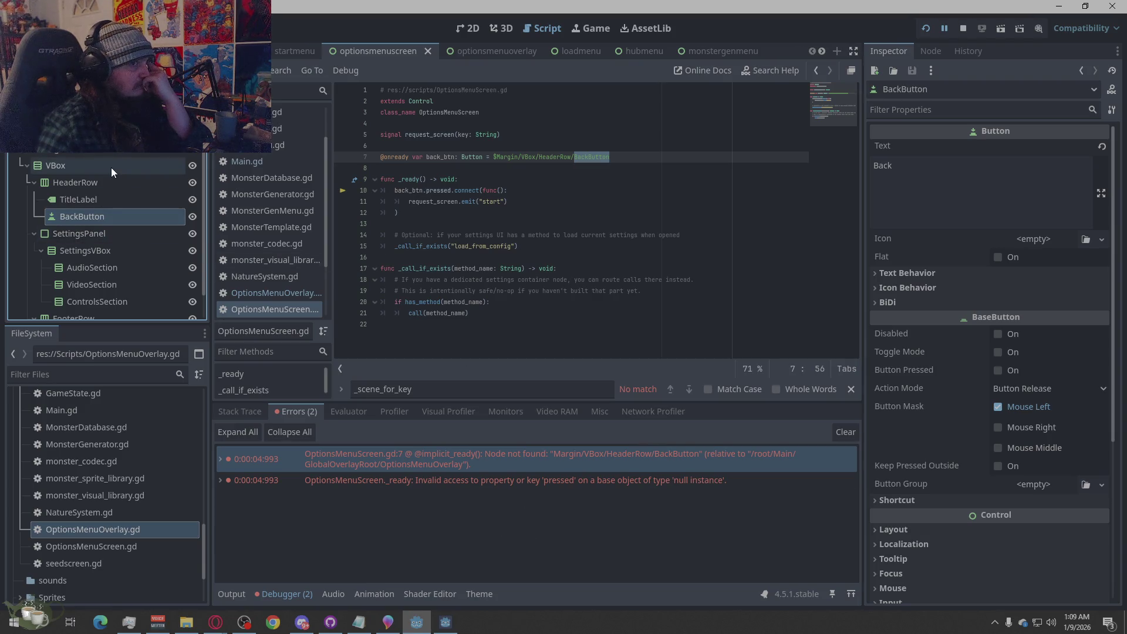
{"action": "left_click", "coordinate": [963, 30]}
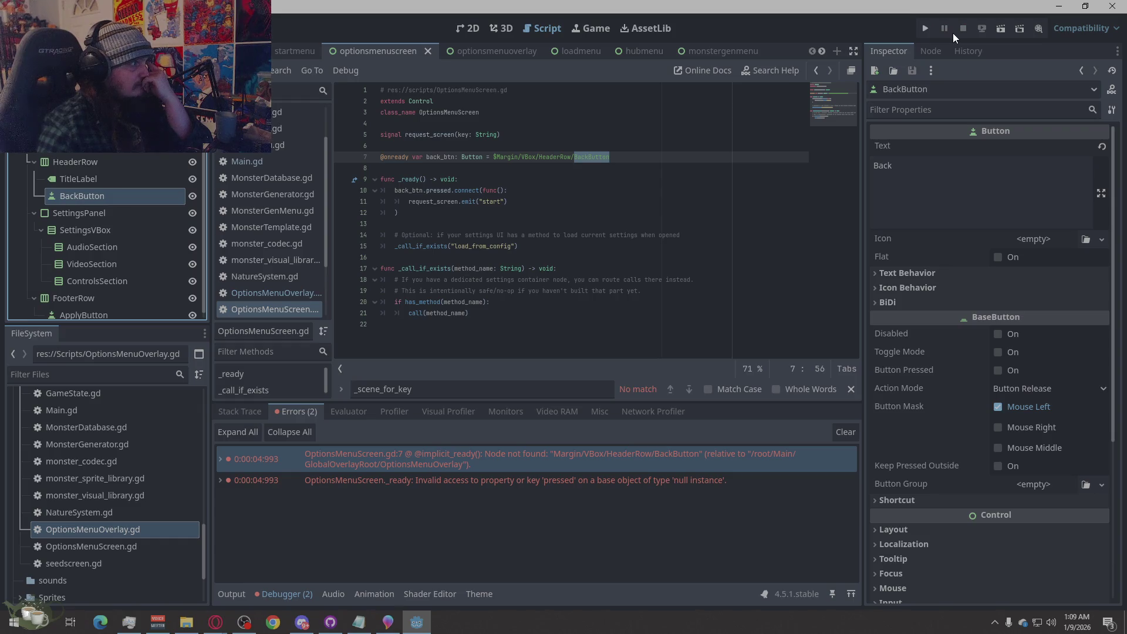
Run the project and jump from the debugger's first error to its code line.
{"action": "left_click", "coordinate": [932, 30]}
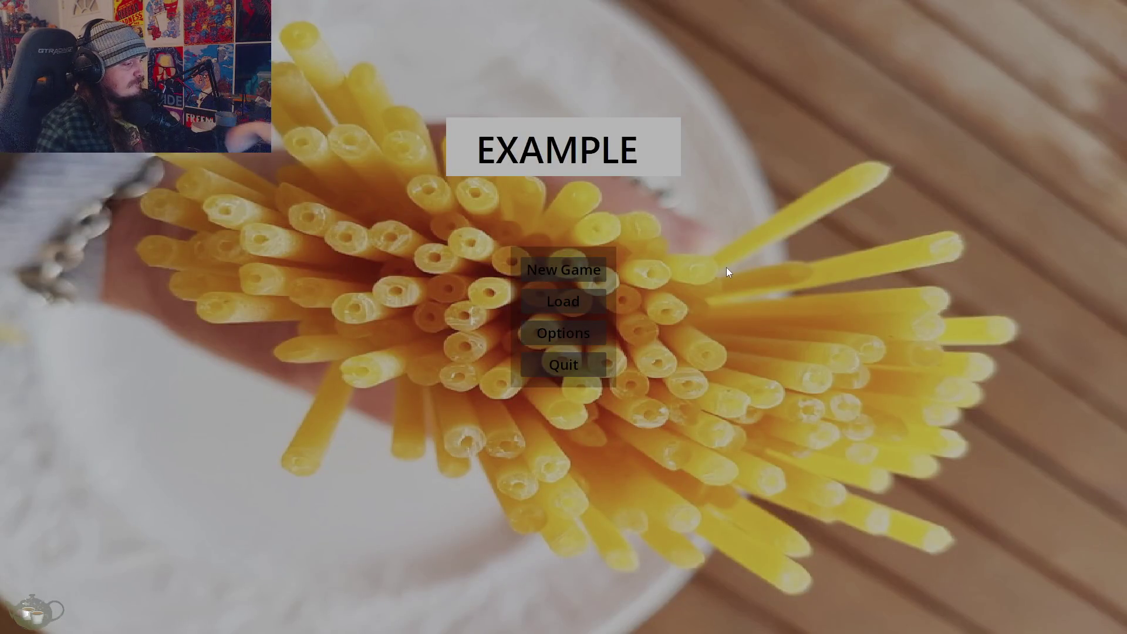
{"action": "key", "text": "Escape"}
{"action": "left_click", "coordinate": [296, 411]}
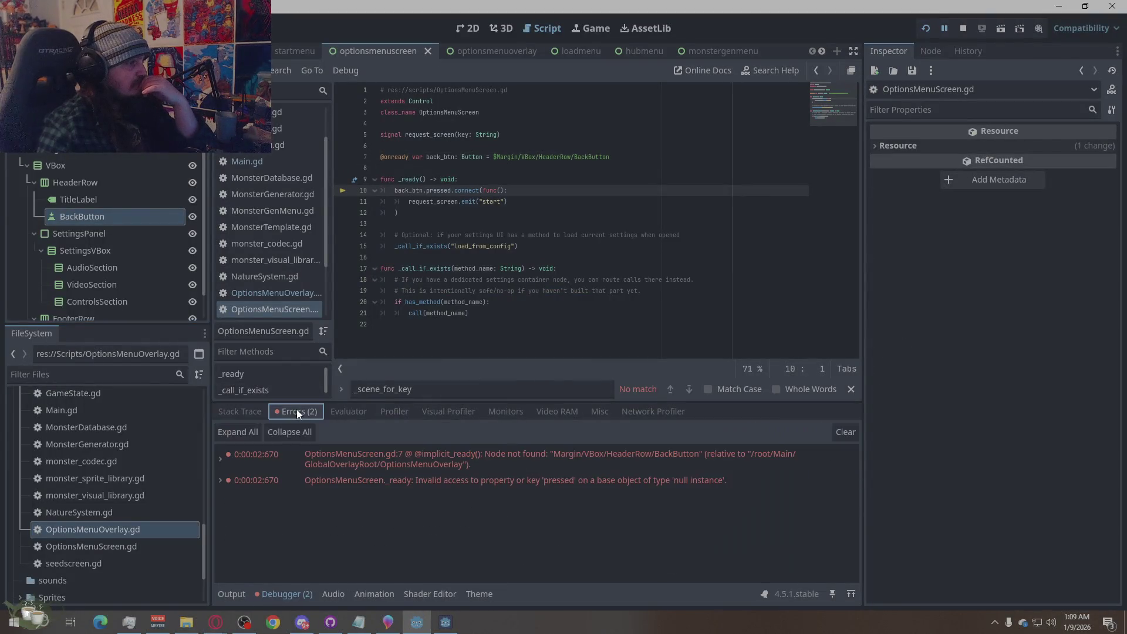
{"action": "left_click", "coordinate": [492, 456]}
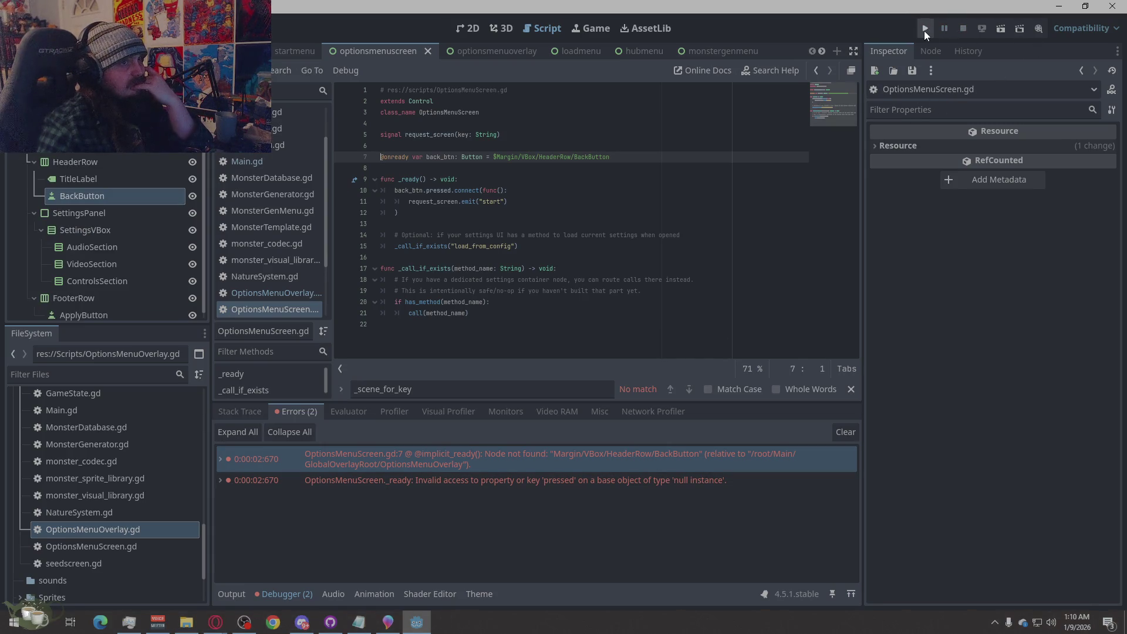
Restart the game and load Save Slot 02 from the load screen.
{"action": "left_click", "coordinate": [925, 29]}
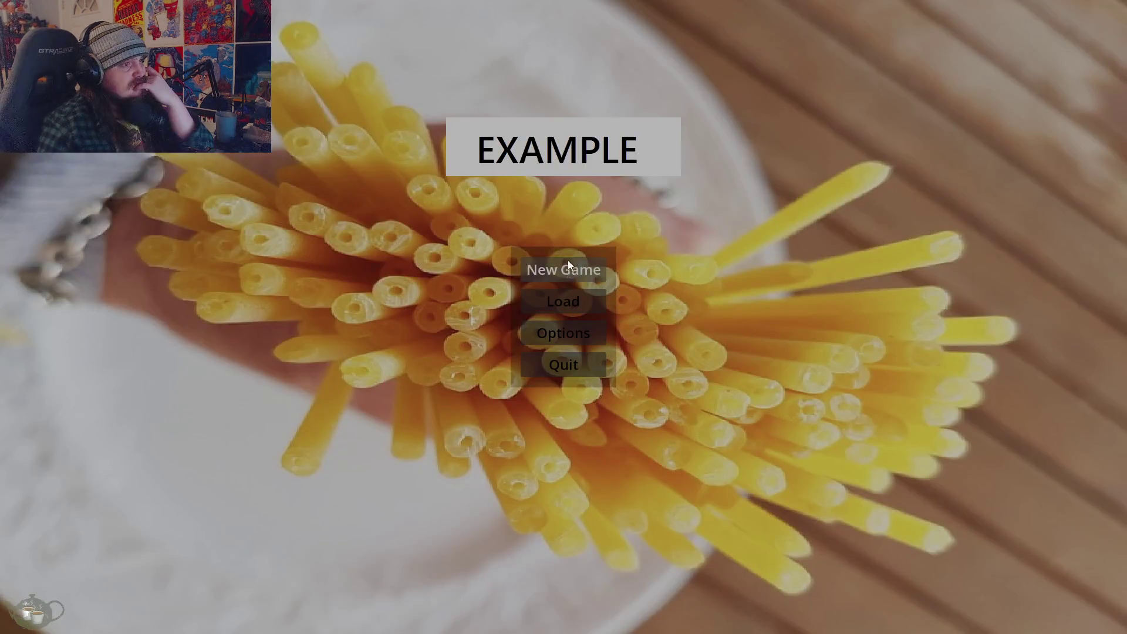
{"action": "left_click", "coordinate": [561, 330]}
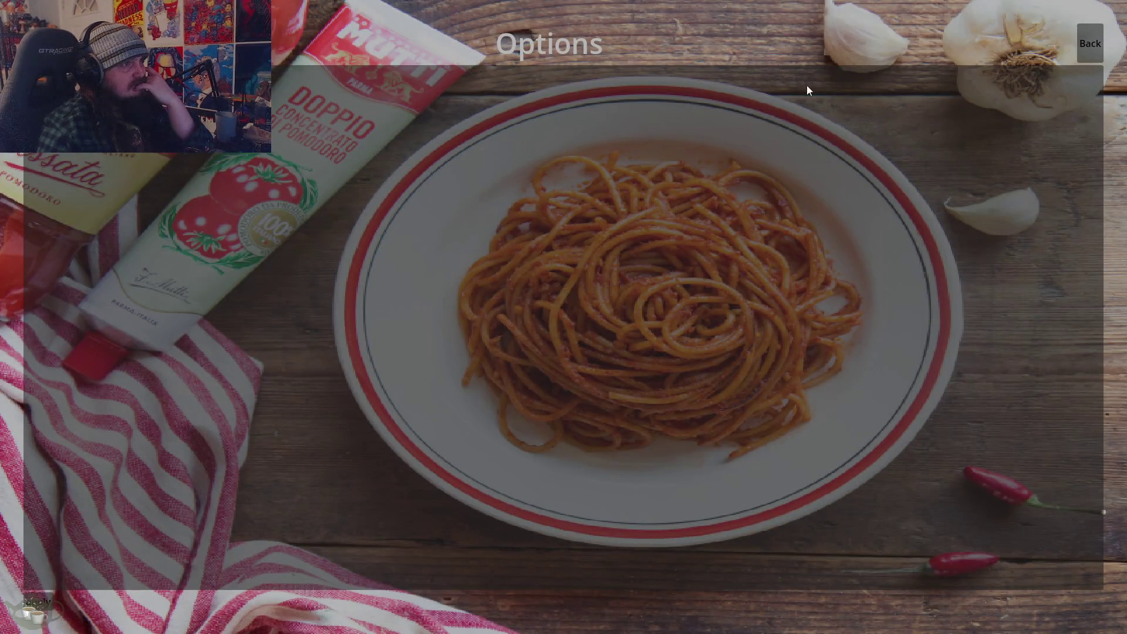
{"action": "left_click", "coordinate": [1081, 42]}
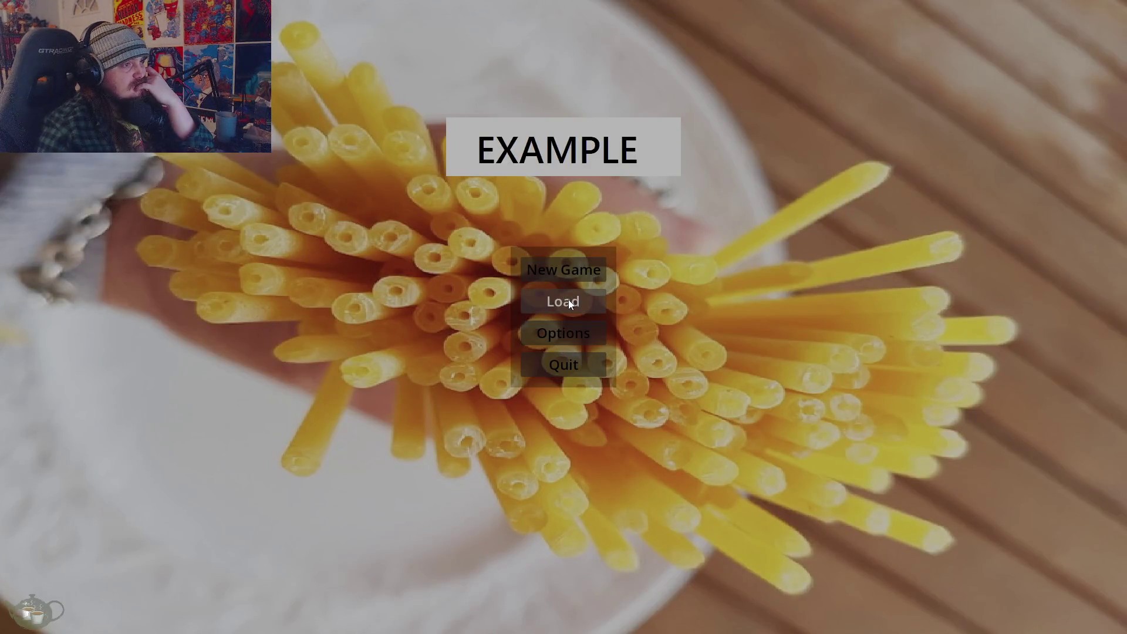
{"action": "left_click", "coordinate": [569, 299]}
{"action": "left_click", "coordinate": [451, 285]}
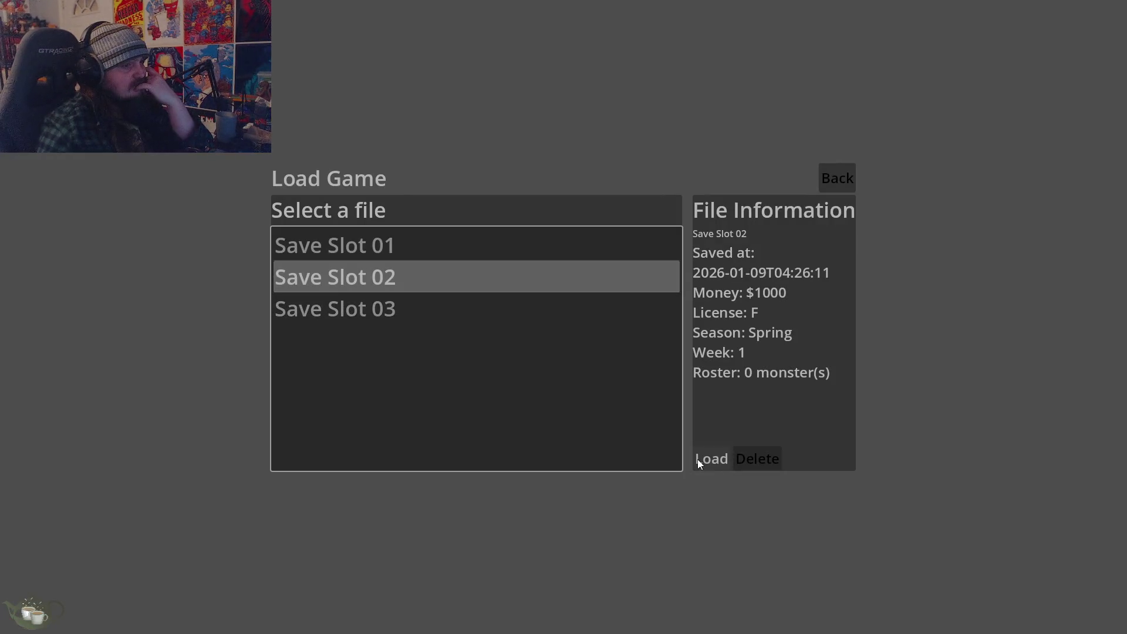
{"action": "left_click", "coordinate": [698, 459]}
Generate a Ghost at the Monster Shrine and send it on a Delivery Run.
{"action": "left_click", "coordinate": [1040, 347]}
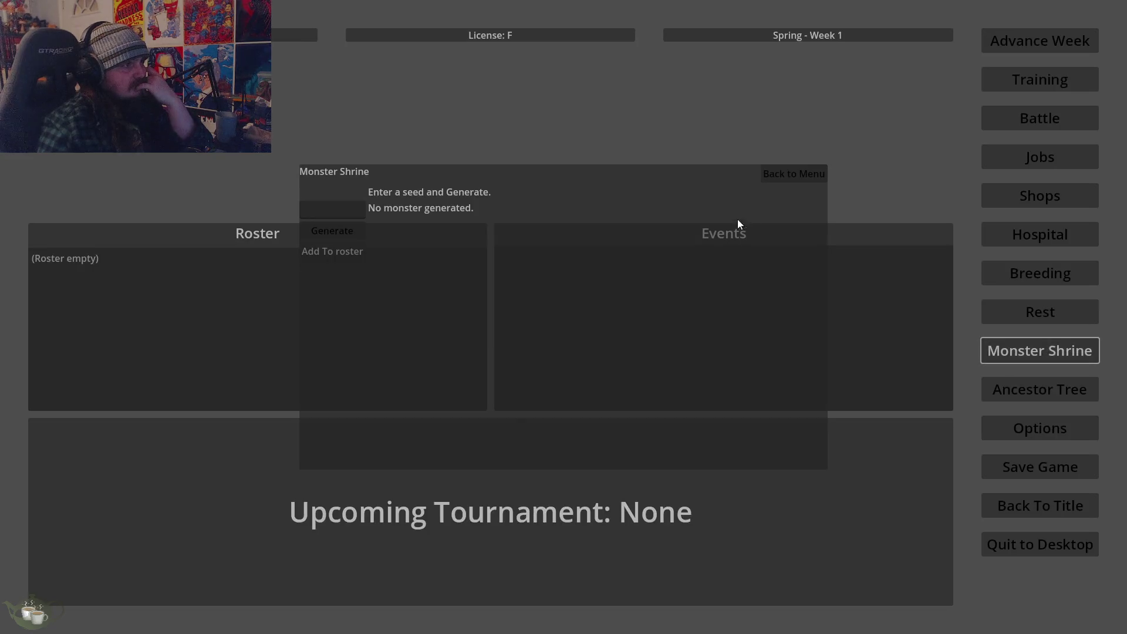
{"action": "left_click", "coordinate": [331, 231]}
{"action": "left_click", "coordinate": [334, 252]}
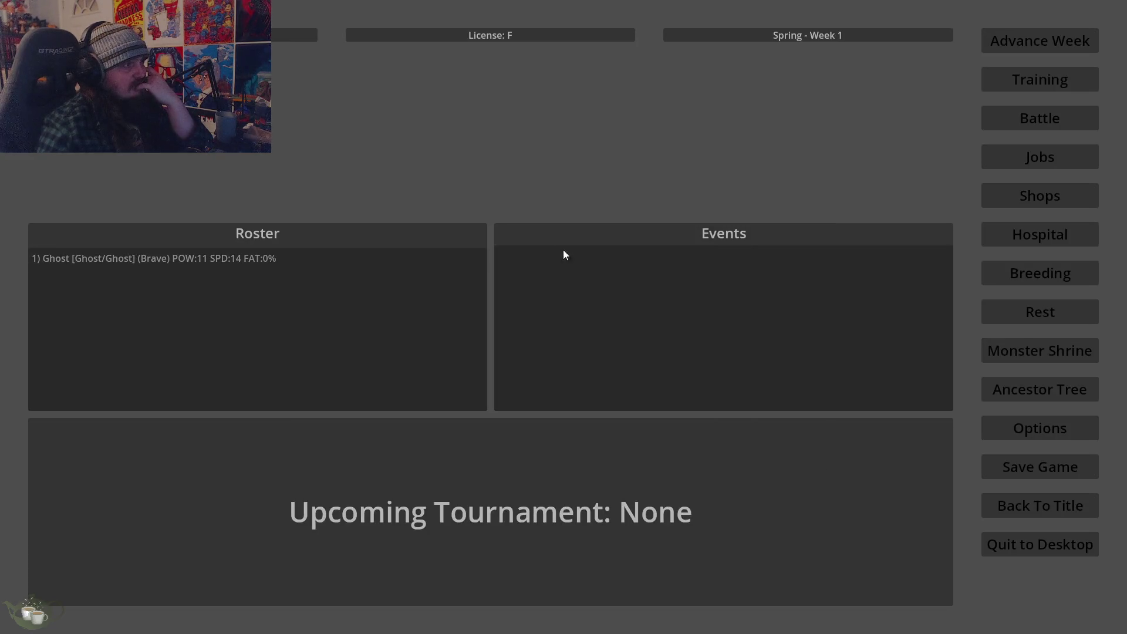
{"action": "left_click", "coordinate": [1040, 157]}
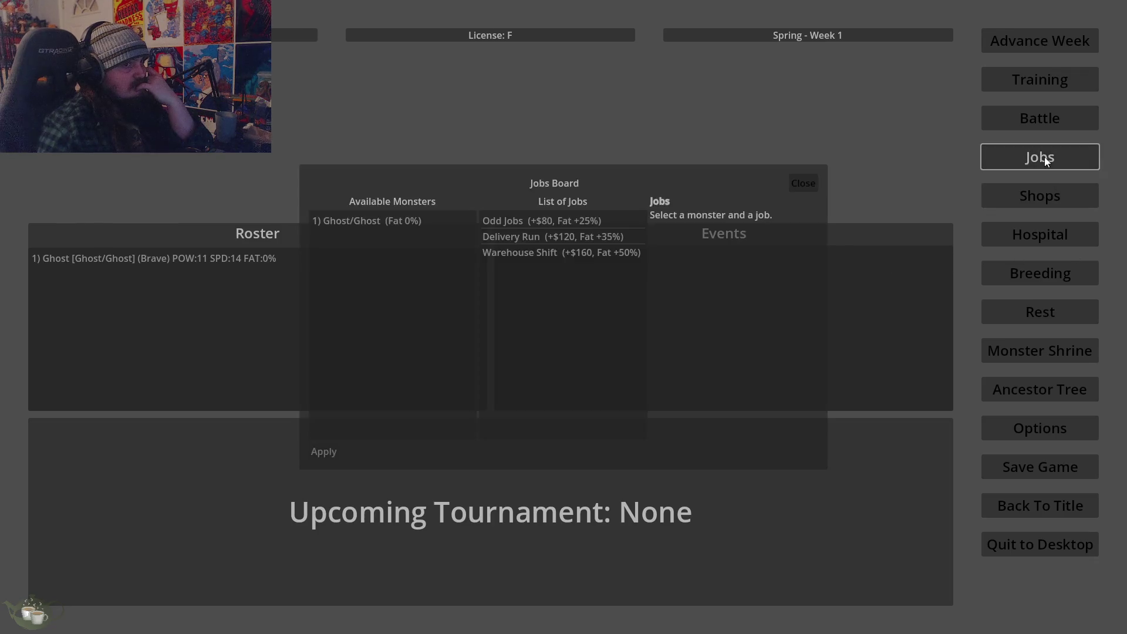
{"action": "left_click", "coordinate": [441, 221]}
{"action": "left_click", "coordinate": [533, 238]}
{"action": "left_click", "coordinate": [324, 453]}
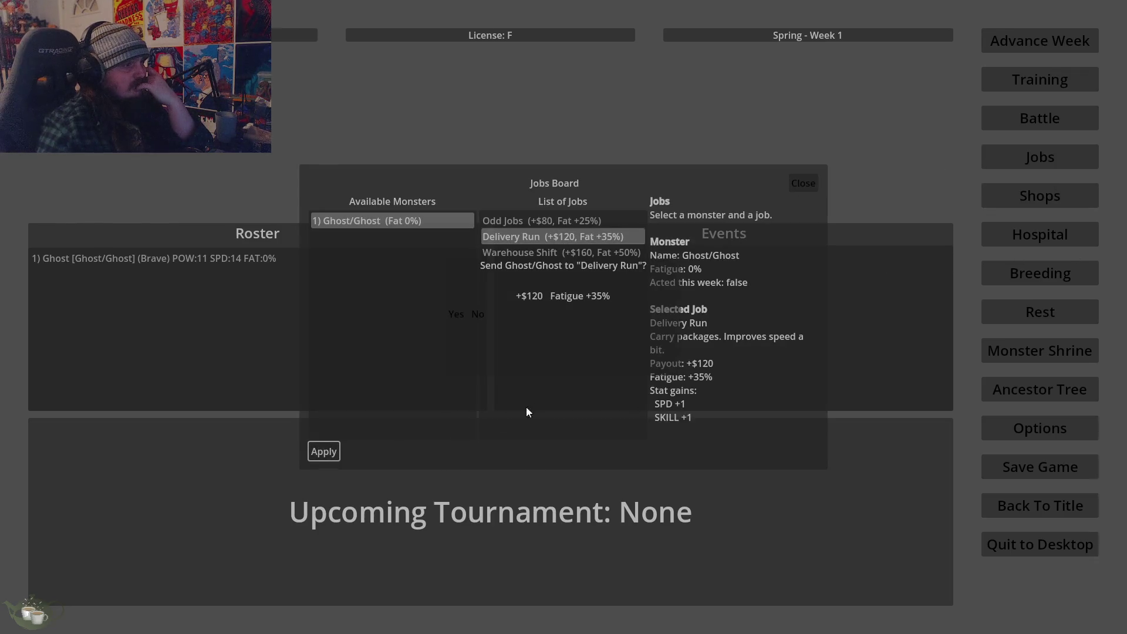
{"action": "left_click", "coordinate": [450, 311]}
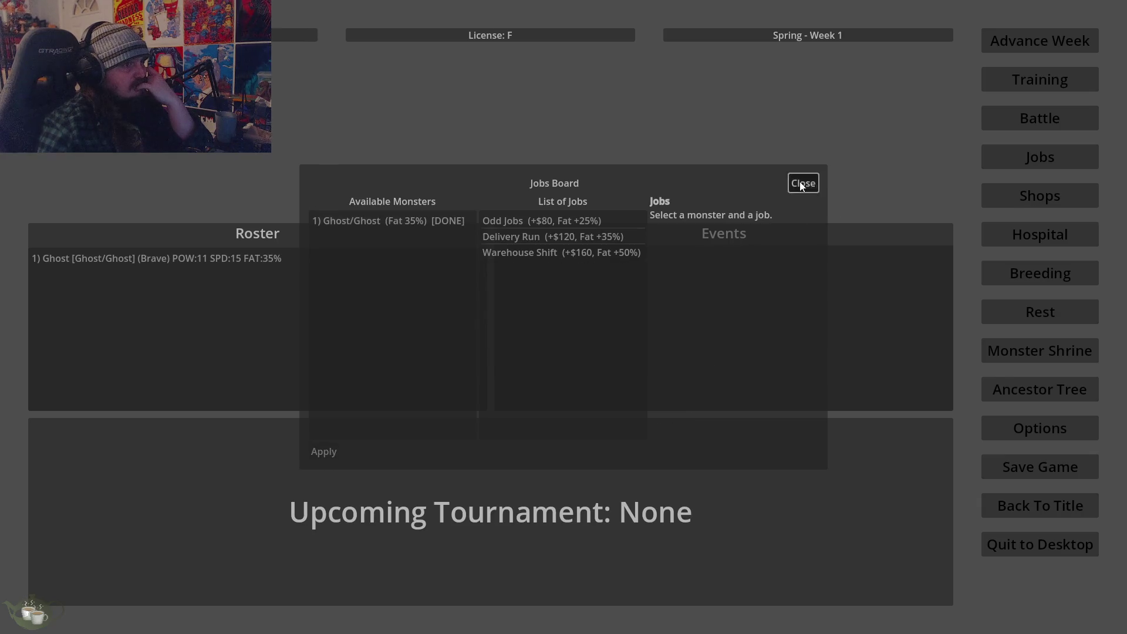
{"action": "left_click", "coordinate": [803, 183]}
Return to the title screen and quit the game back to the editor.
{"action": "left_click", "coordinate": [1017, 512]}
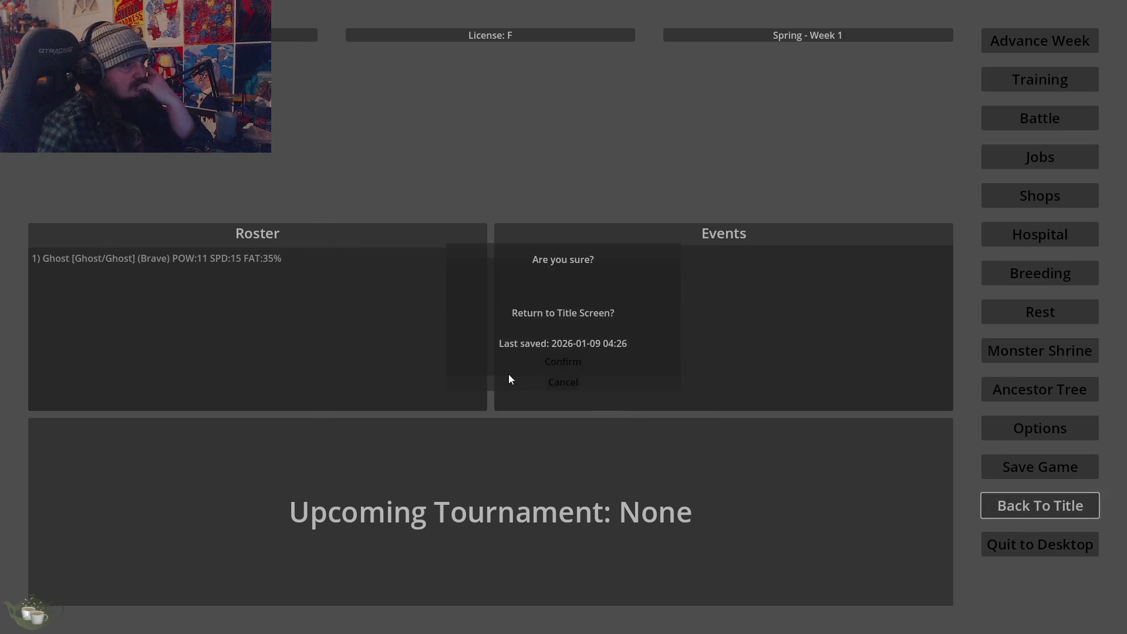
{"action": "left_click", "coordinate": [509, 374]}
{"action": "left_click", "coordinate": [568, 366]}
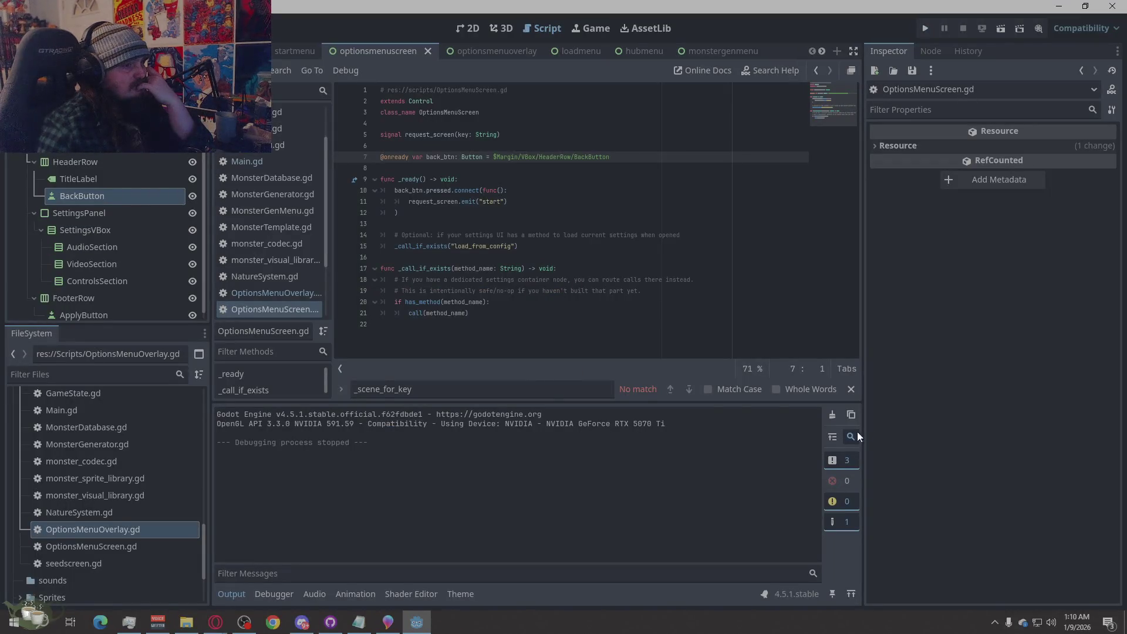
Open main_theme.tres and select the Button's font_color item in the theme item manager.
{"action": "scroll", "coordinate": [122, 525], "scroll_direction": "down", "scroll_amount": 3}
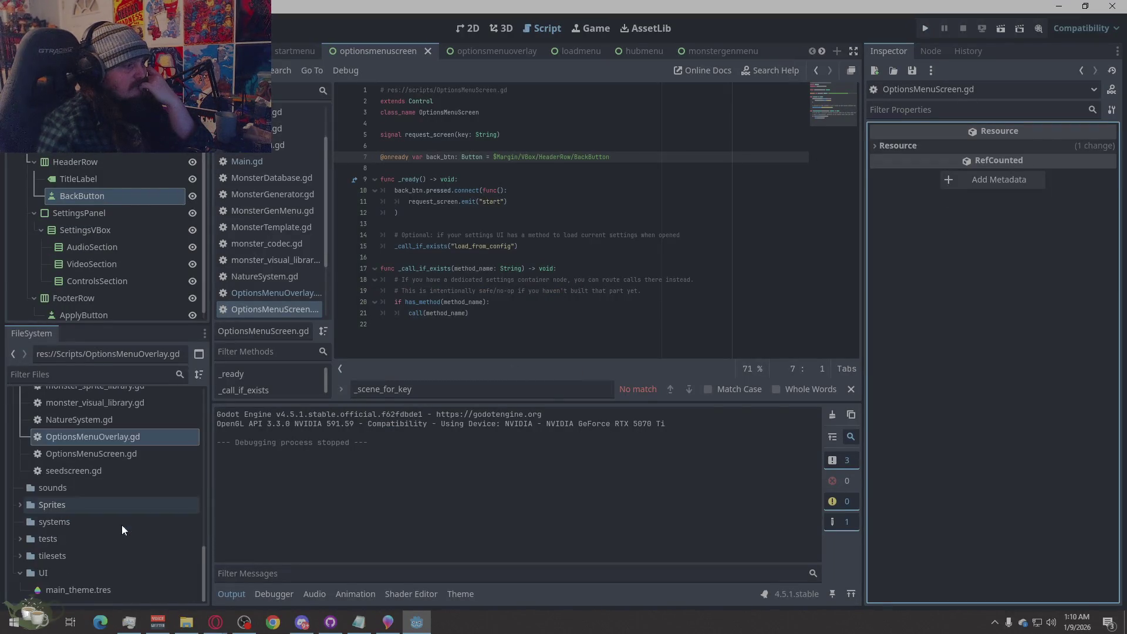
{"action": "left_click", "coordinate": [68, 587]}
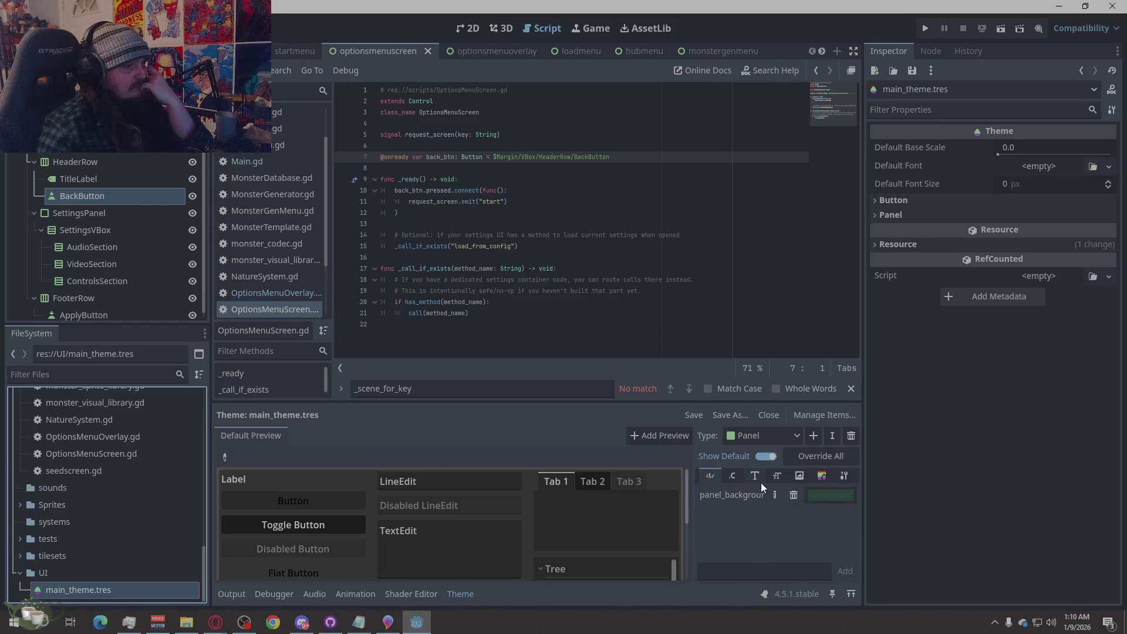
{"action": "left_click", "coordinate": [822, 415]}
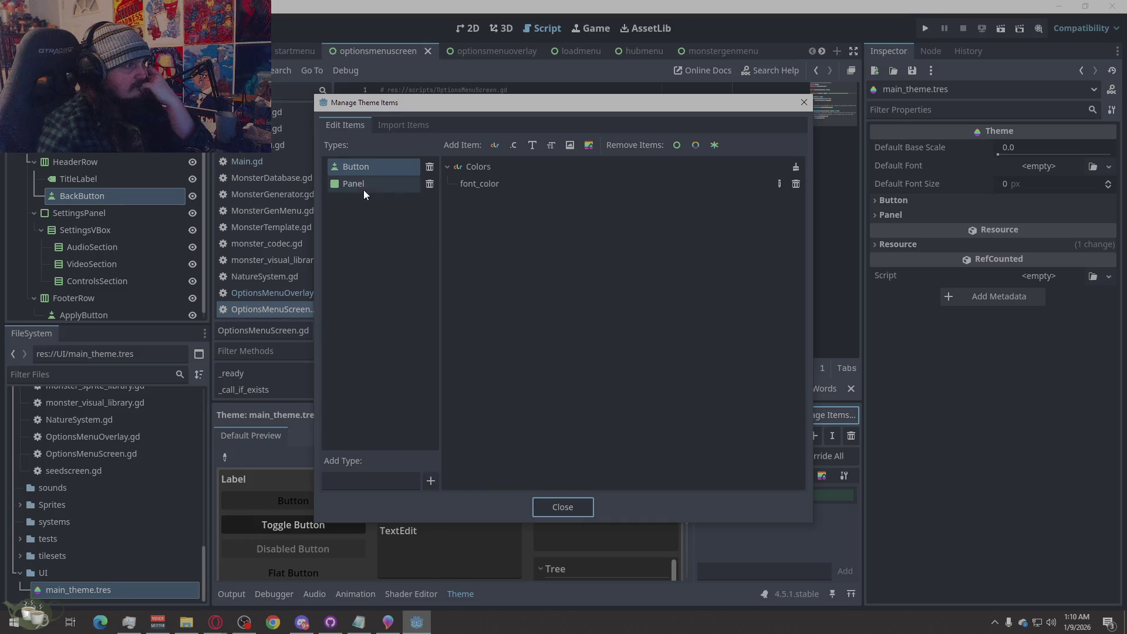
{"action": "left_click", "coordinate": [492, 168]}
{"action": "left_click", "coordinate": [488, 188]}
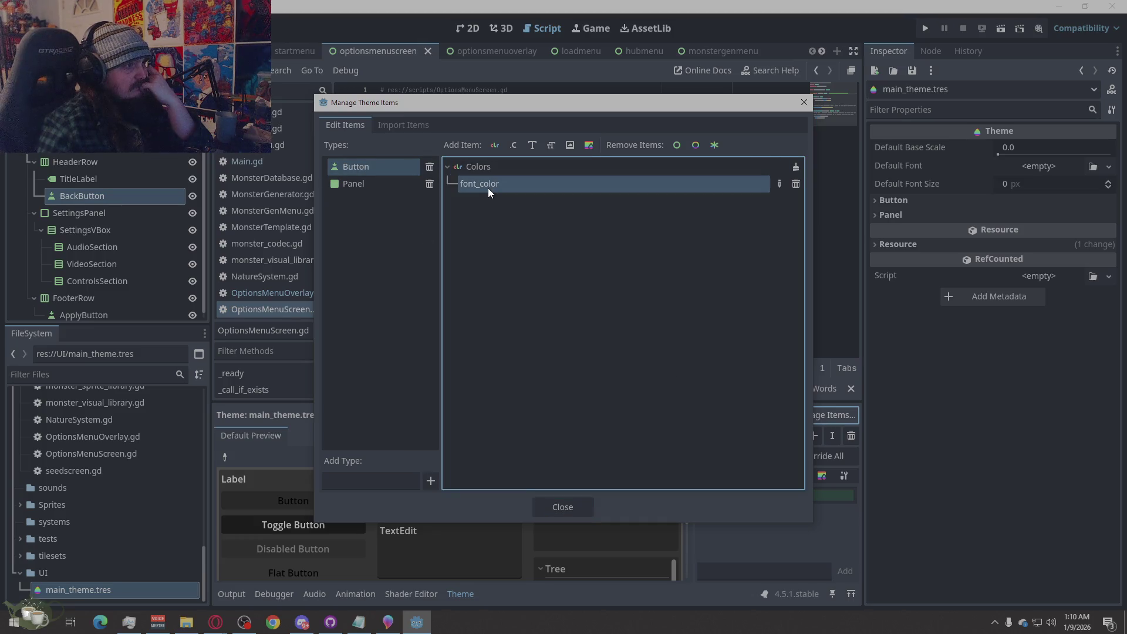
{"action": "left_click", "coordinate": [565, 509]}
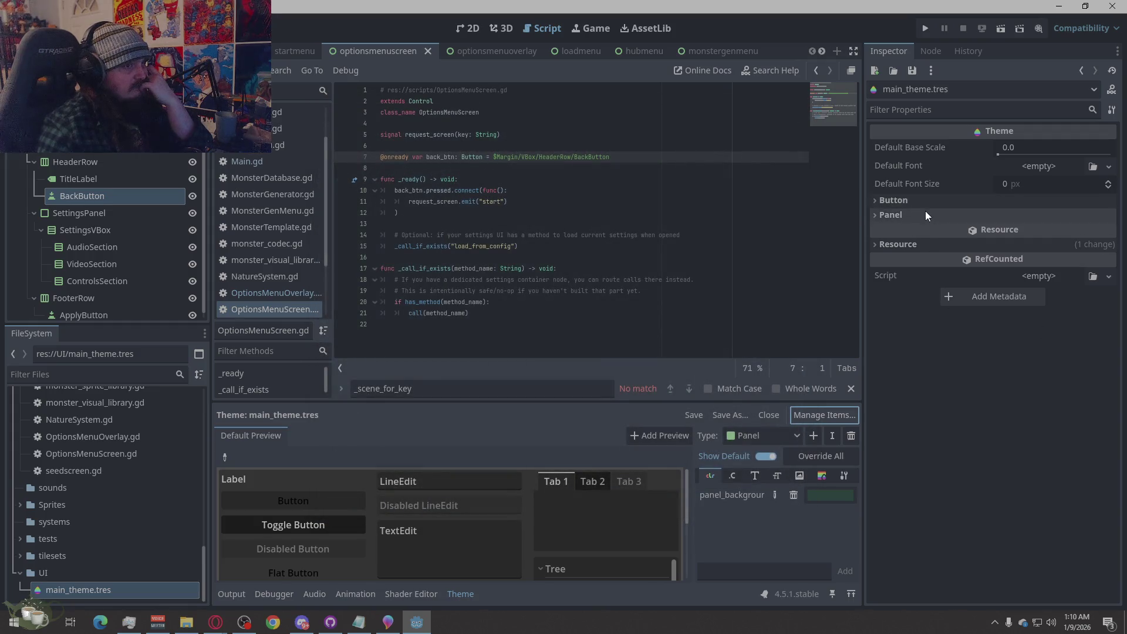
Paste a light grey hex value into the Button's Font Color in the Inspector.
{"action": "left_click", "coordinate": [889, 190]}
{"action": "left_click", "coordinate": [886, 200]}
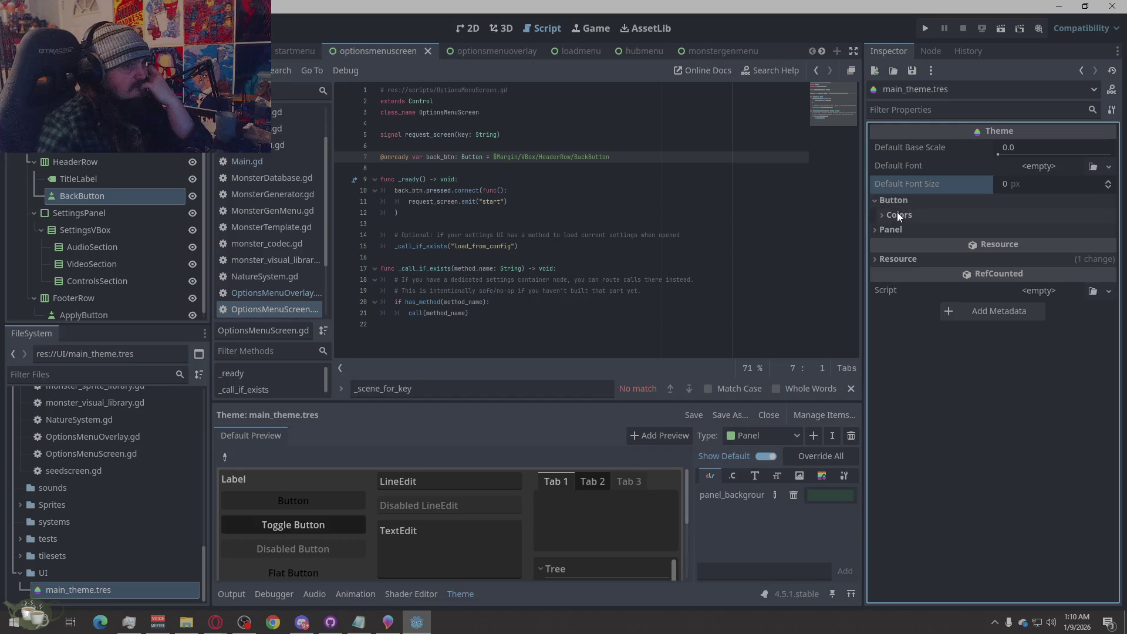
{"action": "left_click", "coordinate": [897, 214]}
{"action": "left_click", "coordinate": [1055, 230]}
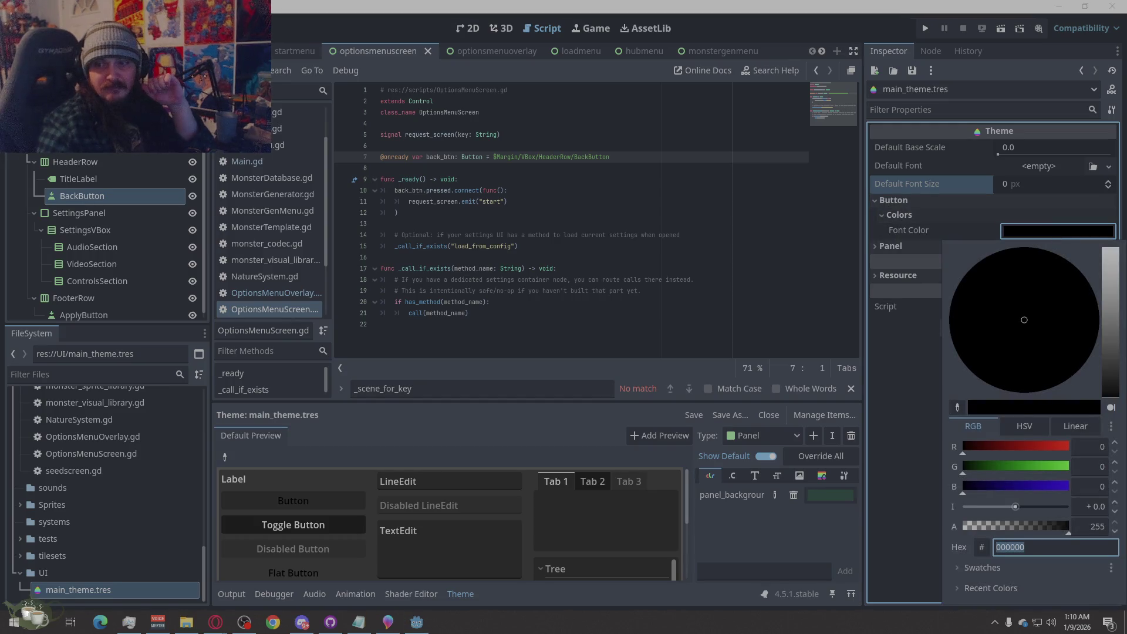
{"action": "key", "text": "alt+Tab"}
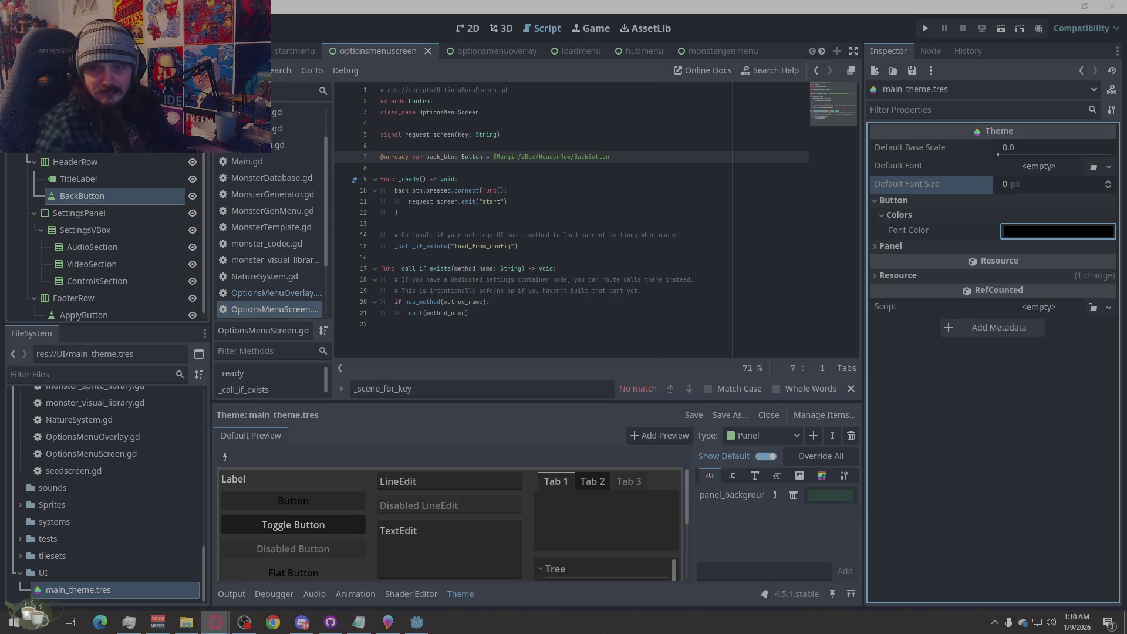
{"action": "left_click", "coordinate": [1065, 230]}
{"action": "type", "text": "E7F5EE"}
{"action": "key", "text": "Return"}
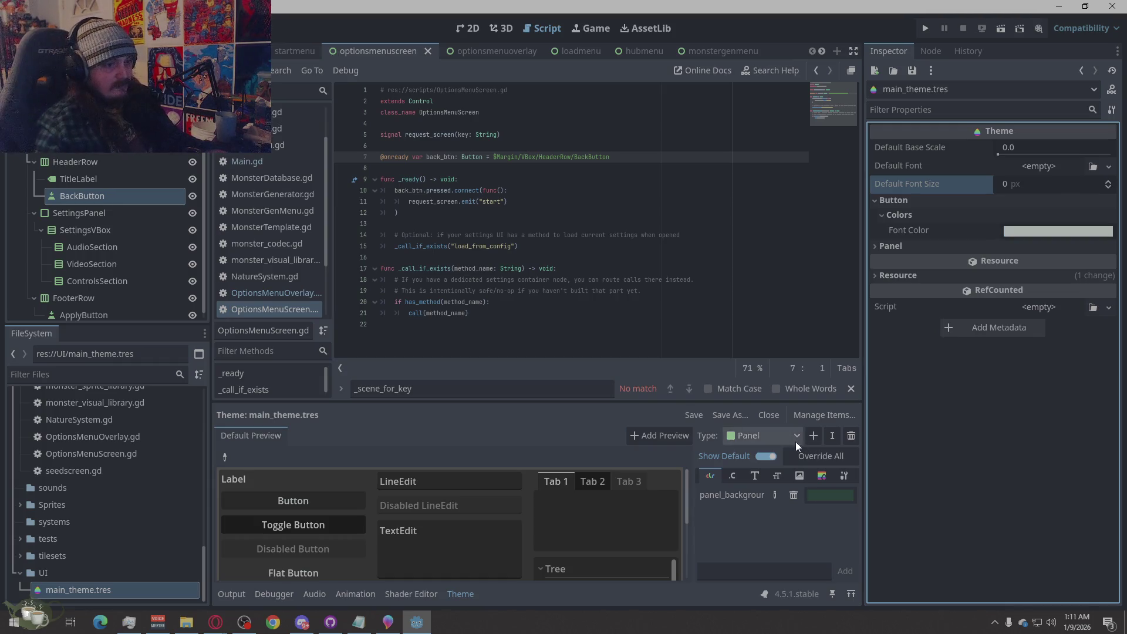
{"action": "left_click", "coordinate": [826, 416]}
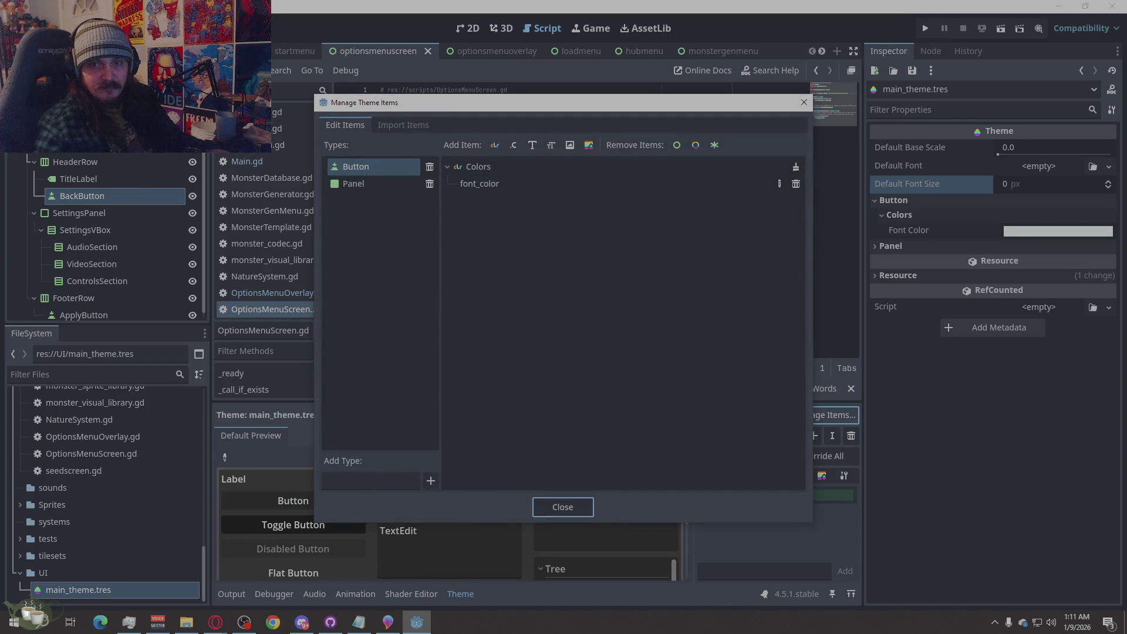
Review the theme's Button Colors items, abandoning an attempt to add a font item.
{"action": "key", "text": "alt+Tab"}
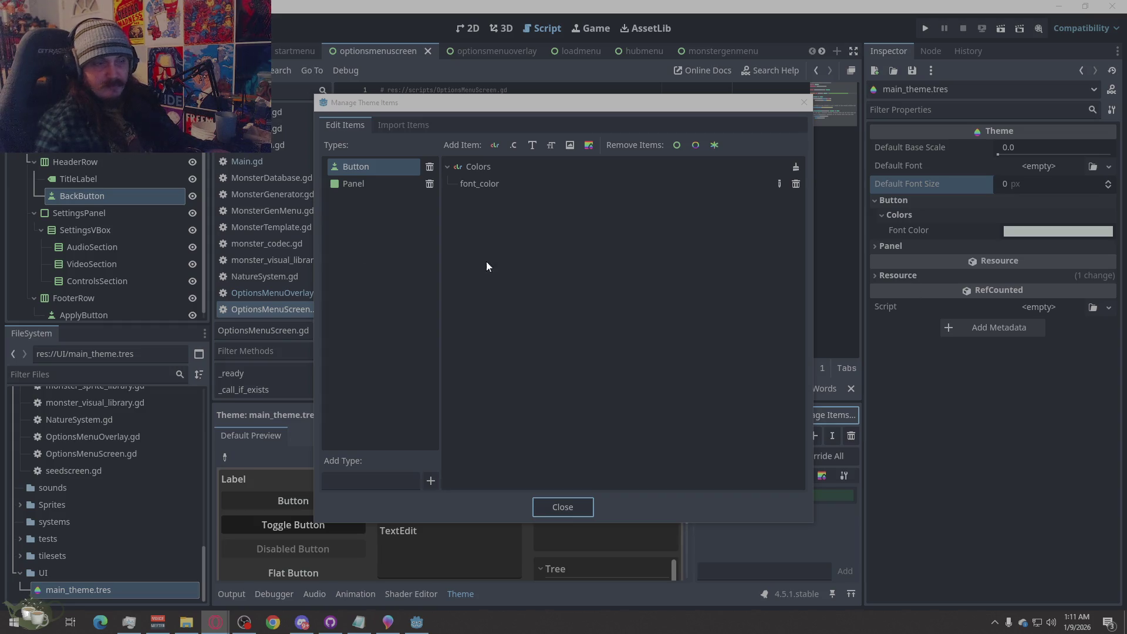
{"action": "left_click", "coordinate": [494, 170]}
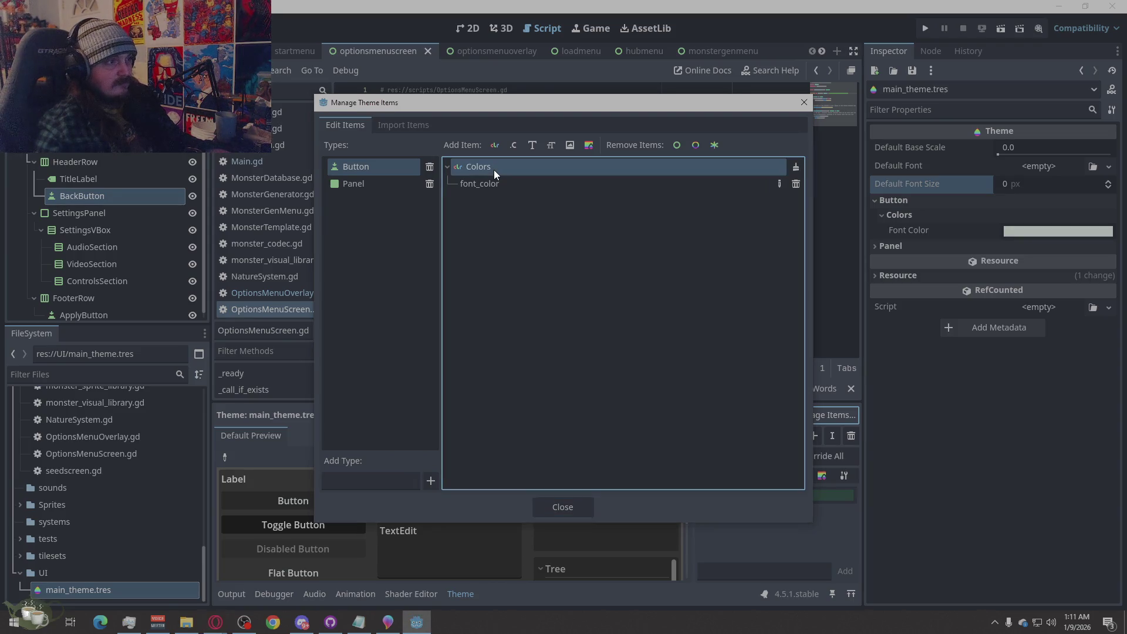
{"action": "left_click", "coordinate": [534, 143]}
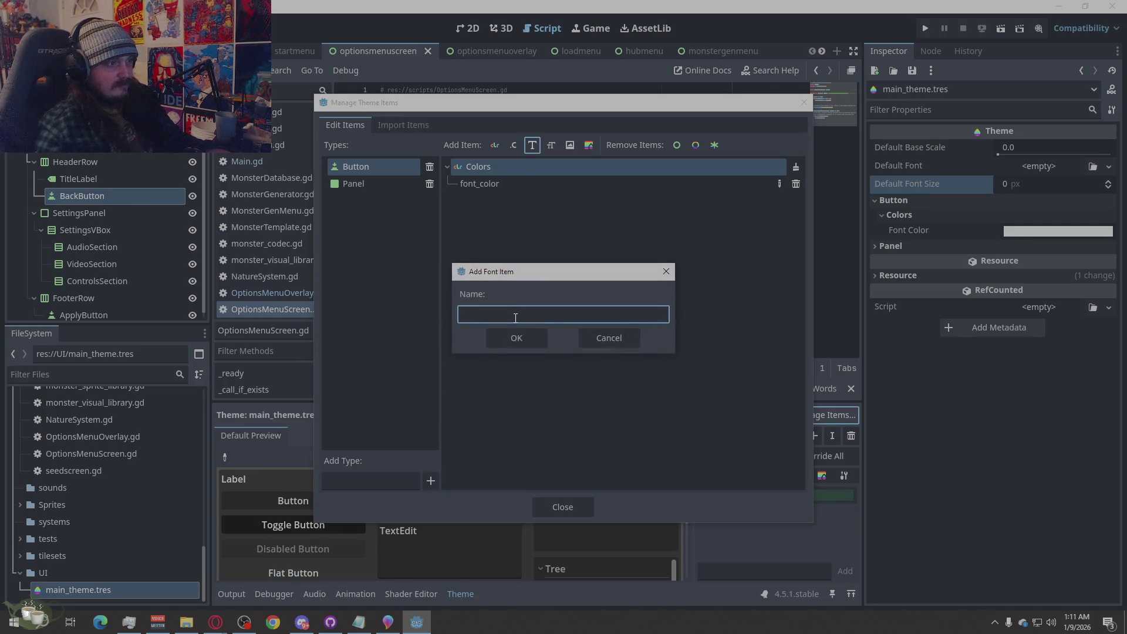
{"action": "left_click", "coordinate": [608, 338]}
Import Button's font_disabled_color, icon_hover_color and icon_pressed_color from the default theme.
{"action": "left_click", "coordinate": [418, 123]}
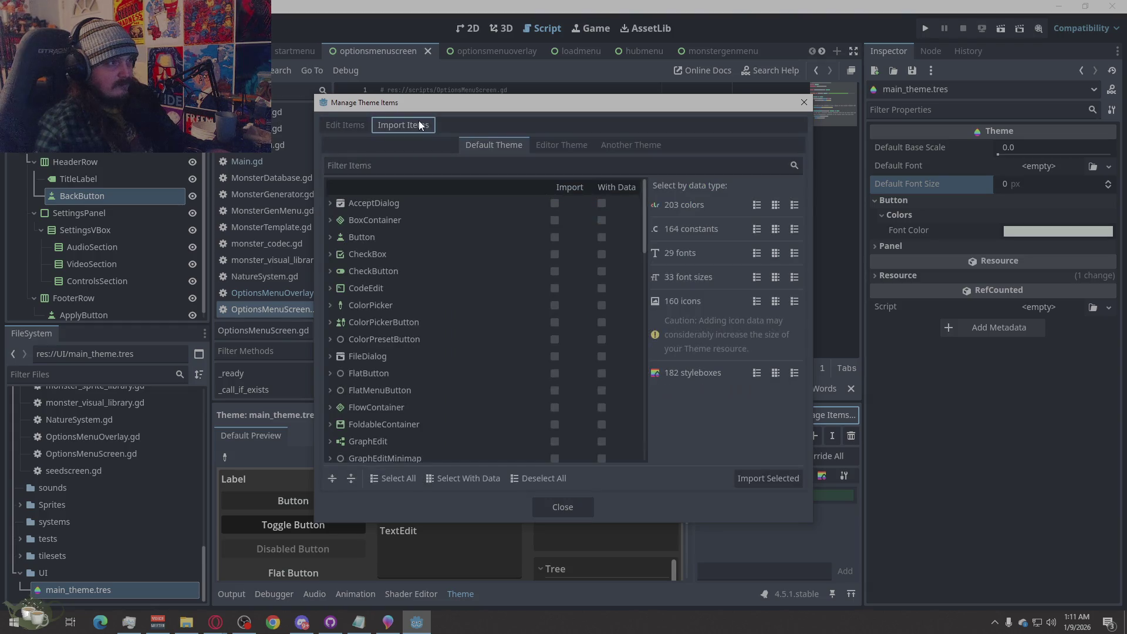
{"action": "left_click", "coordinate": [331, 236]}
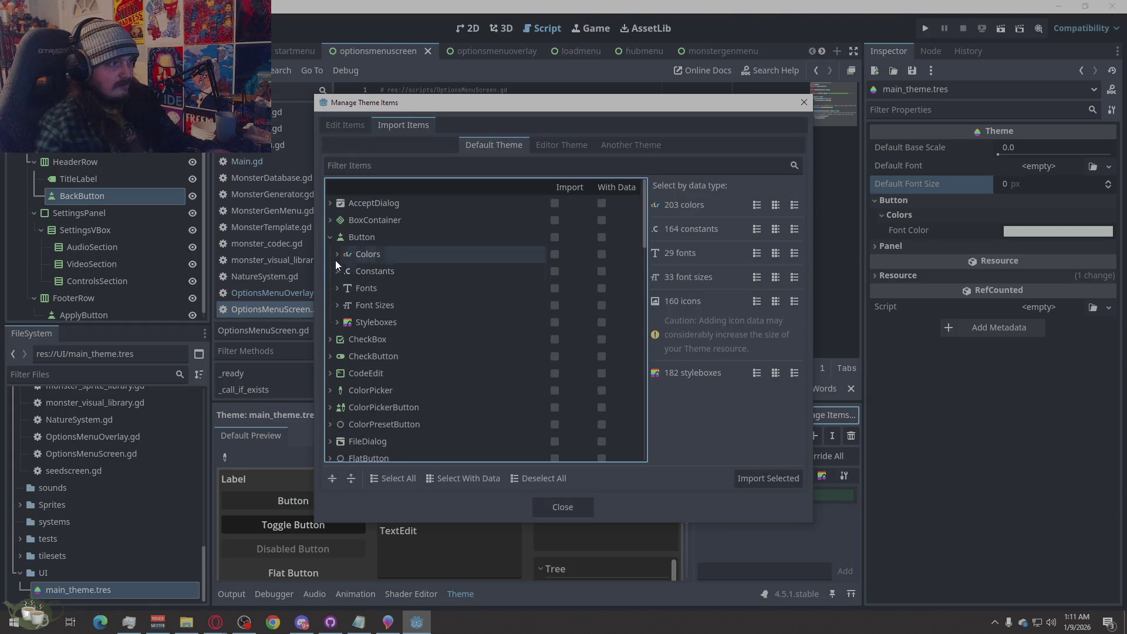
{"action": "left_click", "coordinate": [338, 255]}
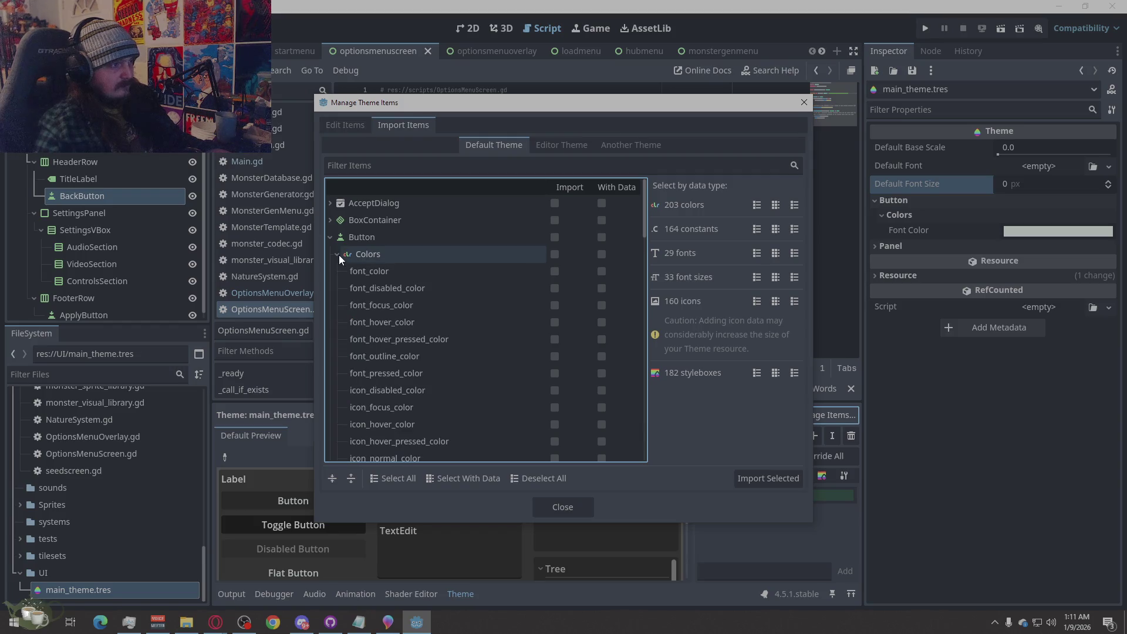
{"action": "left_click", "coordinate": [554, 289]}
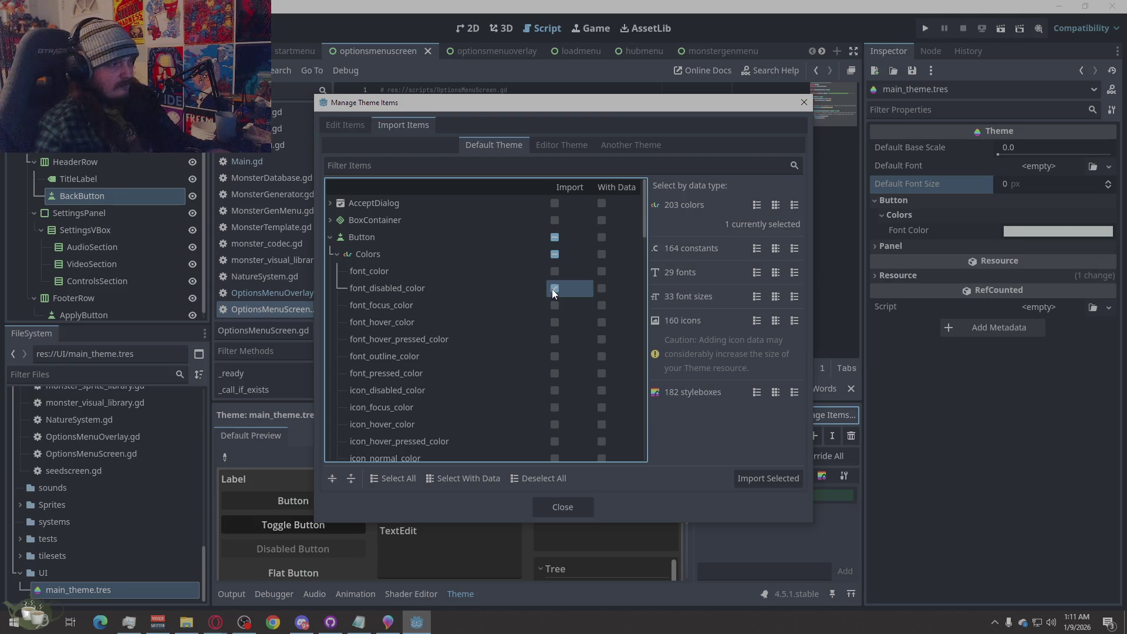
{"action": "scroll", "coordinate": [543, 324], "scroll_direction": "down", "scroll_amount": 2}
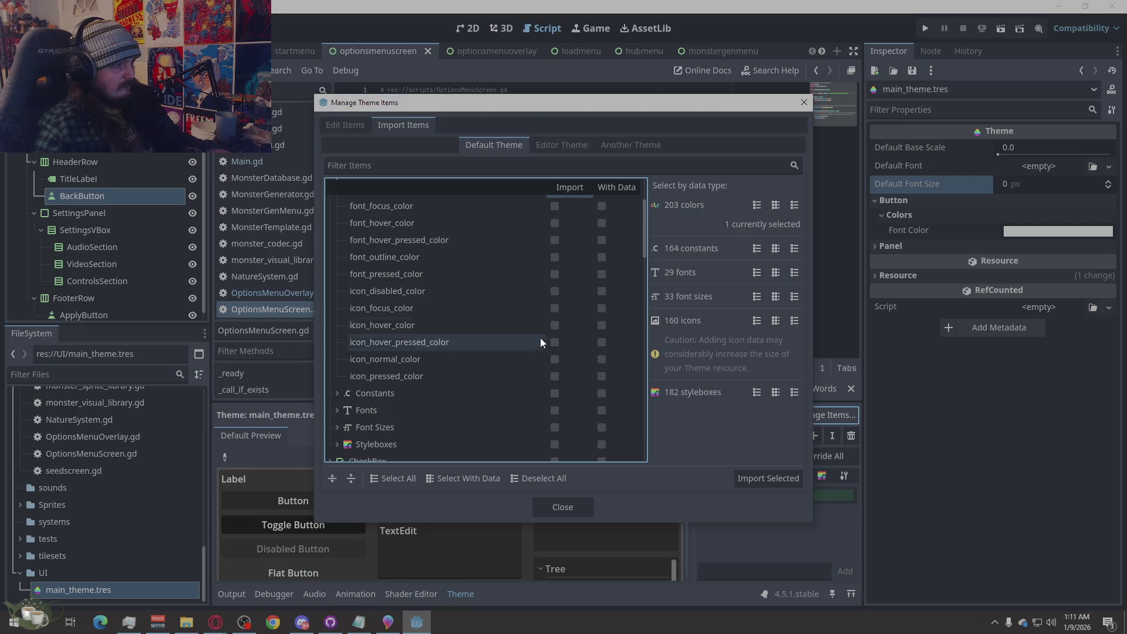
{"action": "left_click", "coordinate": [553, 325]}
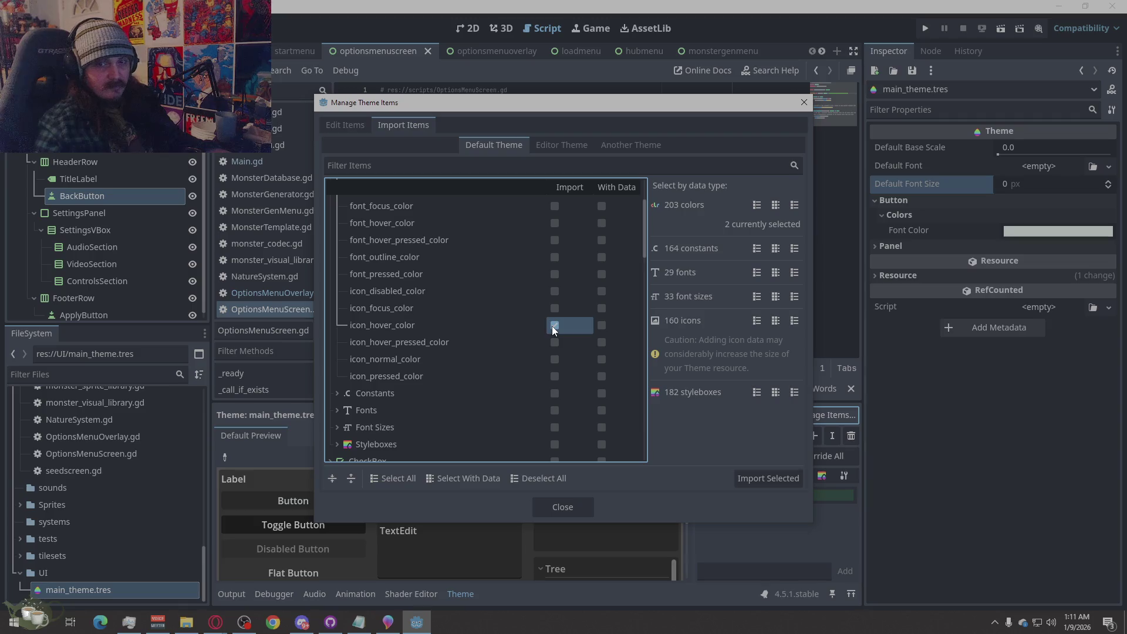
{"action": "left_click", "coordinate": [556, 376]}
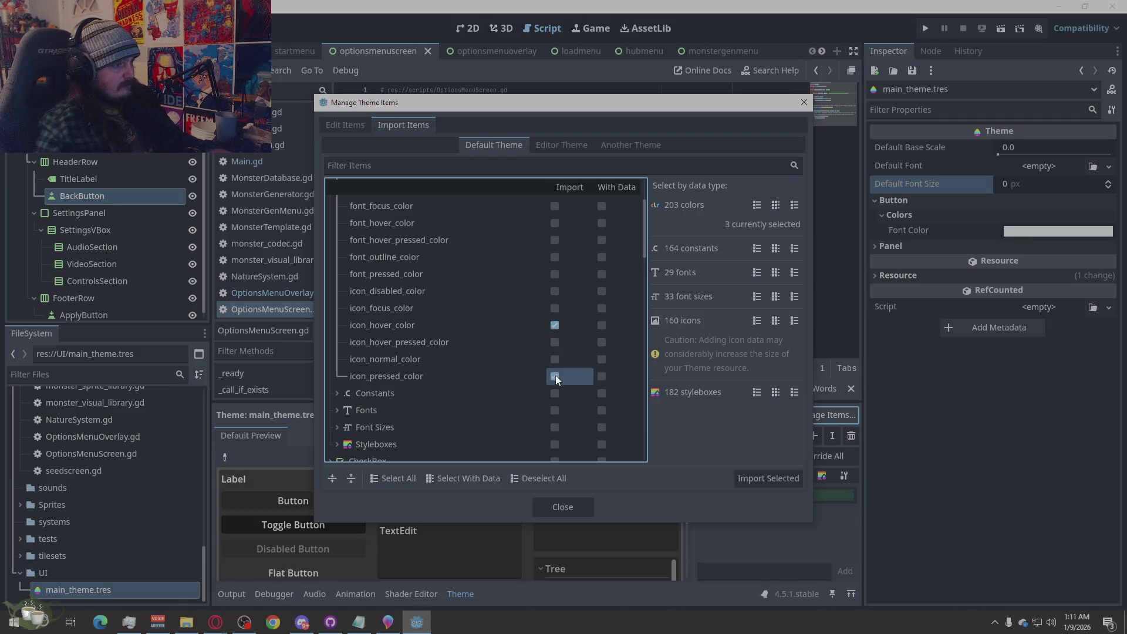
{"action": "left_click", "coordinate": [790, 478]}
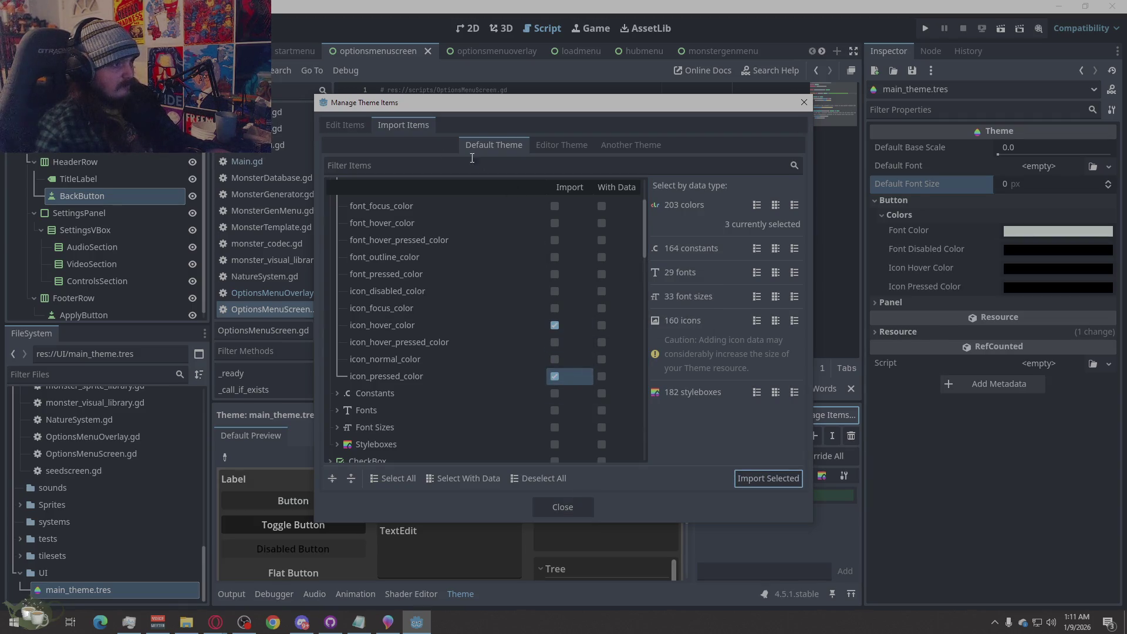
Set the Button's Font Disabled Color to hex B7D6CA.
{"action": "left_click", "coordinate": [344, 124]}
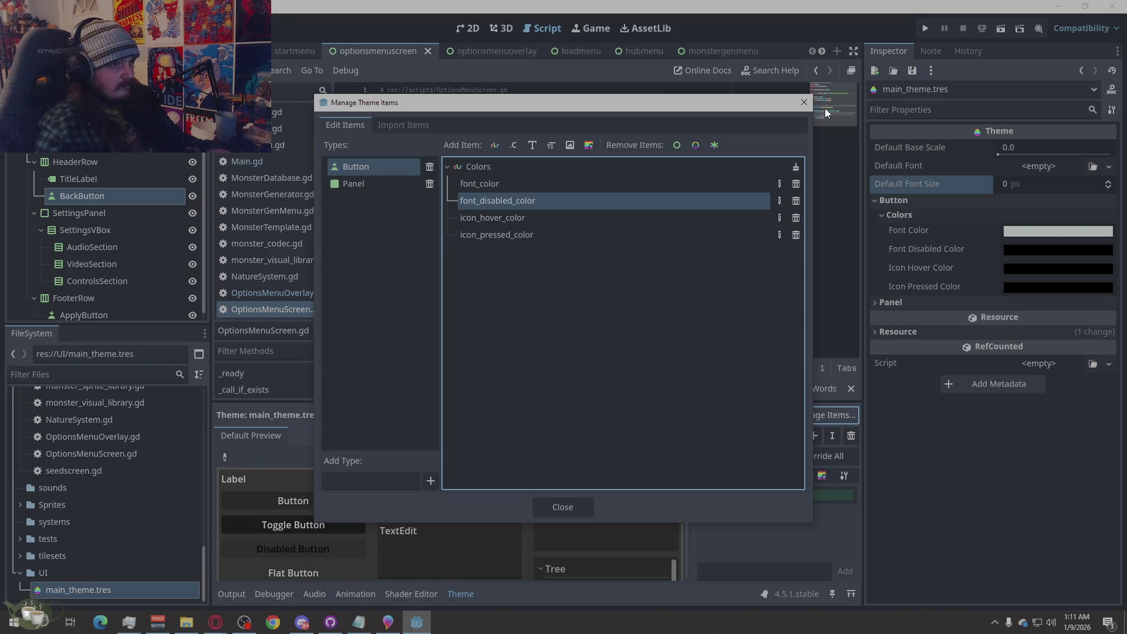
{"action": "left_click", "coordinate": [804, 103]}
{"action": "left_click", "coordinate": [1074, 251]}
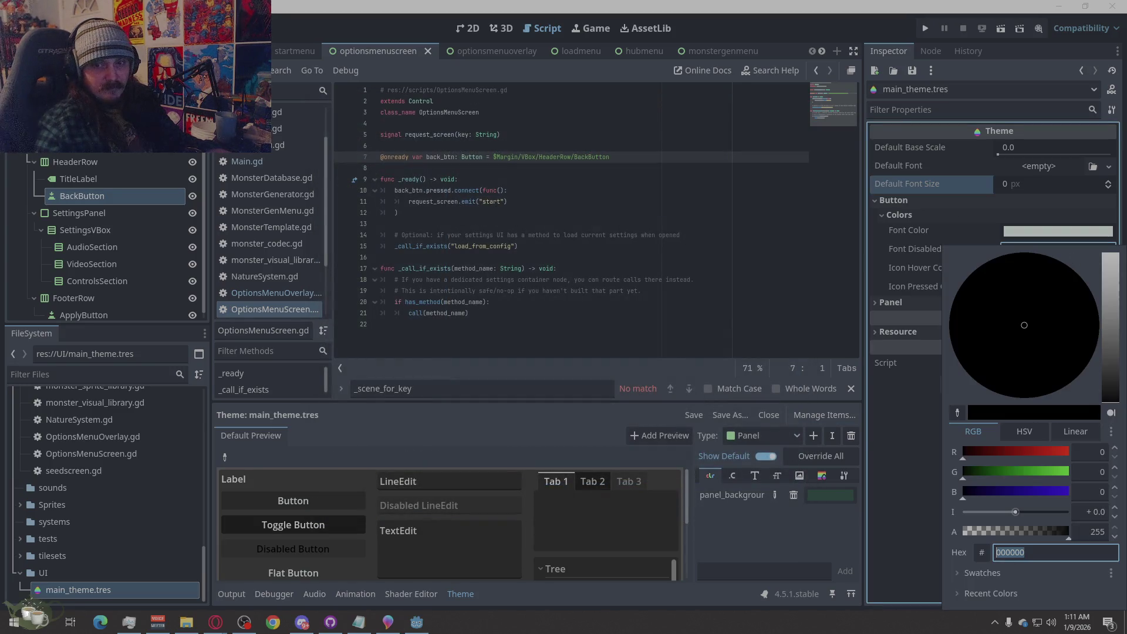
{"action": "key", "text": "Escape"}
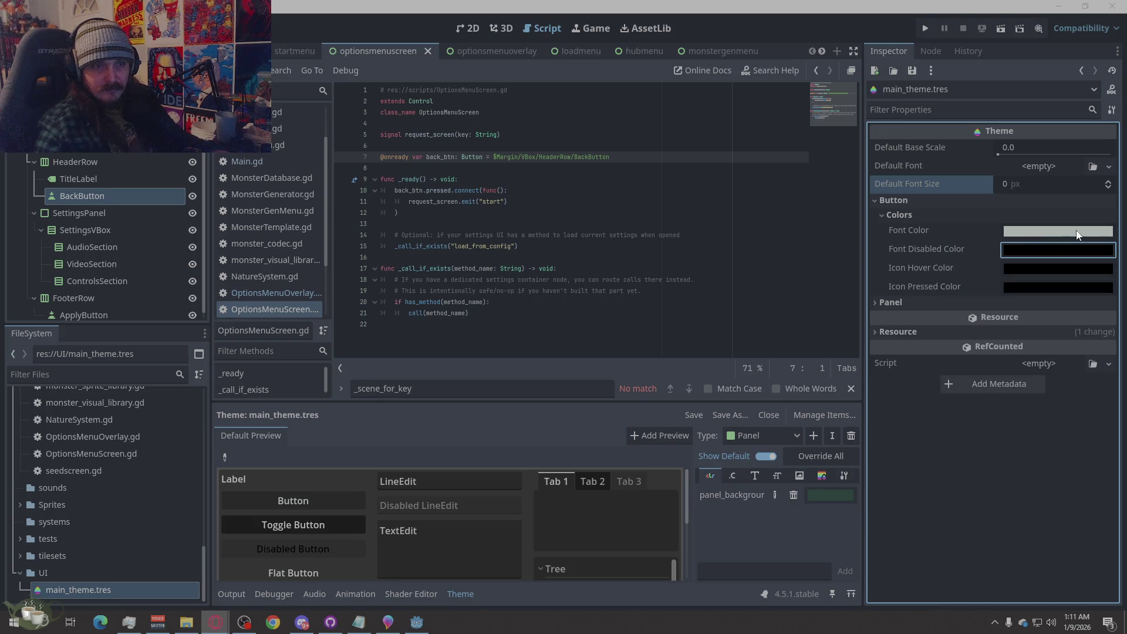
{"action": "left_click", "coordinate": [1027, 245]}
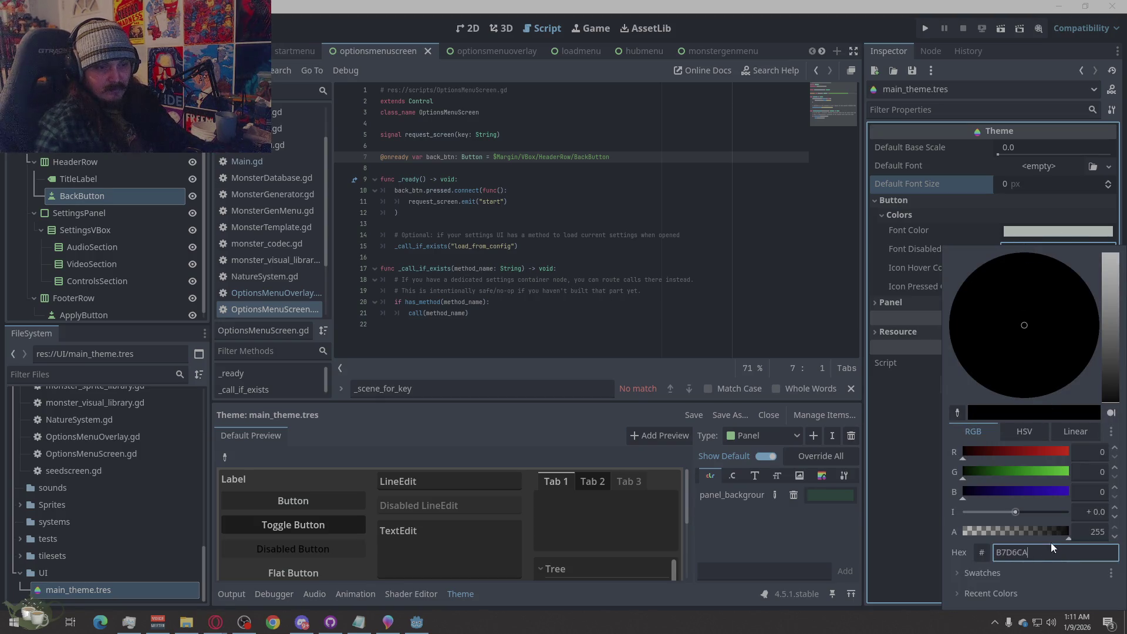
{"action": "left_click", "coordinate": [915, 474]}
{"action": "left_click", "coordinate": [1067, 247]}
{"action": "type", "text": "B7D6CA"}
{"action": "key", "text": "Return"}
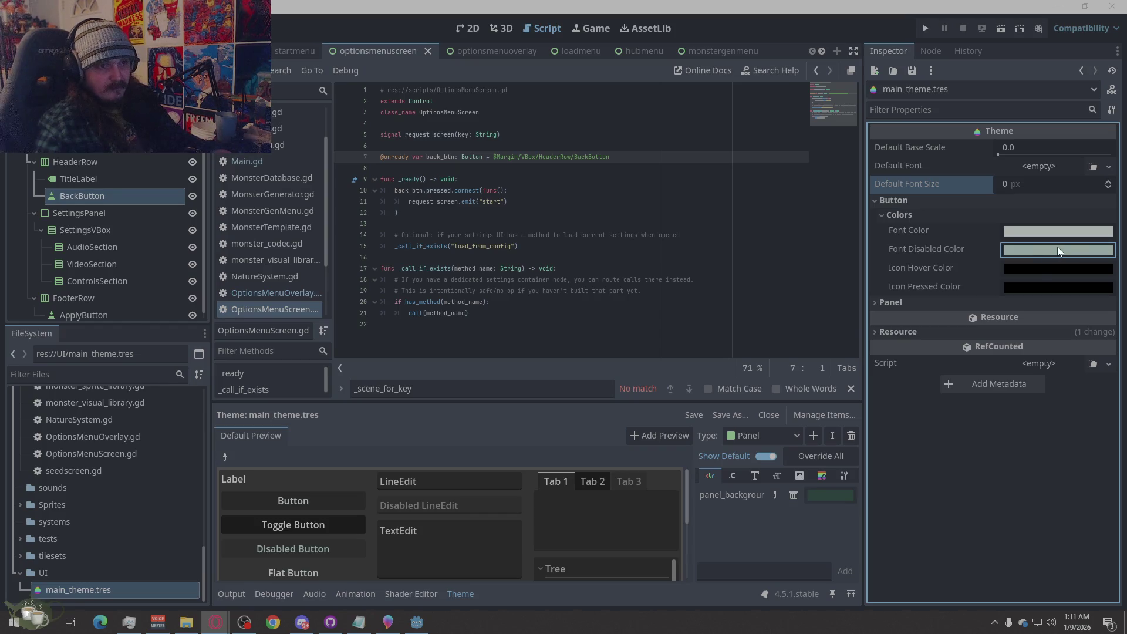
Set the Button's Icon Hover and Icon Pressed colours to light grey E7F5EE.
{"action": "left_click", "coordinate": [1034, 273]}
{"action": "left_click", "coordinate": [1043, 553]}
{"action": "type", "text": "E7F5EE"}
{"action": "key", "text": "Return"}
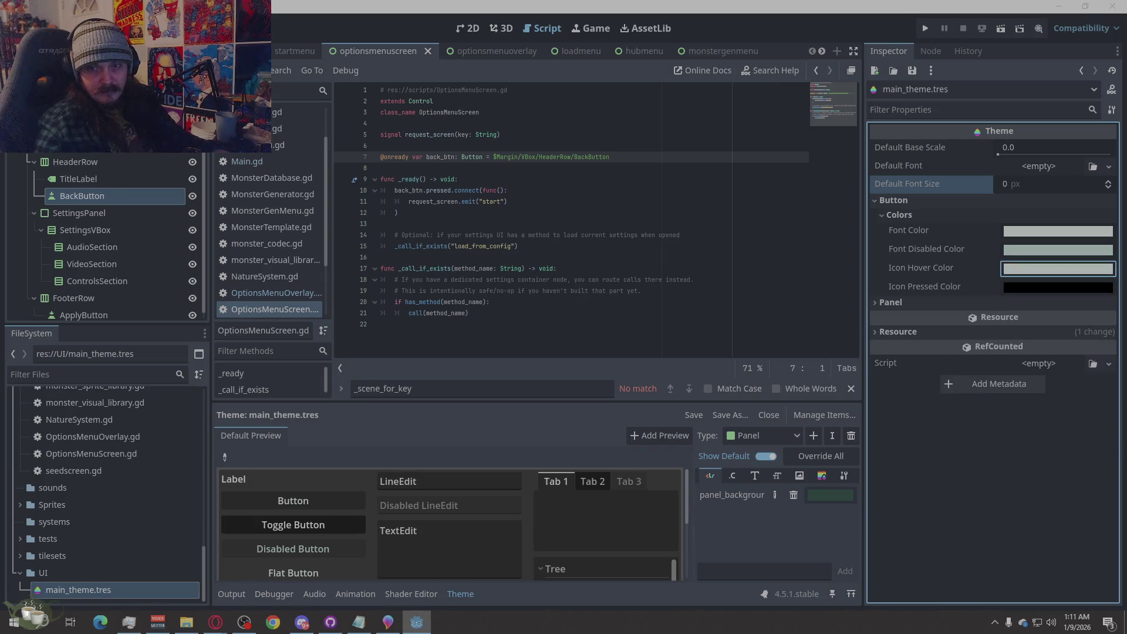
{"action": "left_click", "coordinate": [215, 622]}
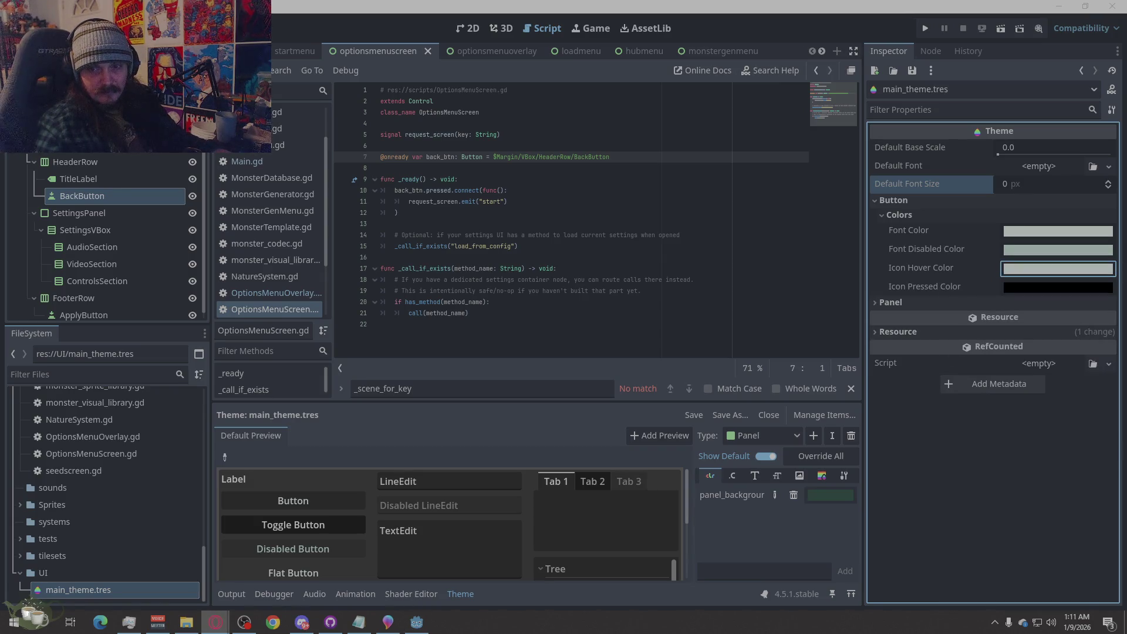
{"action": "left_click", "coordinate": [1086, 286]}
{"action": "type", "text": "E7F5EE"}
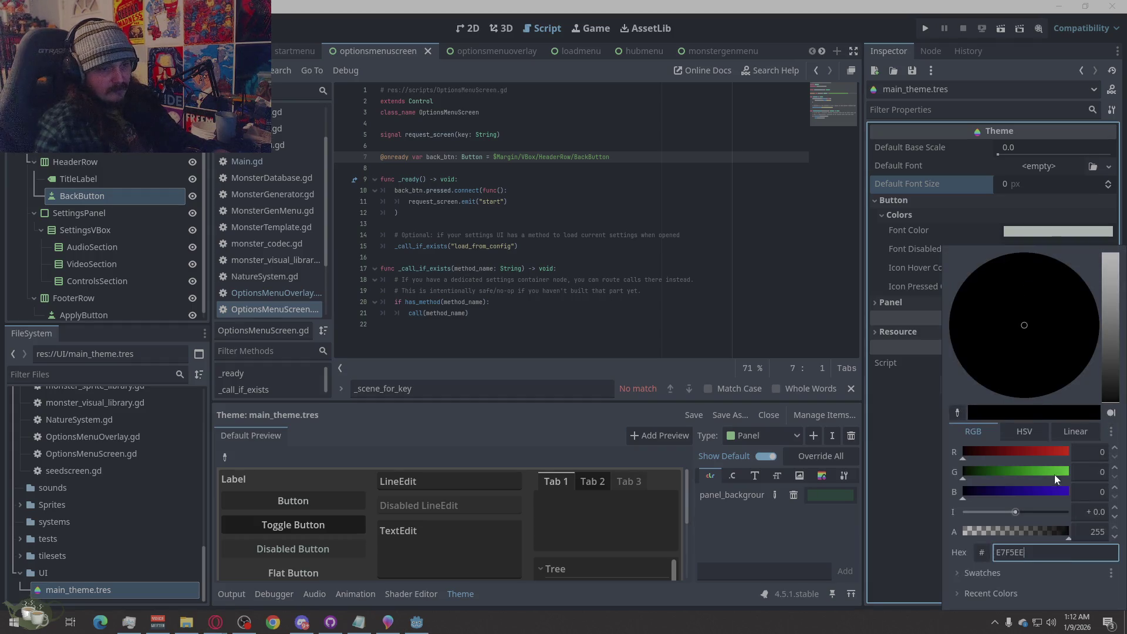
{"action": "key", "text": "Return"}
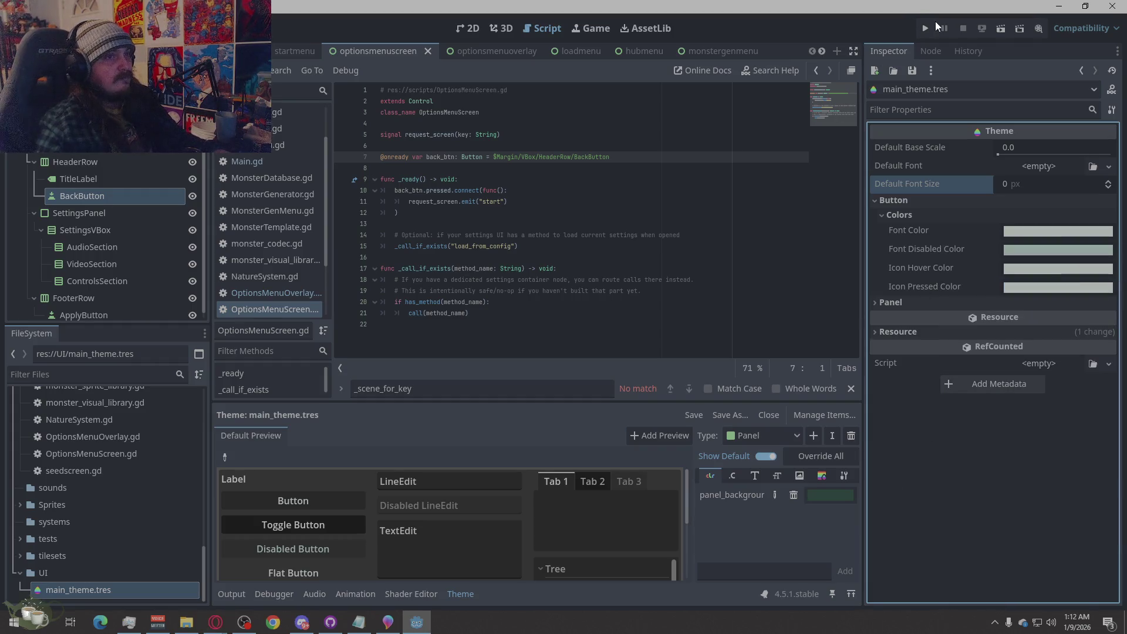
{"action": "left_click", "coordinate": [926, 23]}
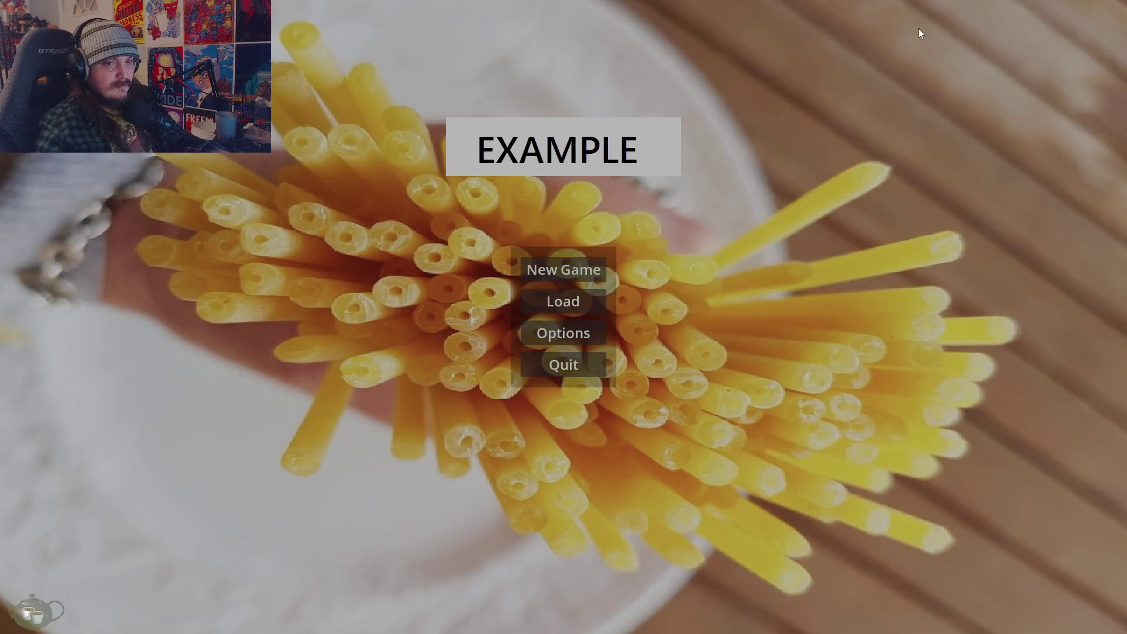
Quit the running game from its EXAMPLE main menu.
{"action": "left_click", "coordinate": [577, 374]}
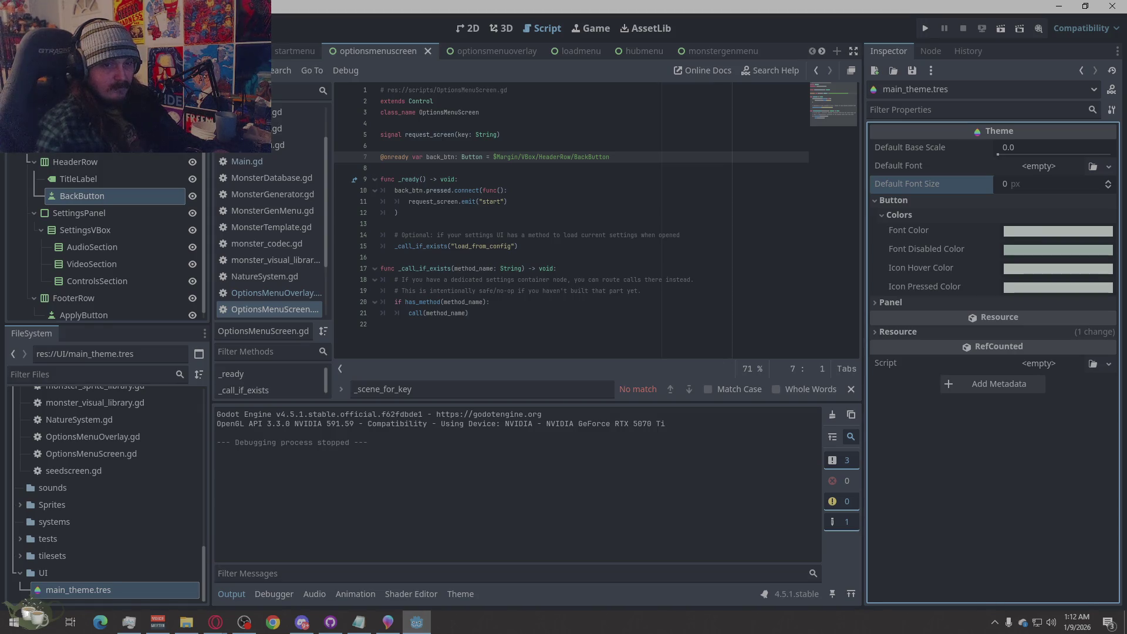
Switch from the Godot editor to the Opera GX browser.
{"action": "key", "text": "alt+Tab"}
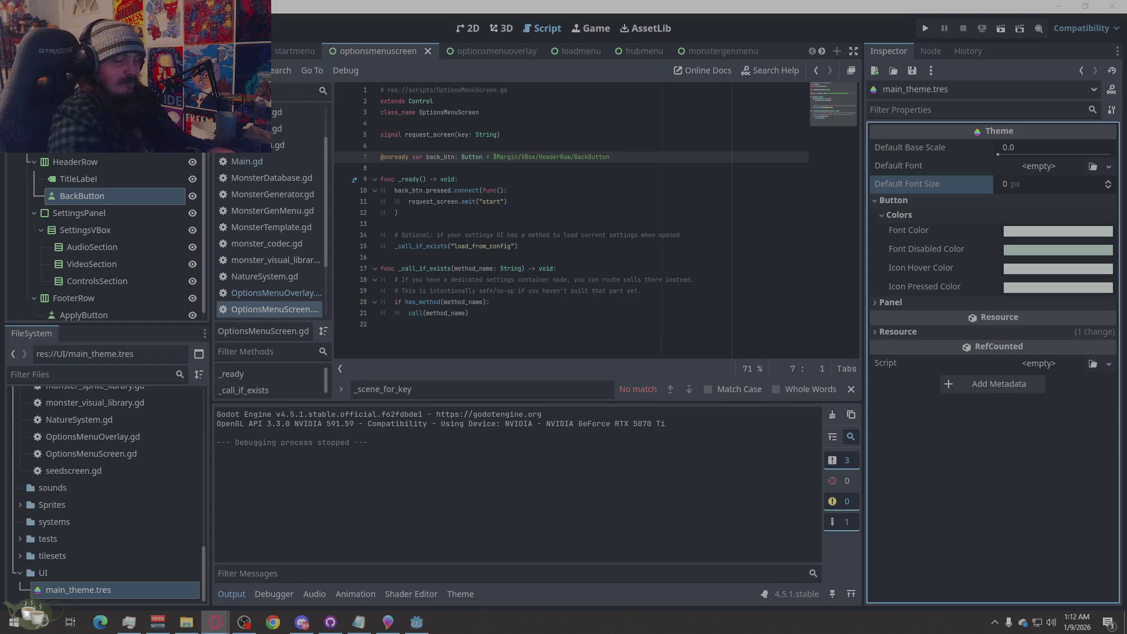
Search the web for 'link checker' from the address bar.
{"action": "type", "text": "nord"}
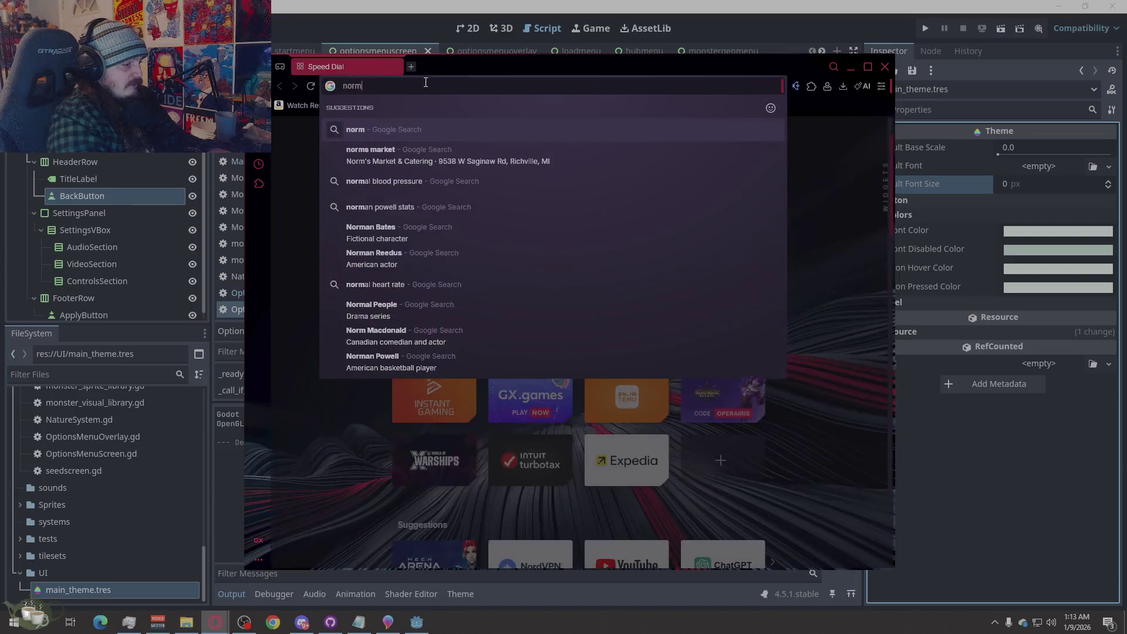
{"action": "key", "text": "BackSpace"}
{"action": "key", "text": "BackSpace"}
{"action": "key", "text": "BackSpace"}
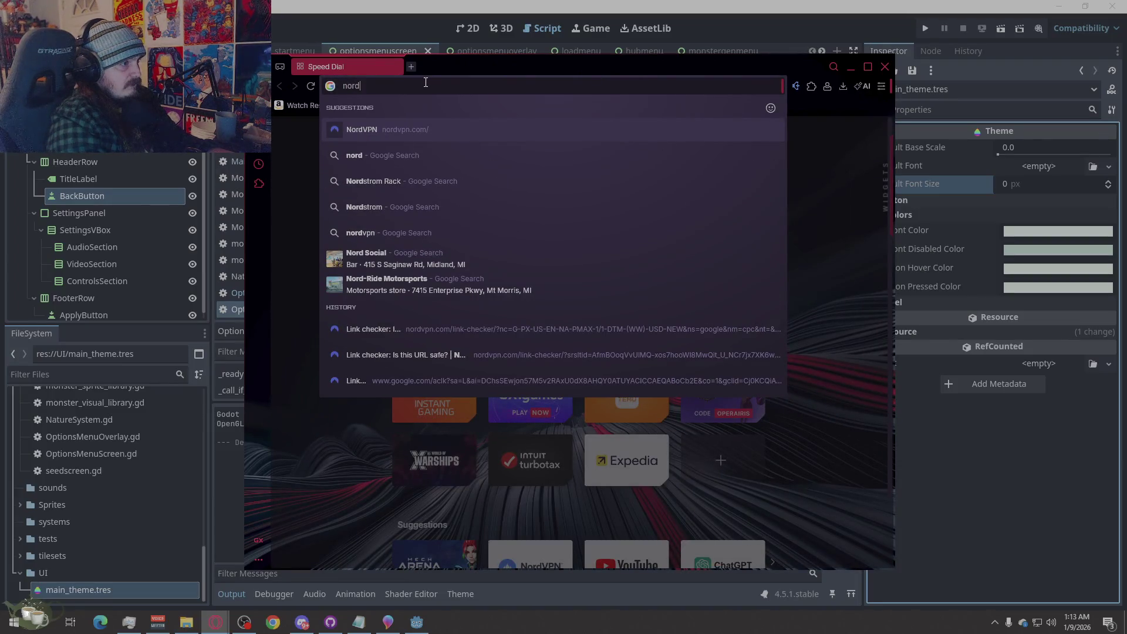
{"action": "type", "text": "link"}
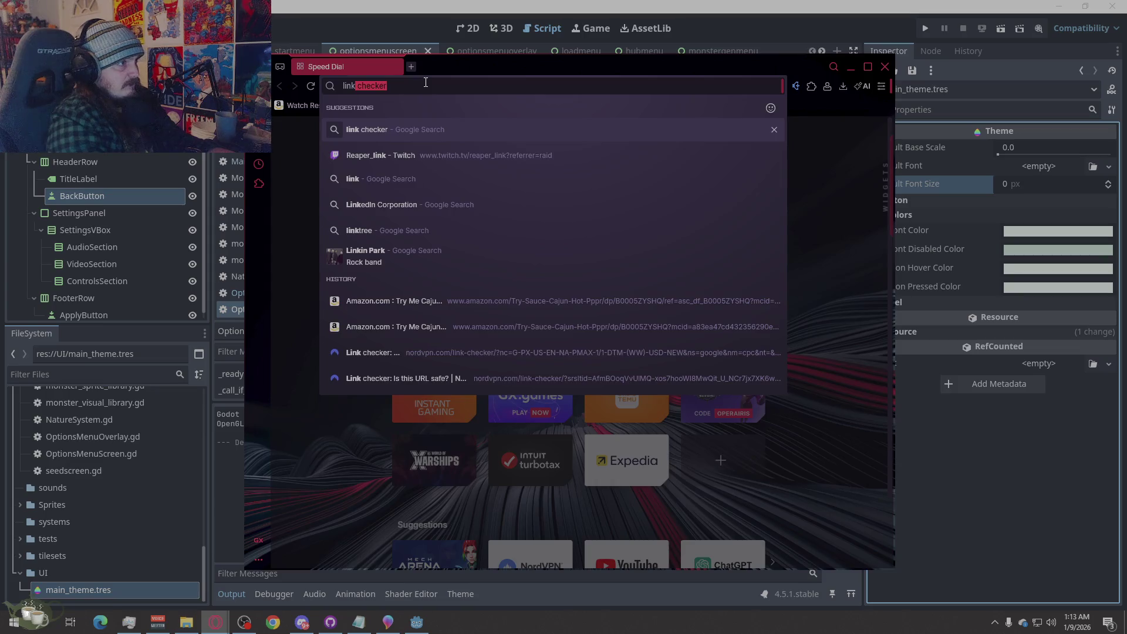
{"action": "key", "text": "Return"}
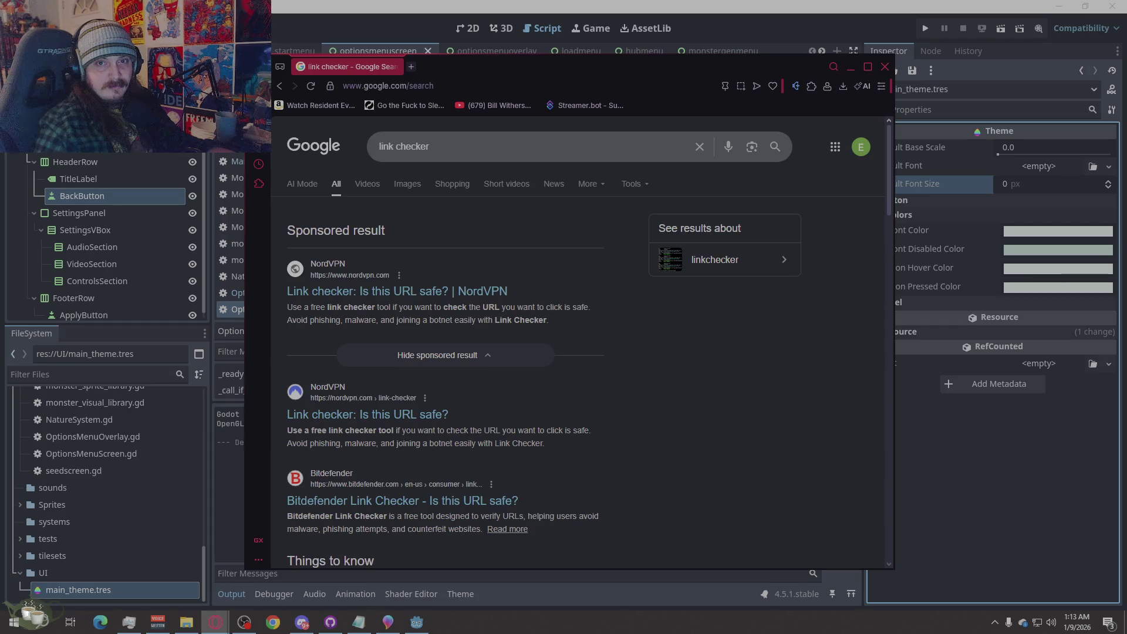
Check the site in NordVPN's link checker, then close that tab and minimise ChatGPT.
{"action": "left_click", "coordinate": [353, 414]}
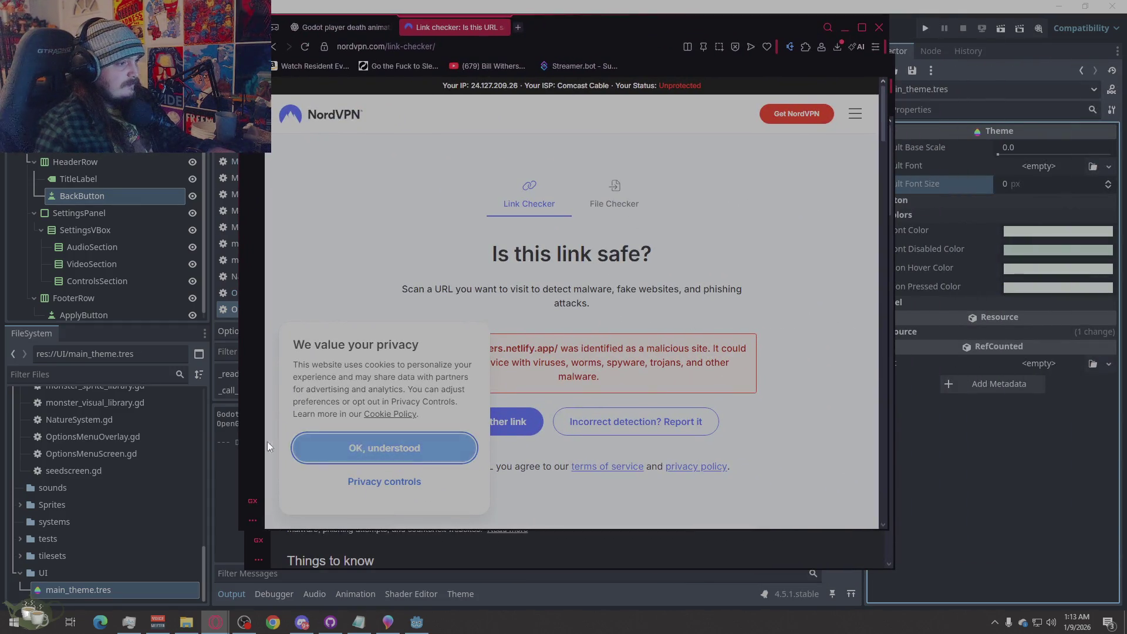
{"action": "left_click", "coordinate": [345, 450]}
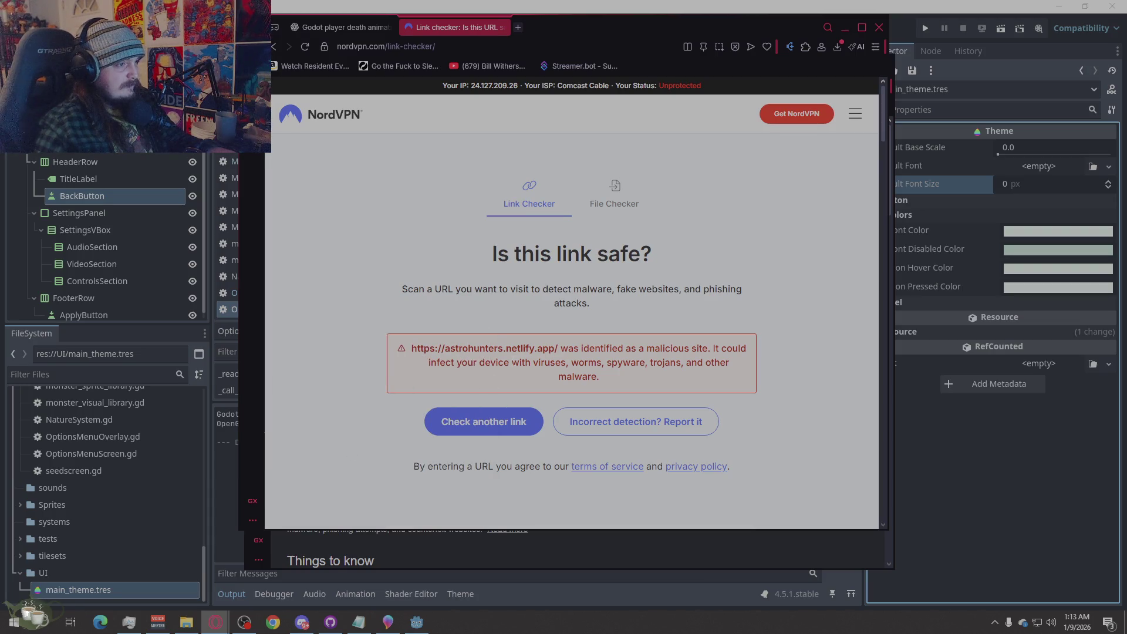
{"action": "left_click_drag", "start_coordinate": [409, 360], "coordinate": [686, 374]}
{"action": "left_click", "coordinate": [776, 381]}
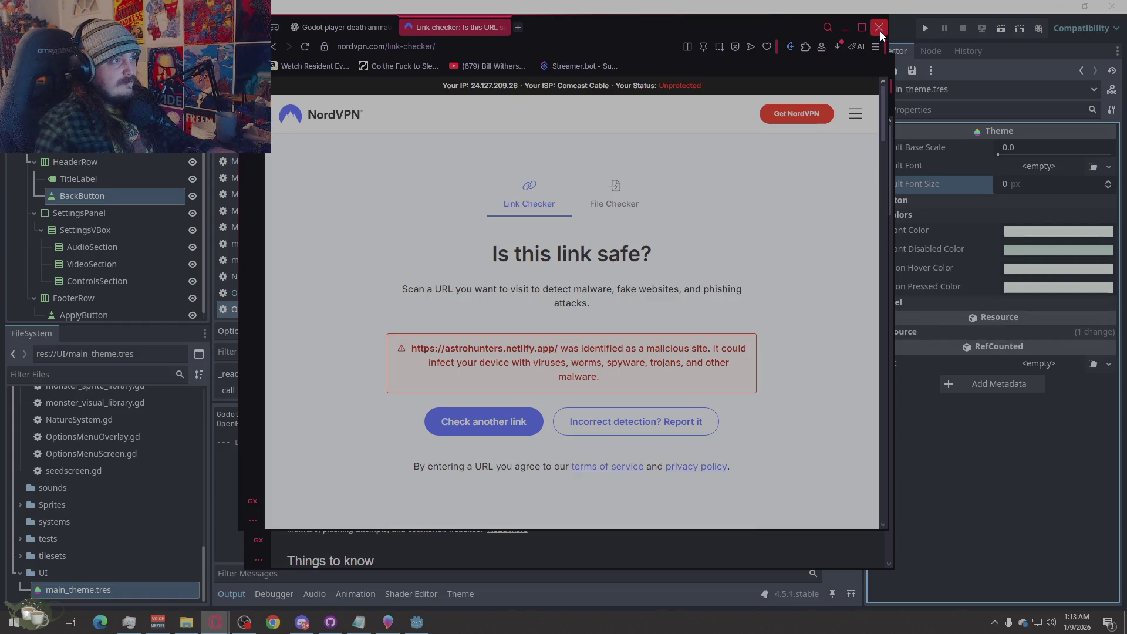
{"action": "left_click", "coordinate": [503, 27]}
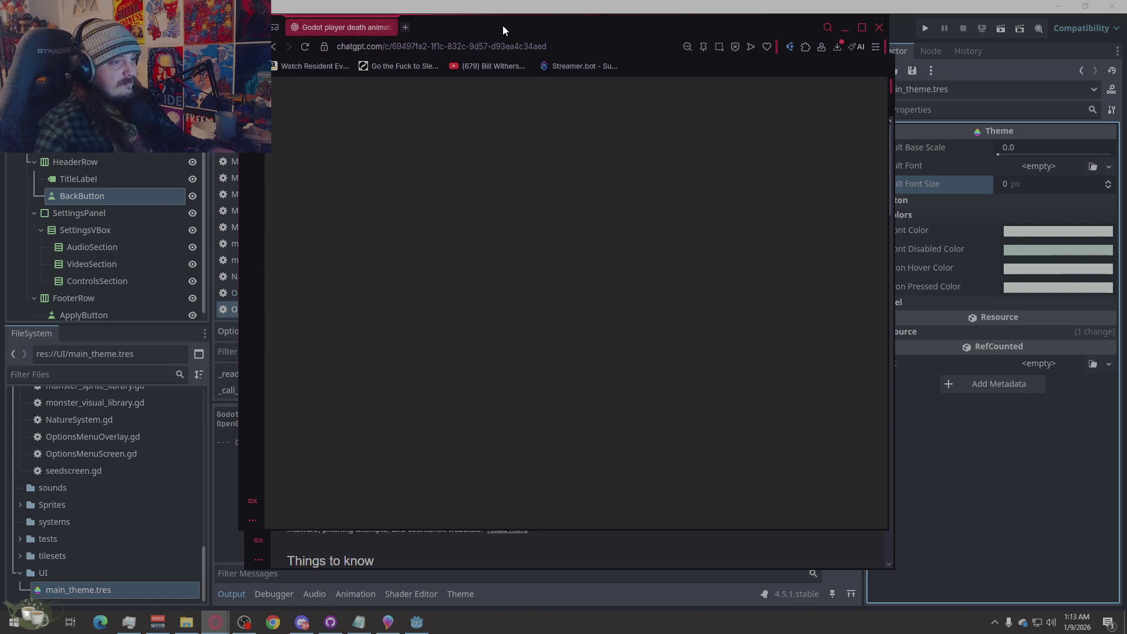
{"action": "left_click", "coordinate": [844, 27]}
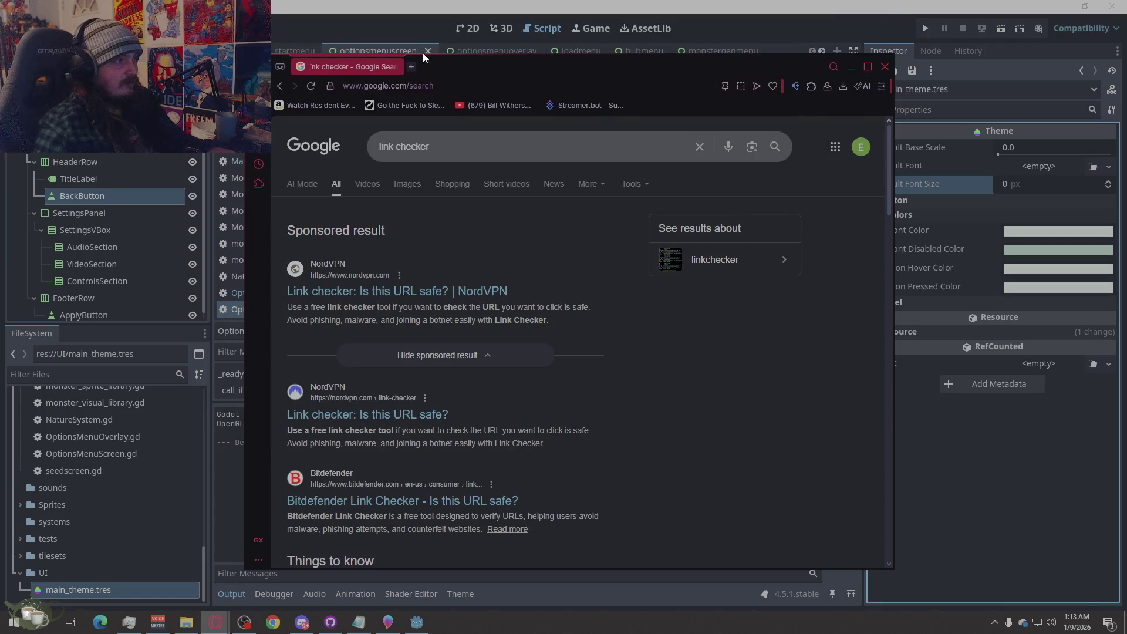
Close the Google results window, review ChatGPT's theme colour list, then minimise it.
{"action": "left_click", "coordinate": [886, 67]}
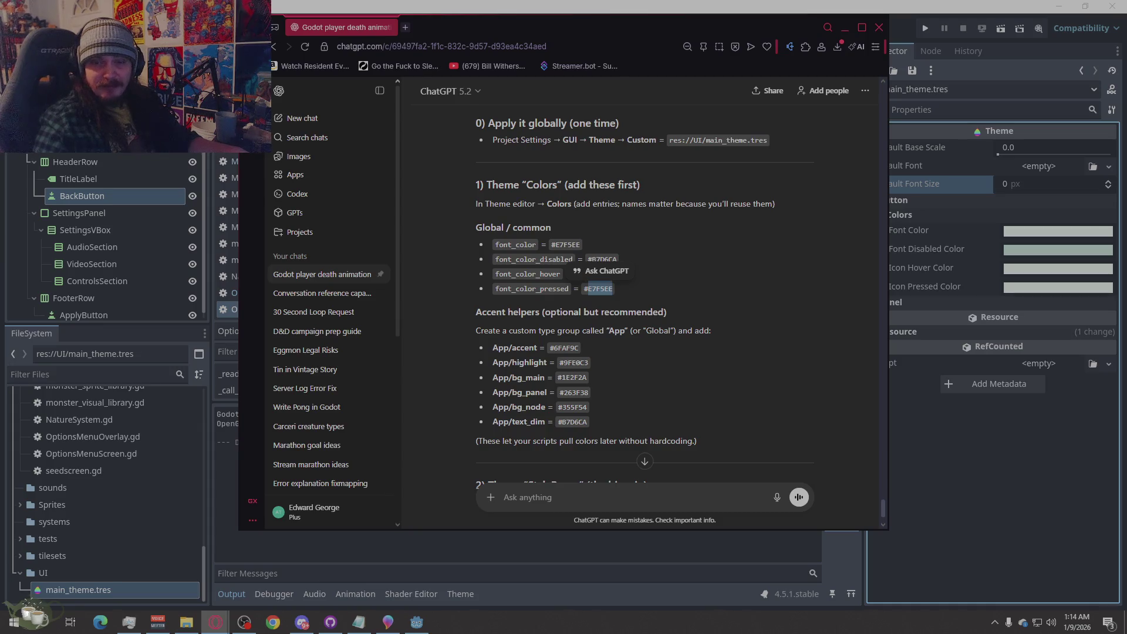
{"action": "left_click", "coordinate": [684, 311]}
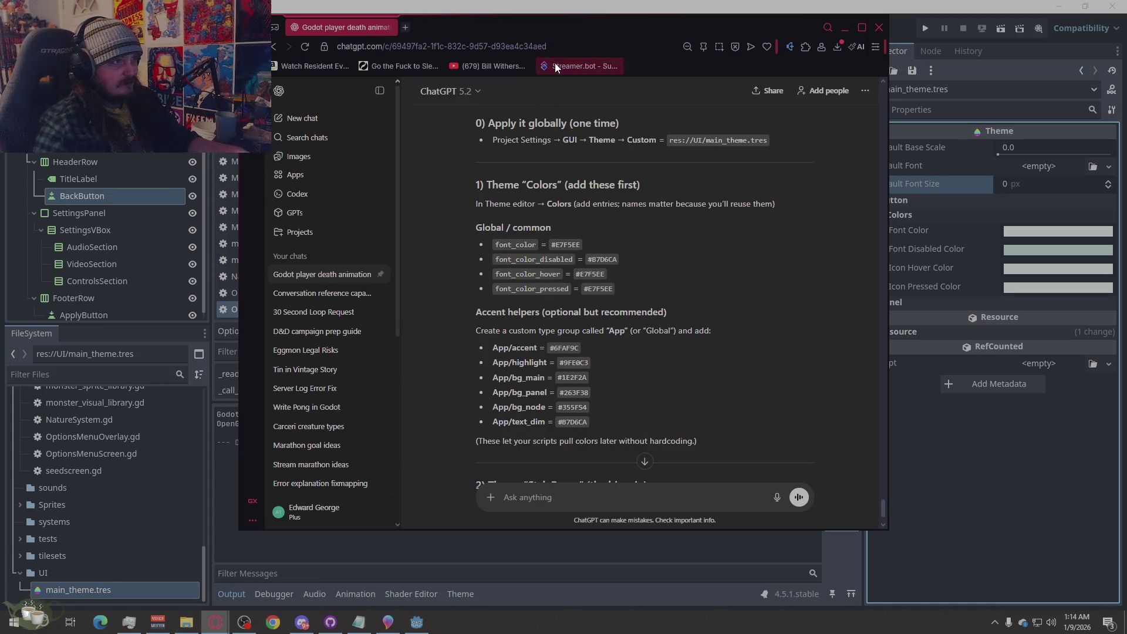
{"action": "left_click", "coordinate": [844, 27]}
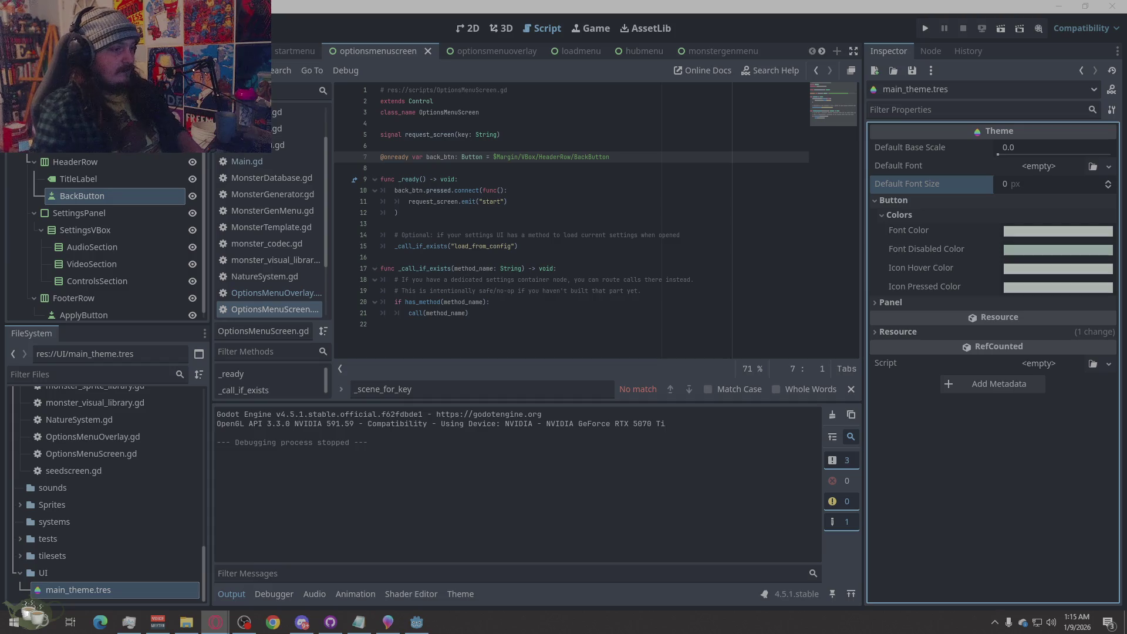
Return to Godot and open main_theme.tres in the bottom-panel Theme editor.
{"action": "left_click", "coordinate": [1016, 459]}
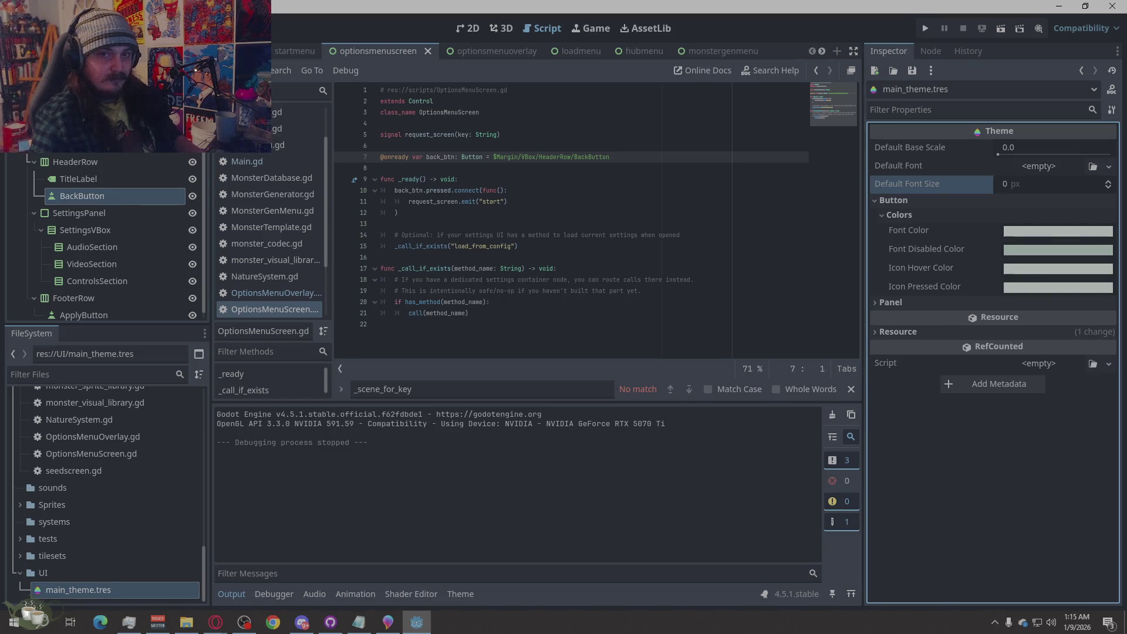
{"action": "key", "text": "alt+Tab"}
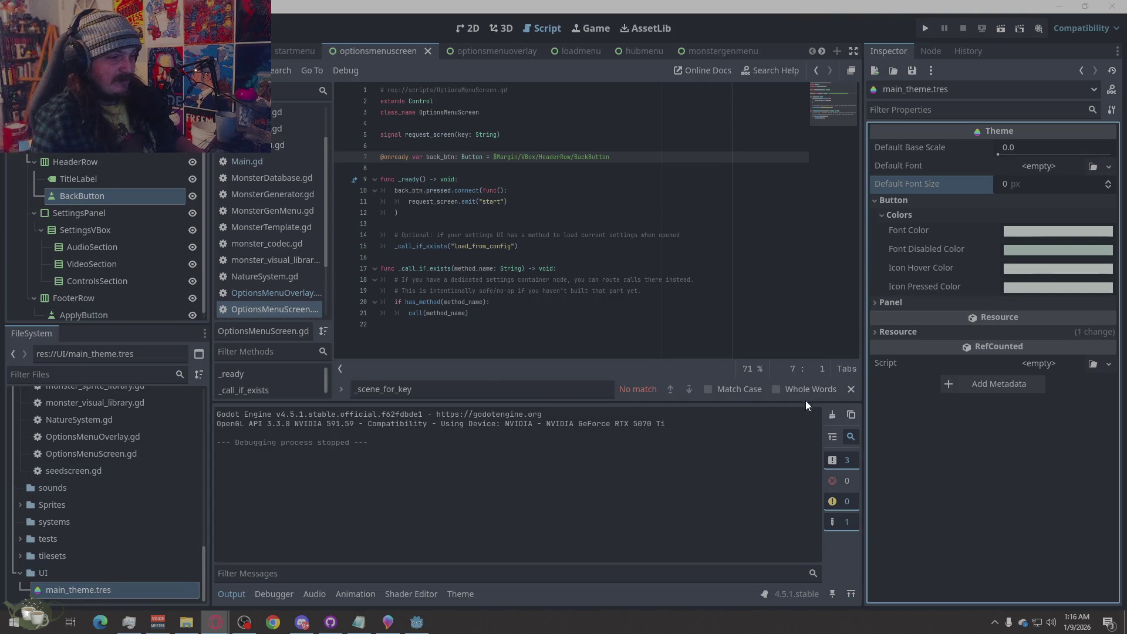
{"action": "left_click", "coordinate": [55, 587]}
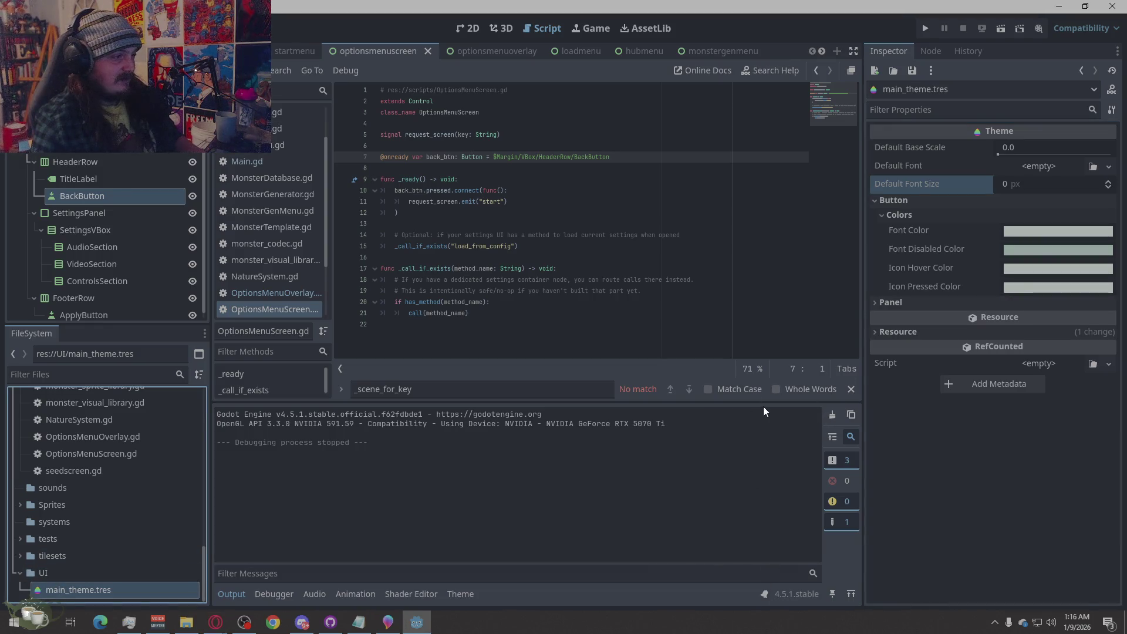
{"action": "left_click", "coordinate": [467, 593]}
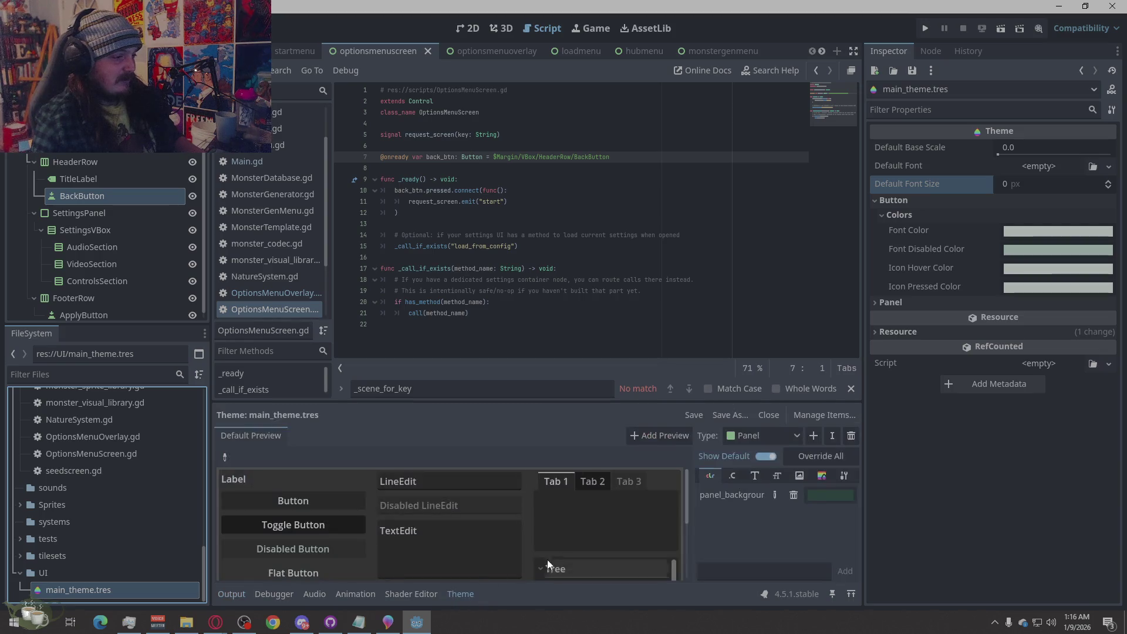
In Manage Theme Items, select the Panel type and begin adding a StyleBox item.
{"action": "left_click", "coordinate": [809, 419]}
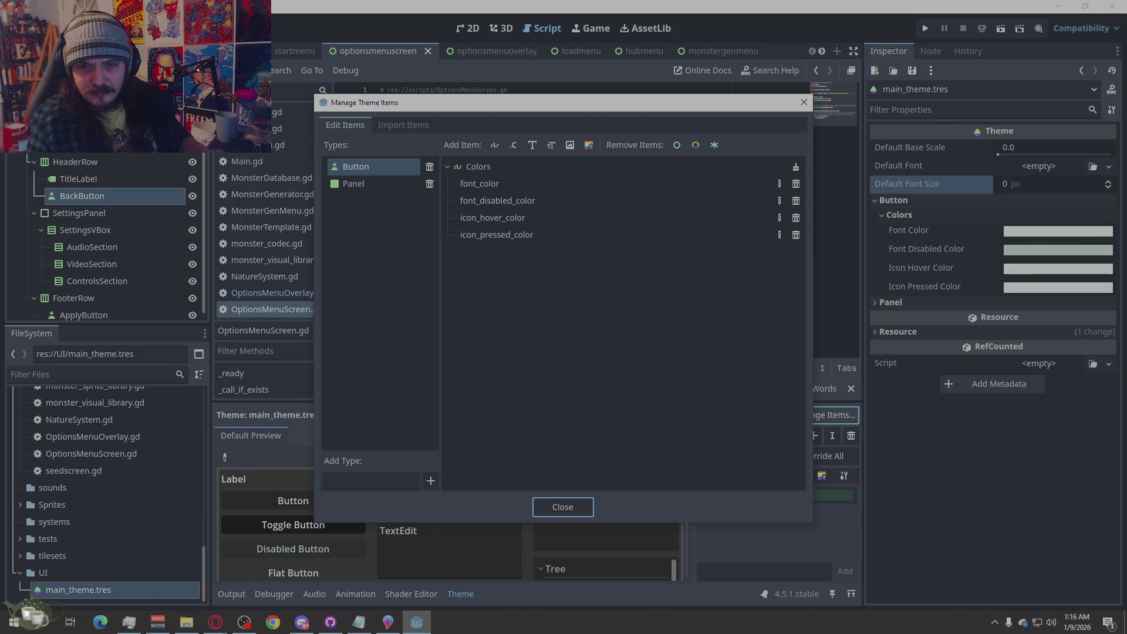
{"action": "left_click", "coordinate": [367, 220]}
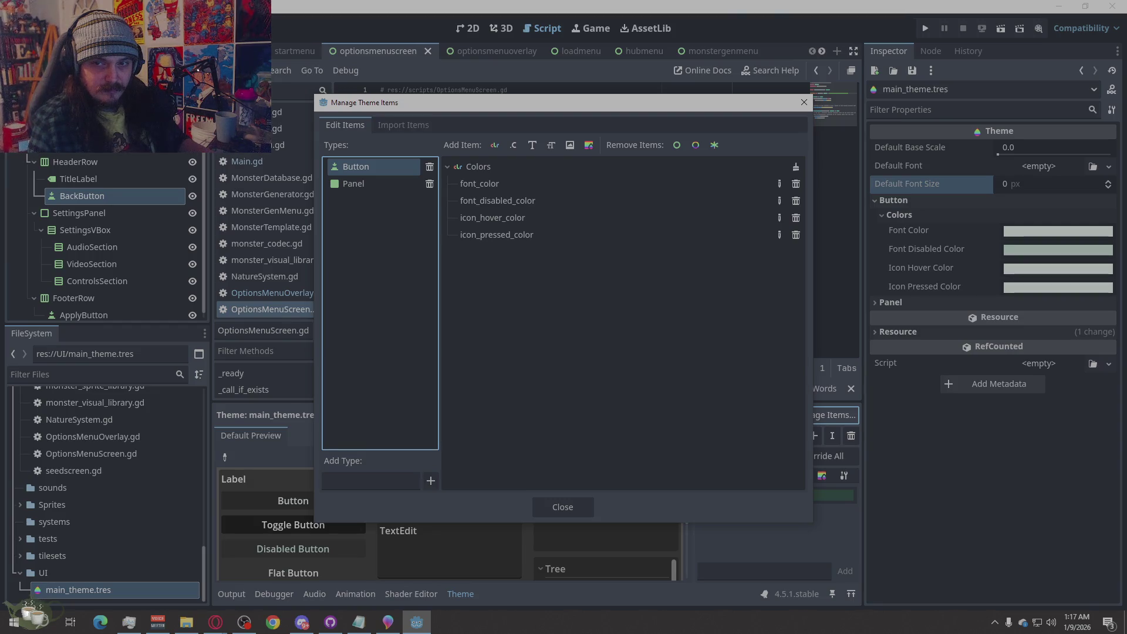
{"action": "double_click", "coordinate": [390, 186]}
{"action": "left_click", "coordinate": [562, 202]}
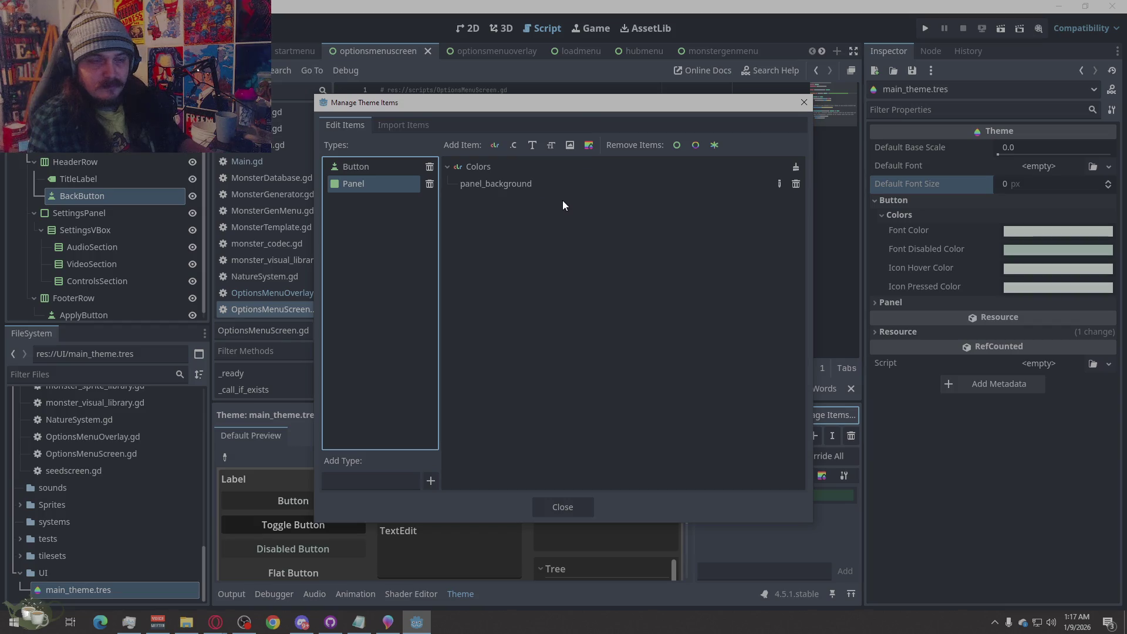
{"action": "left_click", "coordinate": [586, 148]}
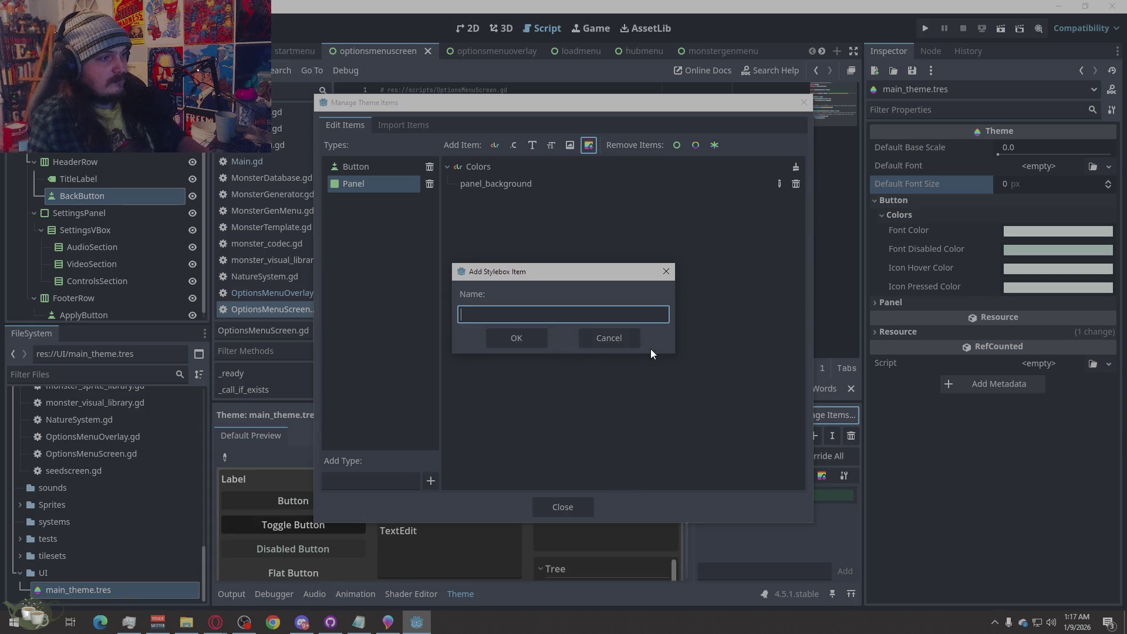
Import Panel's panel stylebox from the default theme, filtering its items by 'pane'.
{"action": "left_click", "coordinate": [609, 338]}
{"action": "left_click", "coordinate": [405, 124]}
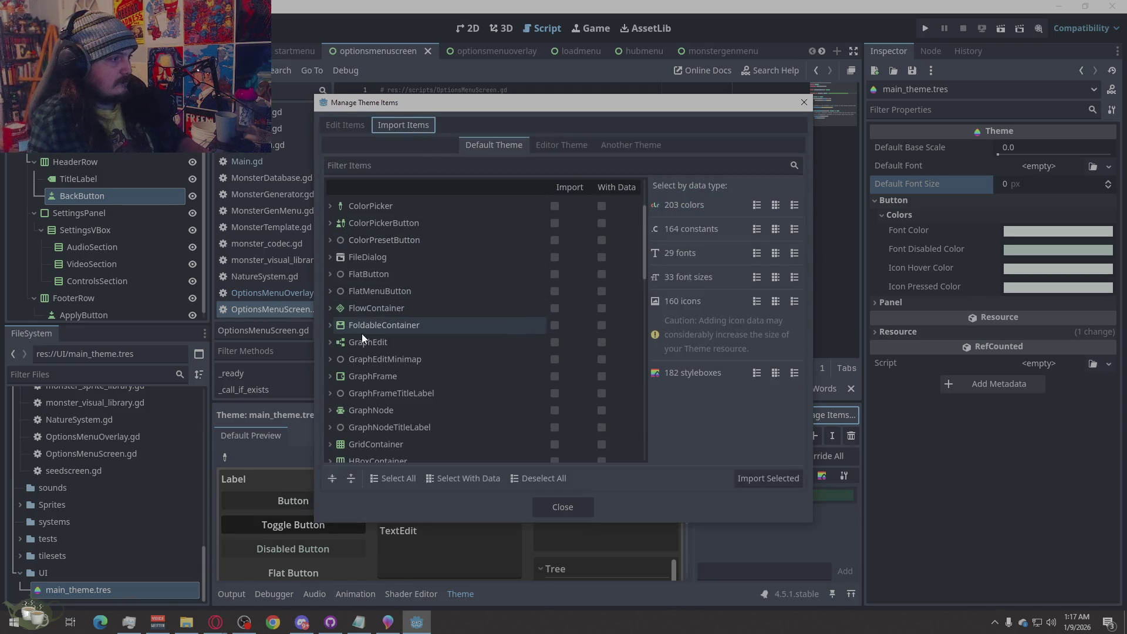
{"action": "left_click", "coordinate": [399, 153]}
{"action": "left_click", "coordinate": [405, 172]}
{"action": "type", "text": "pane"}
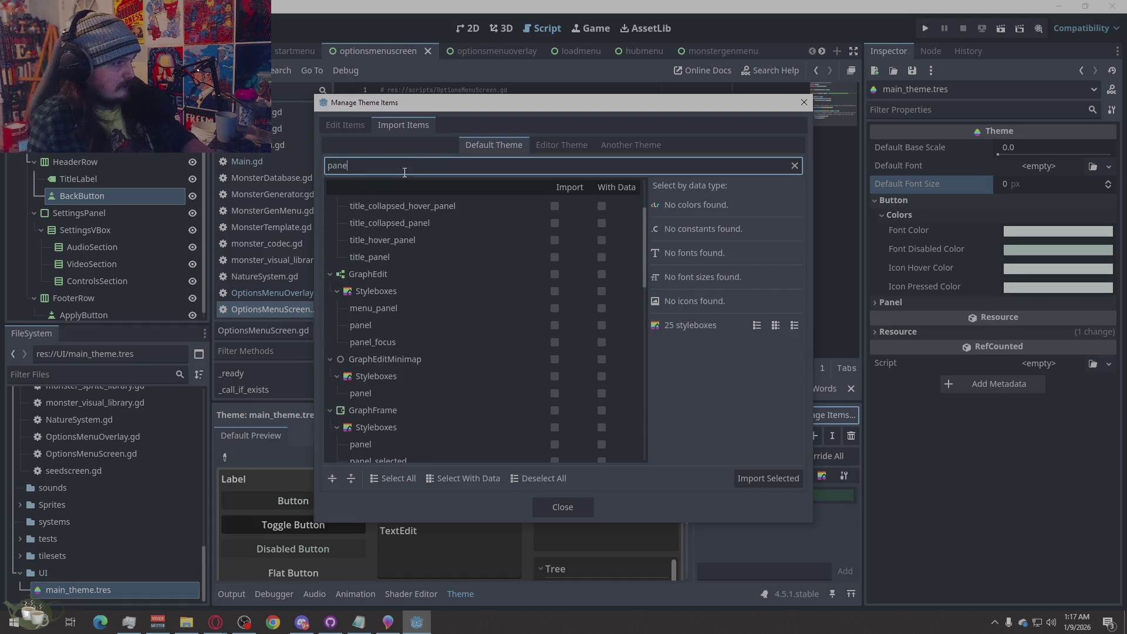
{"action": "scroll", "coordinate": [434, 279], "scroll_direction": "up", "scroll_amount": 3}
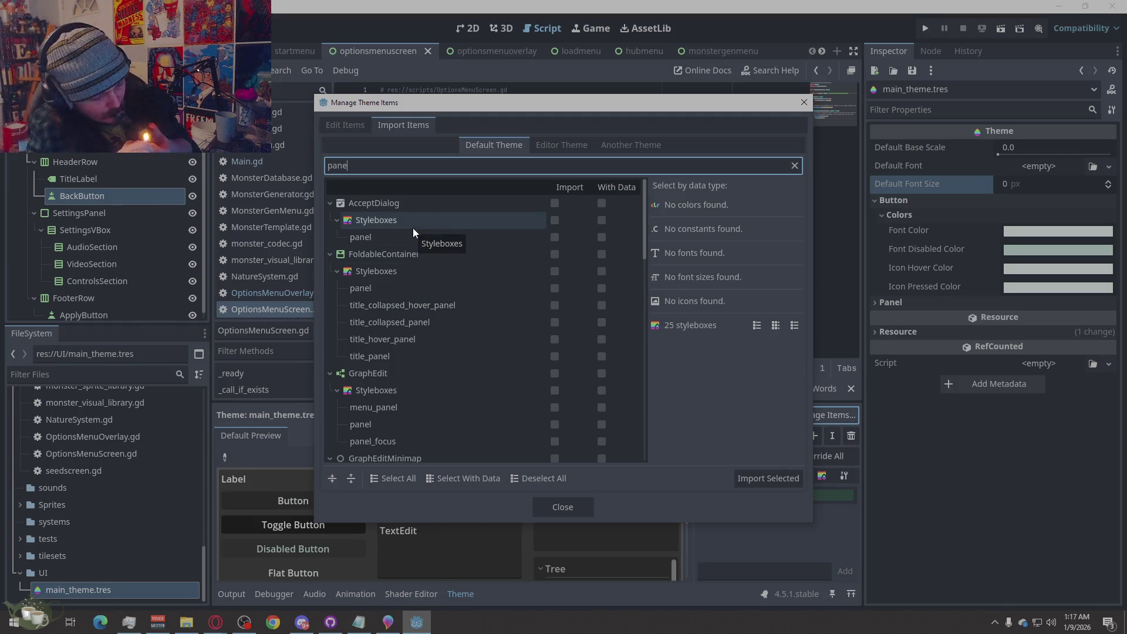
{"action": "scroll", "coordinate": [413, 229], "scroll_direction": "down", "scroll_amount": 4}
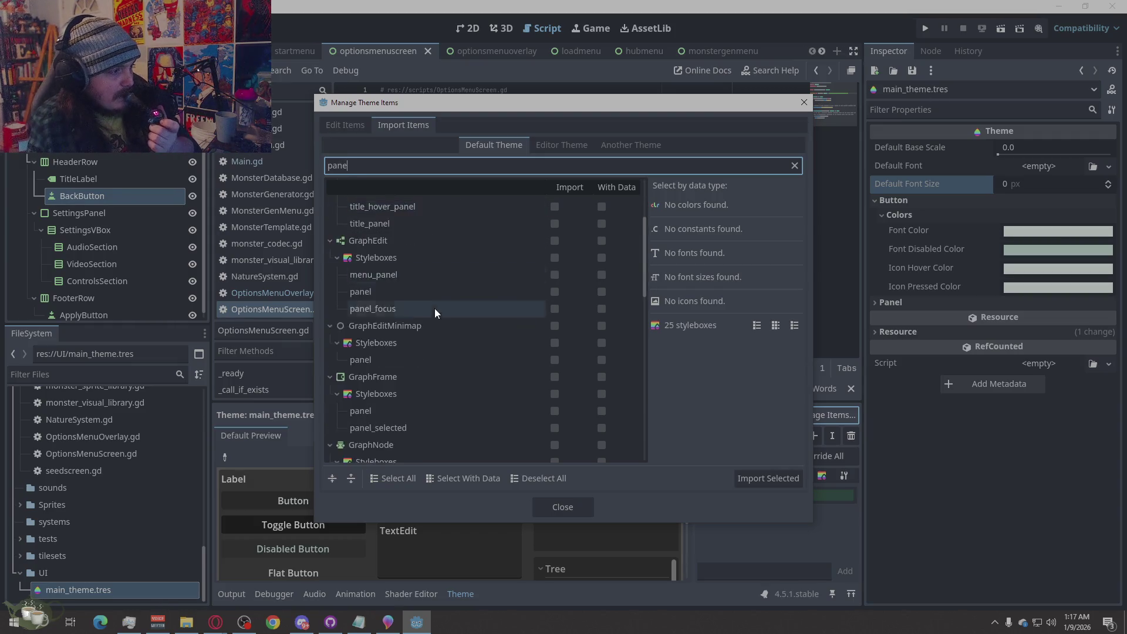
{"action": "scroll", "coordinate": [438, 340], "scroll_direction": "down", "scroll_amount": 3}
{"action": "scroll", "coordinate": [434, 345], "scroll_direction": "down", "scroll_amount": 3}
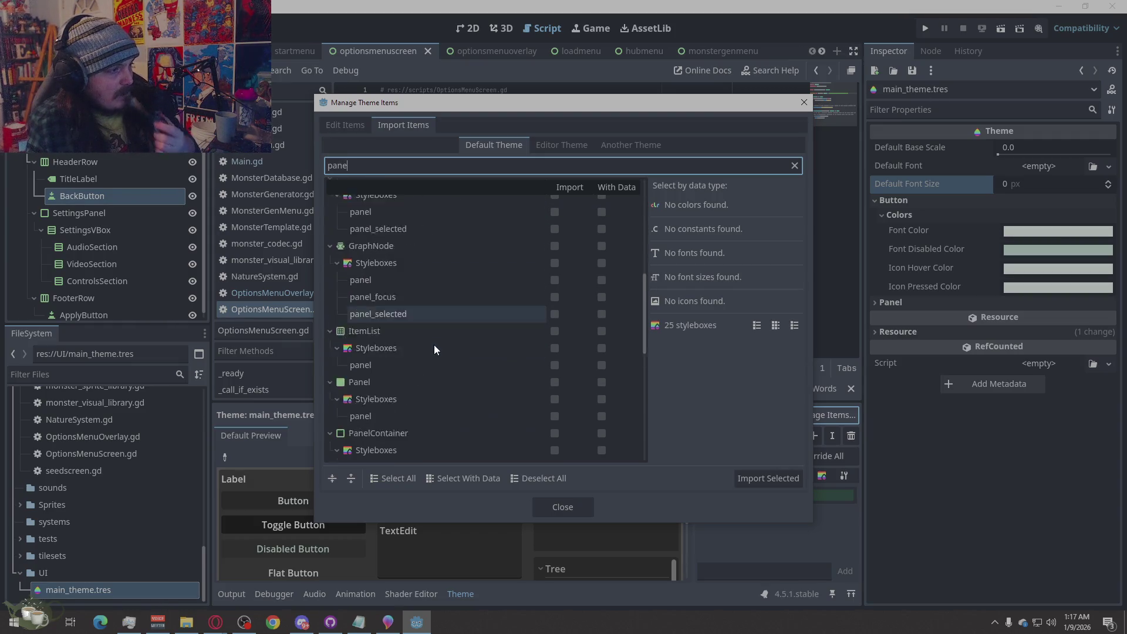
{"action": "scroll", "coordinate": [407, 341], "scroll_direction": "down", "scroll_amount": 2}
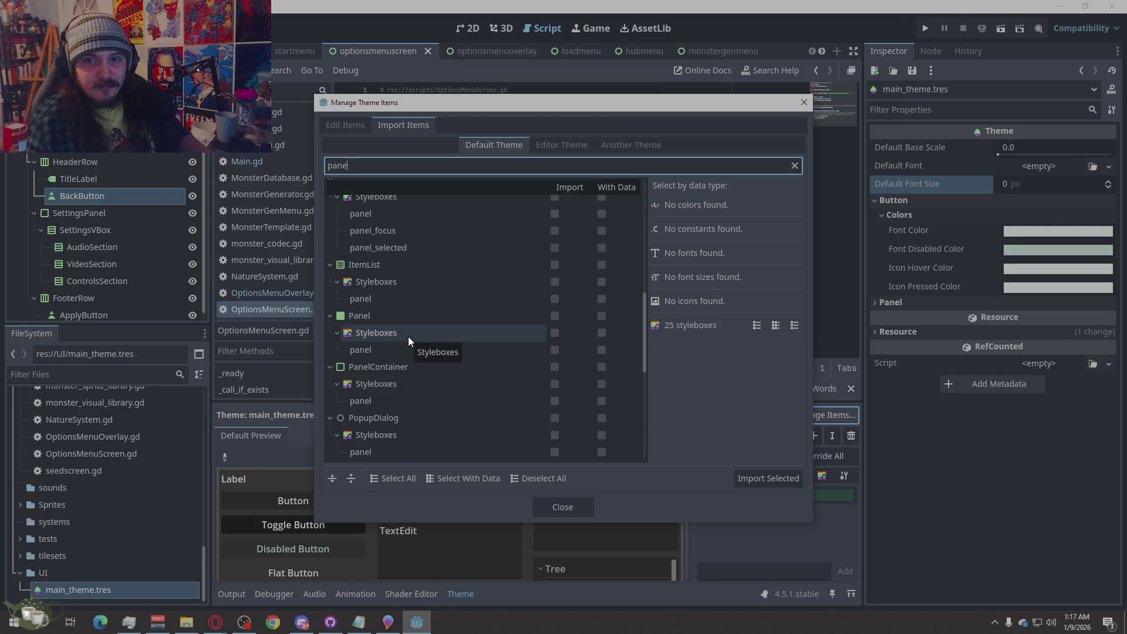
{"action": "left_click", "coordinate": [408, 337]}
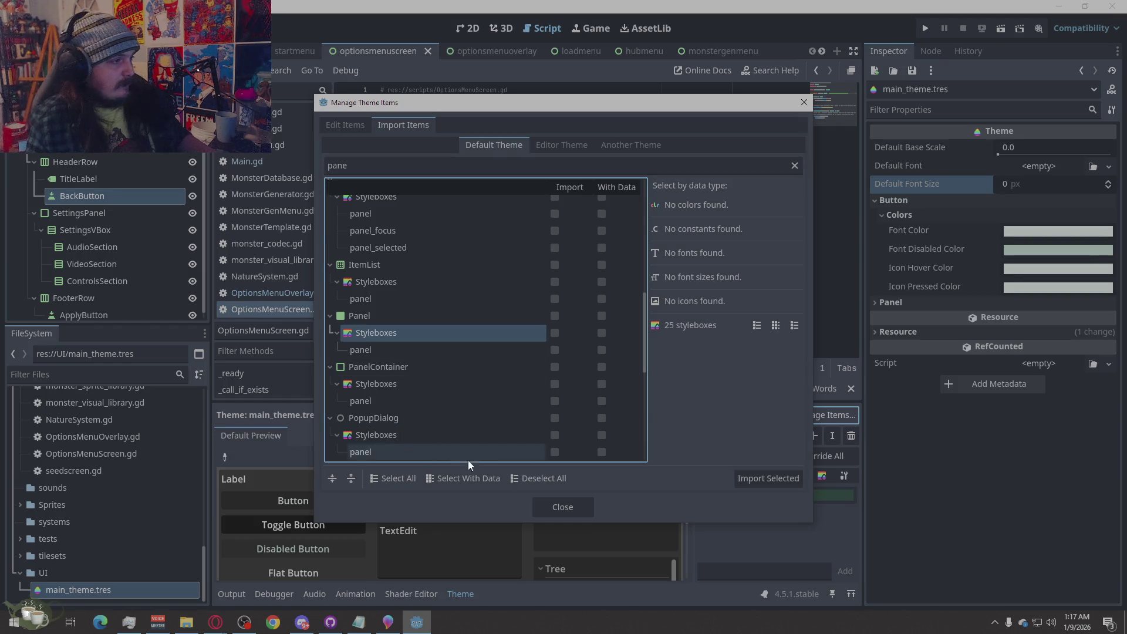
{"action": "left_click", "coordinate": [554, 332]}
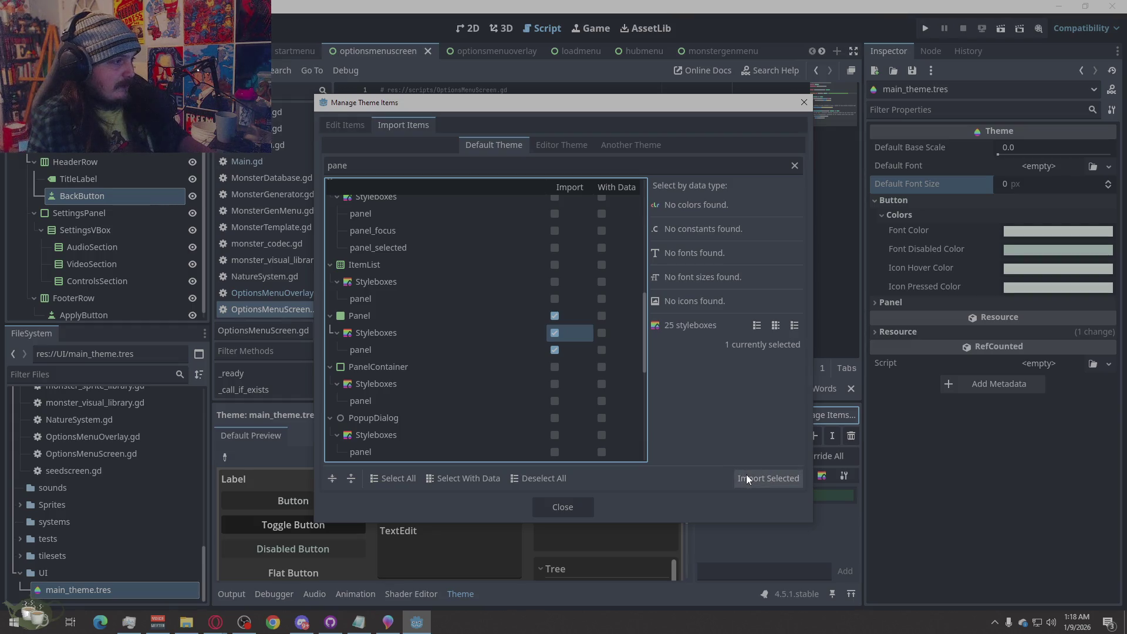
{"action": "left_click", "coordinate": [786, 477]}
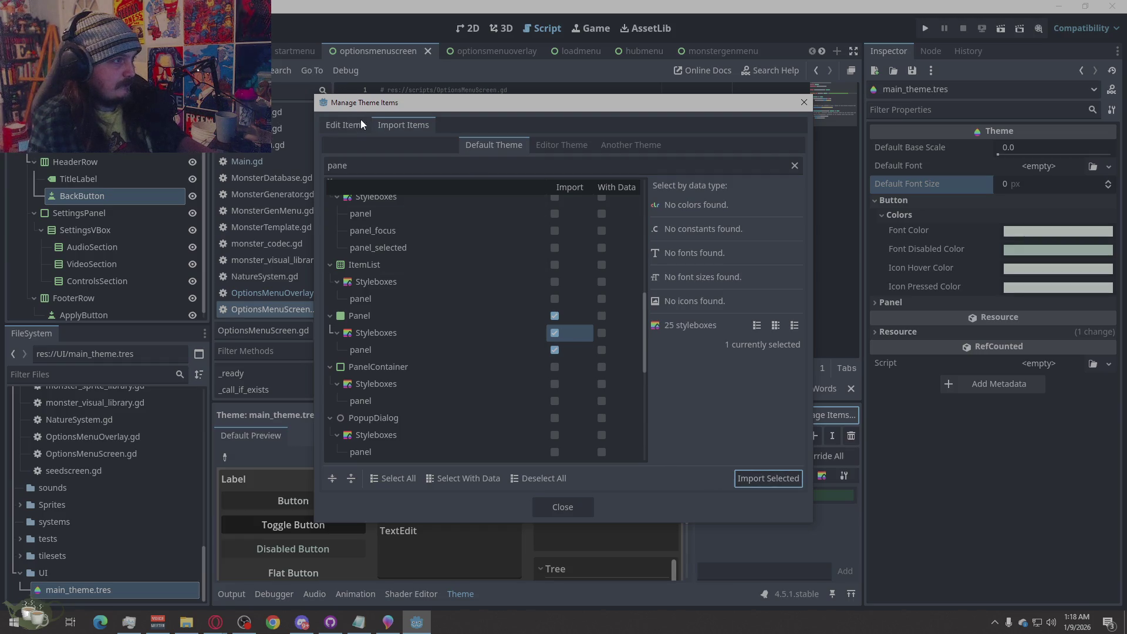
Remove the panel_background colour item from the theme's Panel type.
{"action": "left_click", "coordinate": [360, 120]}
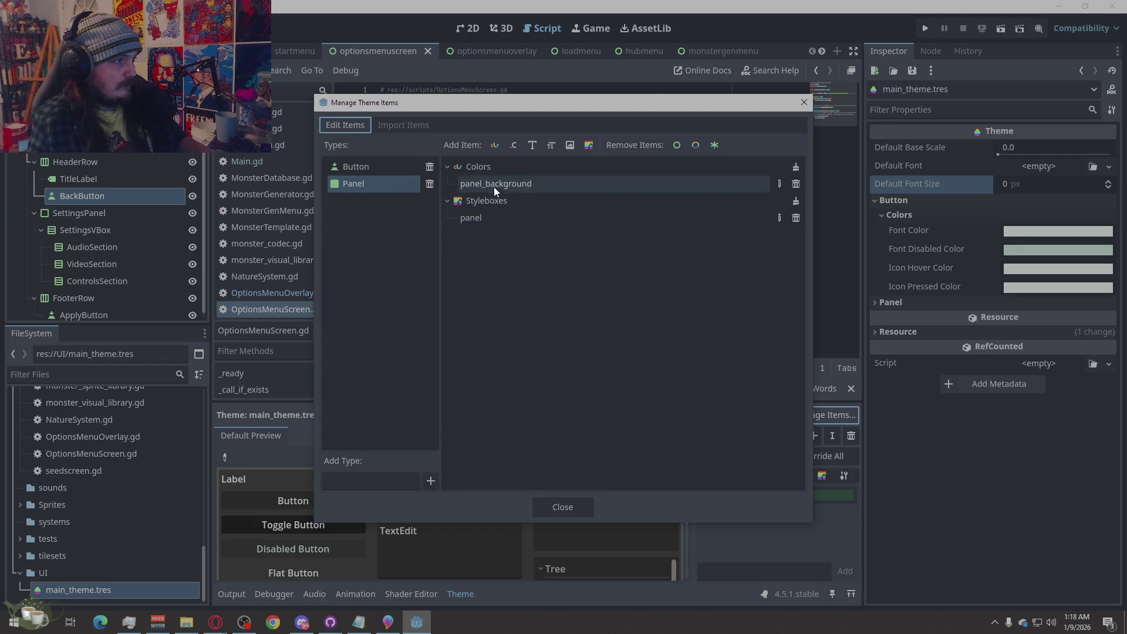
{"action": "left_click", "coordinate": [479, 168]}
{"action": "left_click", "coordinate": [797, 167]}
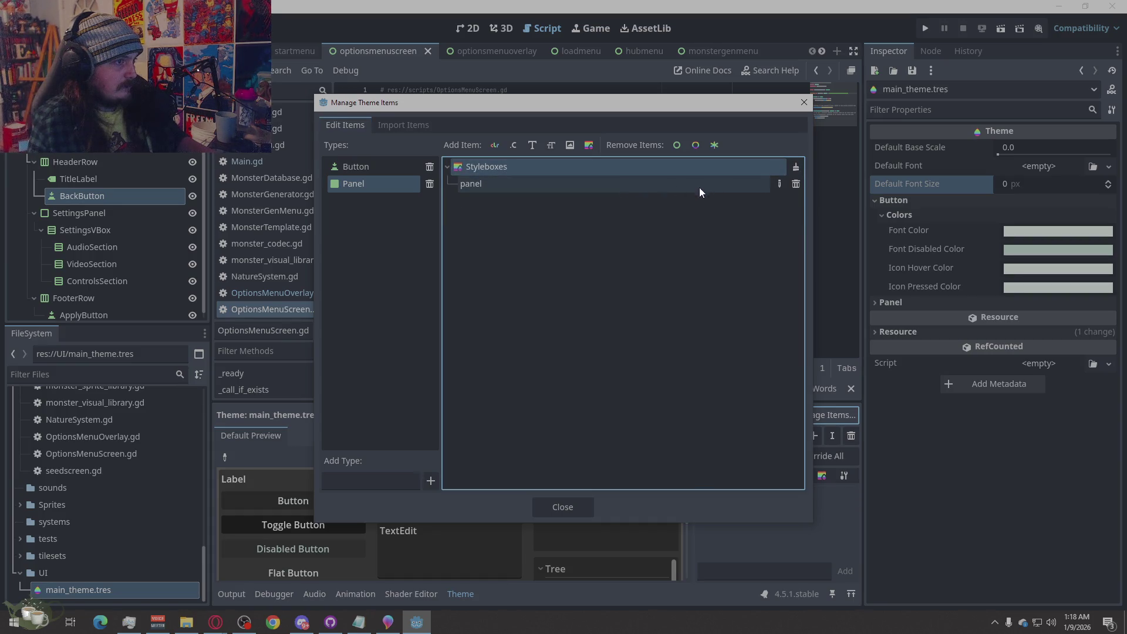
{"action": "left_click", "coordinate": [879, 300]}
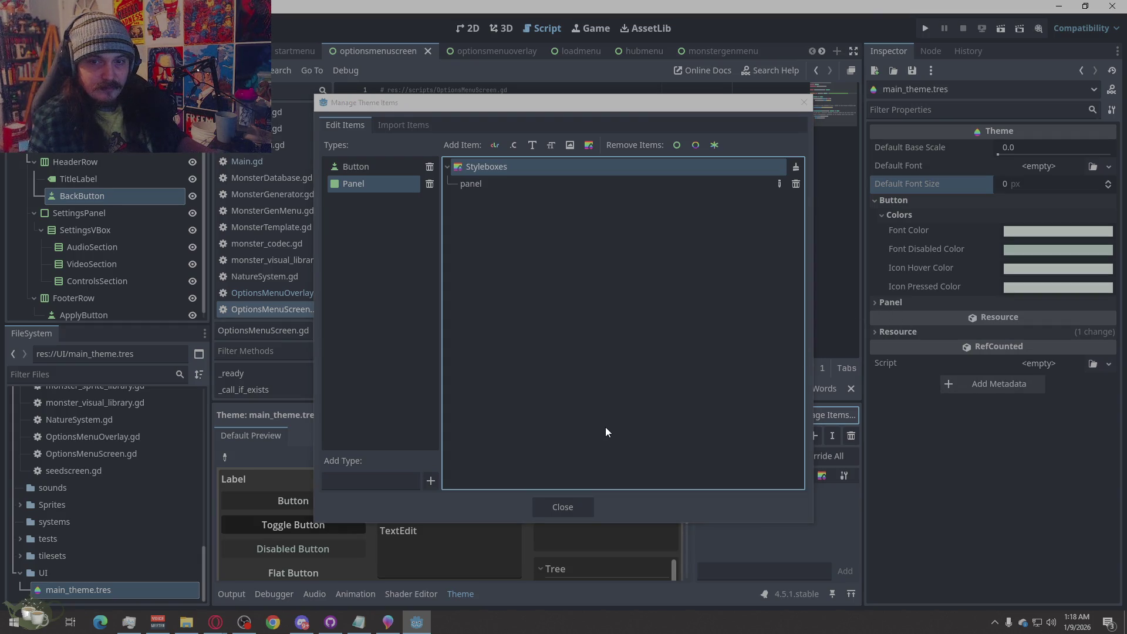
Re-import the checked Panel stylebox, close the theme item manager and expand Panel's styles.
{"action": "left_click", "coordinate": [563, 507]}
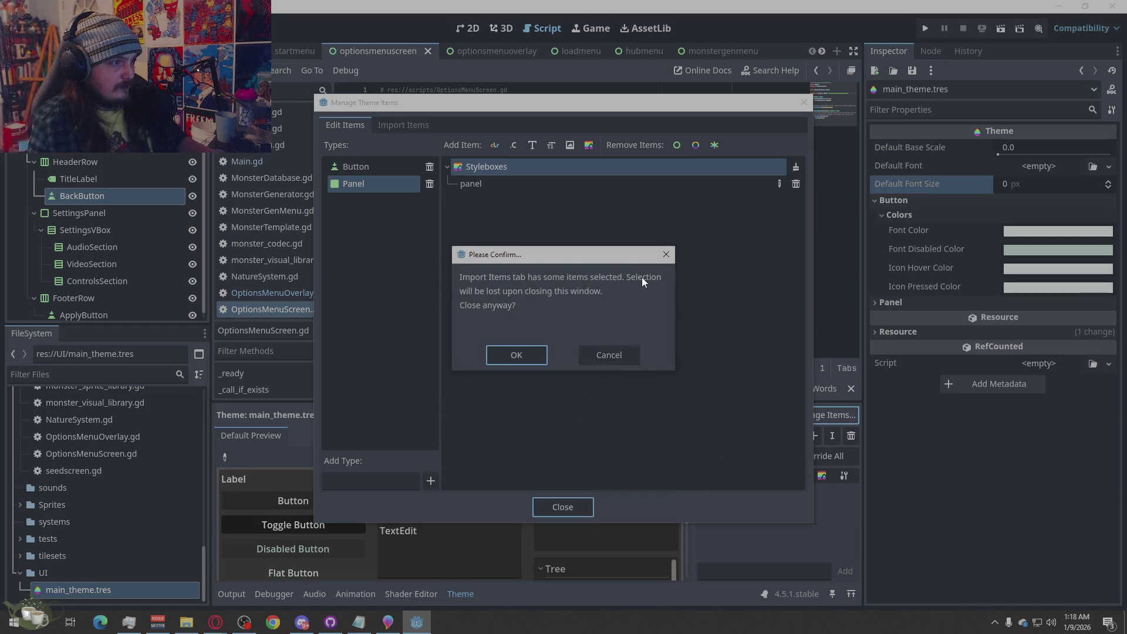
{"action": "left_click", "coordinate": [607, 352]}
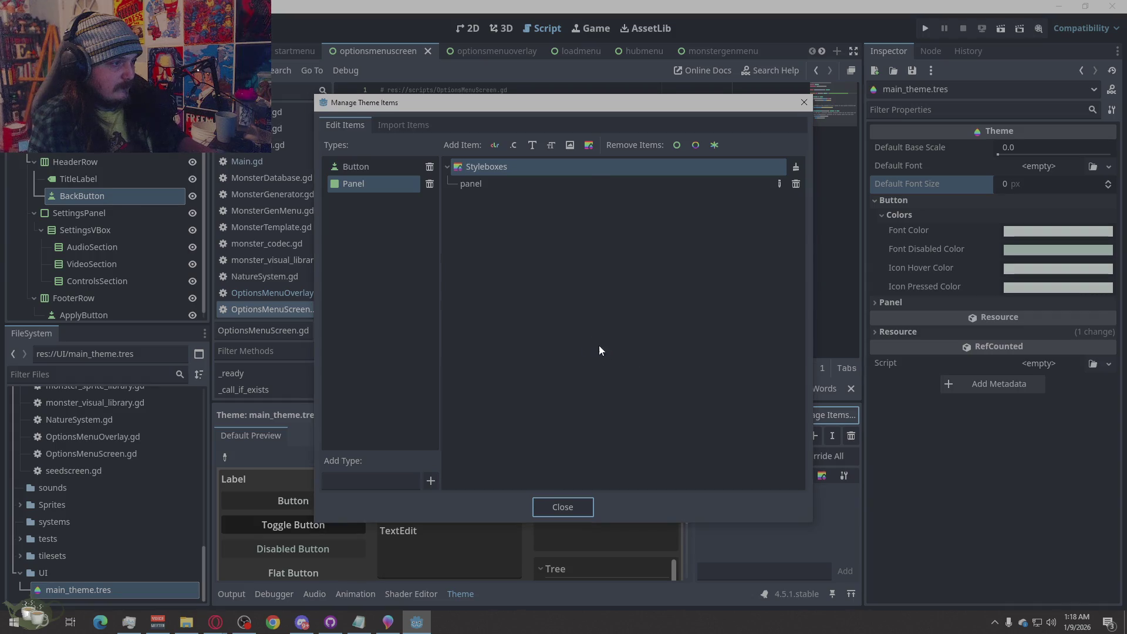
{"action": "left_click", "coordinate": [411, 125]}
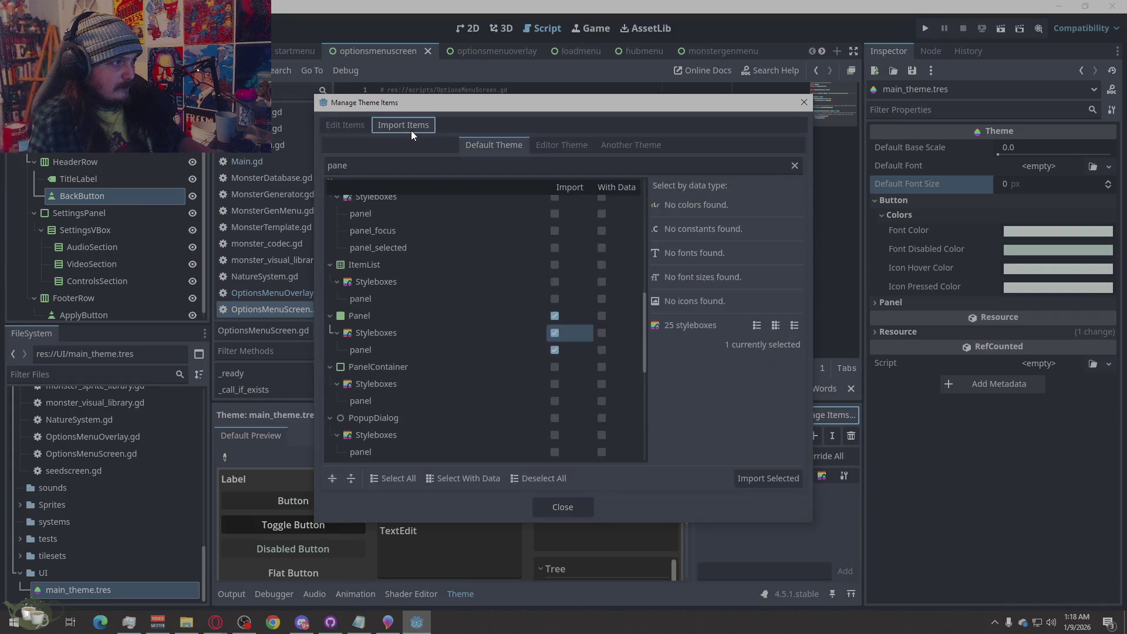
{"action": "left_click", "coordinate": [769, 480]}
{"action": "left_click", "coordinate": [357, 125]}
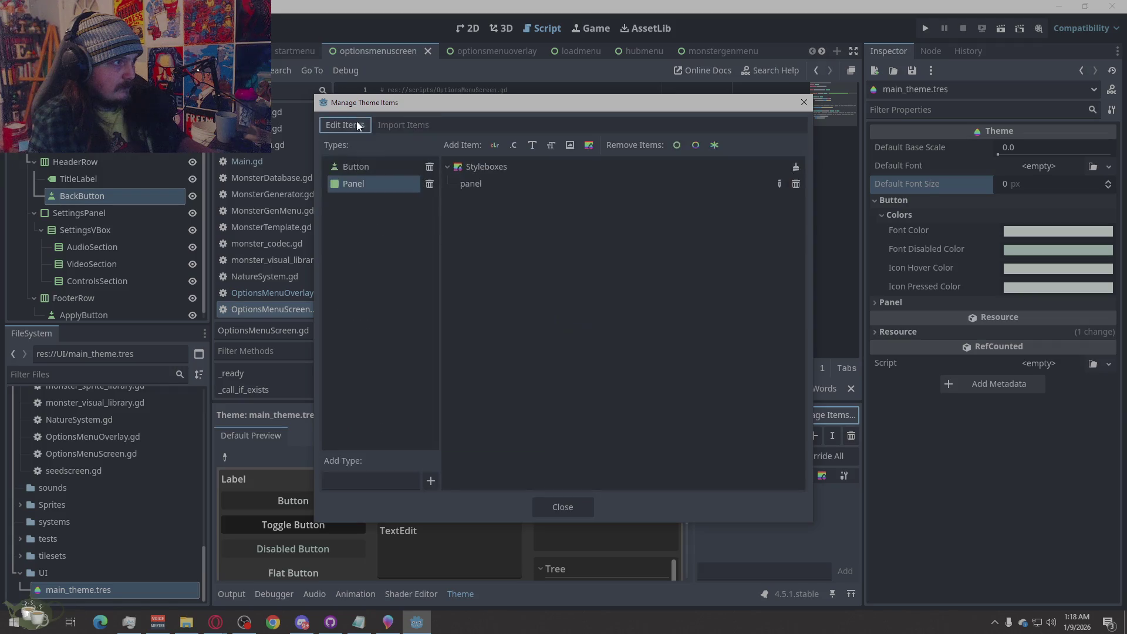
{"action": "left_click", "coordinate": [590, 508]}
{"action": "left_click", "coordinate": [532, 344]}
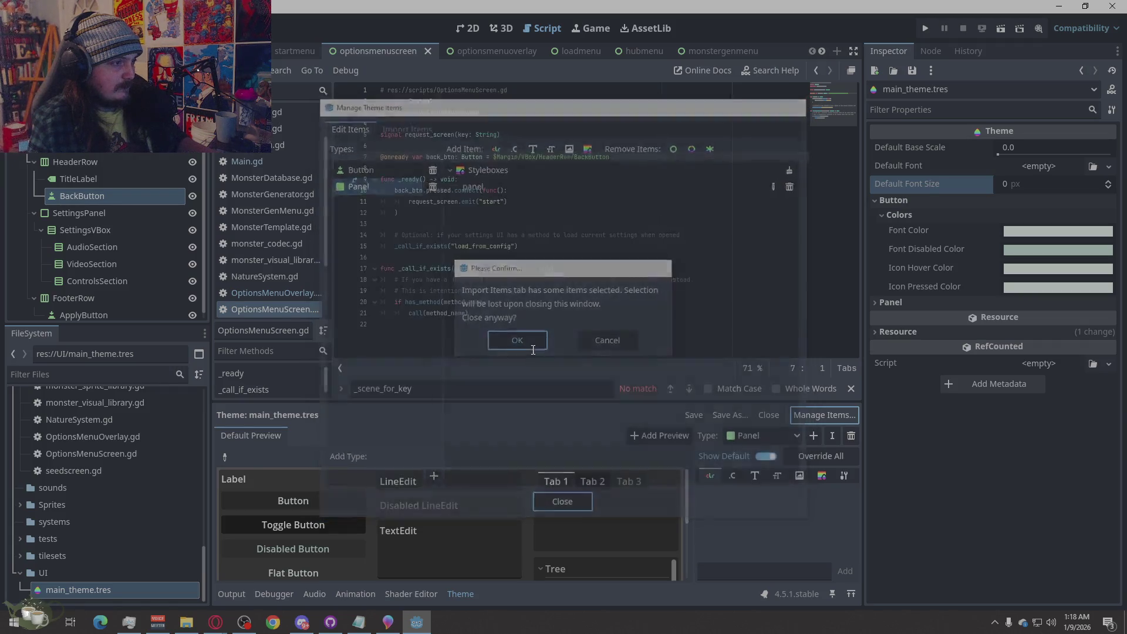
{"action": "left_click", "coordinate": [899, 317]}
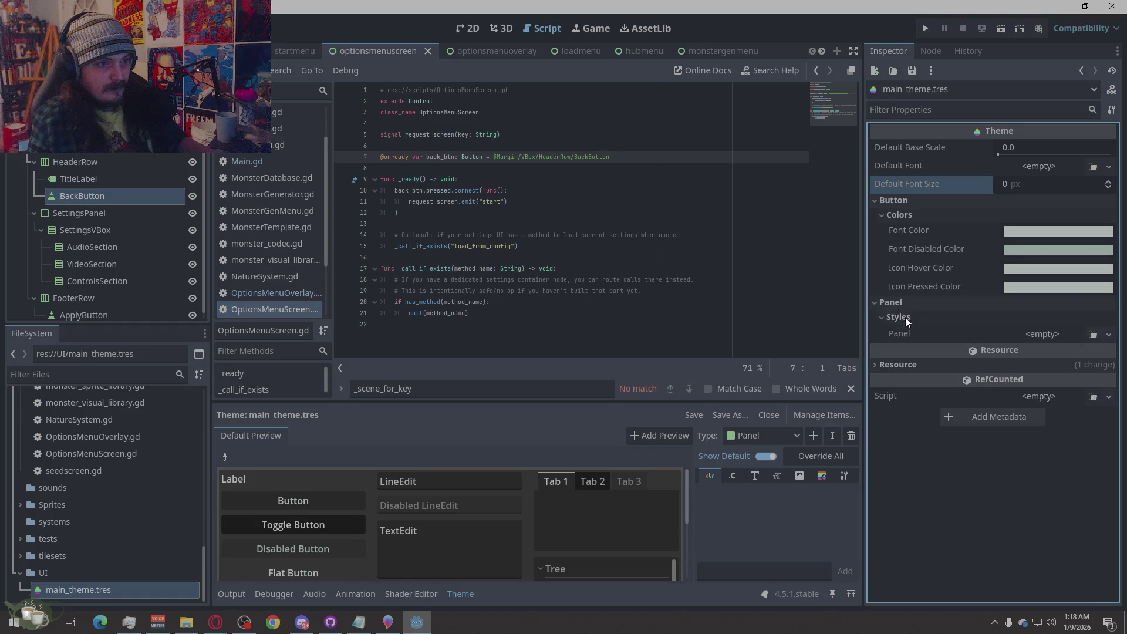
Make Panel's panel stylebox a new StyleBoxFlat and expand its settings.
{"action": "left_click", "coordinate": [1057, 341]}
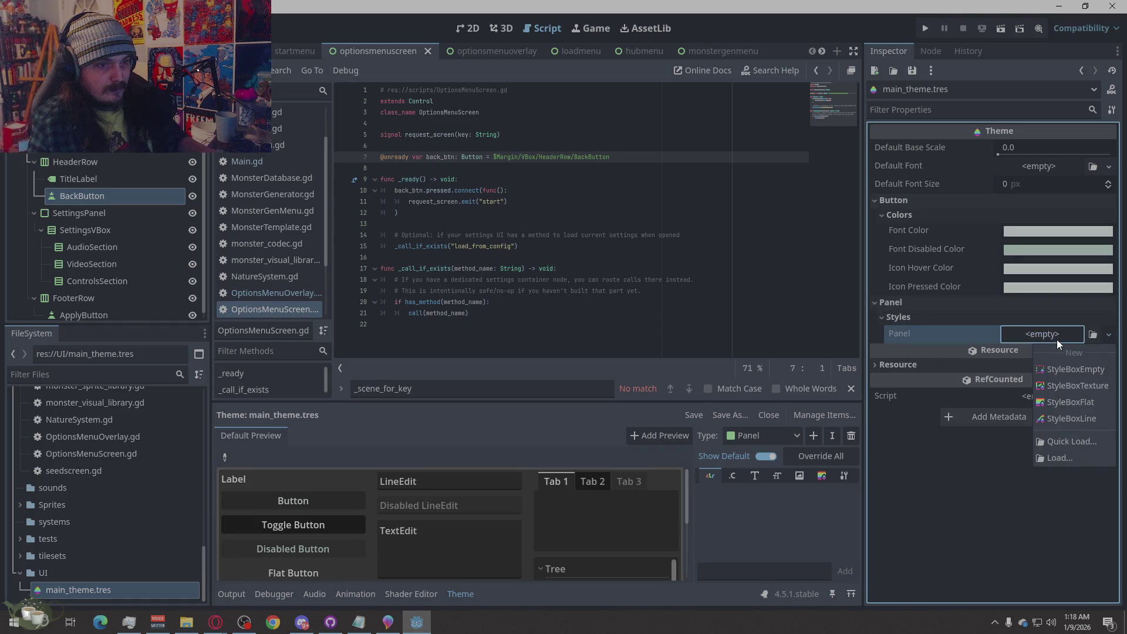
{"action": "left_click", "coordinate": [1055, 408]}
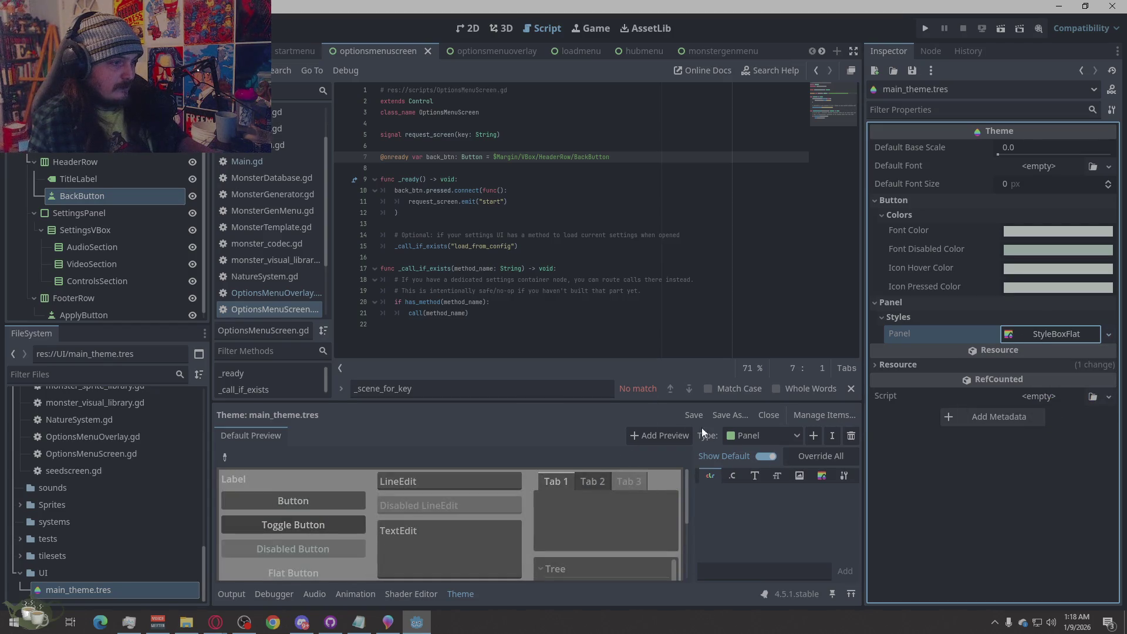
{"action": "left_click", "coordinate": [1109, 334]}
{"action": "left_click", "coordinate": [1068, 336]}
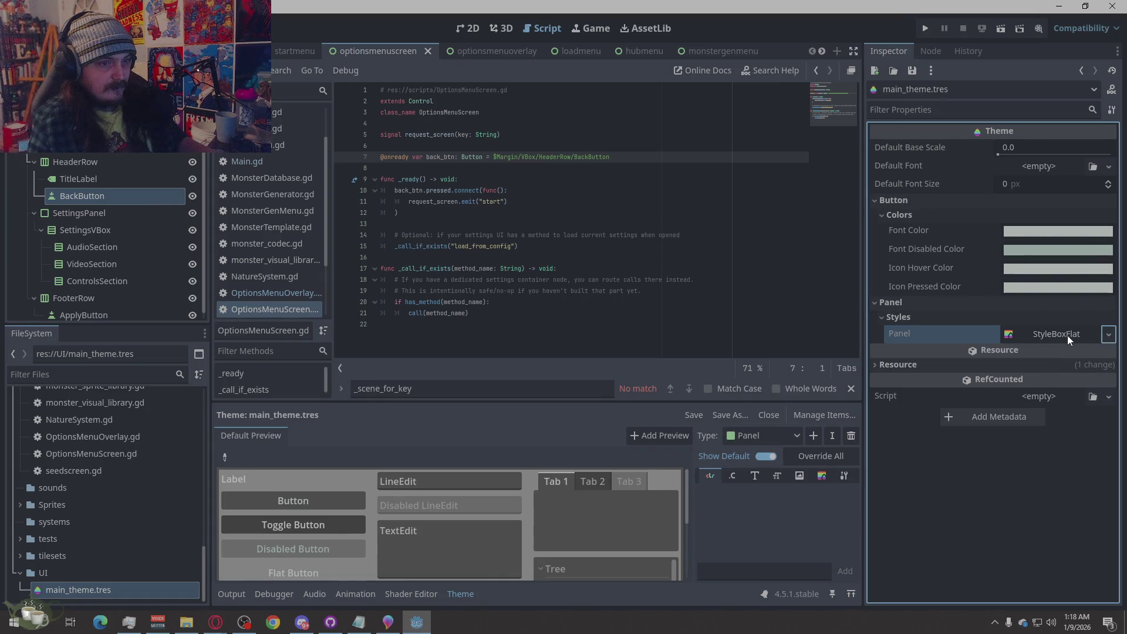
{"action": "left_click", "coordinate": [1054, 336]}
{"action": "scroll", "coordinate": [930, 229], "scroll_direction": "down", "scroll_amount": 3}
{"action": "scroll", "coordinate": [930, 233], "scroll_direction": "down", "scroll_amount": 1}
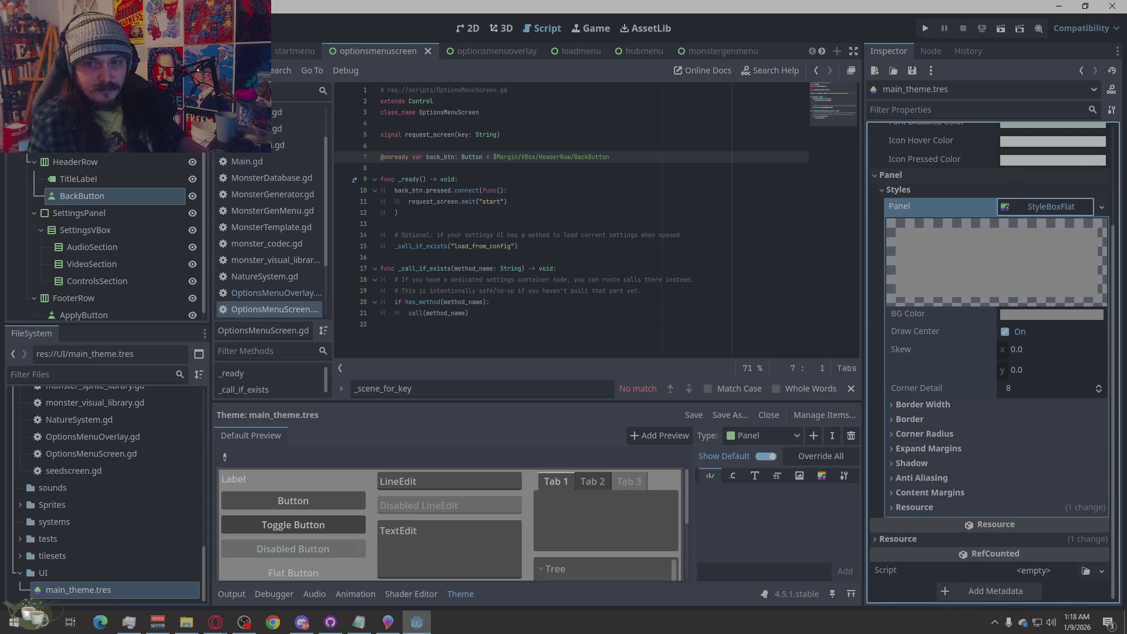
{"action": "key", "text": "alt+Tab"}
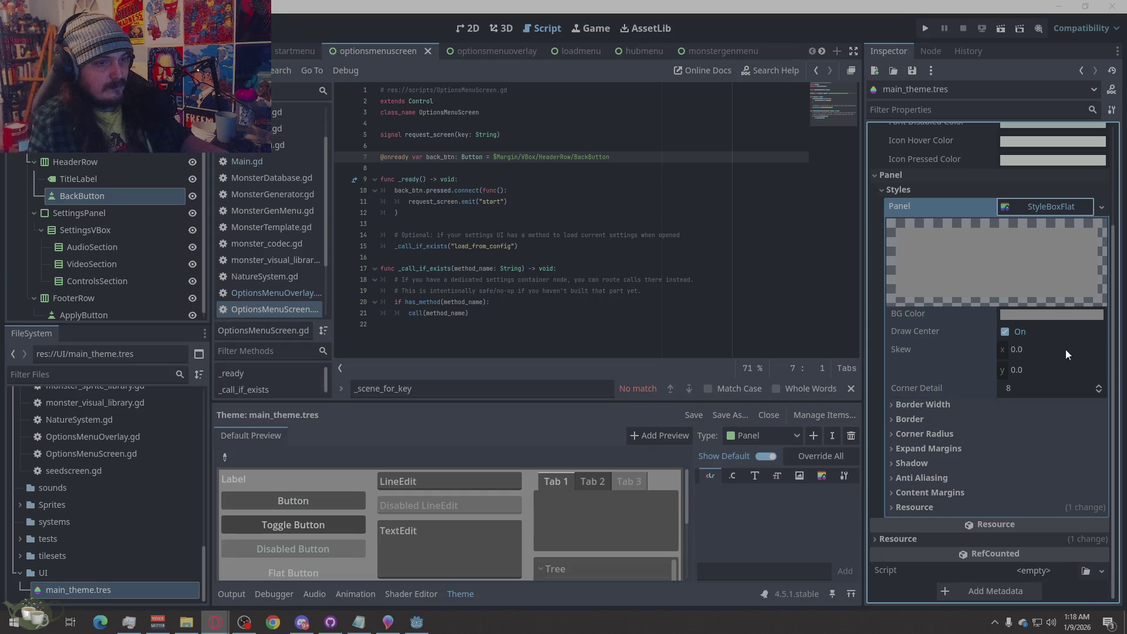
Set the StyleBoxFlat's BG Color to dark green 263F38.
{"action": "left_click", "coordinate": [996, 313]}
{"action": "left_click", "coordinate": [1022, 308]}
{"action": "type", "text": "263F38"}
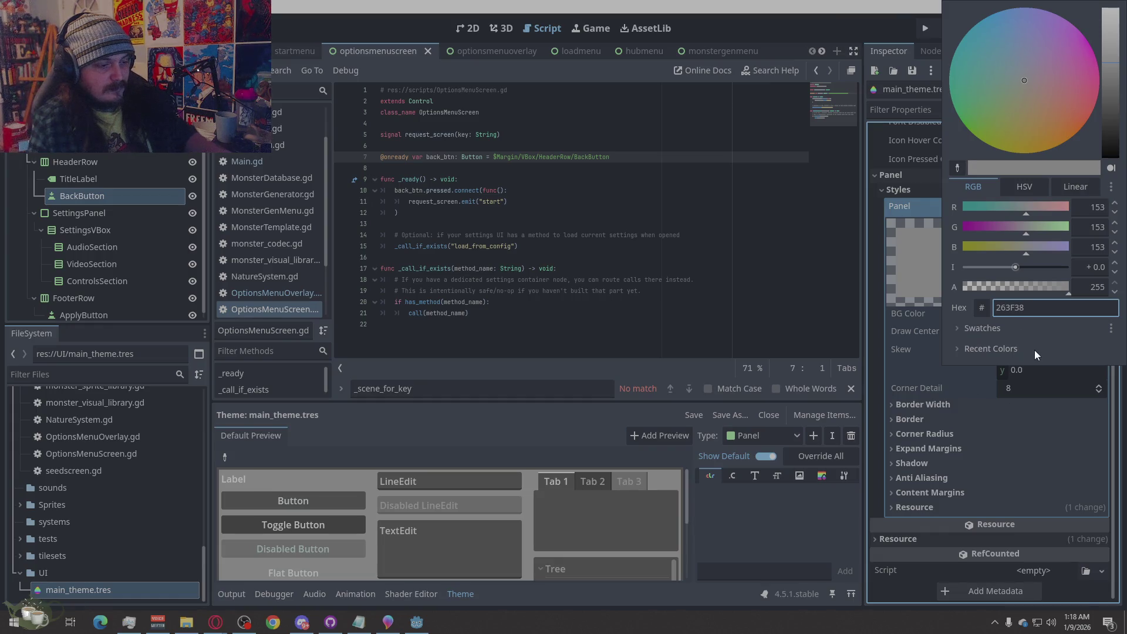
{"action": "left_click", "coordinate": [1034, 350]}
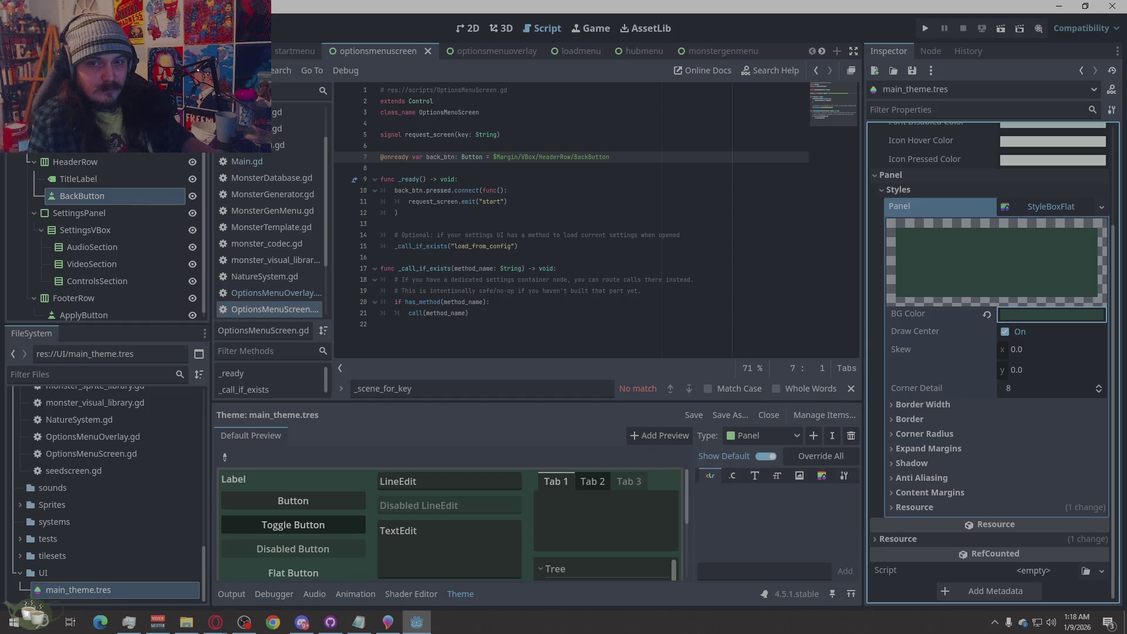
Set all four border widths to 2 px.
{"action": "left_click", "coordinate": [1042, 404]}
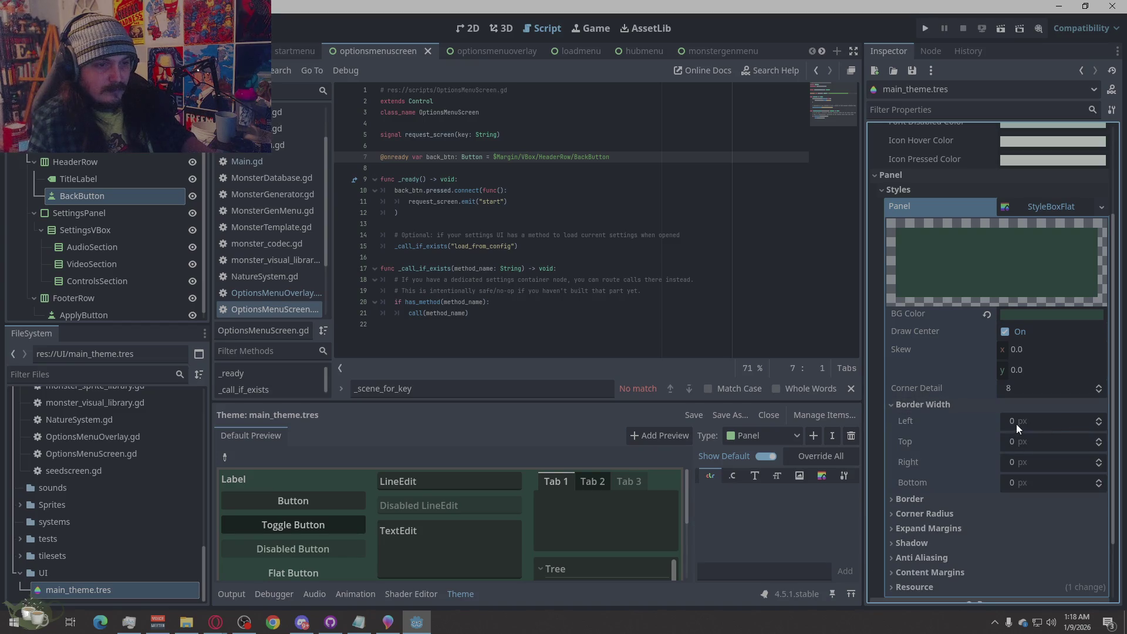
{"action": "left_click", "coordinate": [1028, 422]}
{"action": "type", "text": "2"}
{"action": "key", "text": "Tab"}
{"action": "type", "text": "2"}
{"action": "key", "text": "Tab"}
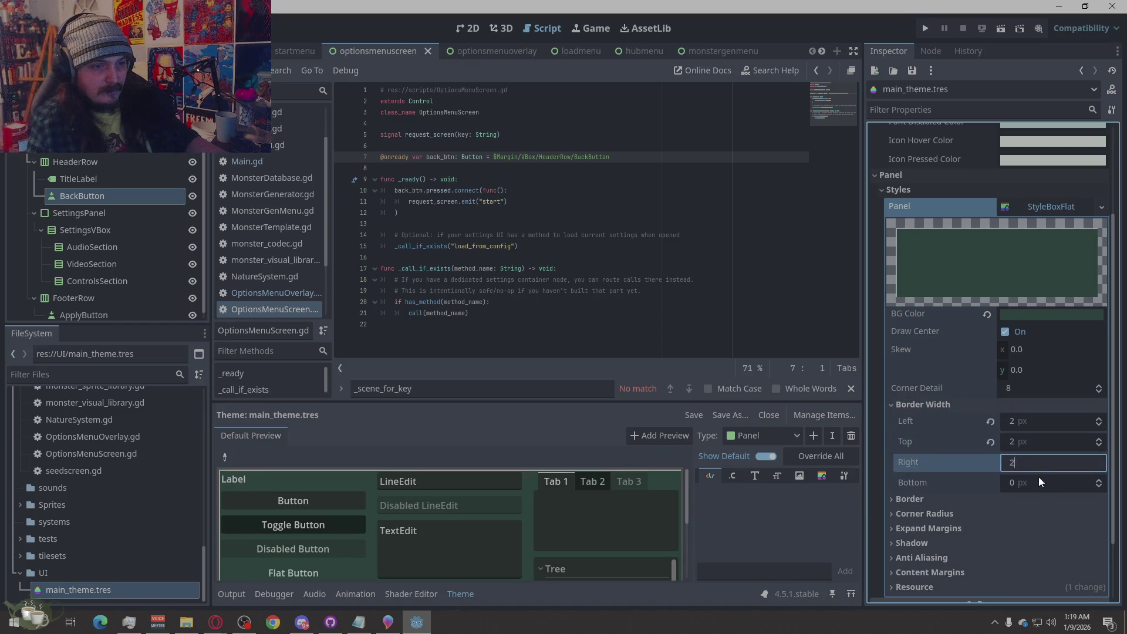
{"action": "type", "text": "2"}
{"action": "key", "text": "Tab"}
{"action": "type", "text": "2"}
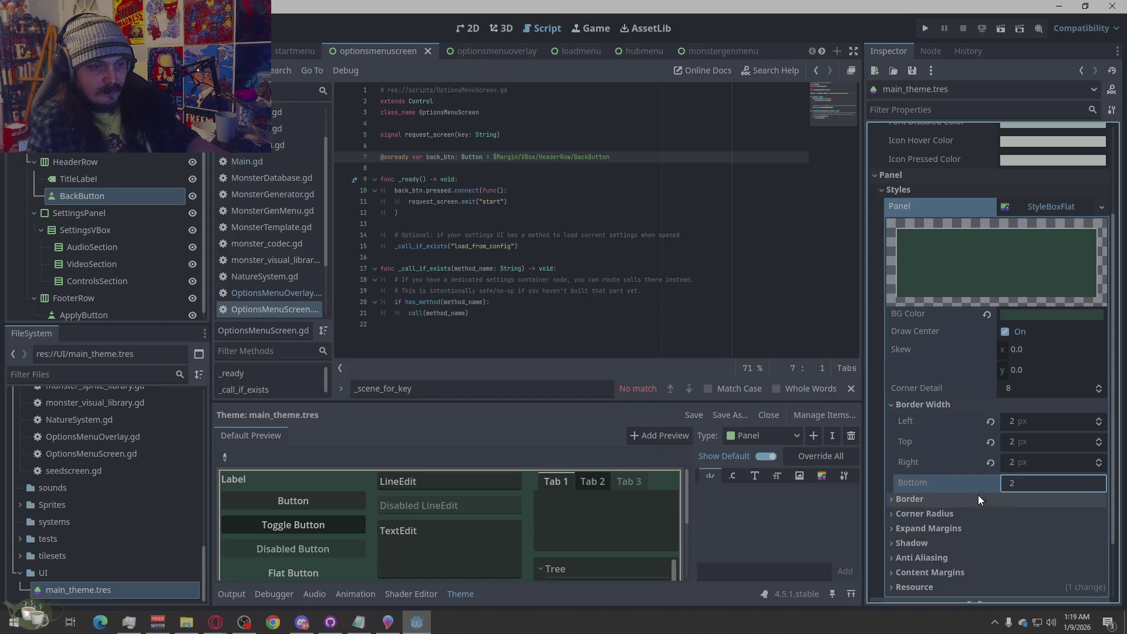
{"action": "left_click", "coordinate": [978, 496]}
Set the border colour to light green 6FAF9C and collapse the border settings.
{"action": "left_click", "coordinate": [216, 623]}
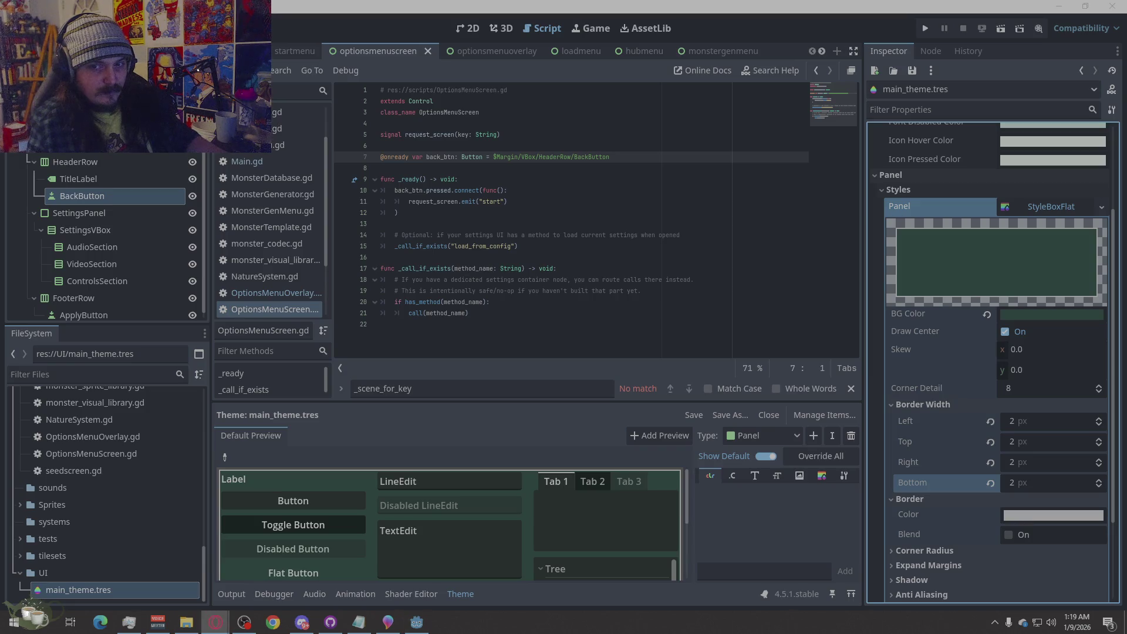
{"action": "left_click", "coordinate": [1064, 515]}
{"action": "type", "text": "6FAF9C"}
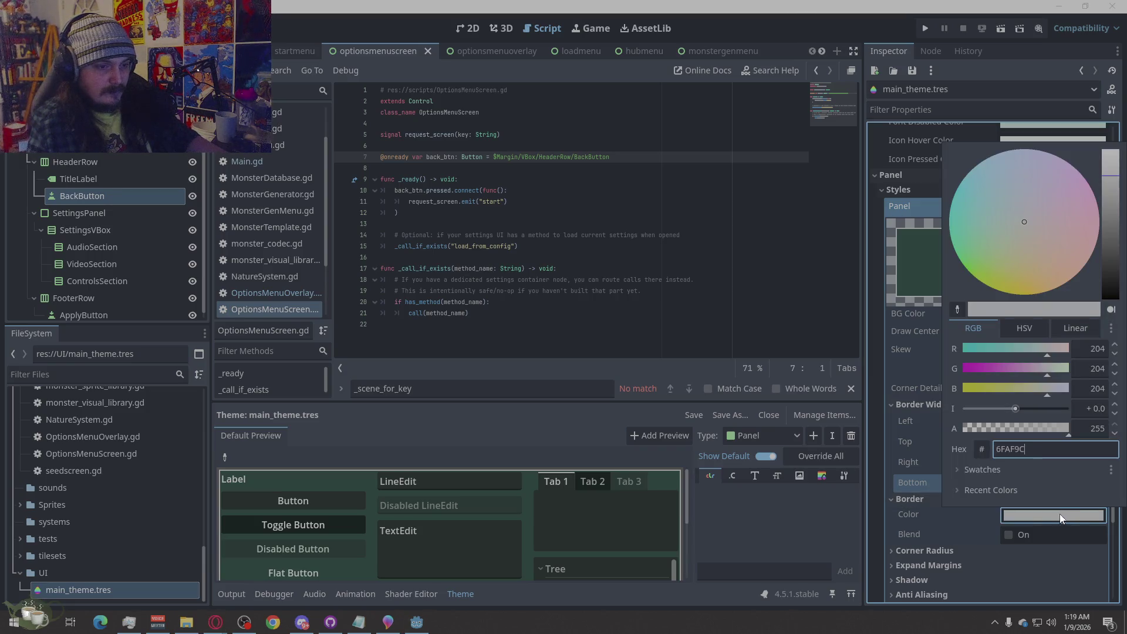
{"action": "key", "text": "Return"}
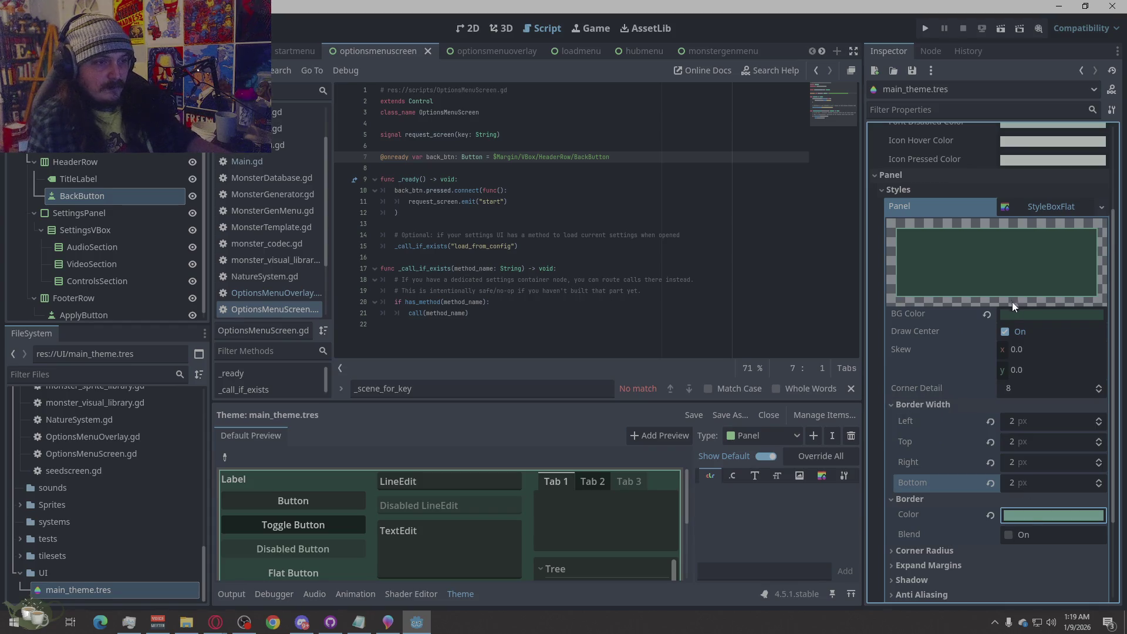
{"action": "scroll", "coordinate": [1012, 302], "scroll_direction": "down", "scroll_amount": 3}
{"action": "key", "text": "alt+Tab"}
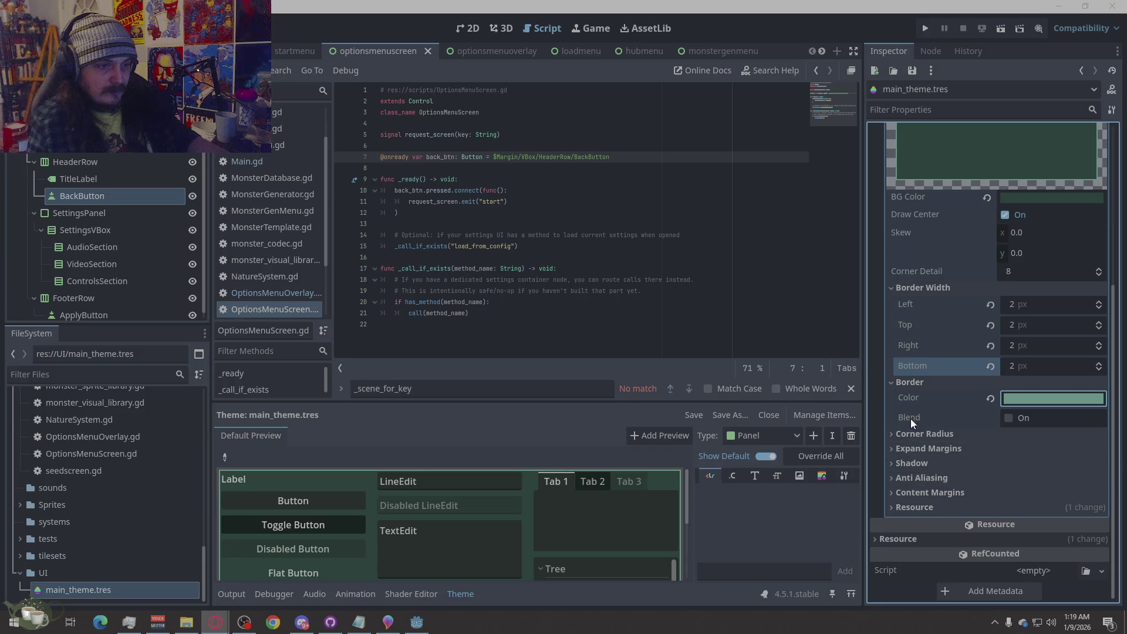
{"action": "left_click", "coordinate": [904, 385]}
{"action": "left_click", "coordinate": [907, 325]}
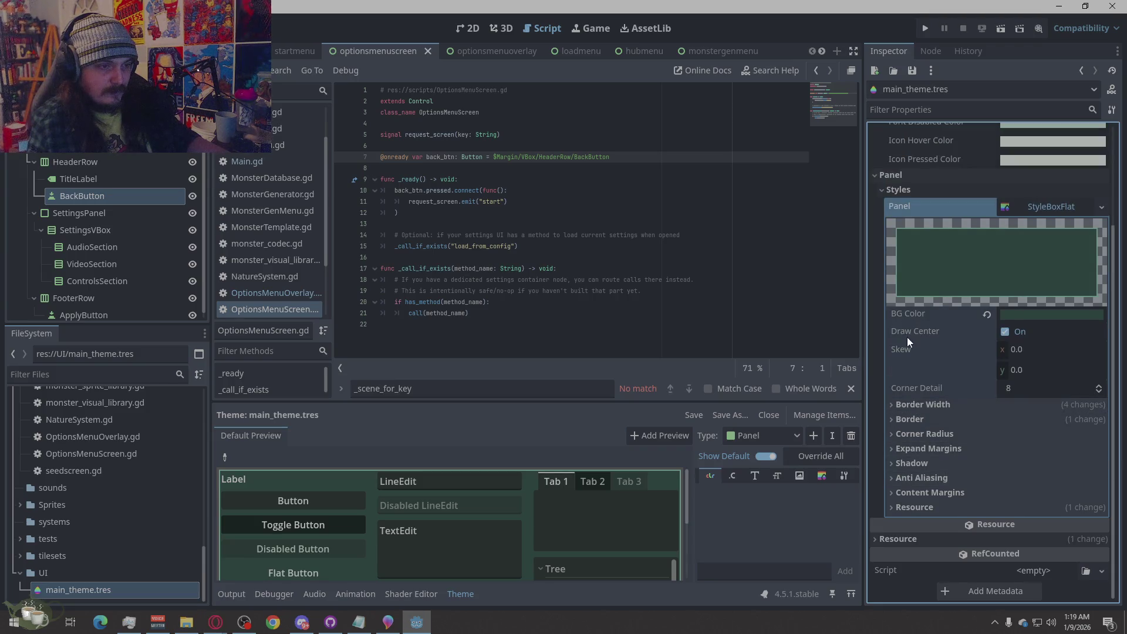
Set the Panel stylebox corner radii to 10 px.
{"action": "left_click", "coordinate": [928, 436]}
{"action": "left_click", "coordinate": [1012, 451]}
{"action": "type", "text": "10"}
{"action": "left_click", "coordinate": [1012, 471]}
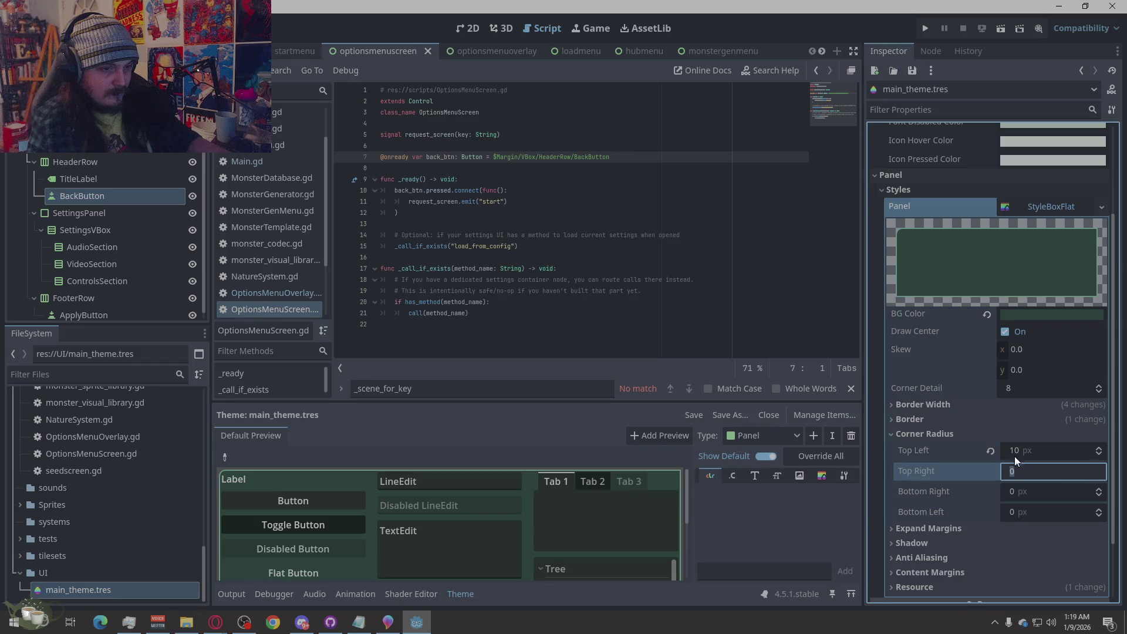
{"action": "type", "text": "10"}
{"action": "key", "text": "Return"}
{"action": "left_click", "coordinate": [1027, 490]}
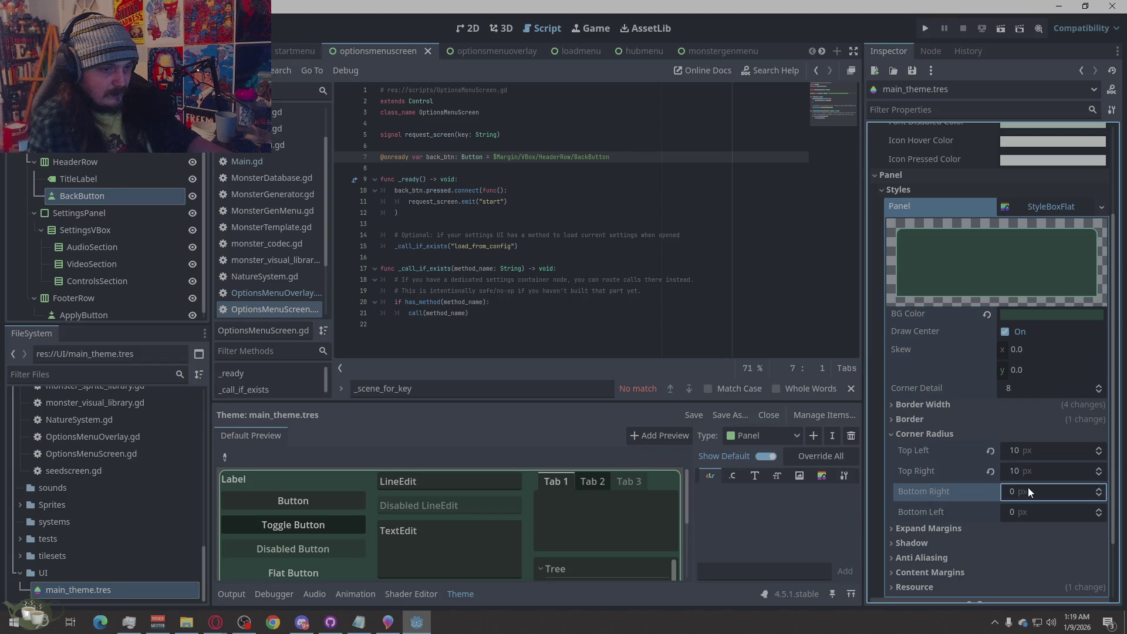
{"action": "left_click", "coordinate": [916, 436]}
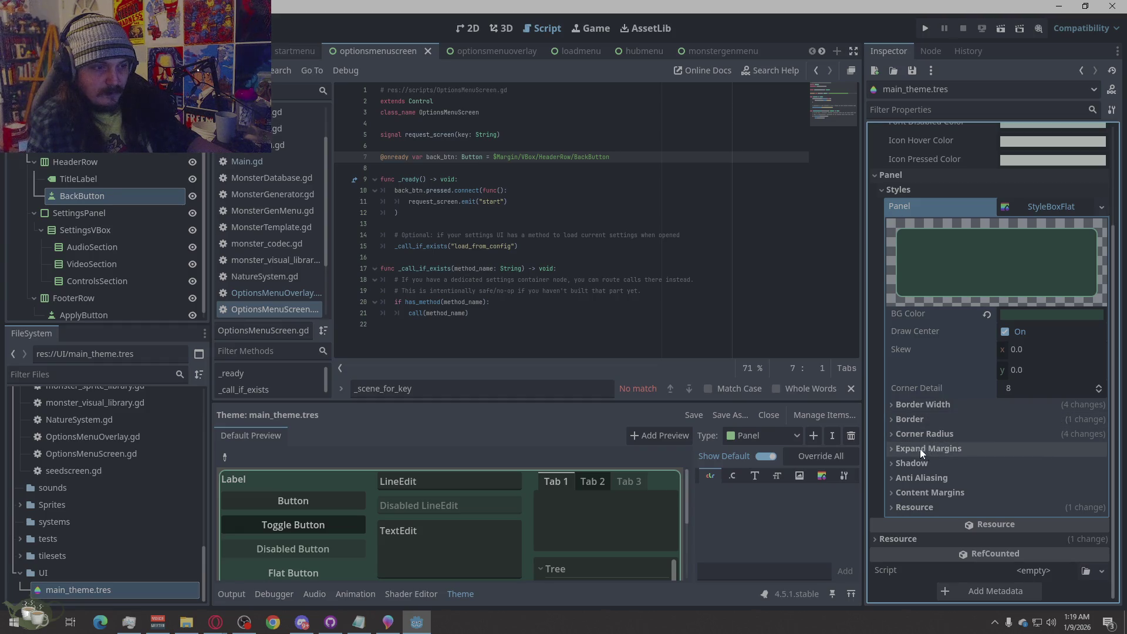
Set the Left, Top, Right and Bottom content margins to 10 px, then run the project.
{"action": "left_click", "coordinate": [927, 491]}
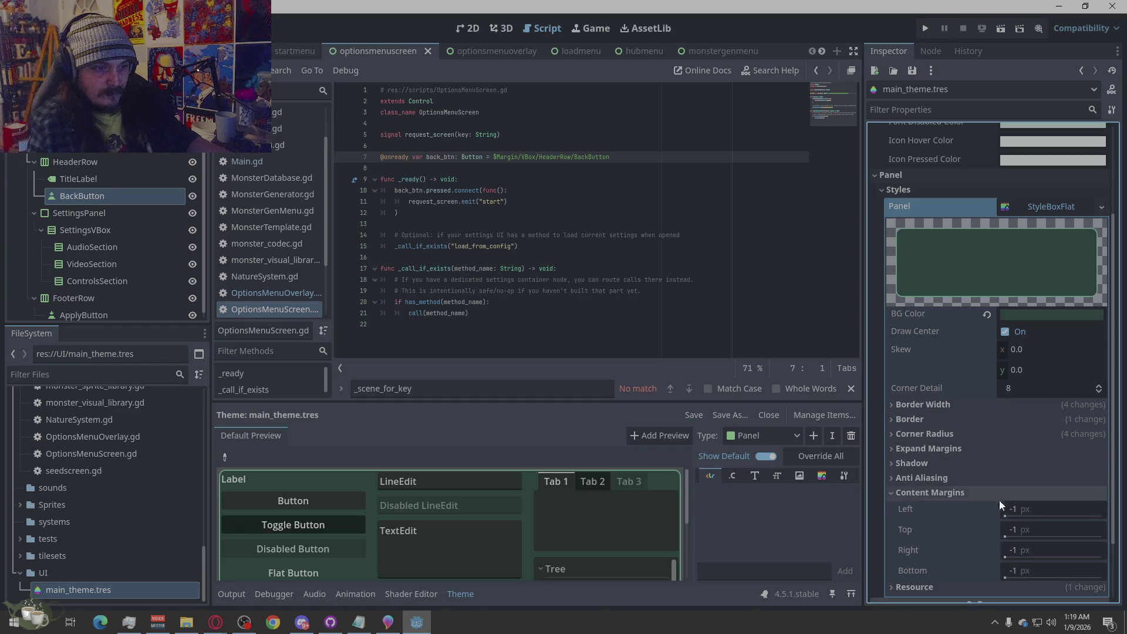
{"action": "left_click", "coordinate": [1032, 509]}
{"action": "type", "text": "10"}
{"action": "left_click", "coordinate": [1036, 530]}
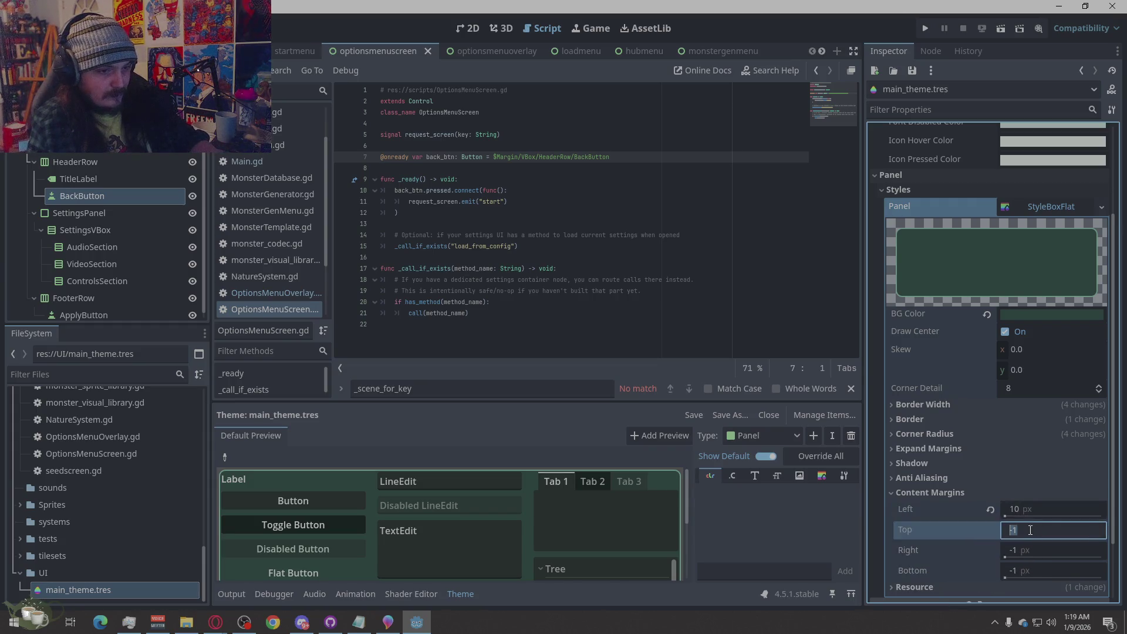
{"action": "type", "text": "10"}
{"action": "left_click", "coordinate": [1029, 555]}
{"action": "type", "text": "10"}
{"action": "left_click", "coordinate": [1028, 567]}
{"action": "type", "text": "10"}
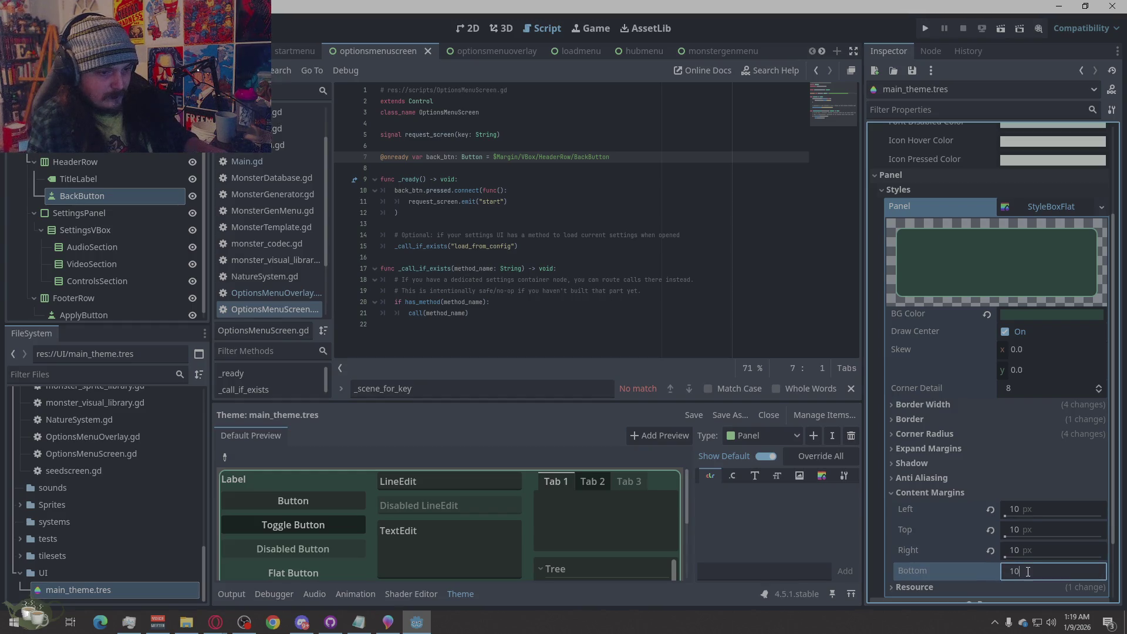
{"action": "left_click", "coordinate": [939, 495]}
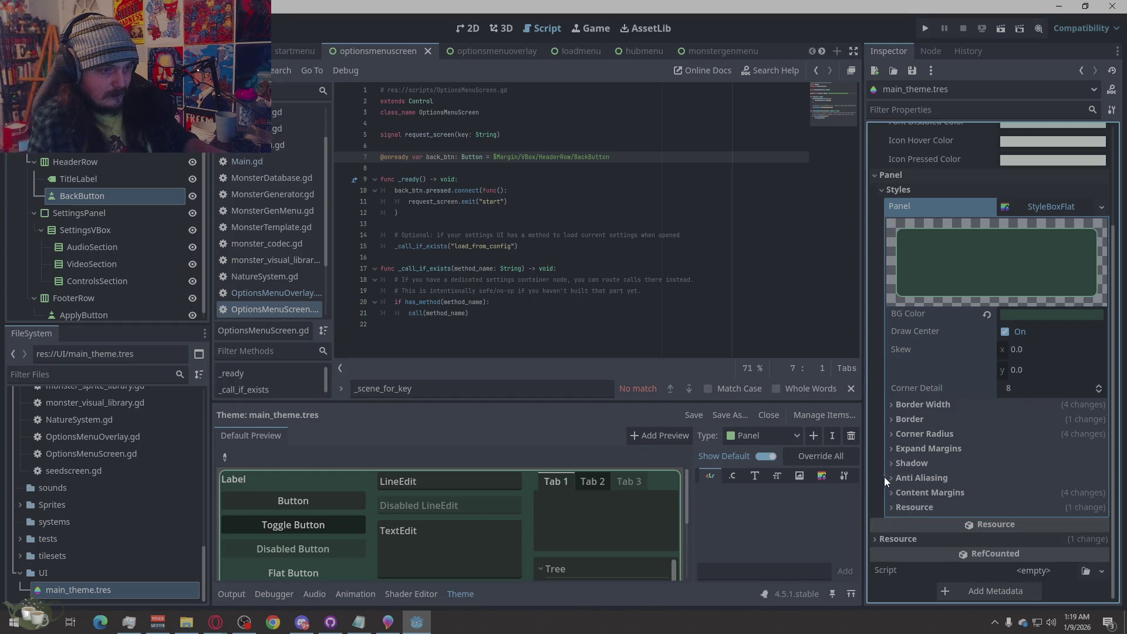
{"action": "scroll", "coordinate": [593, 507], "scroll_direction": "down", "scroll_amount": 5}
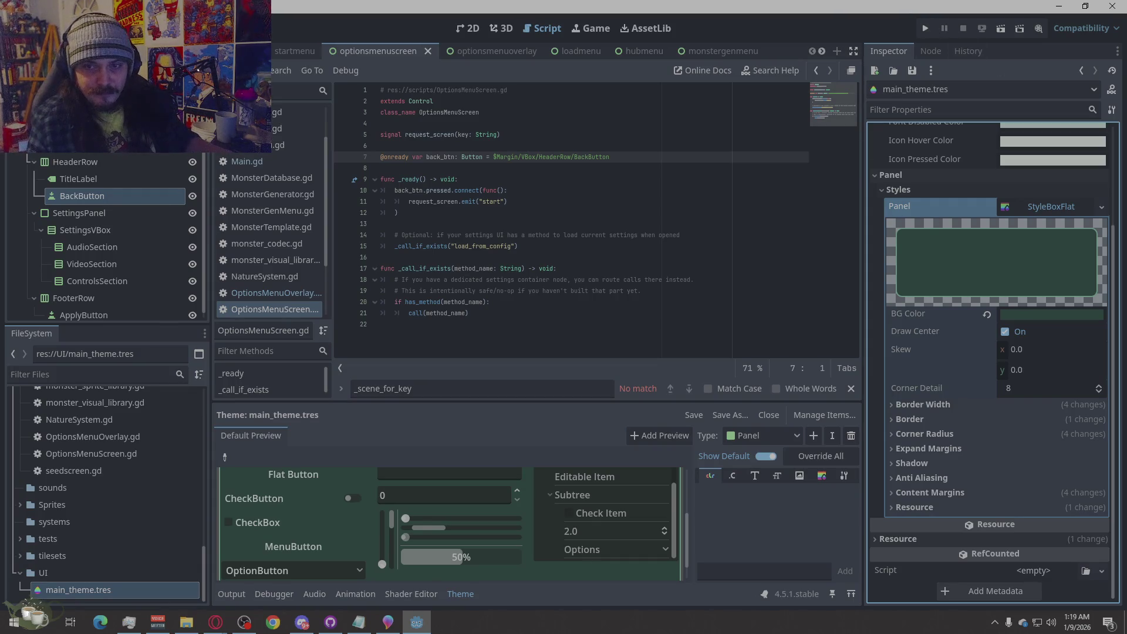
{"action": "left_click", "coordinate": [932, 36]}
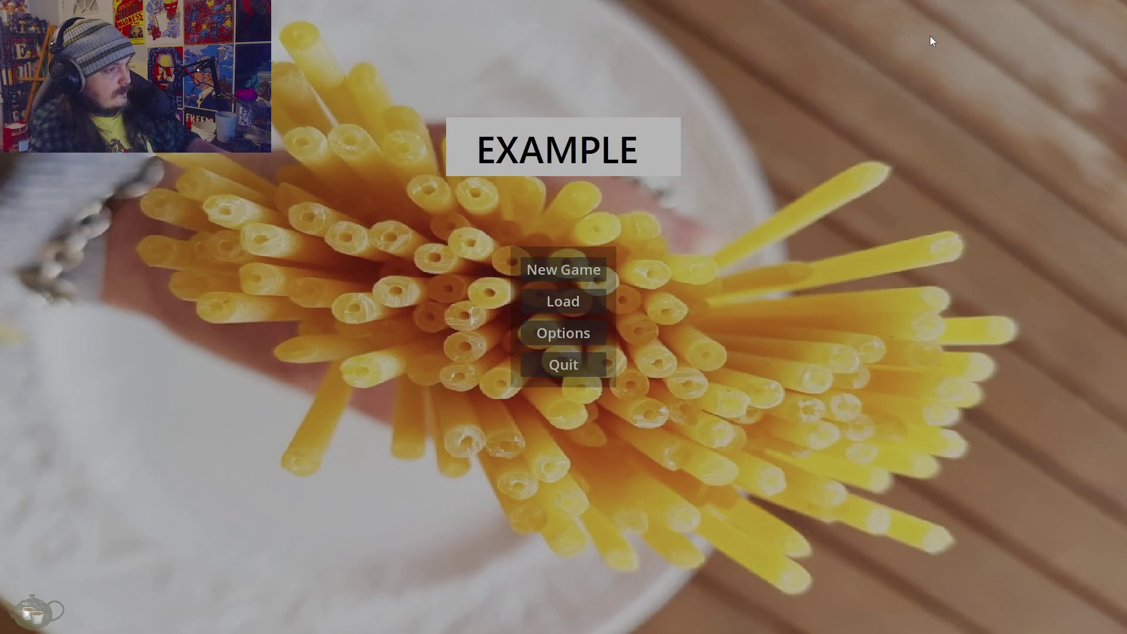
Playtest New Game, opening and closing the Training, Jobs and Breeding menus, then Options.
{"action": "left_click", "coordinate": [549, 268]}
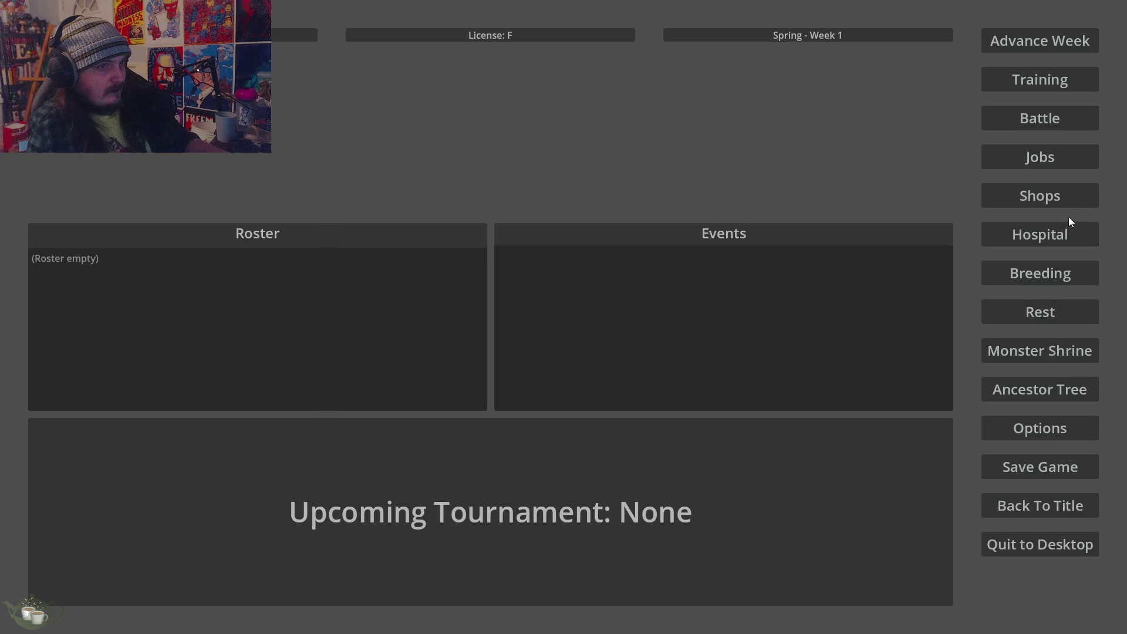
{"action": "left_click", "coordinate": [1050, 80]}
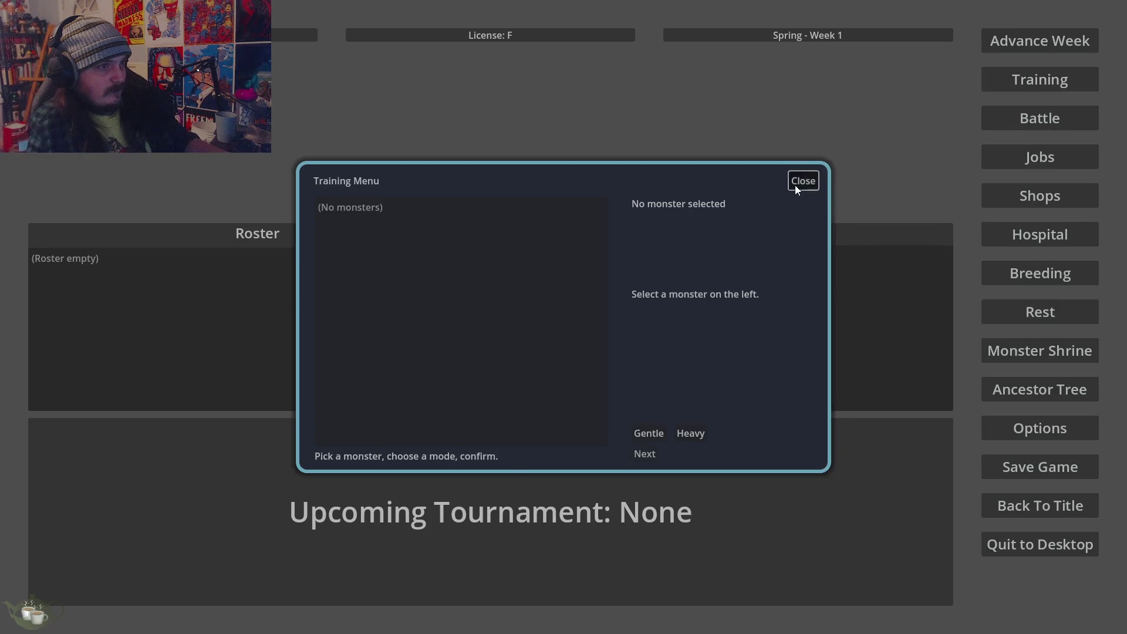
{"action": "left_click", "coordinate": [800, 182]}
{"action": "left_click", "coordinate": [1039, 151]}
{"action": "left_click", "coordinate": [800, 184]}
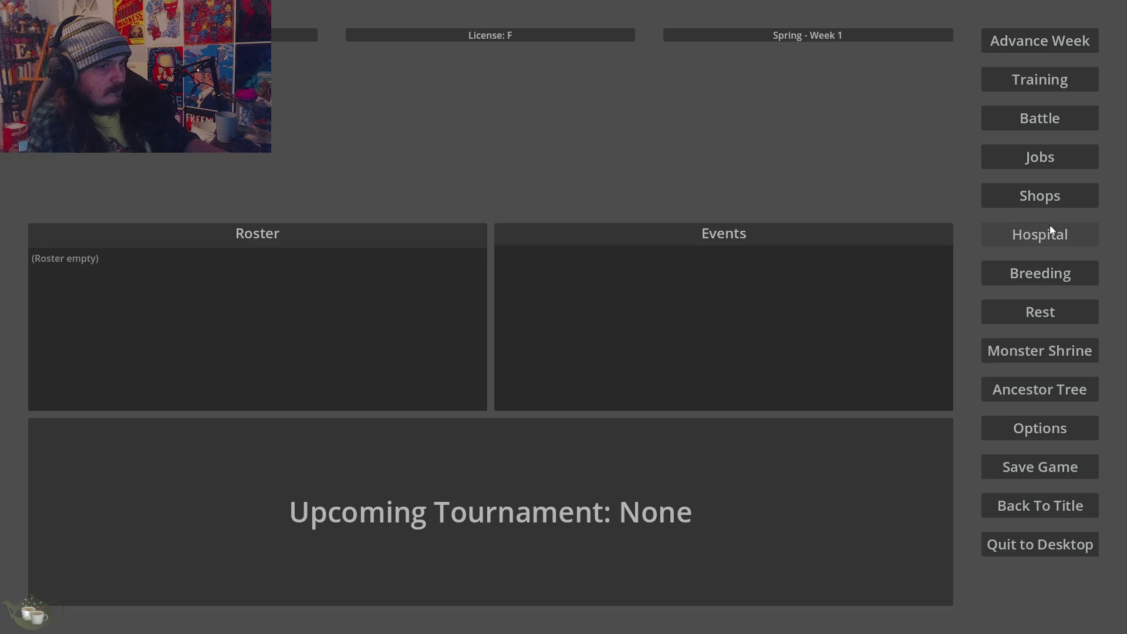
{"action": "left_click", "coordinate": [993, 273]}
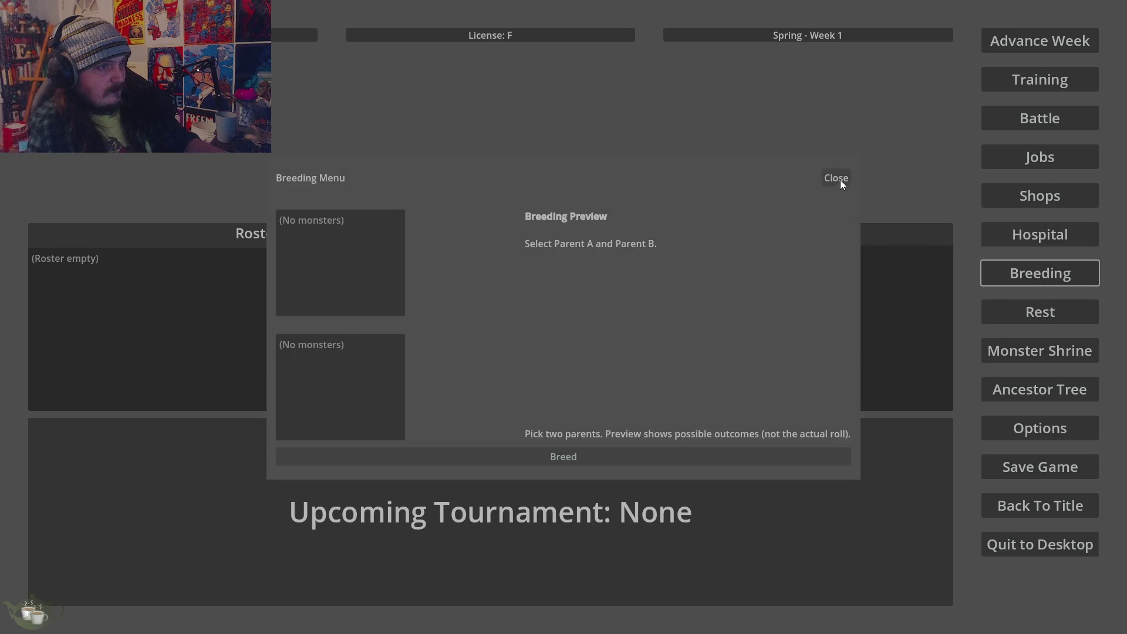
{"action": "left_click", "coordinate": [840, 179]}
{"action": "left_click", "coordinate": [1045, 425]}
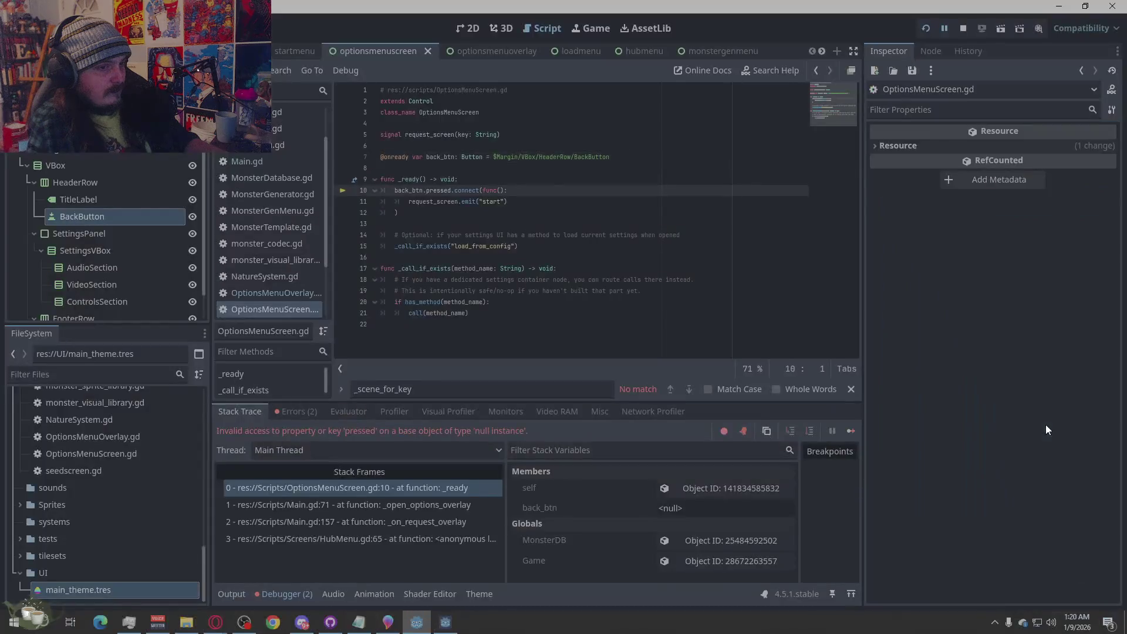
Review the logged errors, stop the game and reopen main_theme.tres.
{"action": "left_click", "coordinate": [294, 412]}
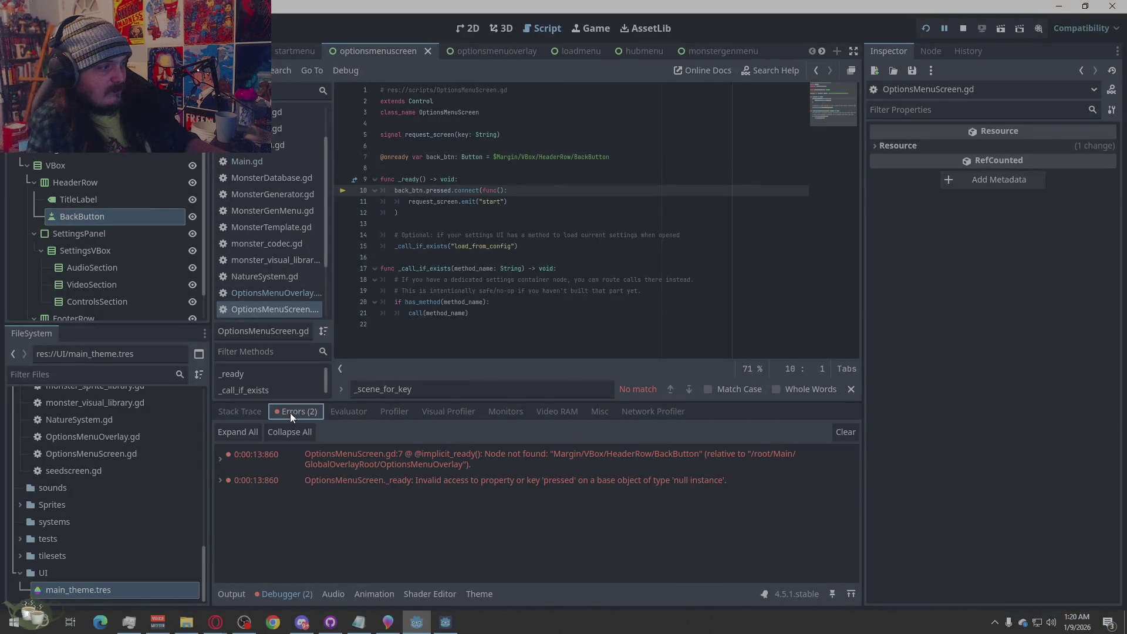
{"action": "left_click", "coordinate": [969, 362]}
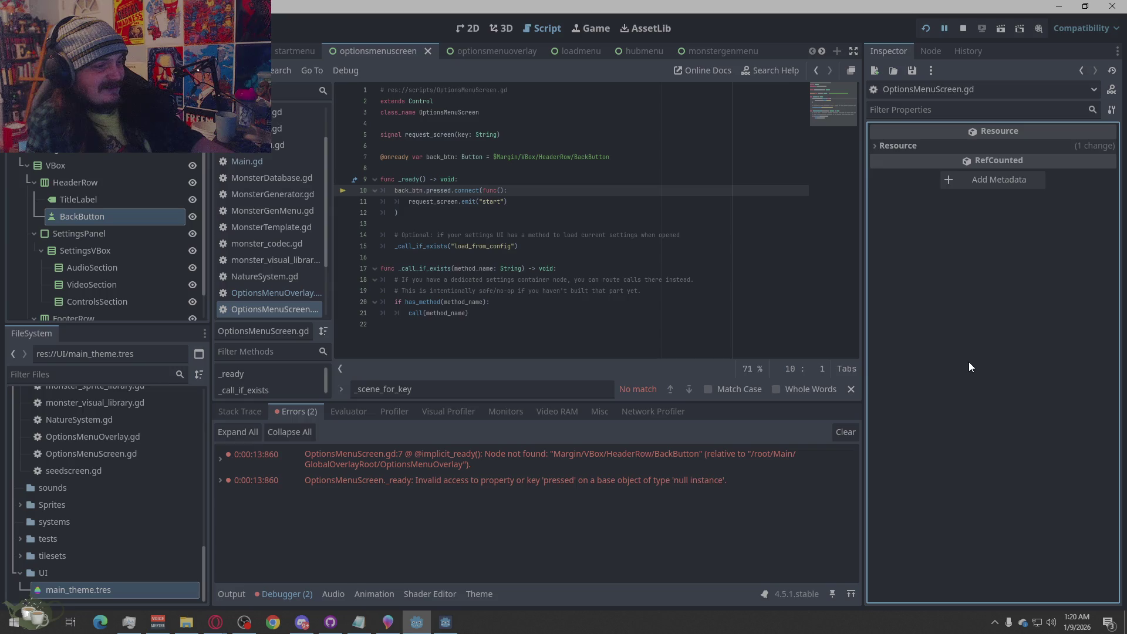
{"action": "left_click", "coordinate": [963, 28]}
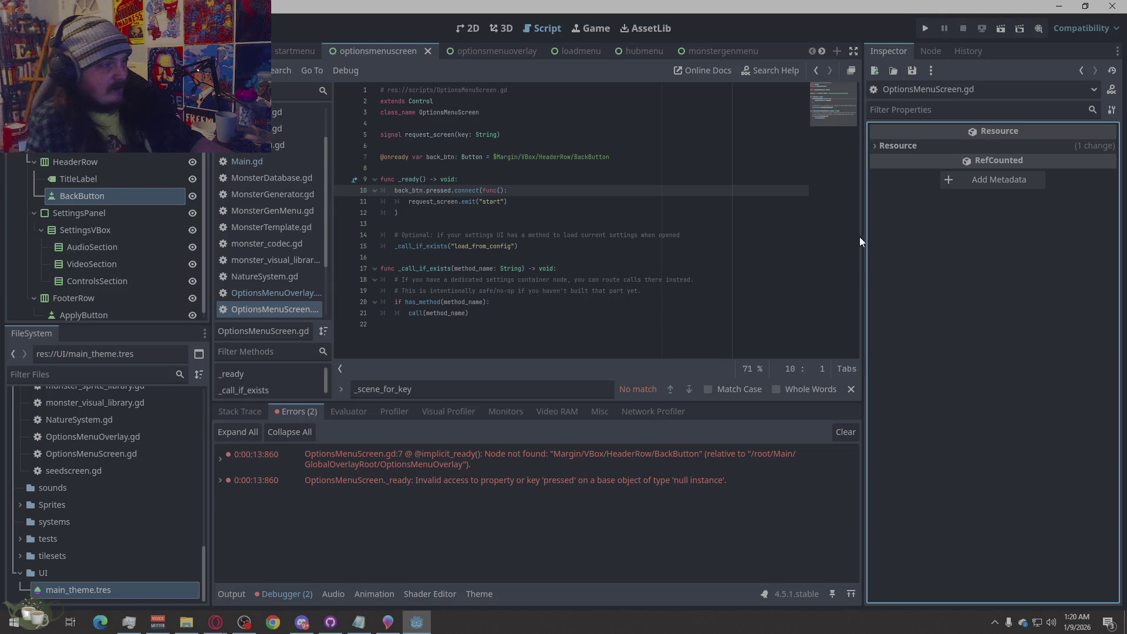
{"action": "left_click", "coordinate": [69, 593]}
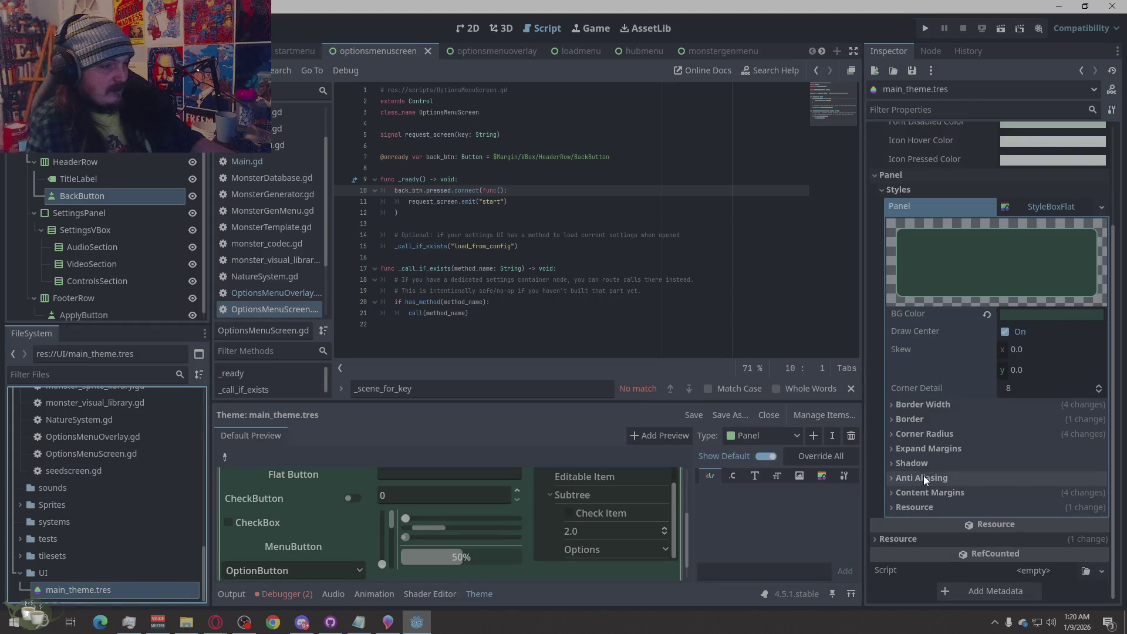
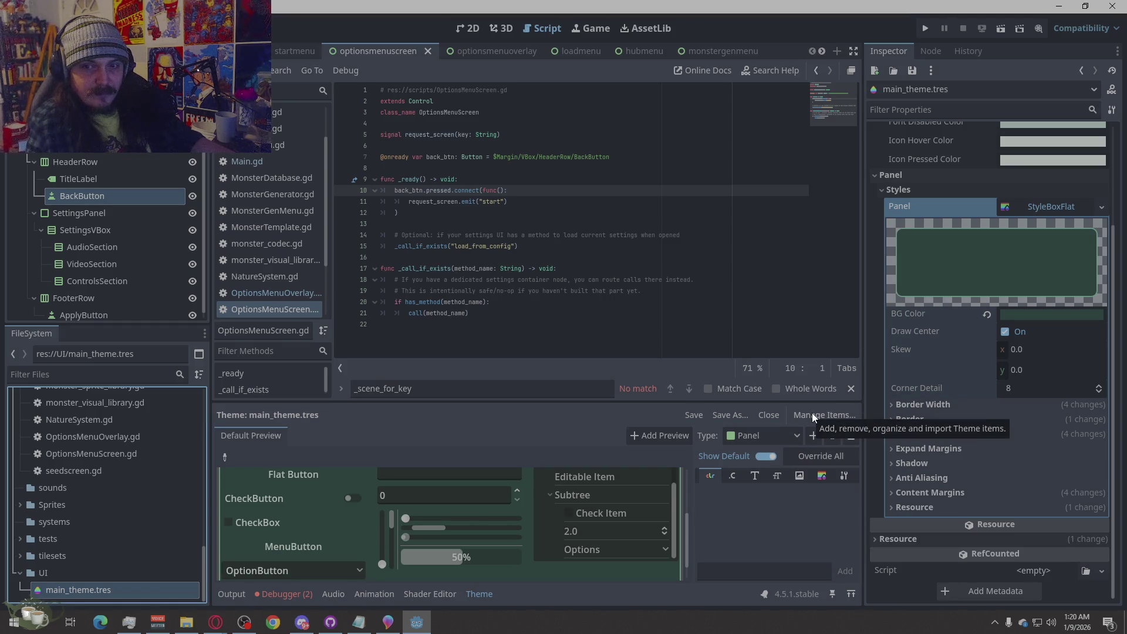
Import the PanelContainer type and its stylebox from the default theme into main_theme.tres.
{"action": "left_click", "coordinate": [812, 414]}
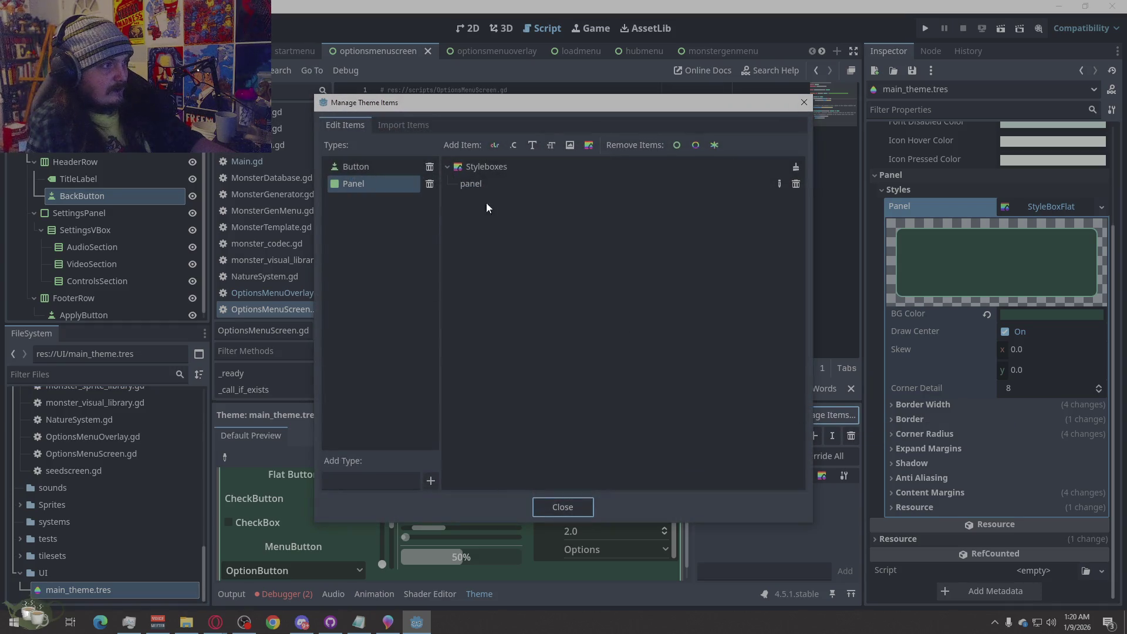
{"action": "left_click", "coordinate": [413, 123]}
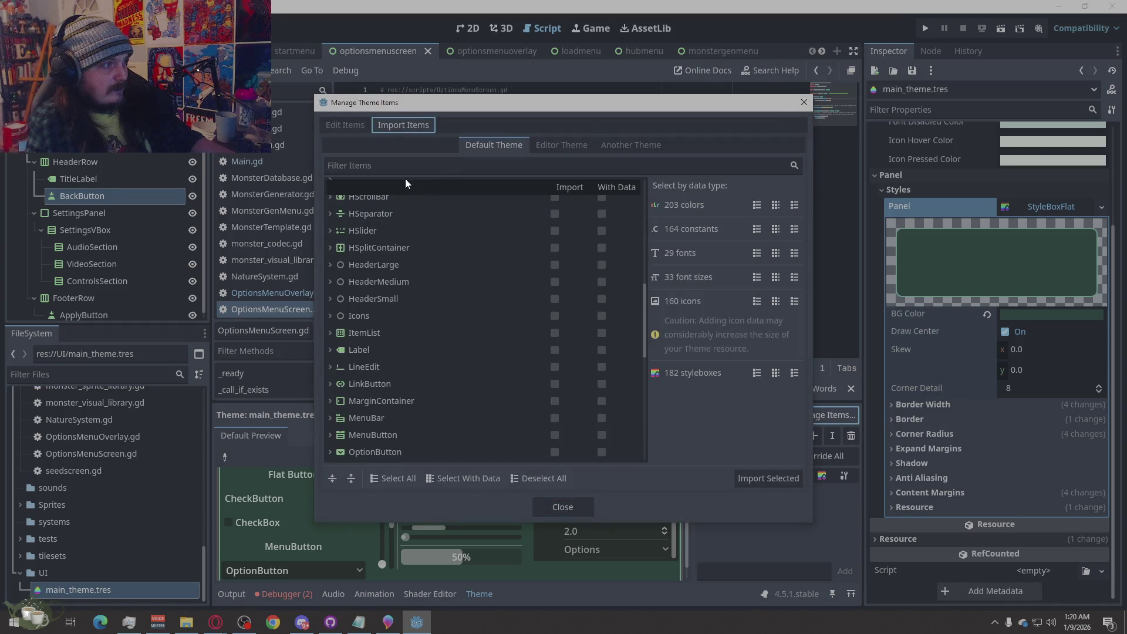
{"action": "type", "text": "pane"}
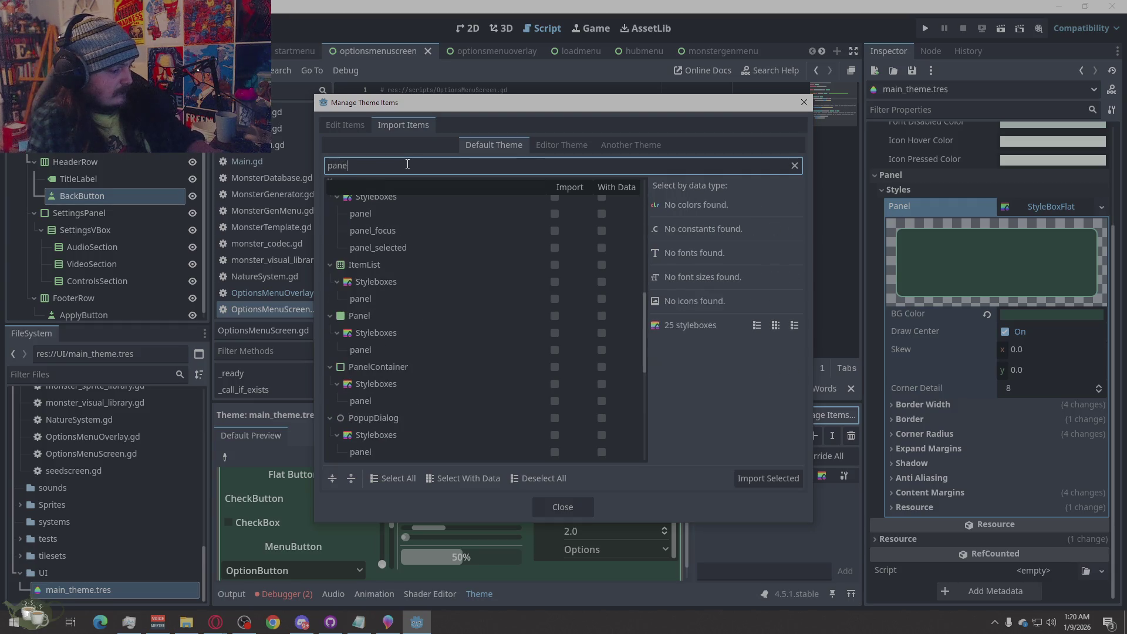
{"action": "type", "text": "lc"}
{"action": "left_click", "coordinate": [394, 204]}
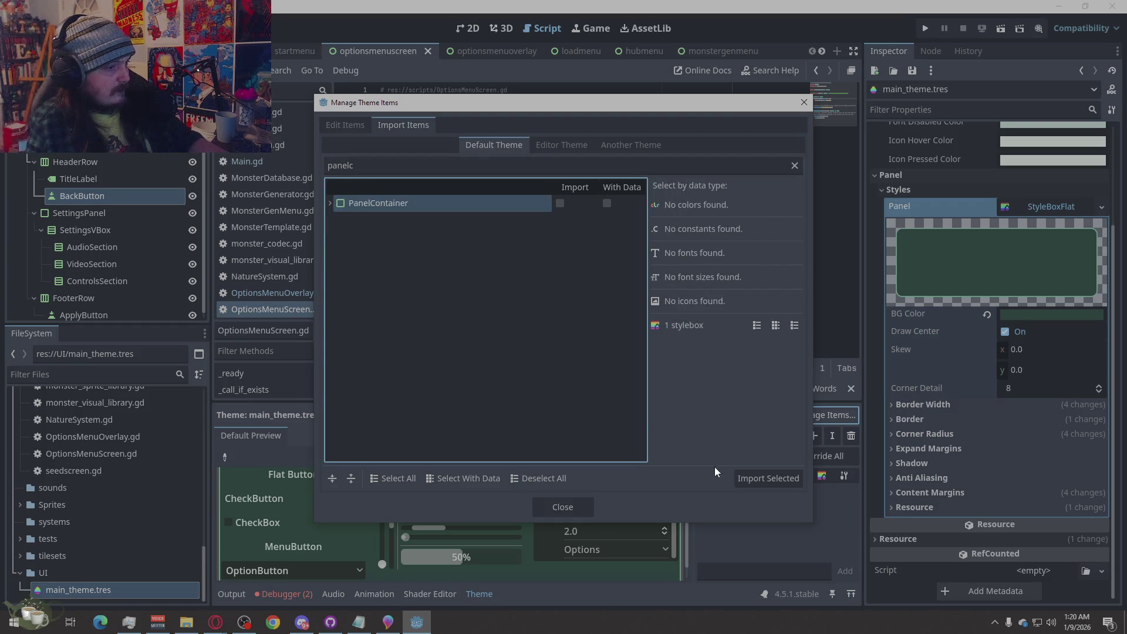
{"action": "left_click", "coordinate": [331, 204]}
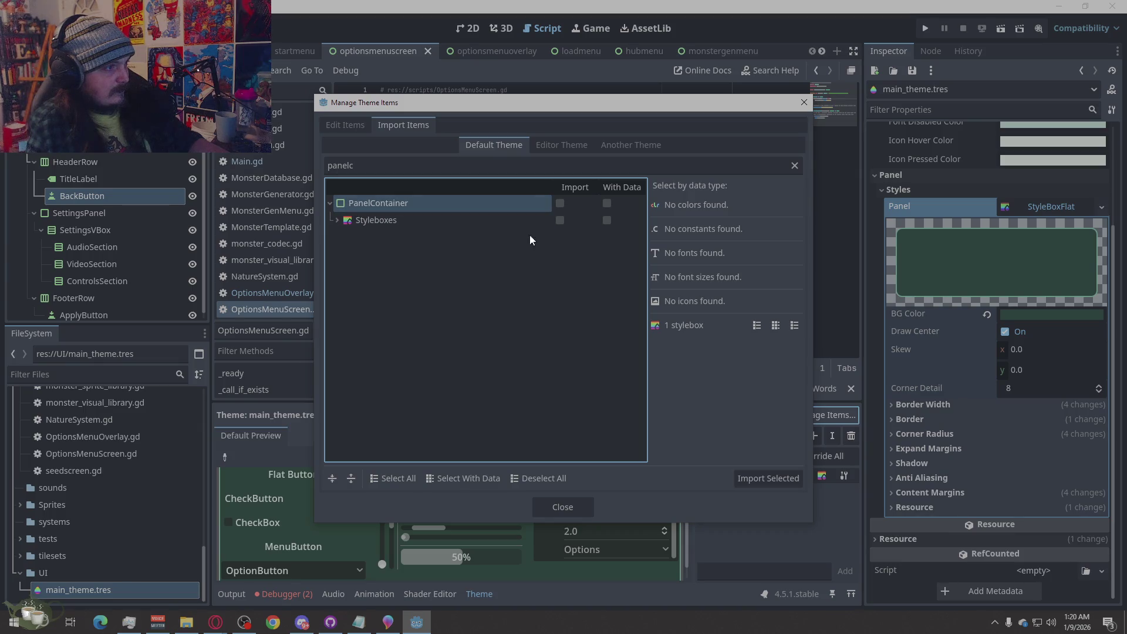
{"action": "left_click", "coordinate": [561, 203]}
{"action": "left_click", "coordinate": [778, 478]}
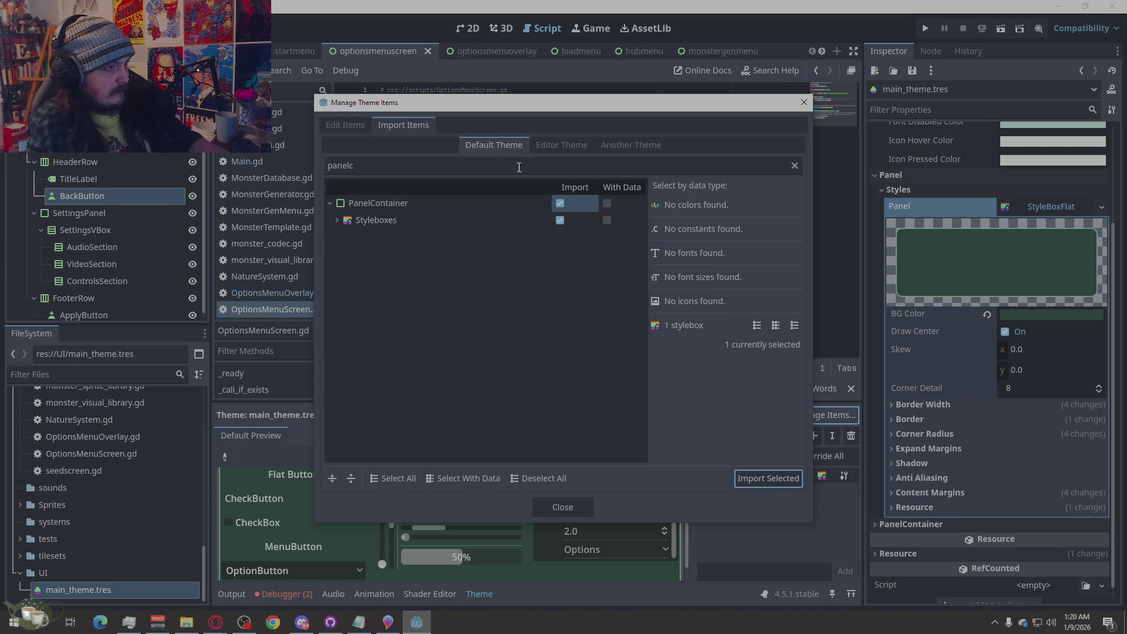
{"action": "left_click", "coordinate": [806, 102]}
{"action": "scroll", "coordinate": [981, 339], "scroll_direction": "down", "scroll_amount": 1}
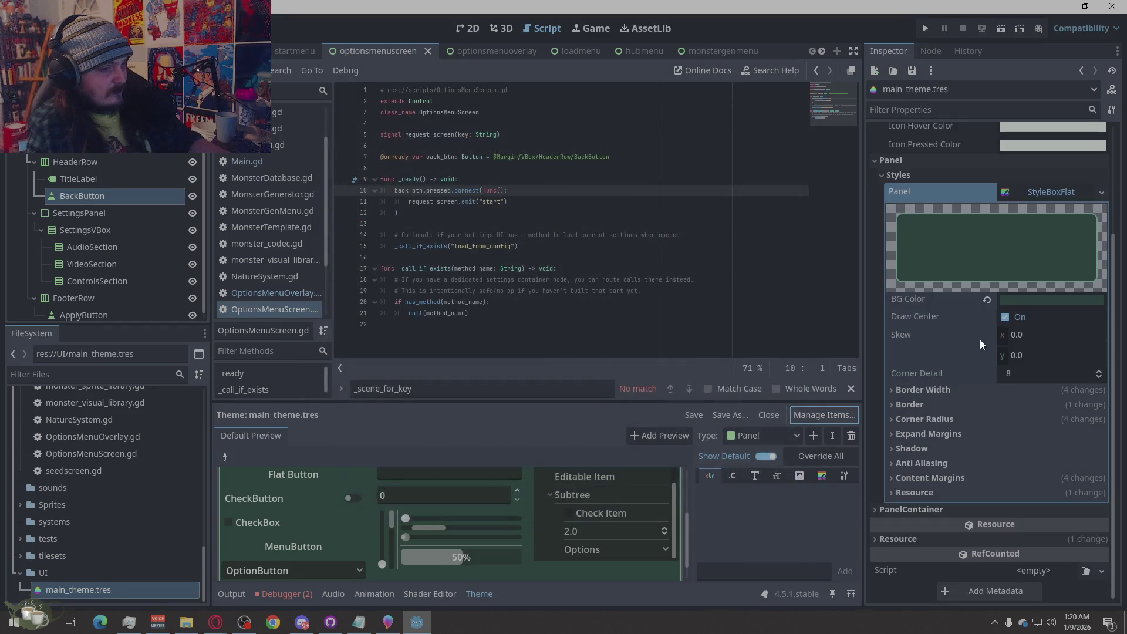
Give PanelContainer's Panel slot a new StyleBoxFlat with the 263f38 dark-green background colour.
{"action": "left_click", "coordinate": [874, 508]}
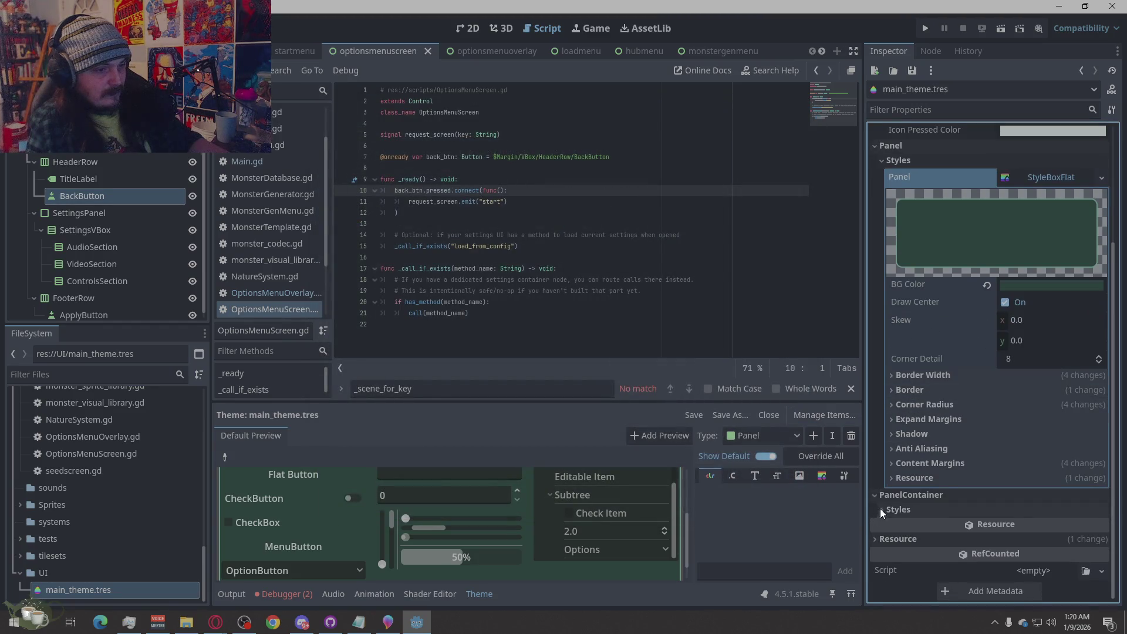
{"action": "left_click", "coordinate": [881, 510]}
{"action": "left_click", "coordinate": [1032, 526]}
{"action": "left_click", "coordinate": [1080, 546]}
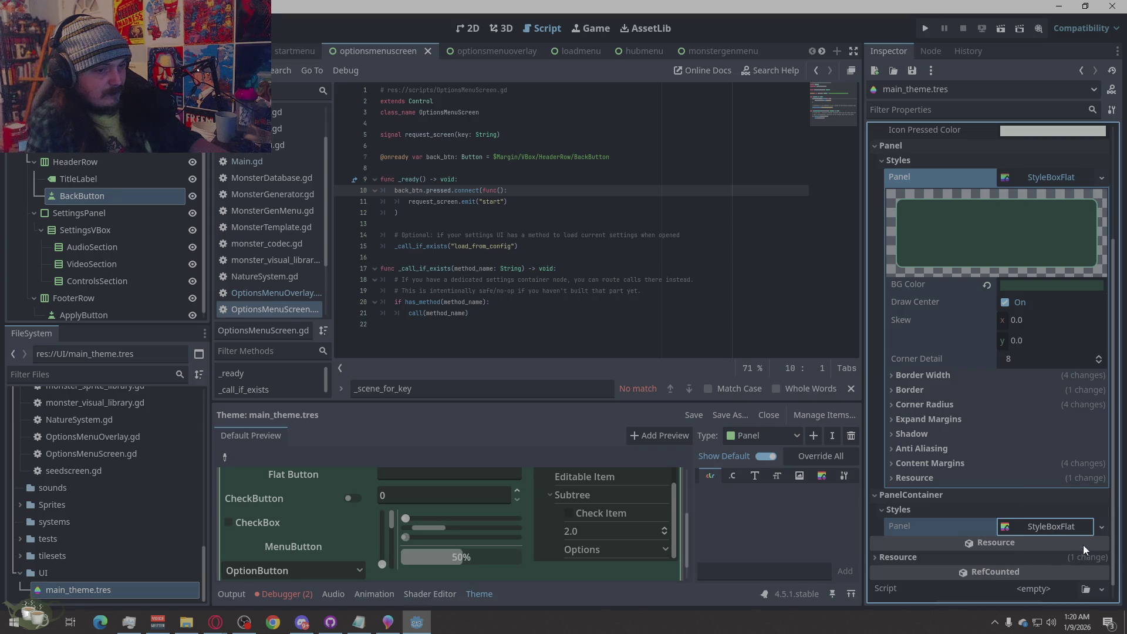
{"action": "left_click", "coordinate": [1045, 526]}
{"action": "scroll", "coordinate": [968, 423], "scroll_direction": "down", "scroll_amount": 5}
{"action": "scroll", "coordinate": [972, 411], "scroll_direction": "up", "scroll_amount": 4}
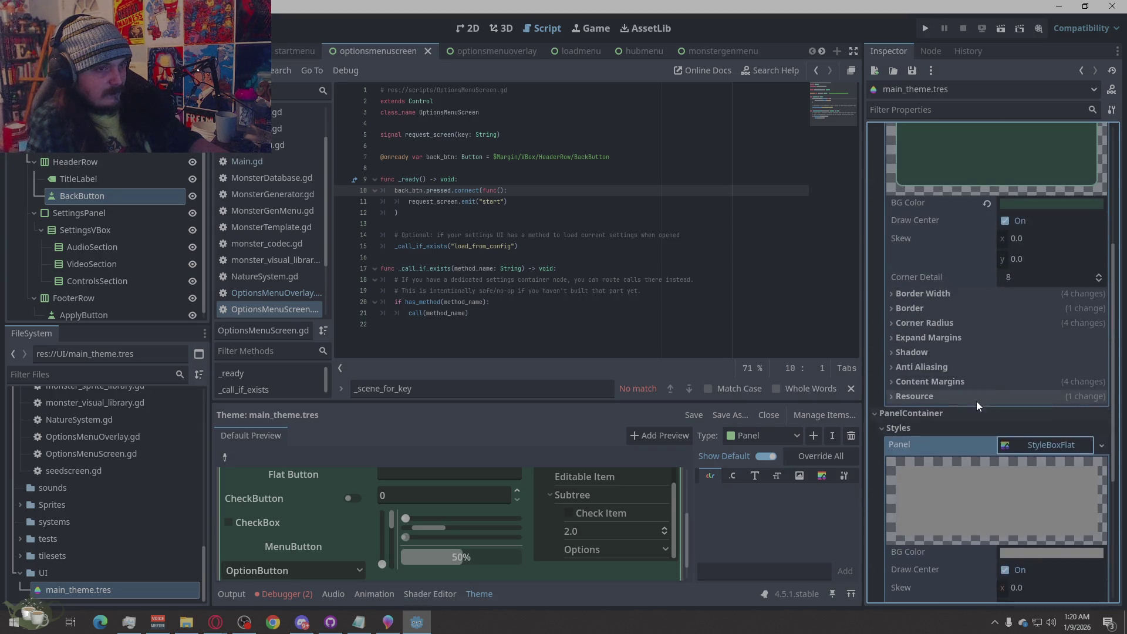
{"action": "left_click", "coordinate": [1051, 203]}
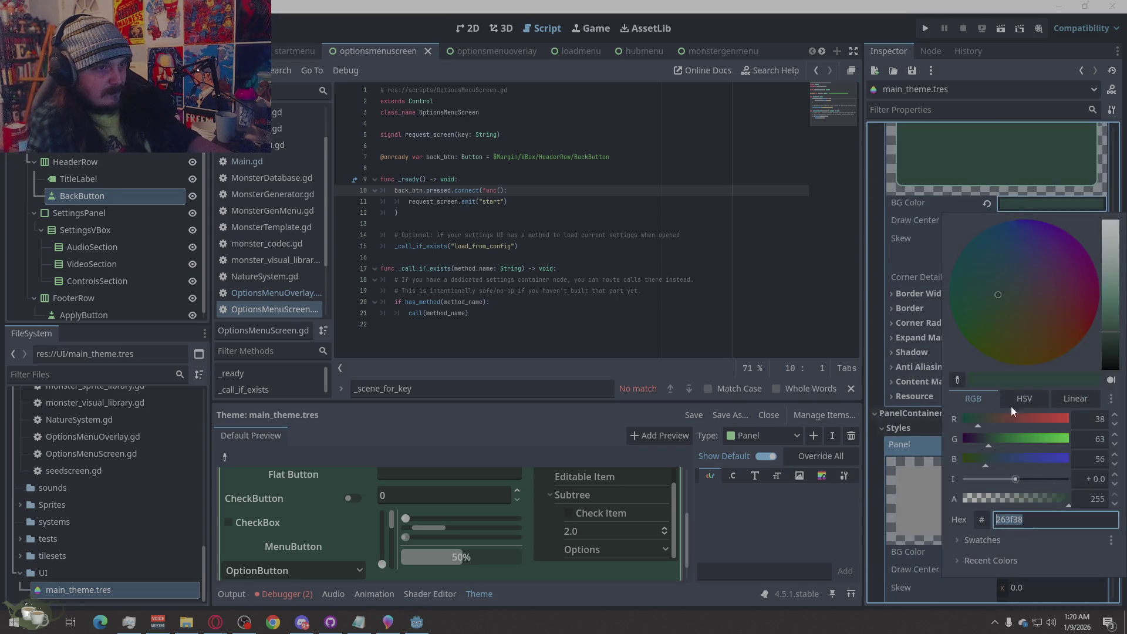
{"action": "left_click", "coordinate": [898, 451]}
{"action": "scroll", "coordinate": [891, 424], "scroll_direction": "down", "scroll_amount": 3}
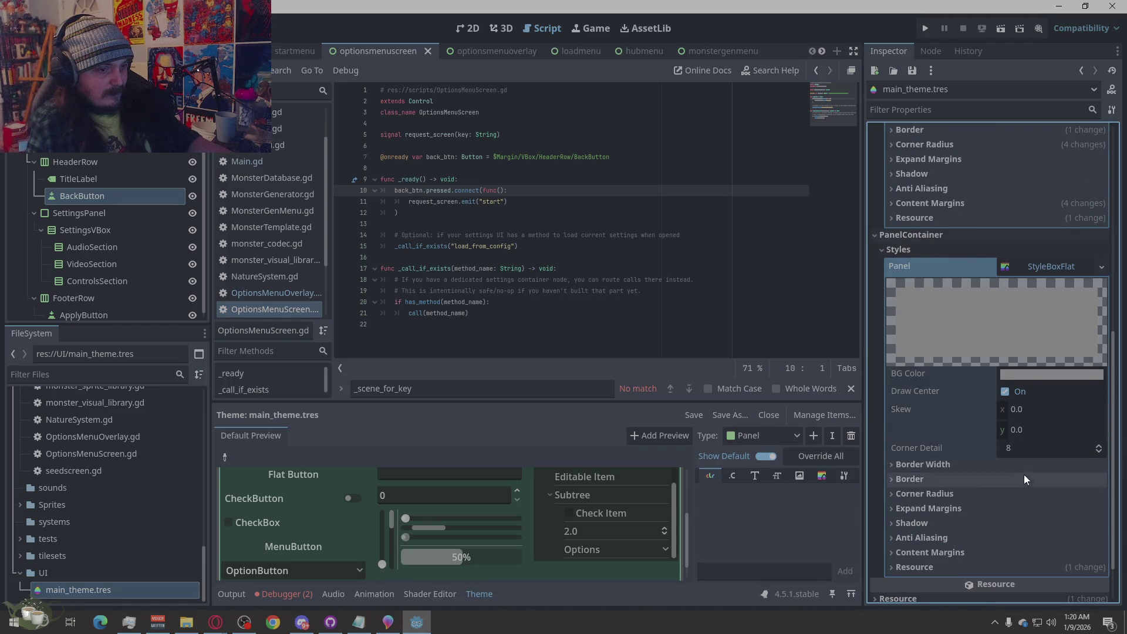
{"action": "scroll", "coordinate": [939, 452], "scroll_direction": "down", "scroll_amount": 2}
{"action": "left_click", "coordinate": [1015, 314]}
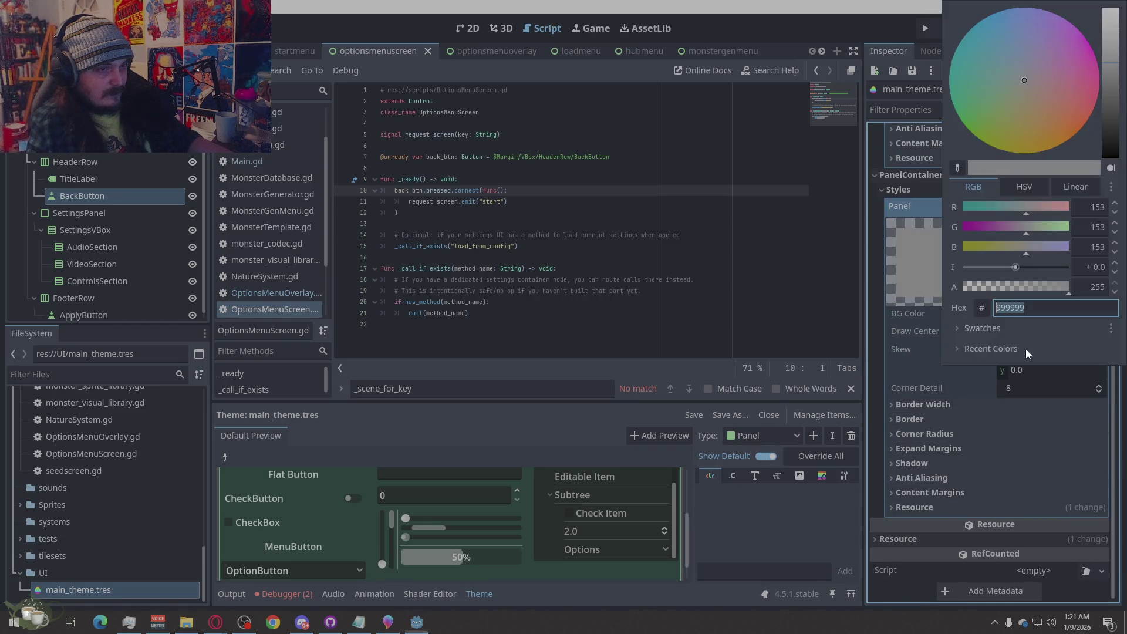
{"action": "left_click", "coordinate": [1028, 381]}
Set the left, top, right and bottom border widths to 2 px.
{"action": "left_click", "coordinate": [907, 406]}
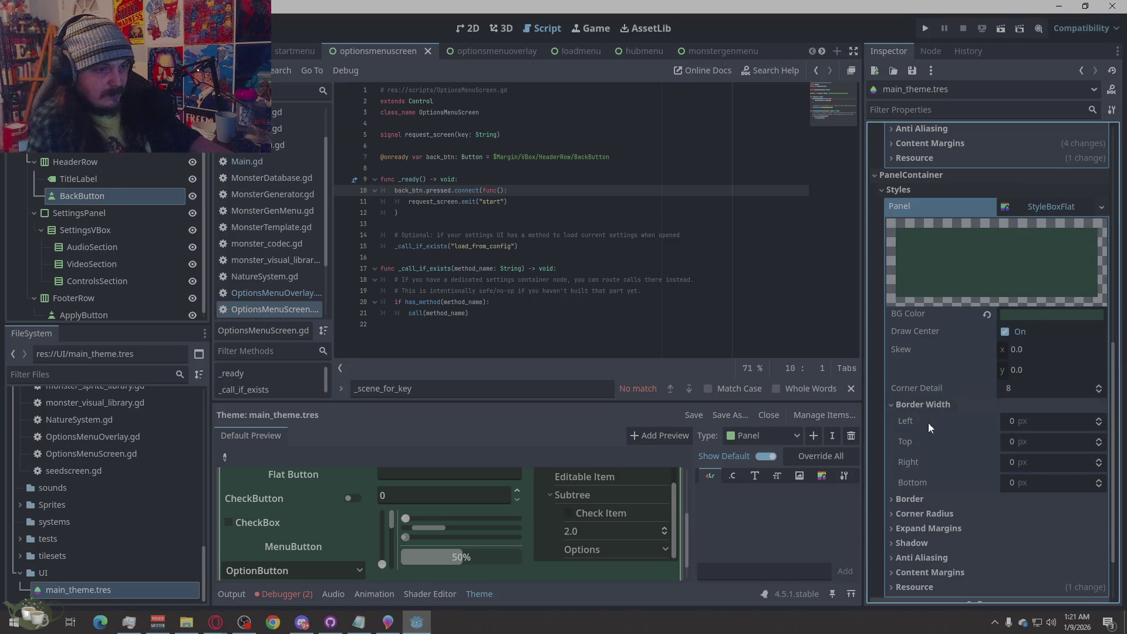
{"action": "left_click", "coordinate": [1025, 420]}
{"action": "type", "text": "2"}
{"action": "left_click", "coordinate": [1046, 438]}
{"action": "type", "text": "2"}
{"action": "left_click", "coordinate": [1041, 458]}
{"action": "type", "text": "2"}
{"action": "left_click", "coordinate": [1039, 482]}
{"action": "type", "text": "2"}
{"action": "left_click", "coordinate": [907, 500]}
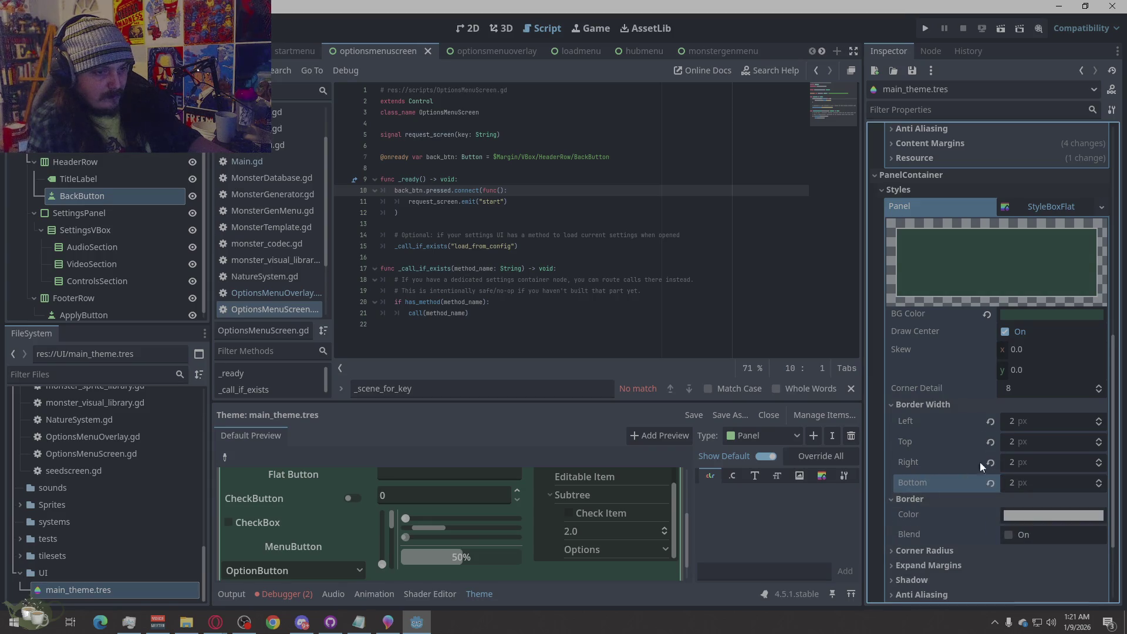
Set the PanelContainer style's border colour to light green.
{"action": "scroll", "coordinate": [980, 462], "scroll_direction": "down", "scroll_amount": 2}
{"action": "left_click", "coordinate": [903, 344]}
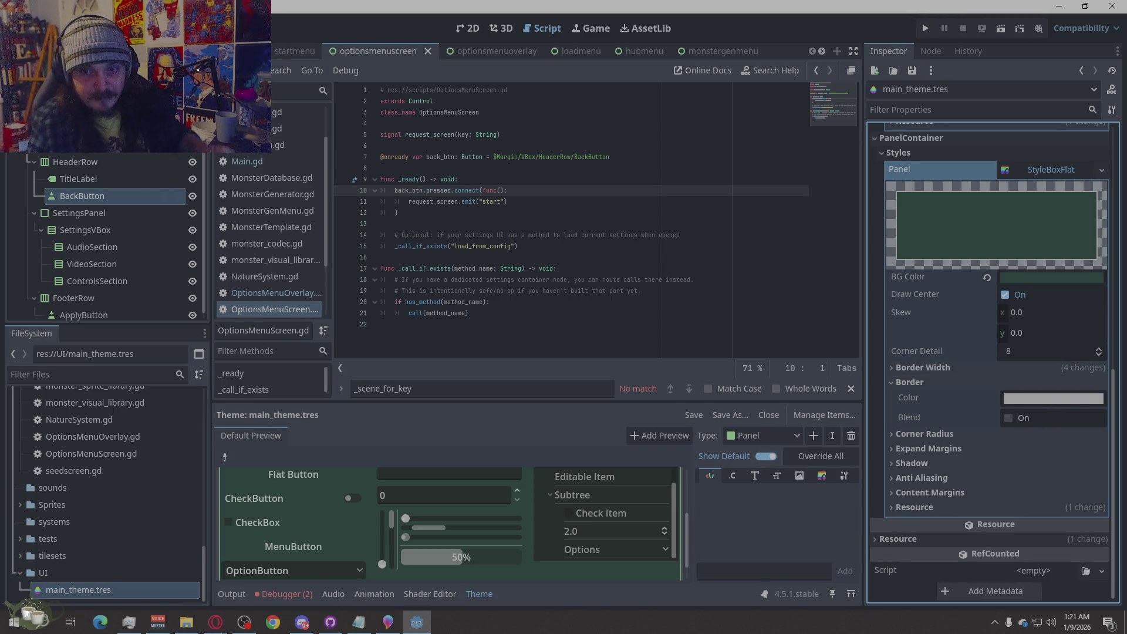
{"action": "key", "text": "alt+Tab"}
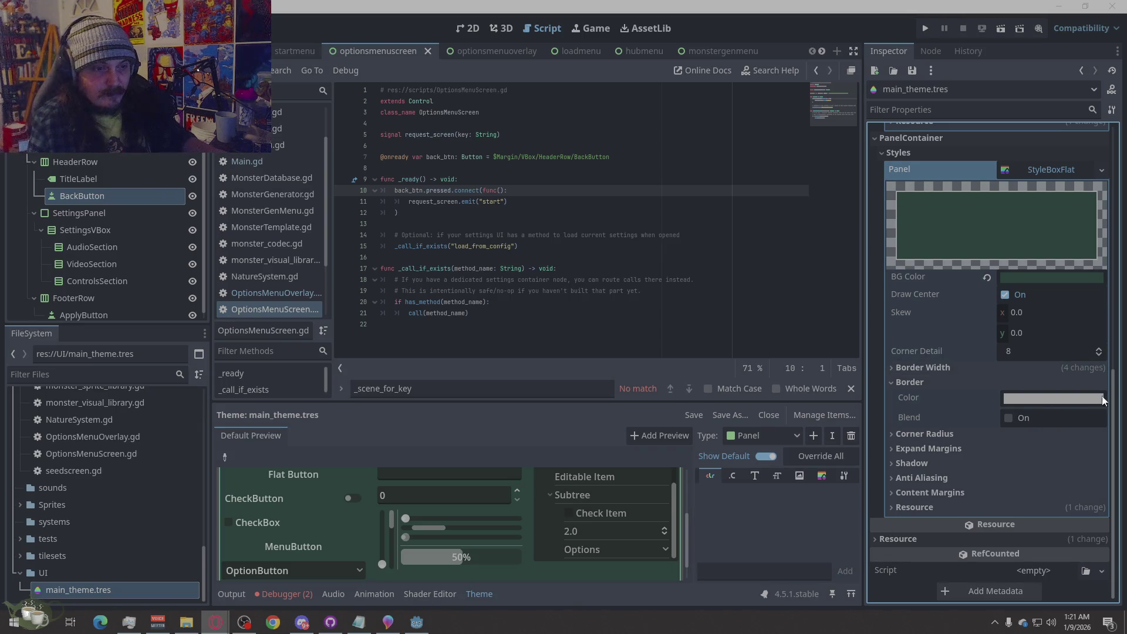
{"action": "left_click", "coordinate": [1103, 400]}
{"action": "left_click", "coordinate": [1041, 405]}
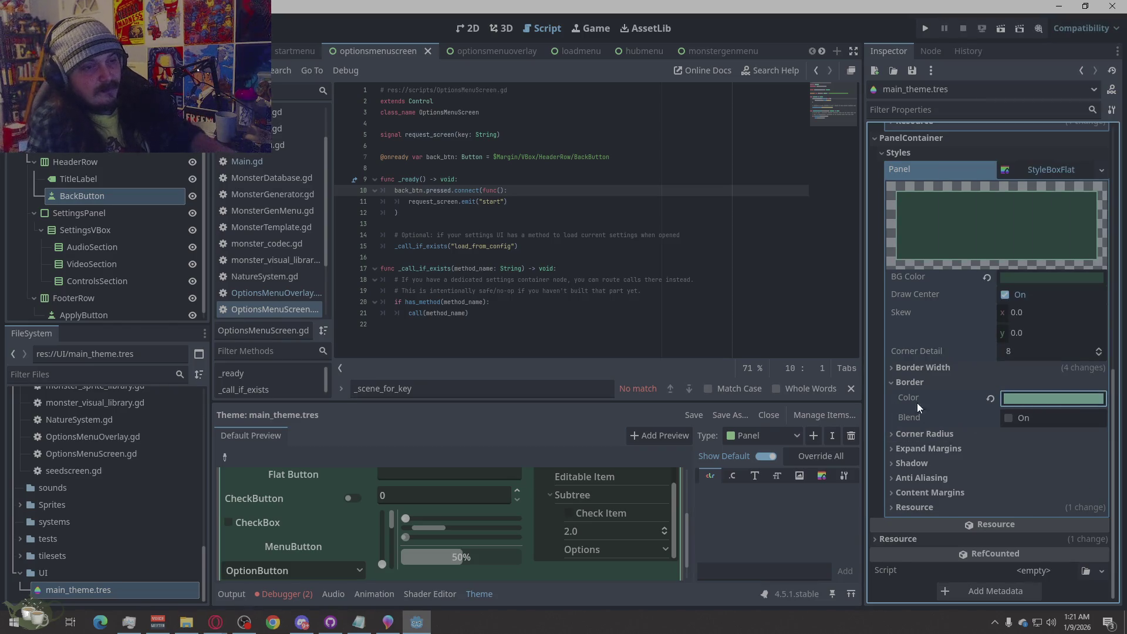
{"action": "left_click", "coordinate": [892, 382]}
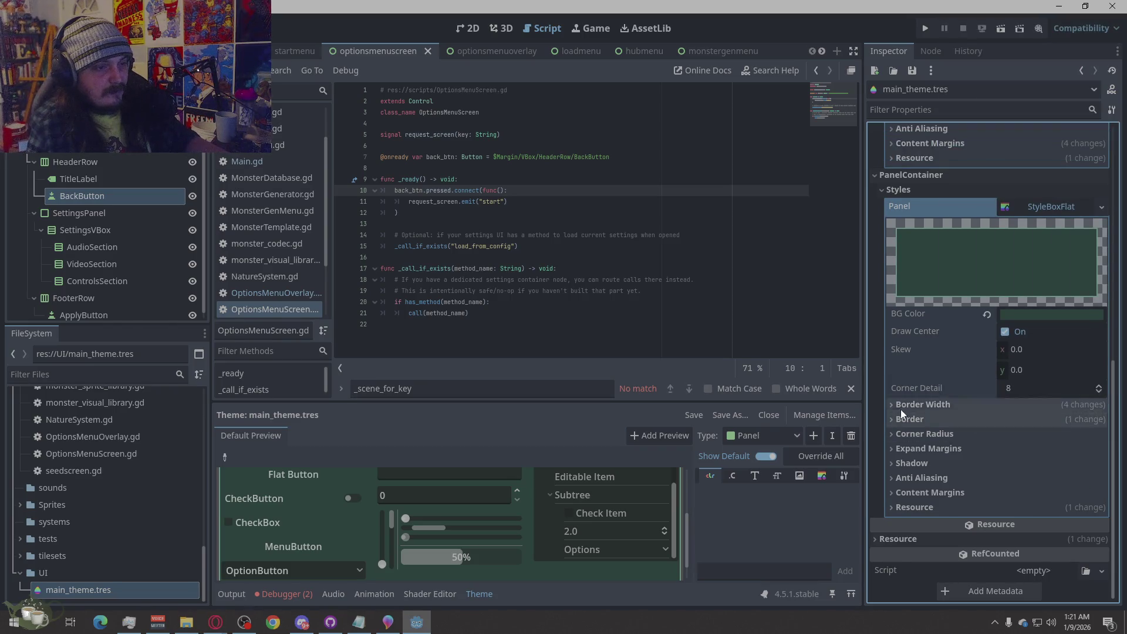
Set the style's corner radius to 10 px on each corner.
{"action": "left_click", "coordinate": [945, 439]}
{"action": "left_click", "coordinate": [1041, 452]}
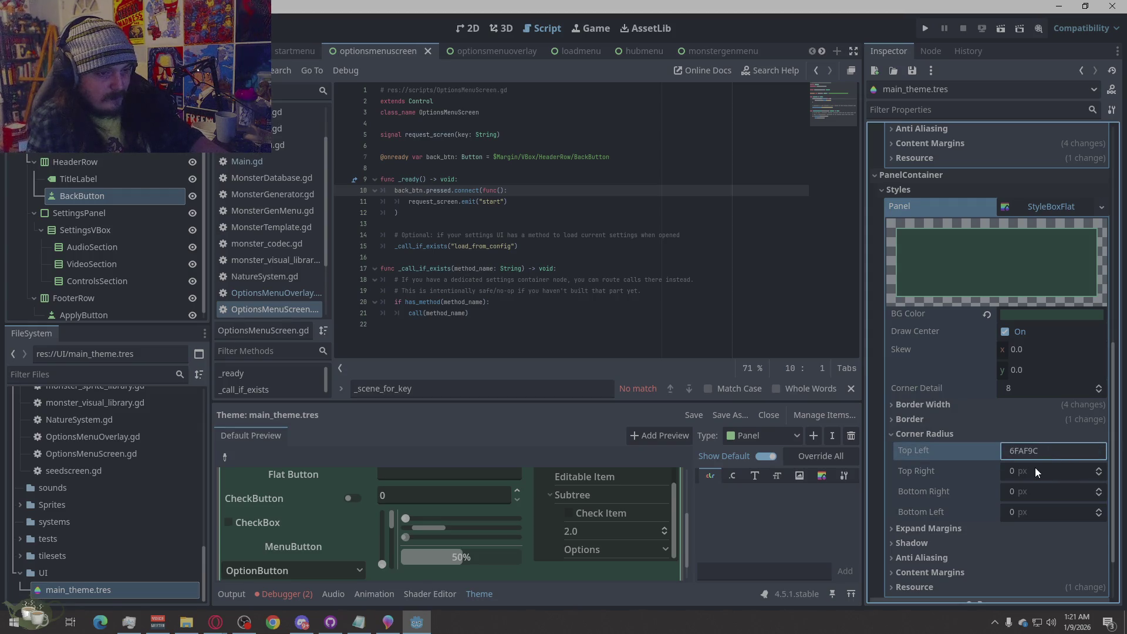
{"action": "double_click", "coordinate": [1013, 454]}
{"action": "type", "text": "6"}
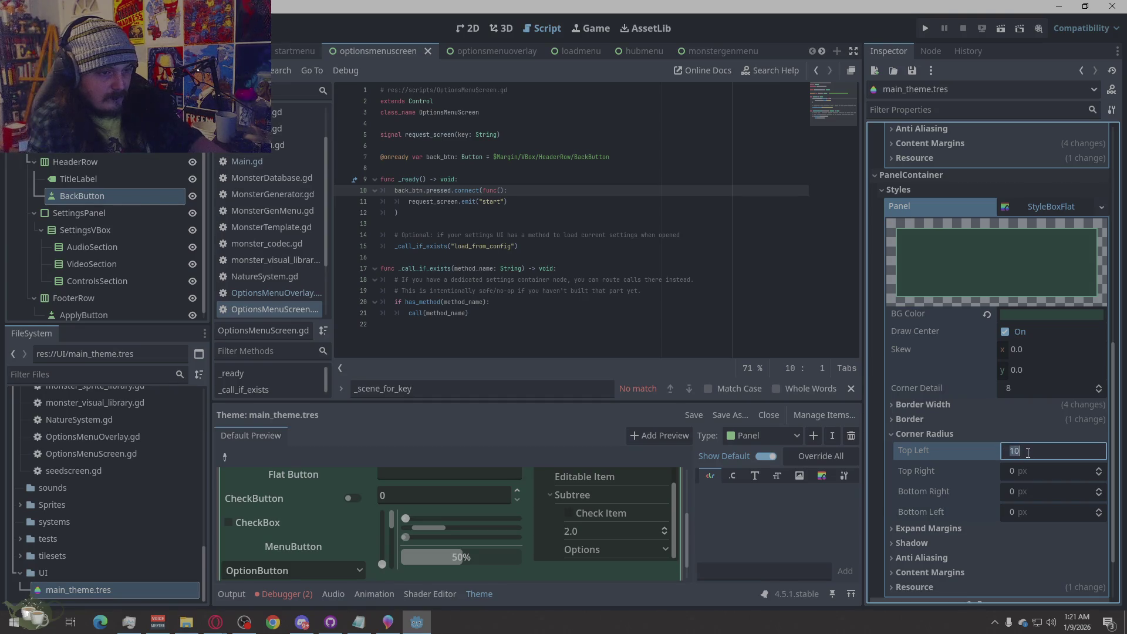
{"action": "left_click", "coordinate": [1029, 468]}
{"action": "type", "text": "10"}
{"action": "left_click", "coordinate": [1032, 490]}
{"action": "type", "text": "10"}
{"action": "left_click", "coordinate": [1035, 512]}
{"action": "type", "text": "10"}
{"action": "left_click", "coordinate": [940, 436]}
Set all four expand margins to 10 px, then run the project.
{"action": "left_click", "coordinate": [922, 450]}
{"action": "scroll", "coordinate": [1010, 440], "scroll_direction": "down", "scroll_amount": 2}
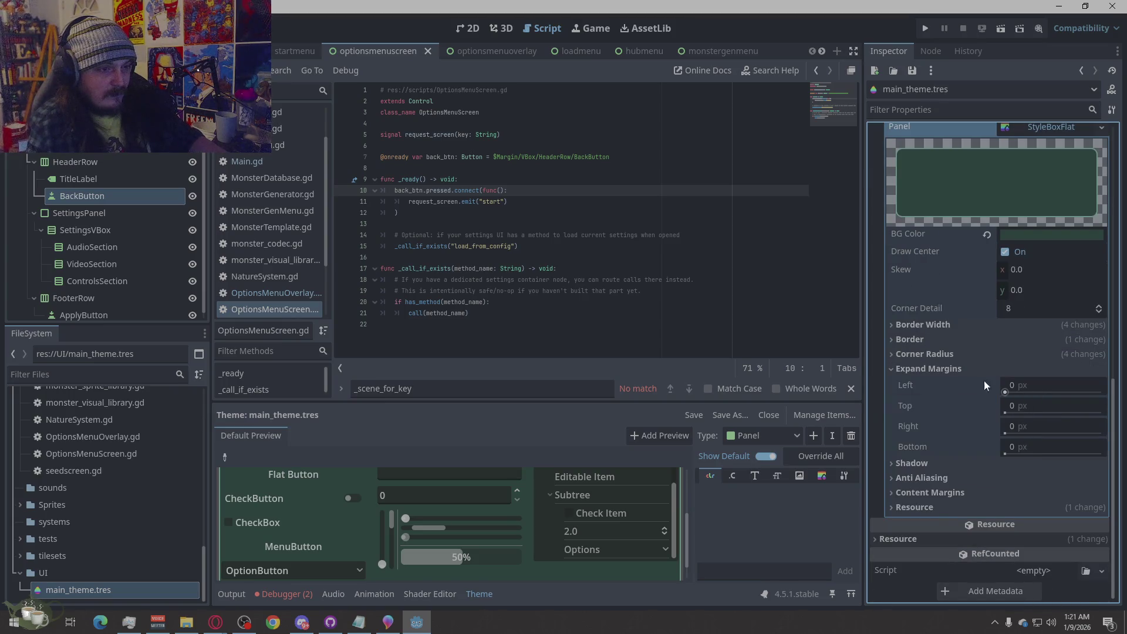
{"action": "left_click", "coordinate": [927, 373]}
{"action": "left_click", "coordinate": [928, 439]}
{"action": "left_click", "coordinate": [927, 440]}
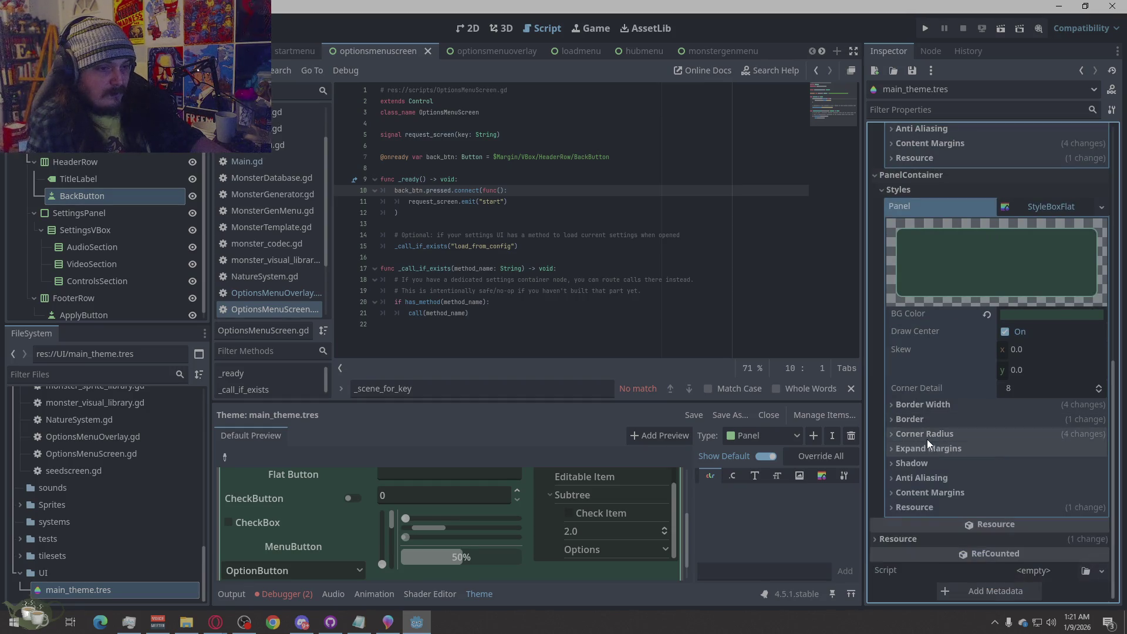
{"action": "left_click", "coordinate": [928, 440]}
{"action": "left_click", "coordinate": [1033, 482]}
{"action": "left_click", "coordinate": [1025, 463]}
{"action": "type", "text": "0"}
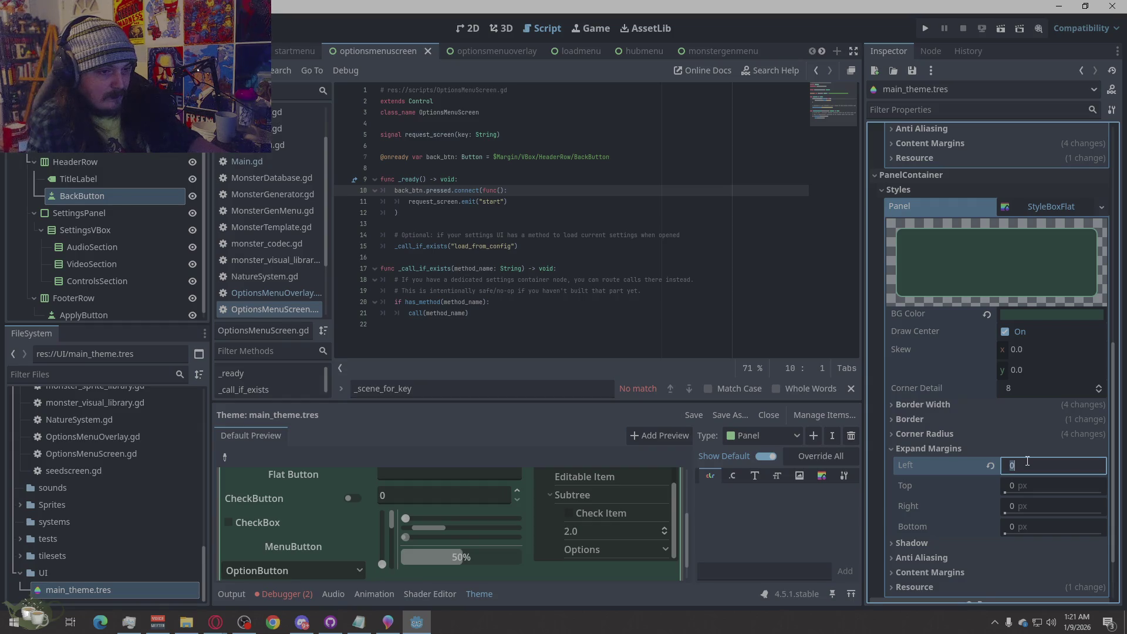
{"action": "type", "text": "10"}
{"action": "key", "text": "Tab"}
{"action": "type", "text": "10"}
{"action": "key", "text": "Tab"}
{"action": "type", "text": "10"}
{"action": "key", "text": "Tab"}
{"action": "type", "text": "10"}
{"action": "key", "text": "Return"}
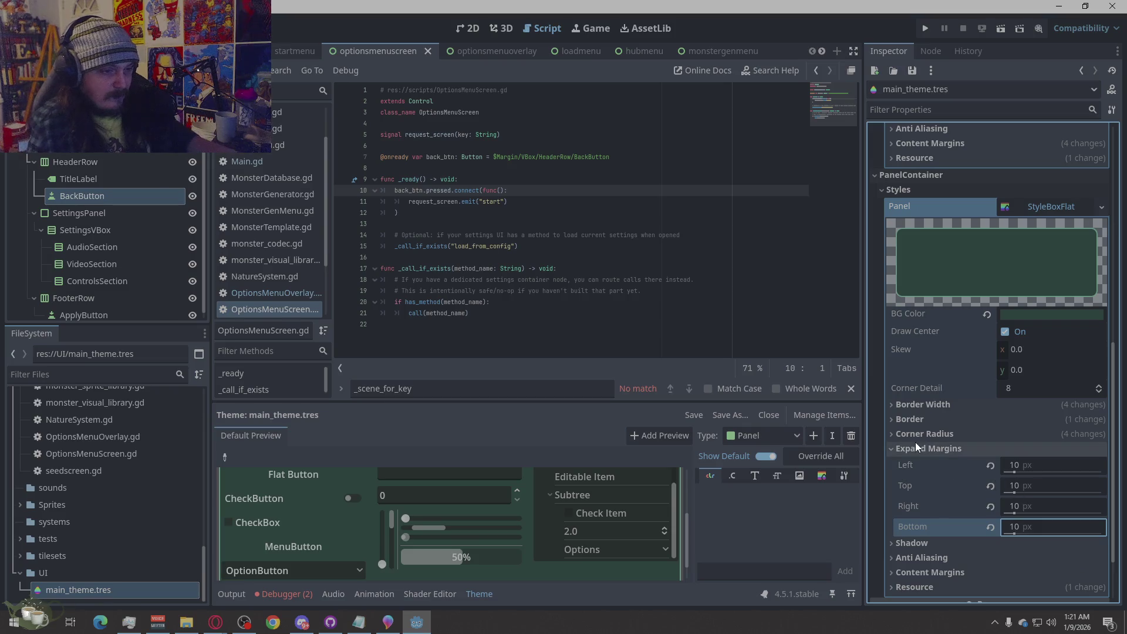
{"action": "left_click", "coordinate": [912, 454]}
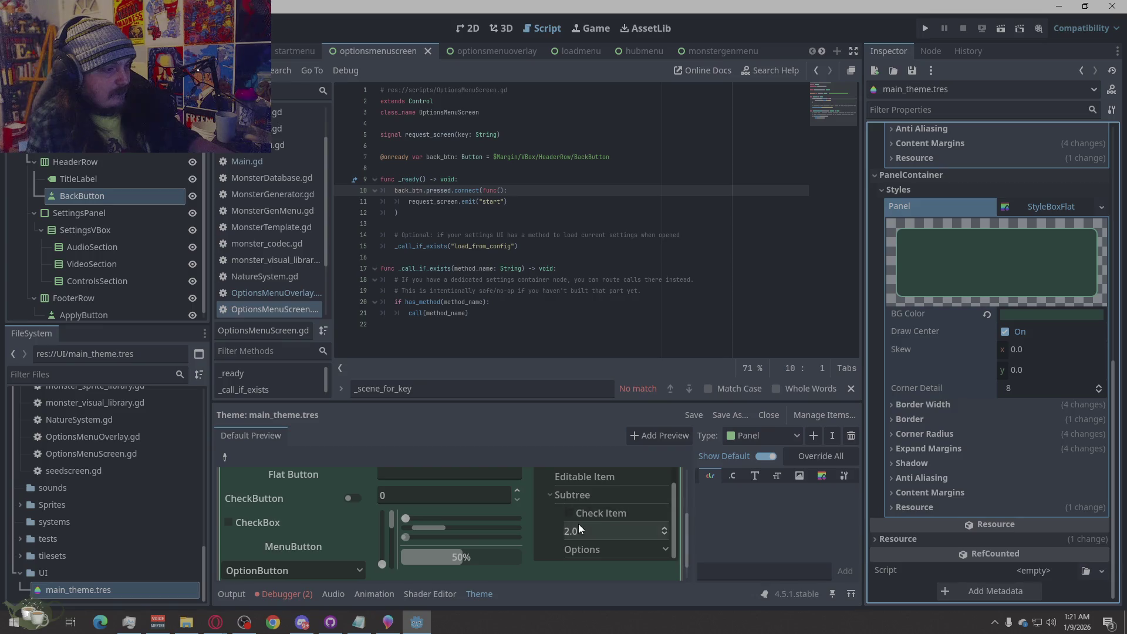
{"action": "scroll", "coordinate": [578, 525], "scroll_direction": "up", "scroll_amount": 4}
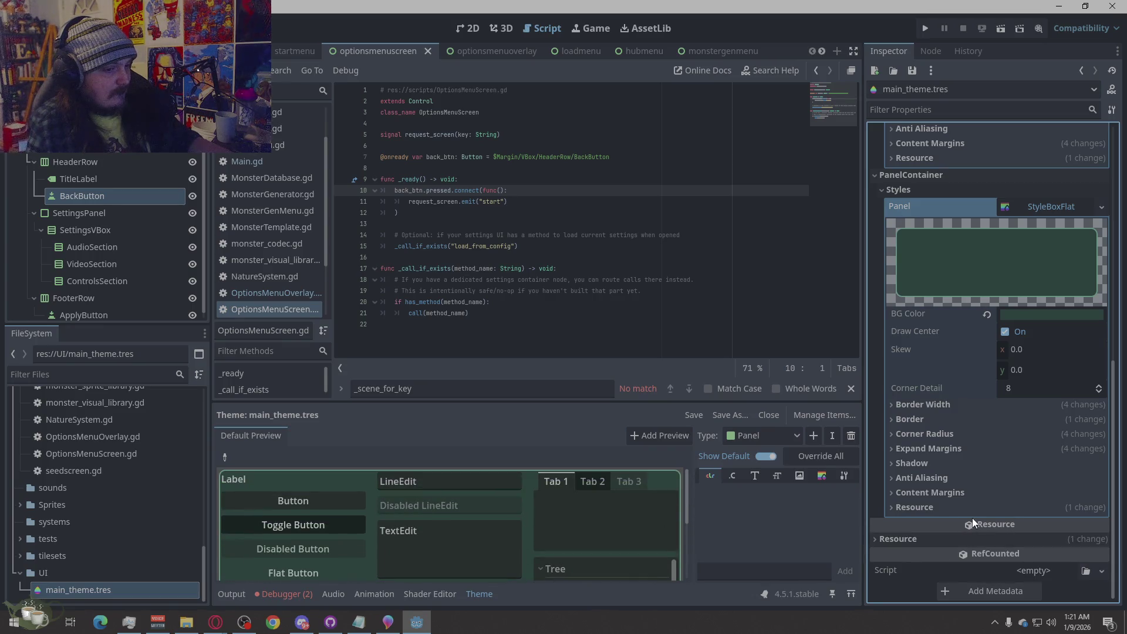
{"action": "left_click", "coordinate": [932, 27]}
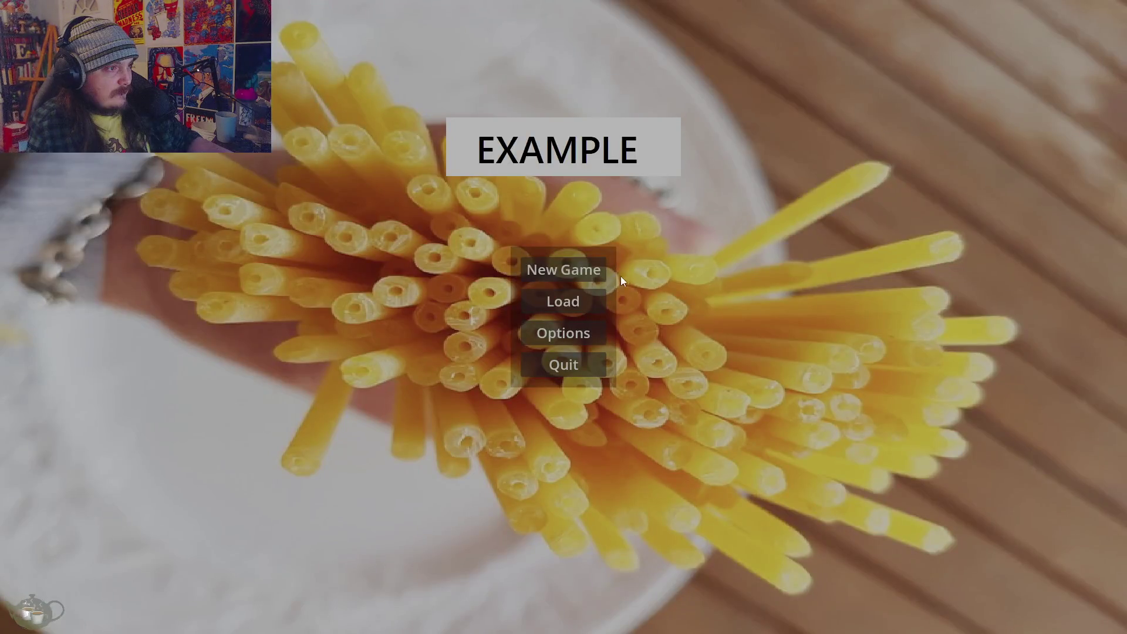
Start a new game, open and close Training, Jobs Board and Monster Shrine, then open Options.
{"action": "left_click", "coordinate": [596, 272]}
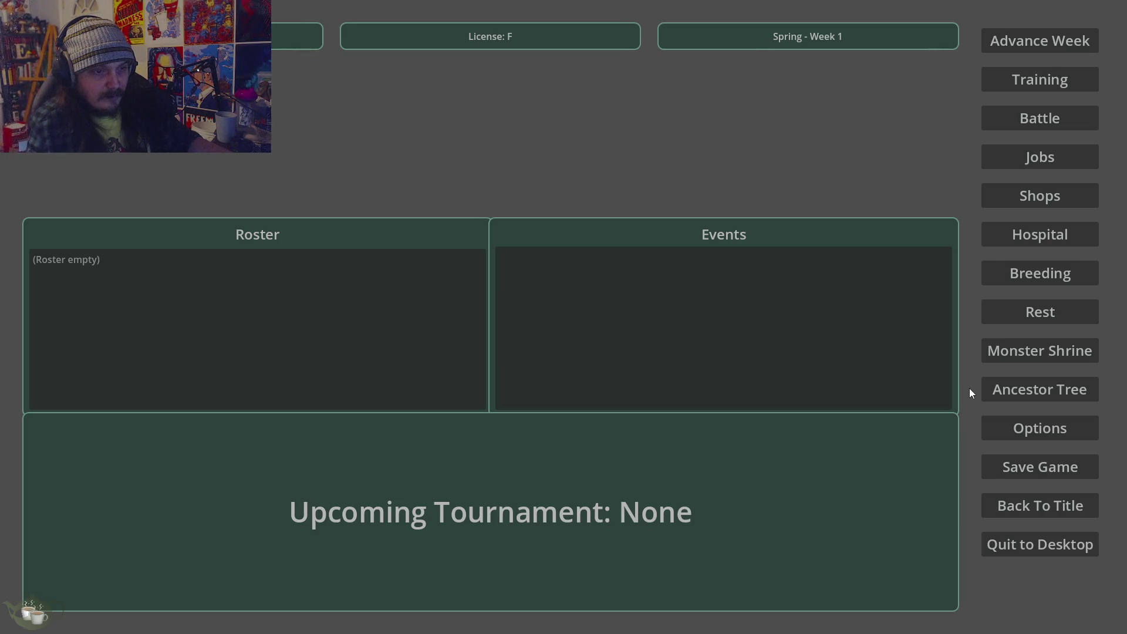
{"action": "left_click", "coordinate": [1078, 70]}
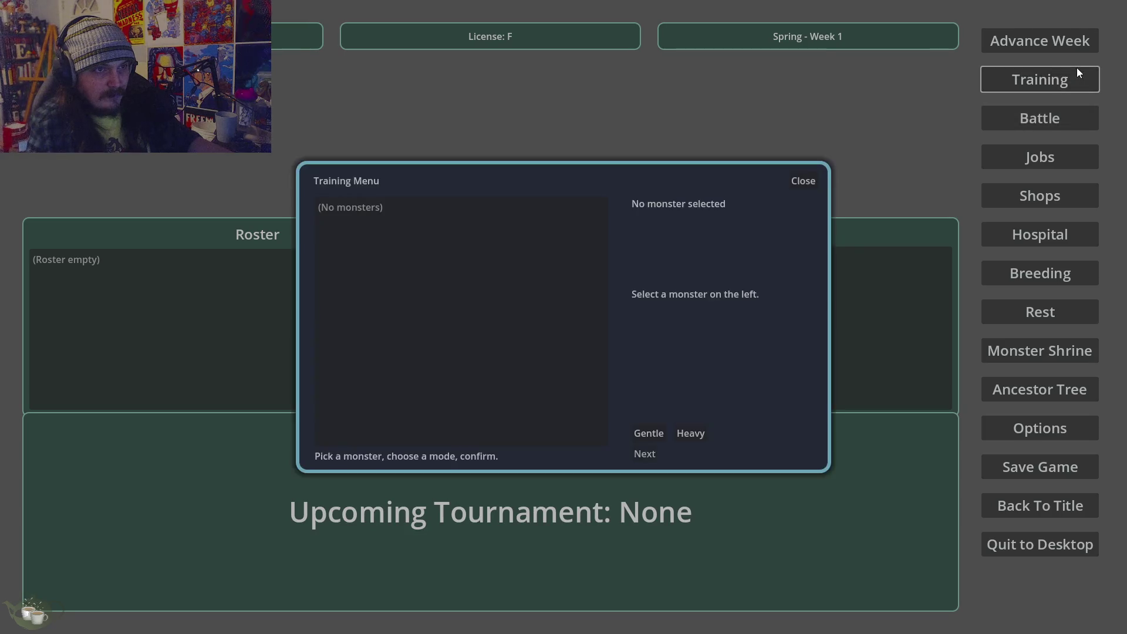
{"action": "left_click", "coordinate": [804, 180]}
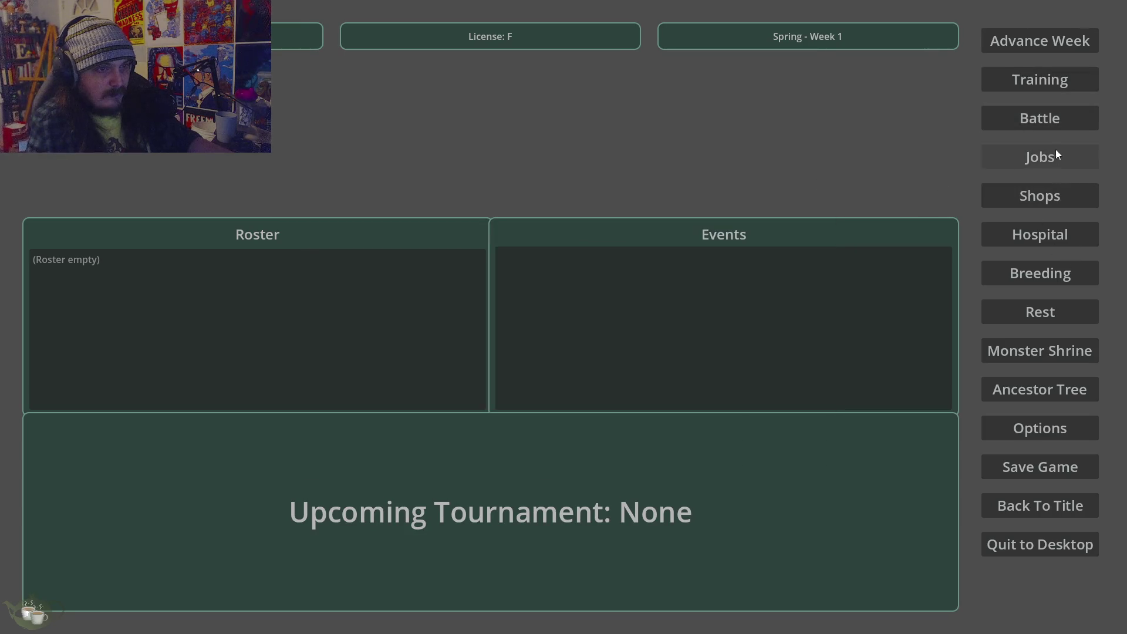
{"action": "left_click", "coordinate": [1051, 155]}
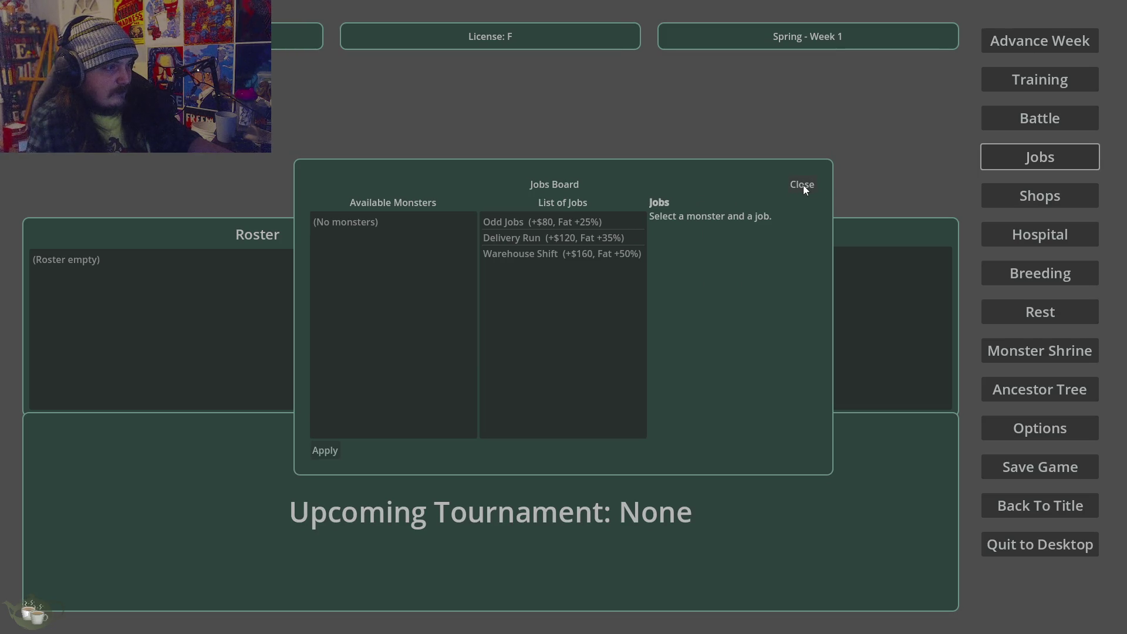
{"action": "left_click", "coordinate": [803, 185]}
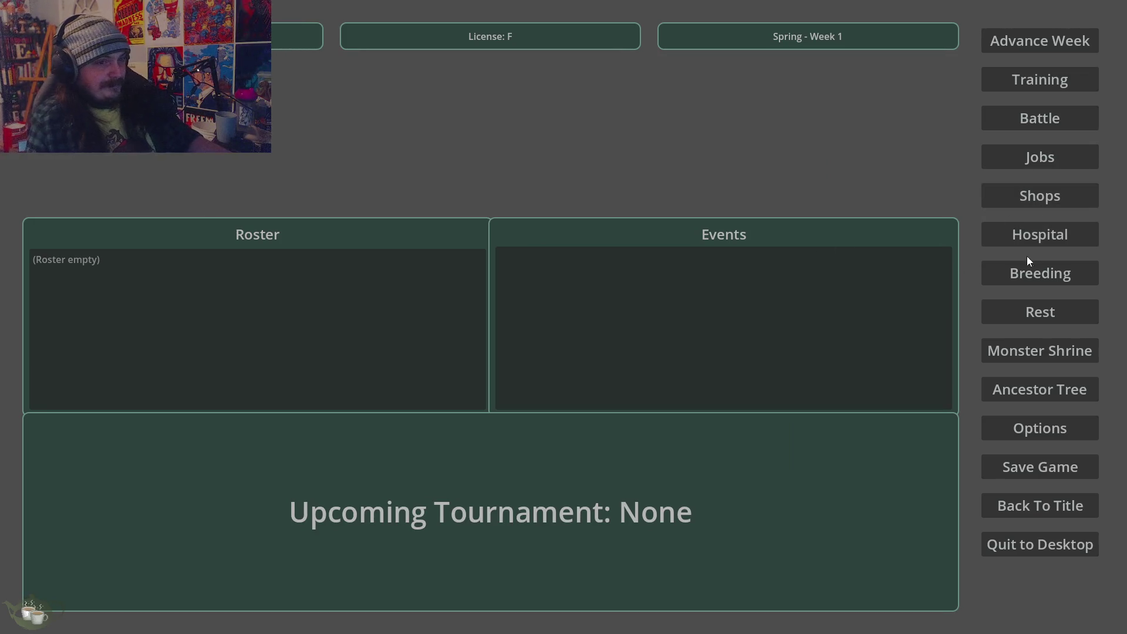
{"action": "left_click", "coordinate": [1036, 351]}
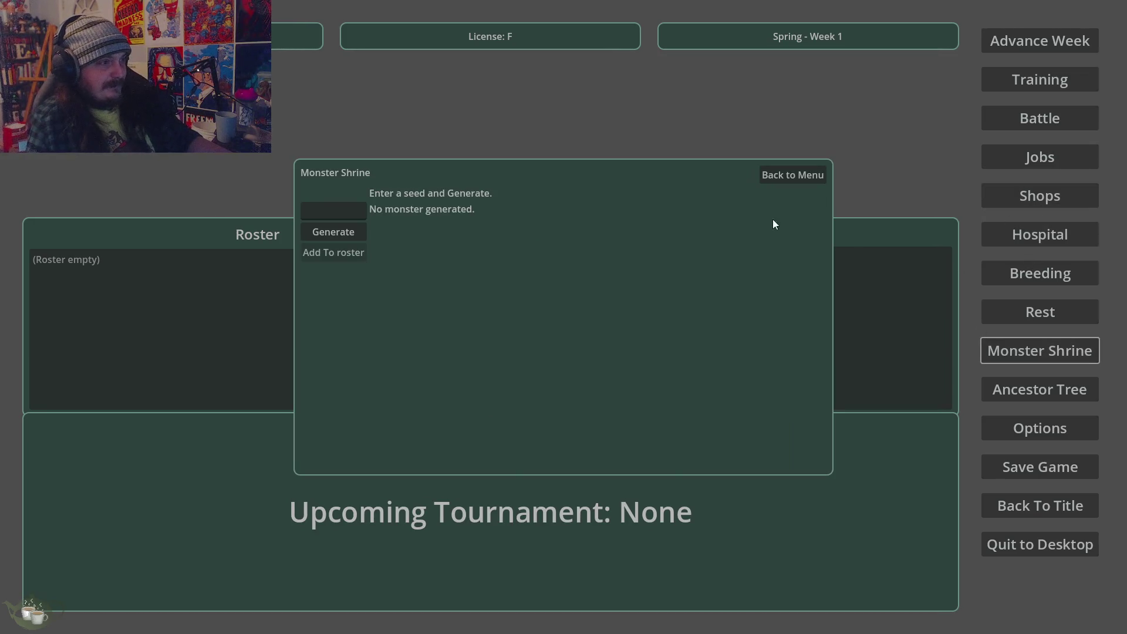
{"action": "left_click", "coordinate": [792, 176]}
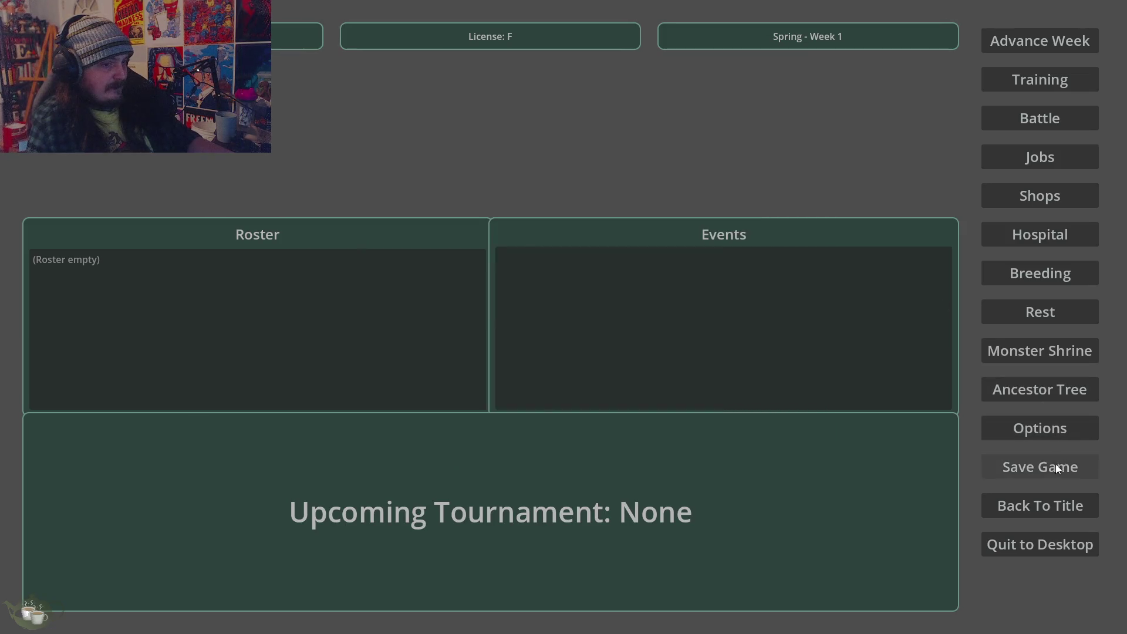
{"action": "left_click", "coordinate": [1048, 432]}
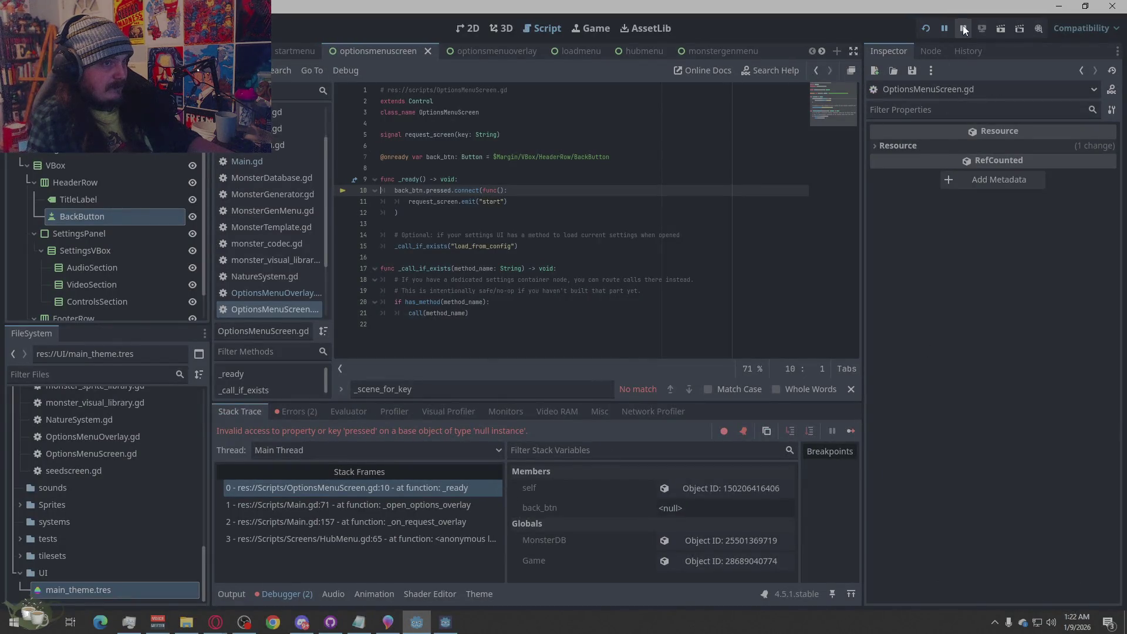
Relaunch the game and inspect Save Slots 02 and 03 on the Load Game screen.
{"action": "left_click", "coordinate": [930, 28]}
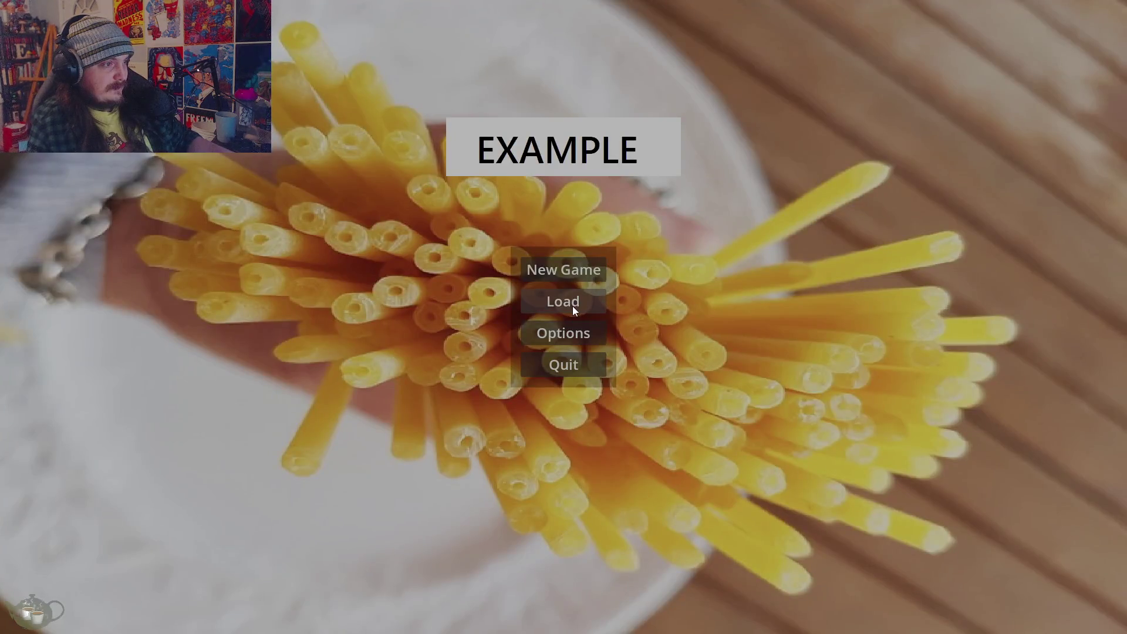
{"action": "left_click", "coordinate": [573, 306]}
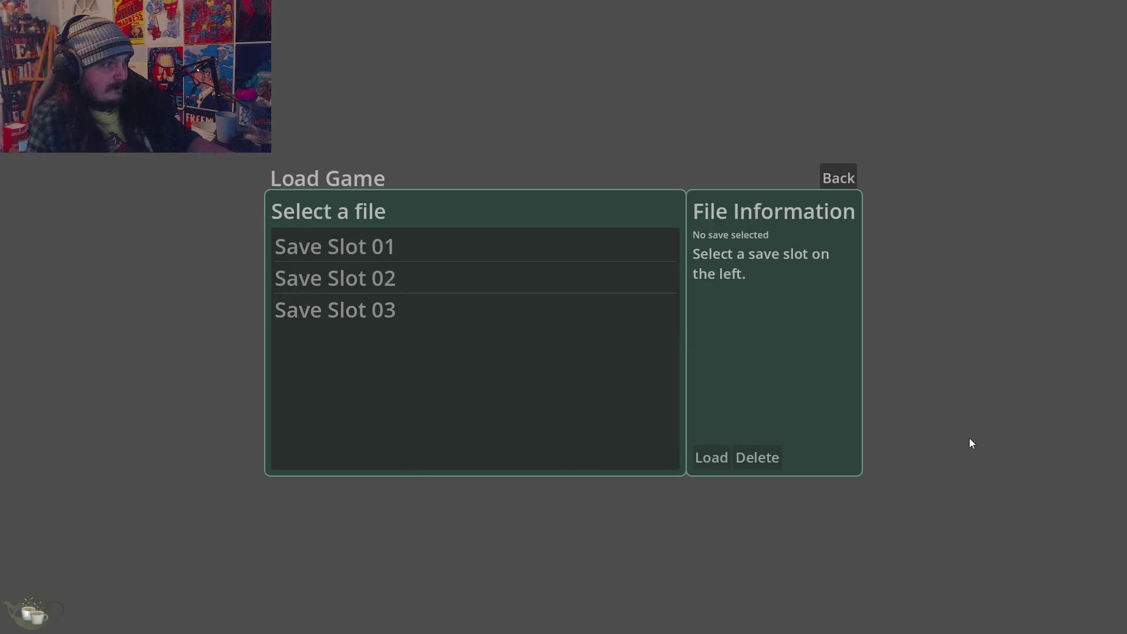
{"action": "left_click", "coordinate": [520, 287]}
{"action": "left_click", "coordinate": [506, 305]}
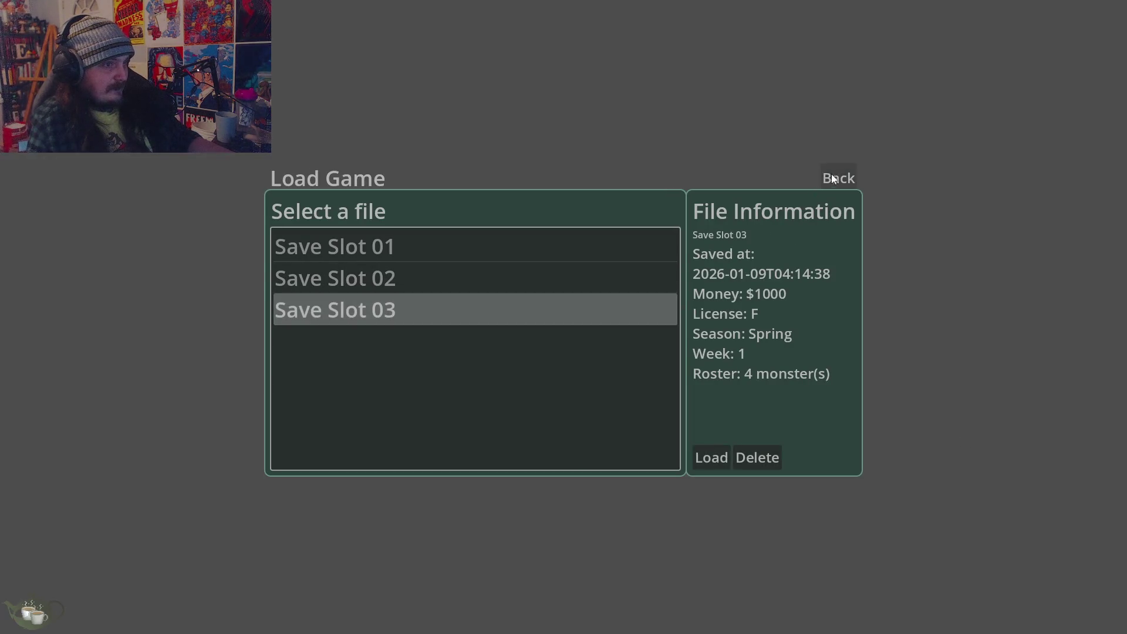
{"action": "left_click", "coordinate": [834, 178]}
Start a new game, check the Save Game screen, then quit to desktop and confirm.
{"action": "left_click", "coordinate": [572, 265]}
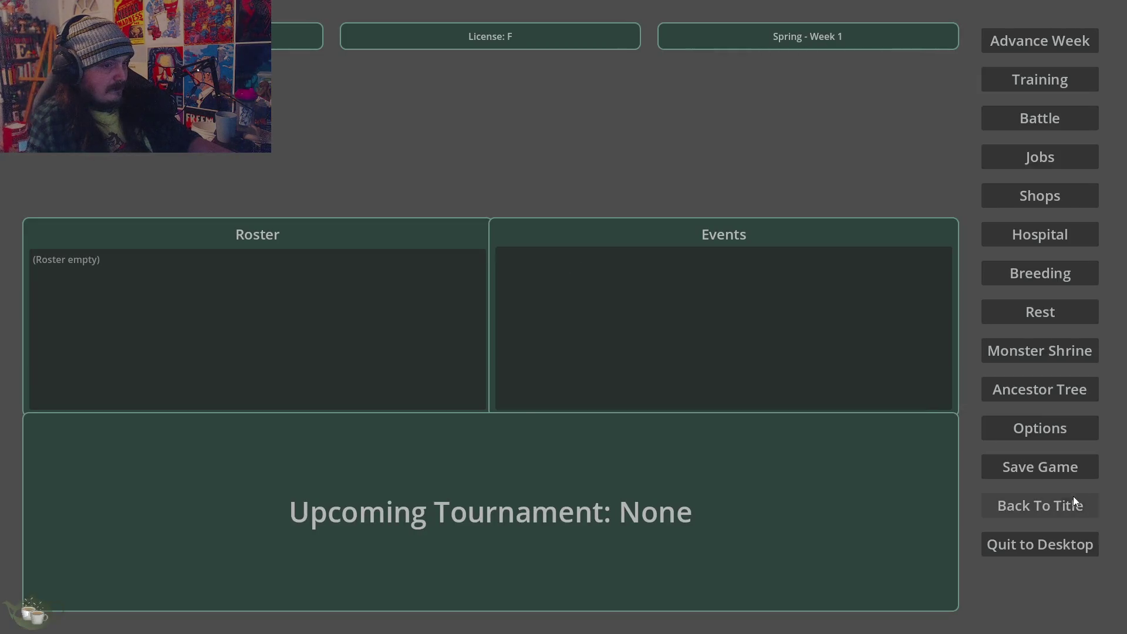
{"action": "left_click", "coordinate": [1065, 474]}
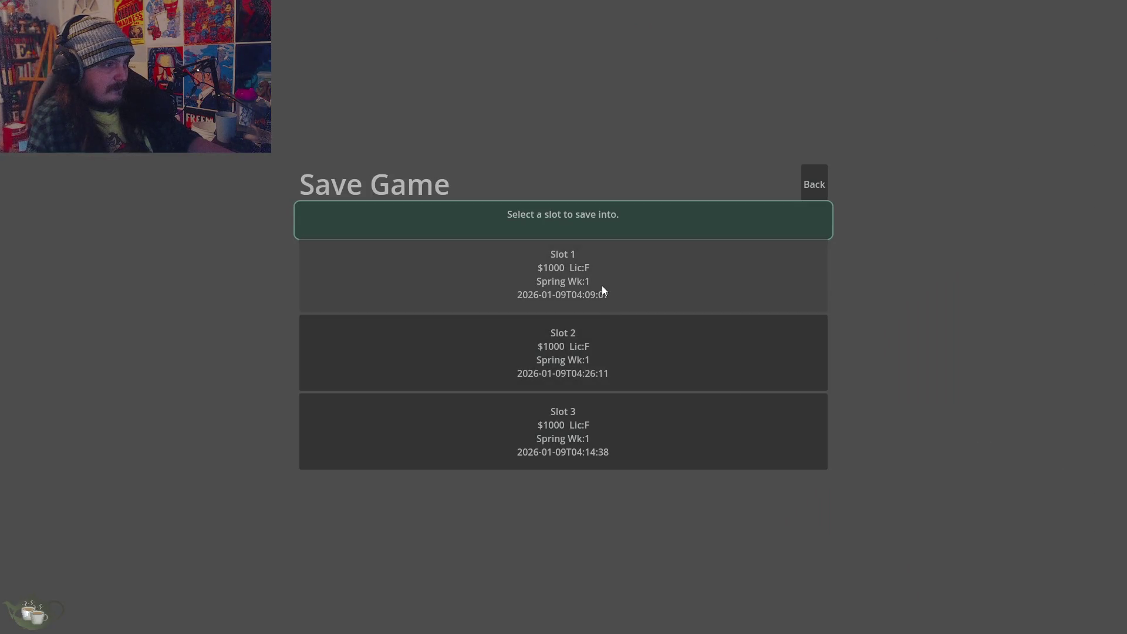
{"action": "left_click", "coordinate": [815, 179]}
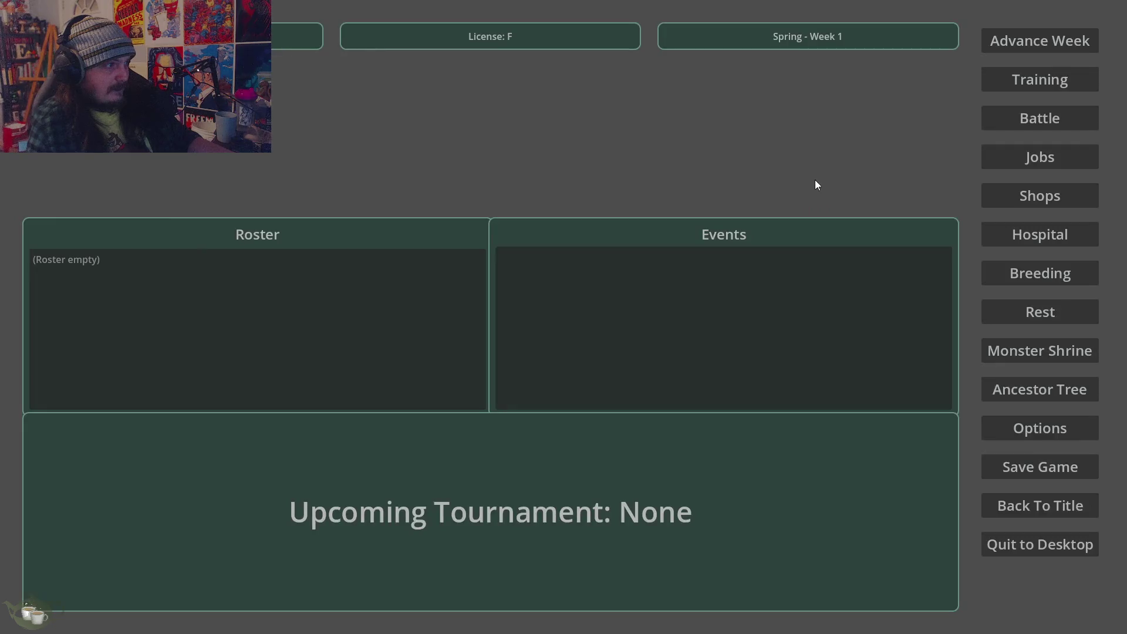
{"action": "left_click", "coordinate": [1063, 536]}
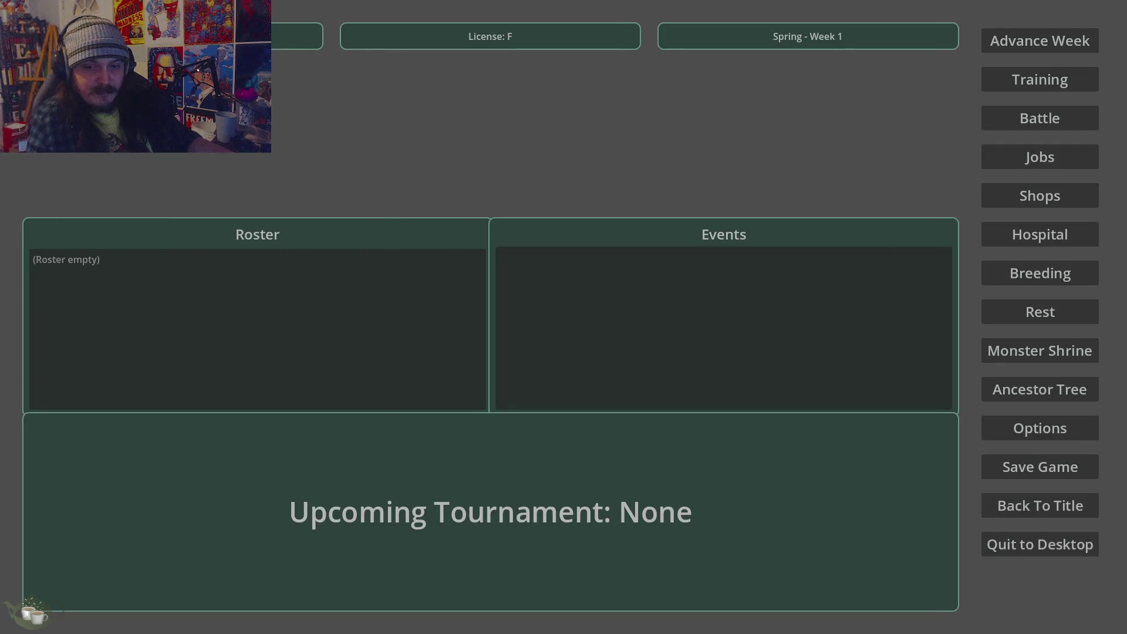
{"action": "left_click", "coordinate": [1057, 552]}
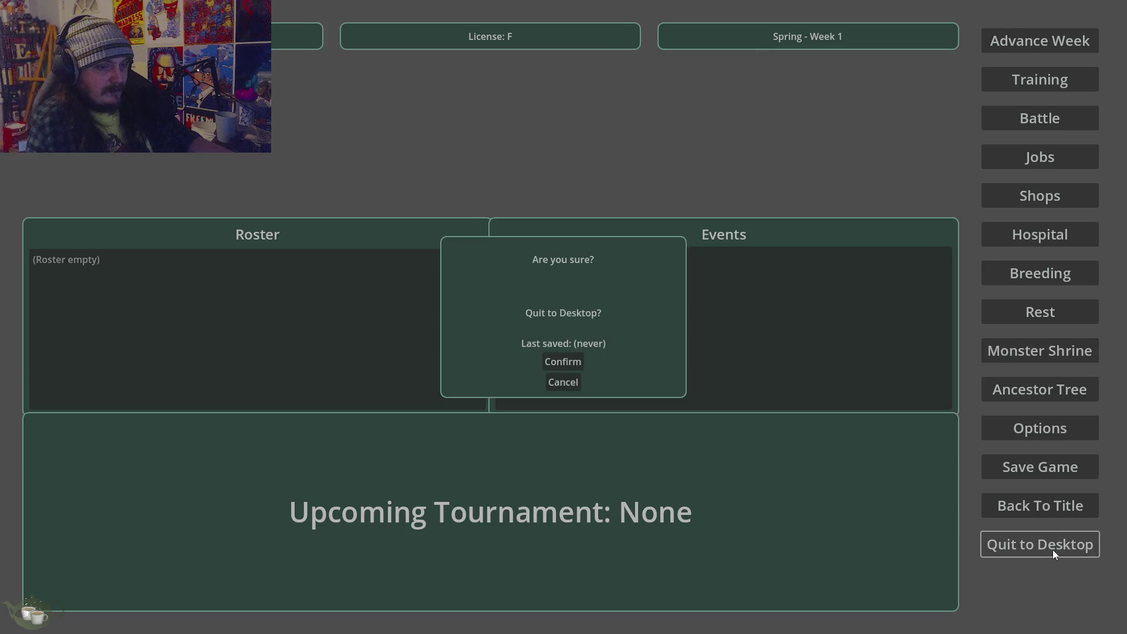
{"action": "left_click", "coordinate": [562, 366]}
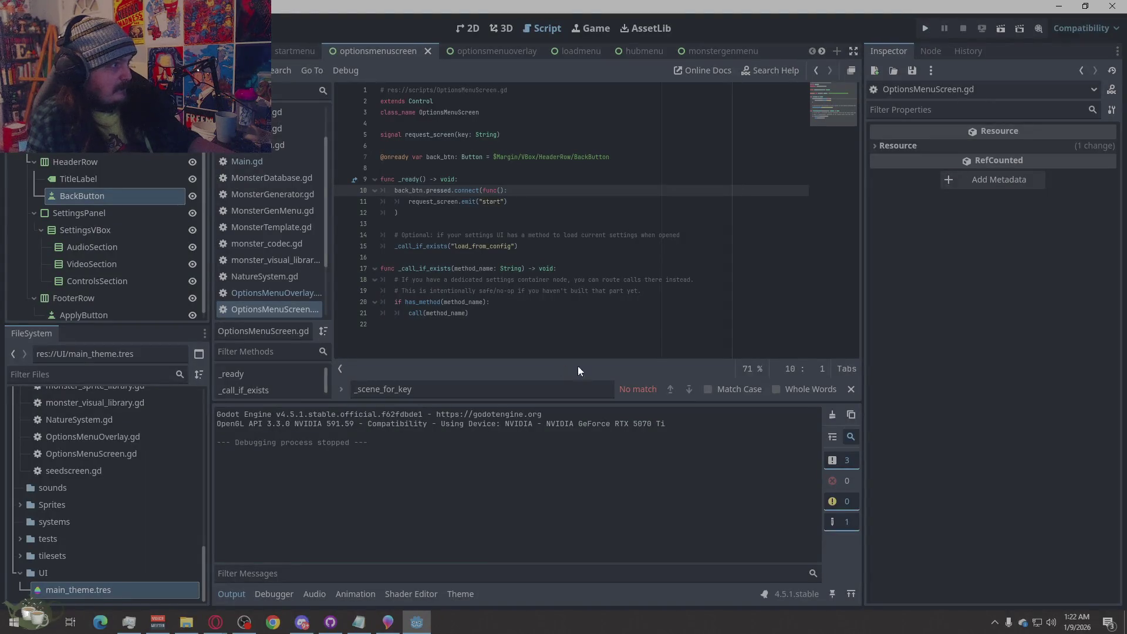
Reopen main_theme.tres from the FileSystem dock and collapse its PanelContainer and Panel sections.
{"action": "left_click", "coordinate": [1032, 430]}
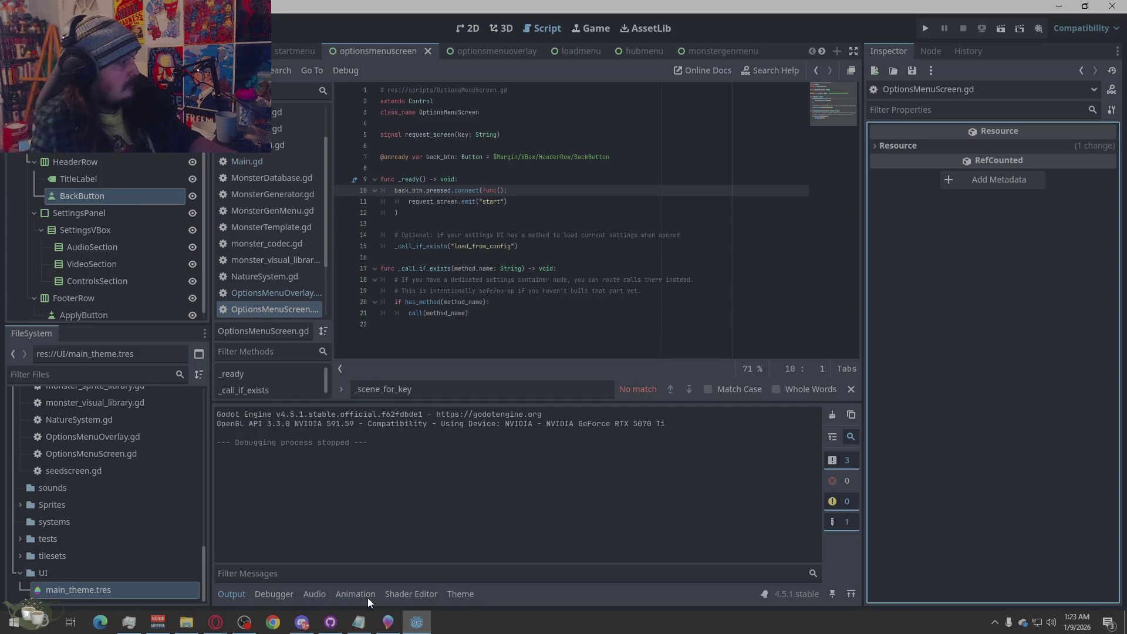
{"action": "double_click", "coordinate": [104, 591]}
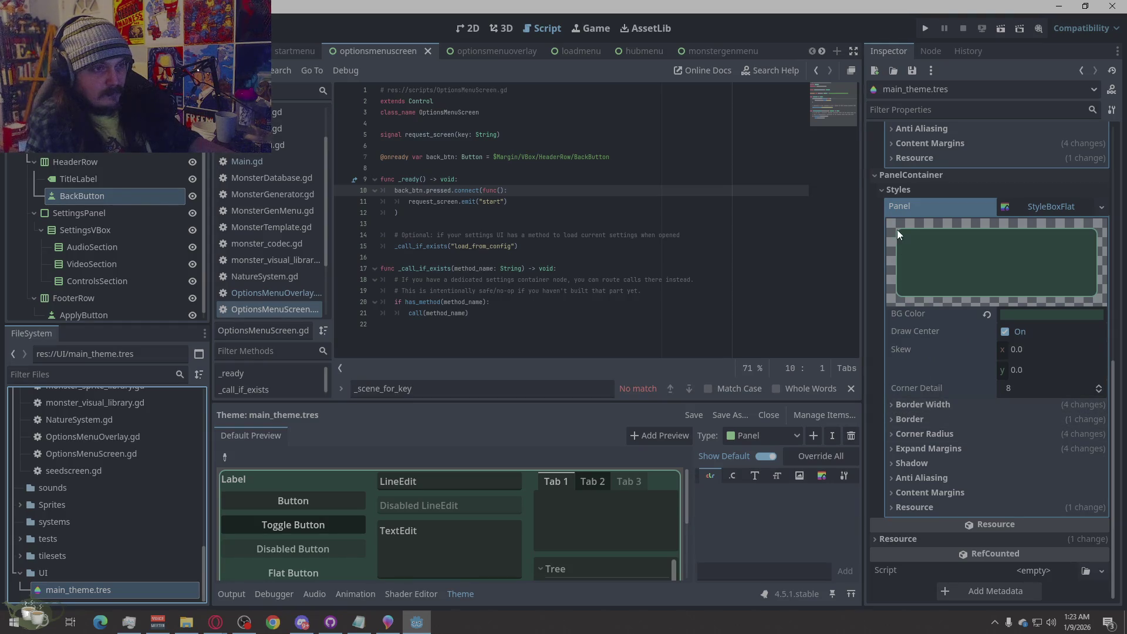
{"action": "scroll", "coordinate": [600, 491], "scroll_direction": "down", "scroll_amount": 4}
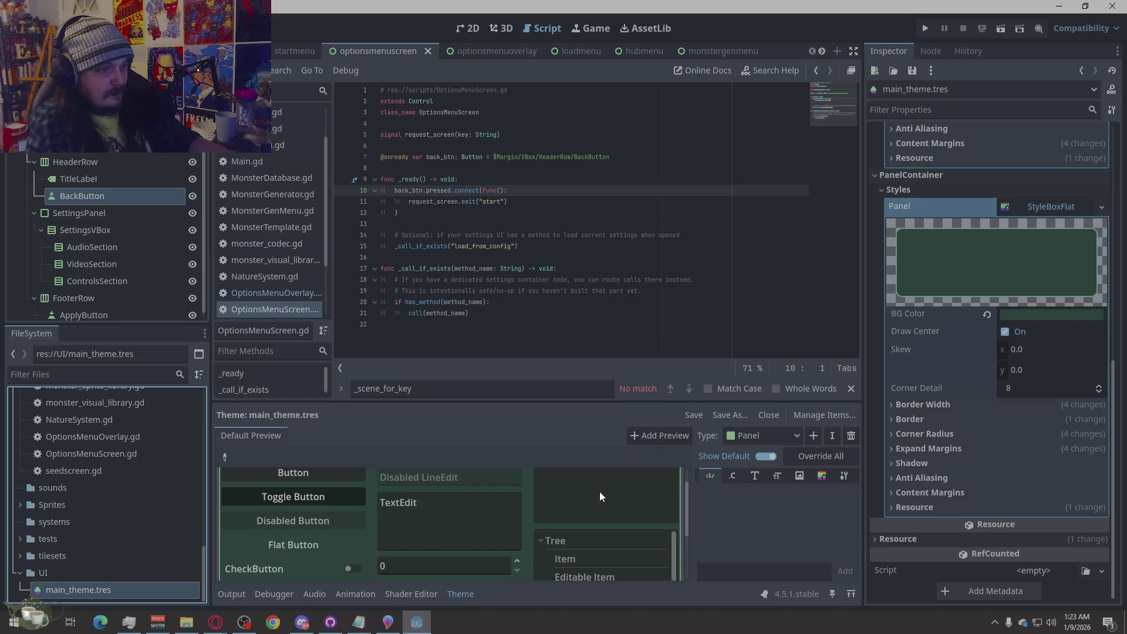
{"action": "scroll", "coordinate": [524, 535], "scroll_direction": "down", "scroll_amount": 1}
{"action": "scroll", "coordinate": [526, 530], "scroll_direction": "up", "scroll_amount": 6}
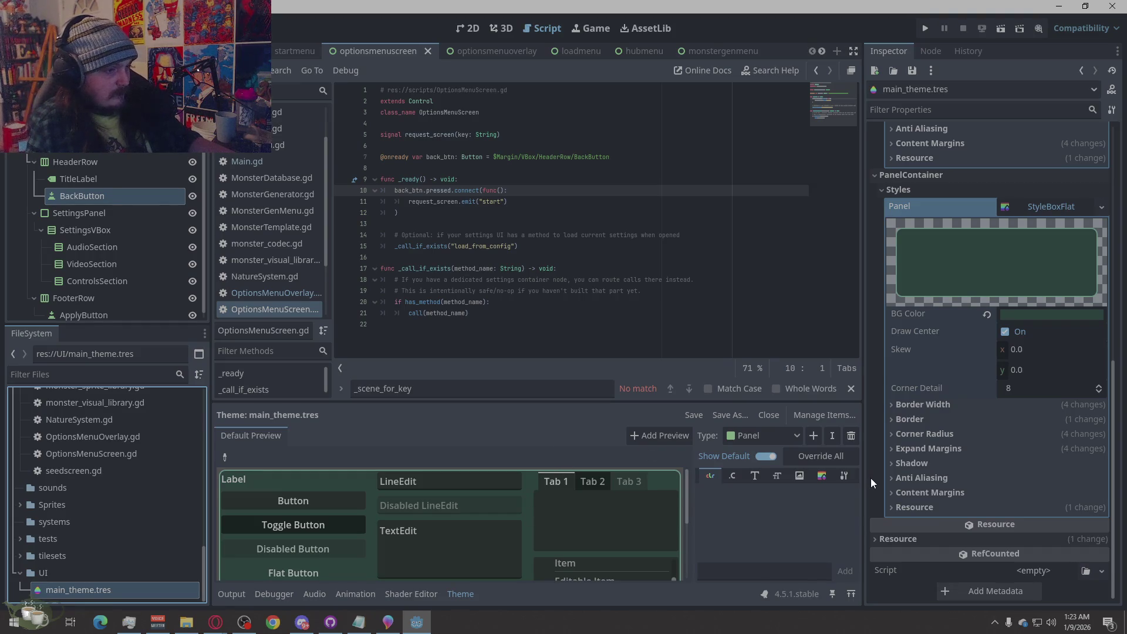
{"action": "left_click", "coordinate": [881, 193]}
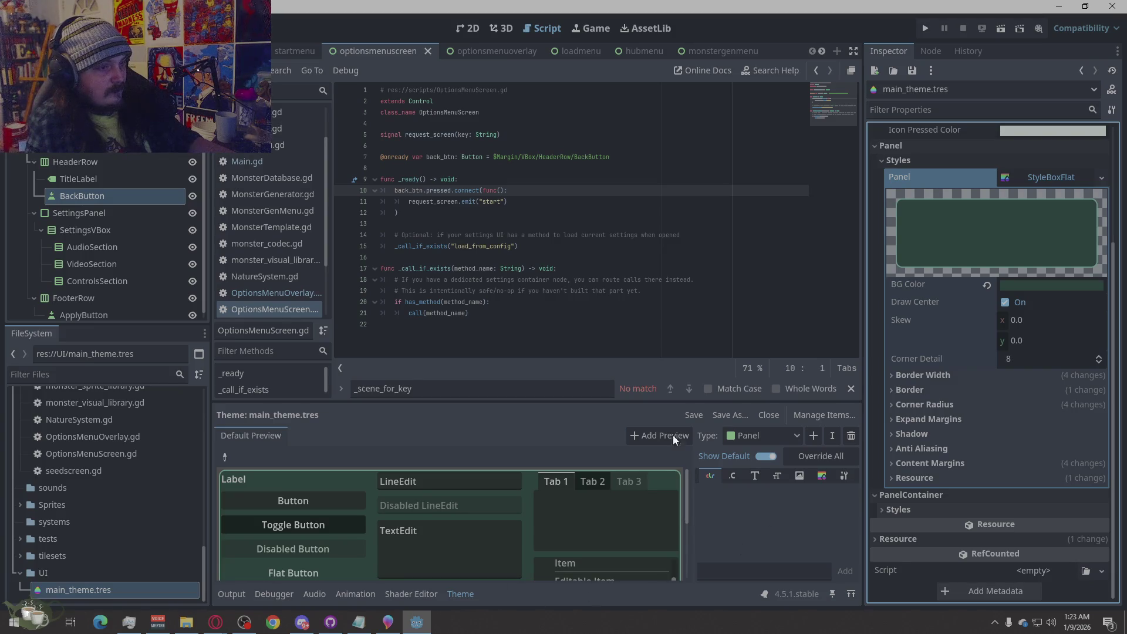
{"action": "left_click", "coordinate": [880, 146]}
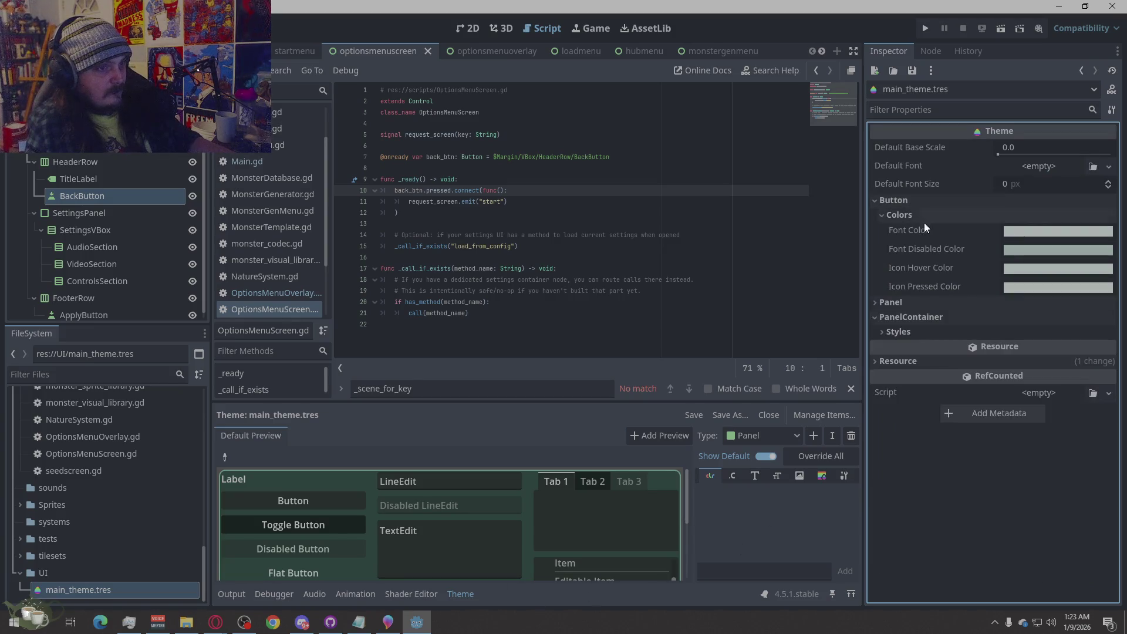
Give the Button's Normal style a green border colour.
{"action": "left_click", "coordinate": [878, 324]}
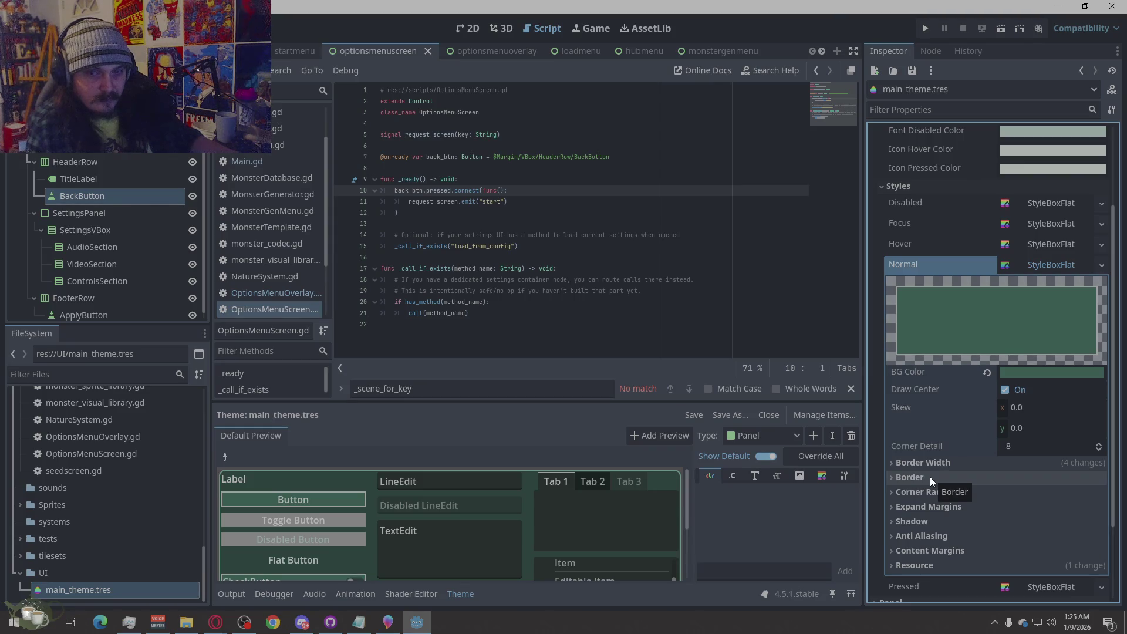
{"action": "left_click", "coordinate": [931, 476]}
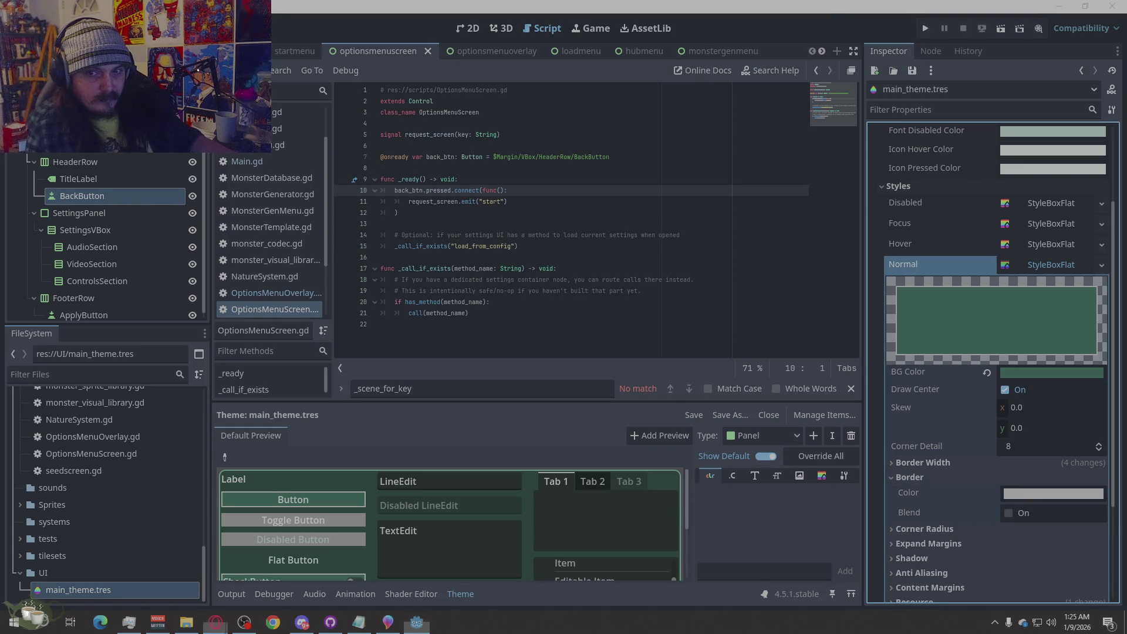
{"action": "left_click", "coordinate": [1004, 501]}
{"action": "left_click", "coordinate": [1033, 490]}
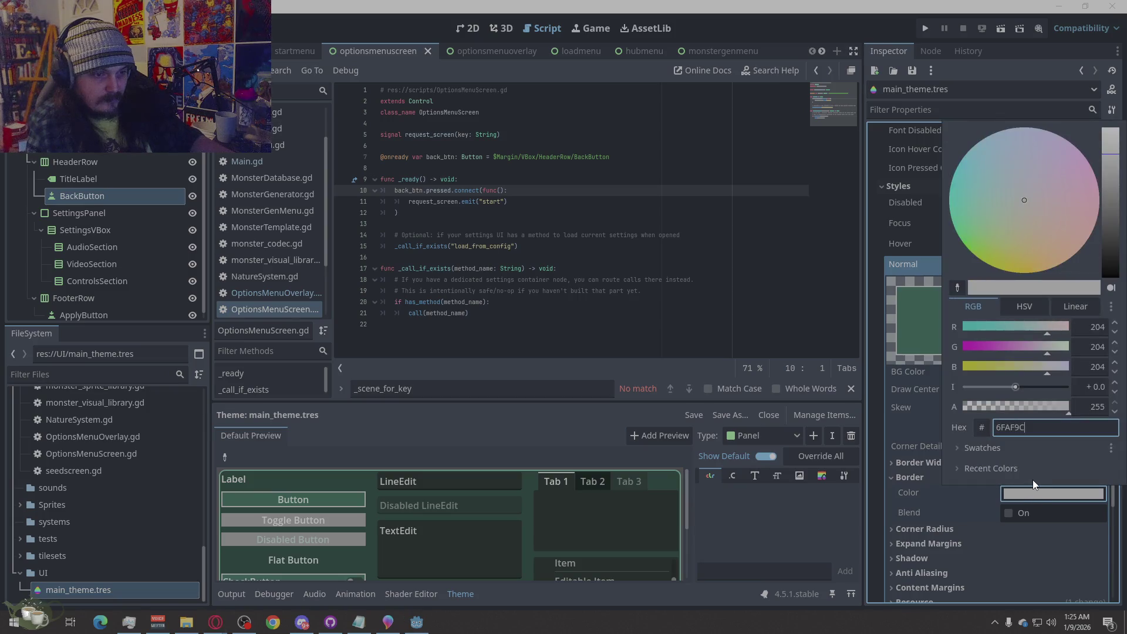
{"action": "left_click", "coordinate": [943, 514]}
{"action": "left_click", "coordinate": [897, 478]}
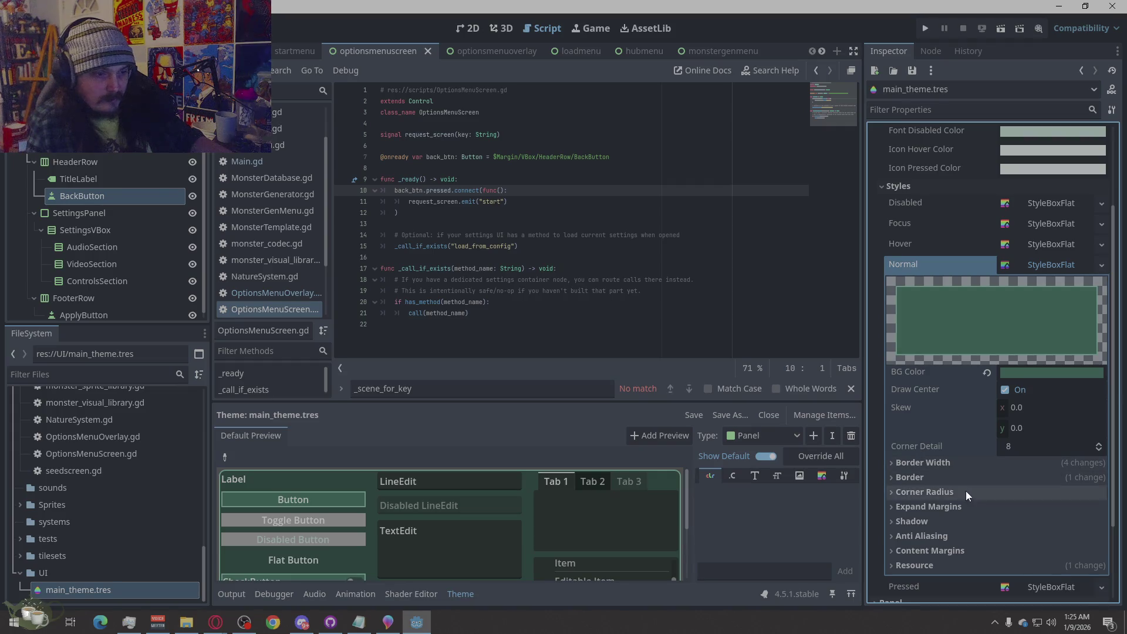
Set the Button Normal style's corner radii to 8 px.
{"action": "left_click", "coordinate": [938, 494]}
{"action": "left_click", "coordinate": [1032, 511]}
{"action": "type", "text": "8"}
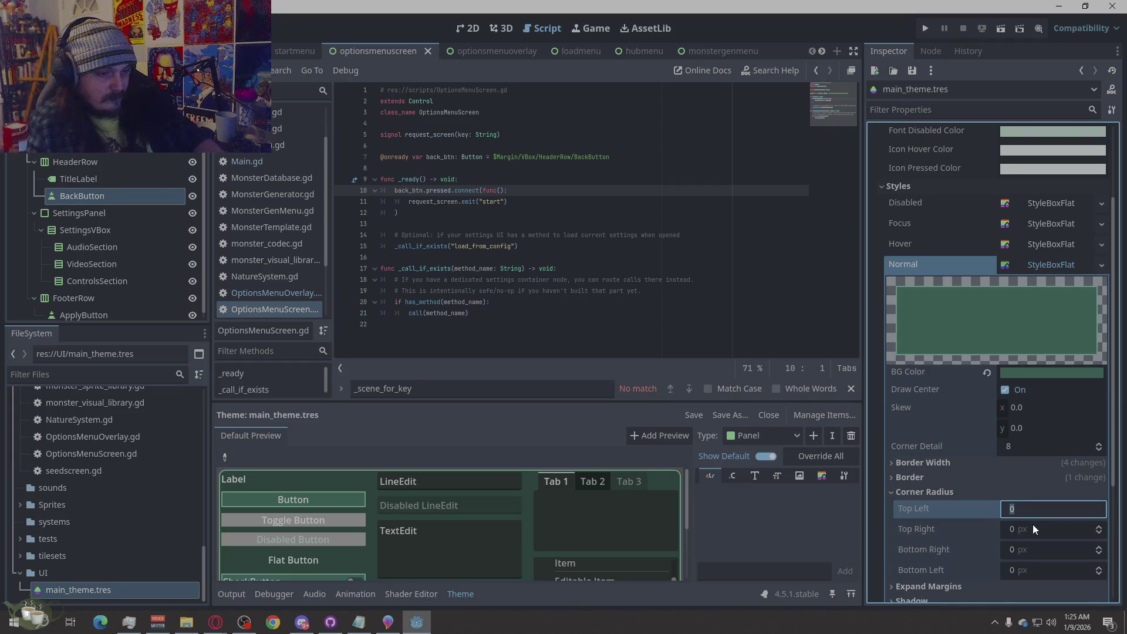
{"action": "left_click", "coordinate": [1033, 529]}
{"action": "type", "text": "8"}
{"action": "left_click", "coordinate": [1032, 550]}
{"action": "type", "text": "8"}
{"action": "left_click", "coordinate": [1032, 570]}
{"action": "type", "text": "8"}
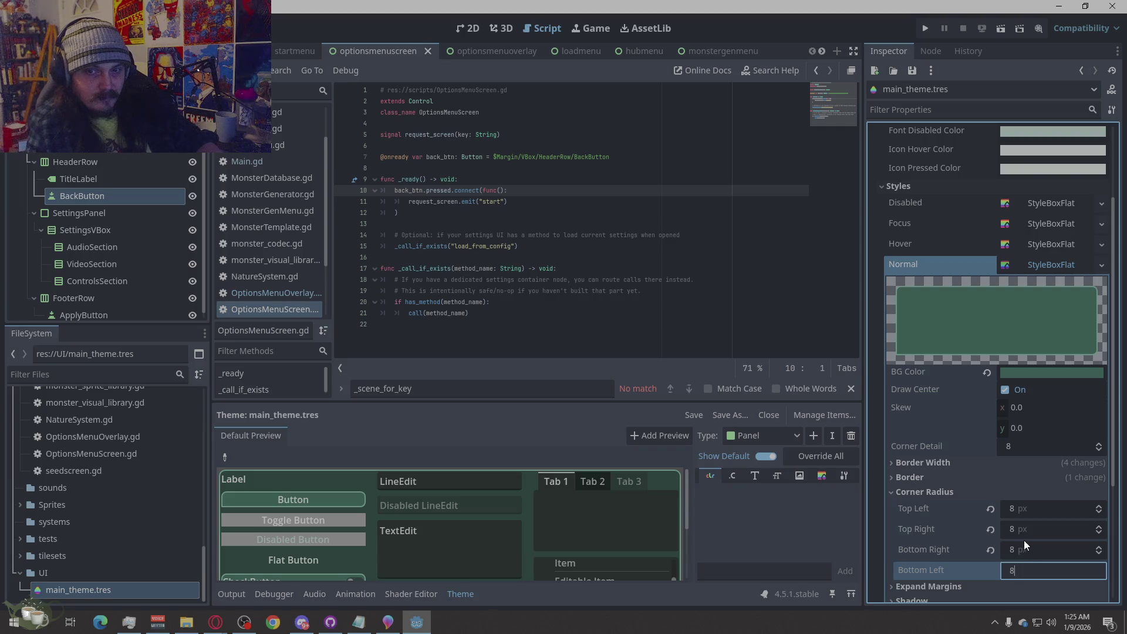
{"action": "left_click", "coordinate": [889, 492]}
Set the Button Normal style's left, top, right and bottom content margins to 8 px.
{"action": "left_click", "coordinate": [944, 507]}
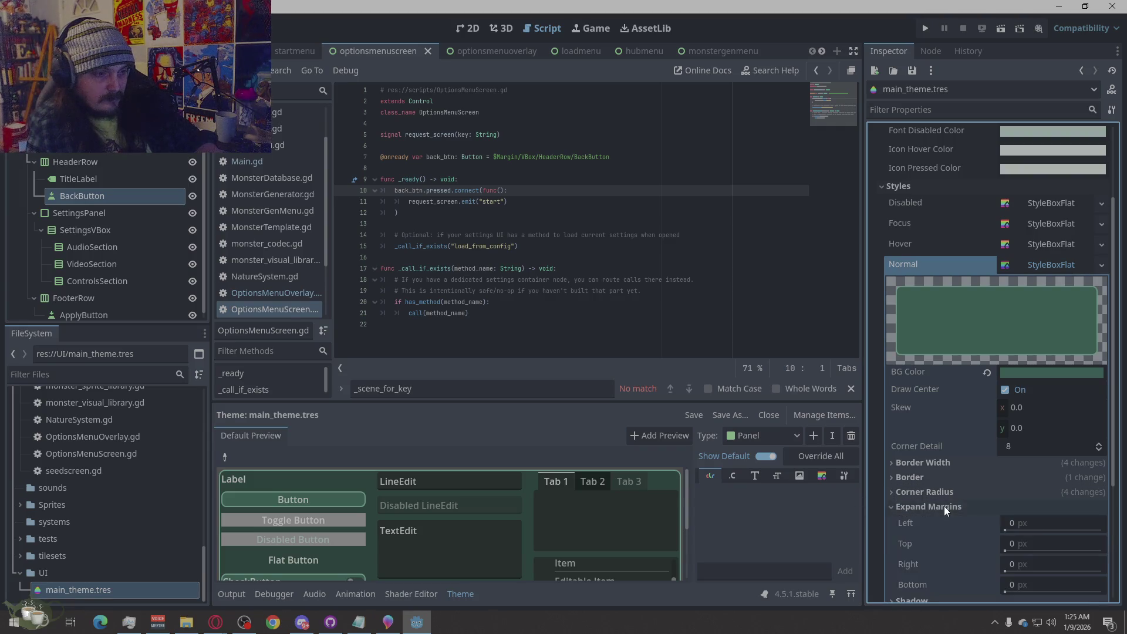
{"action": "left_click", "coordinate": [927, 509]}
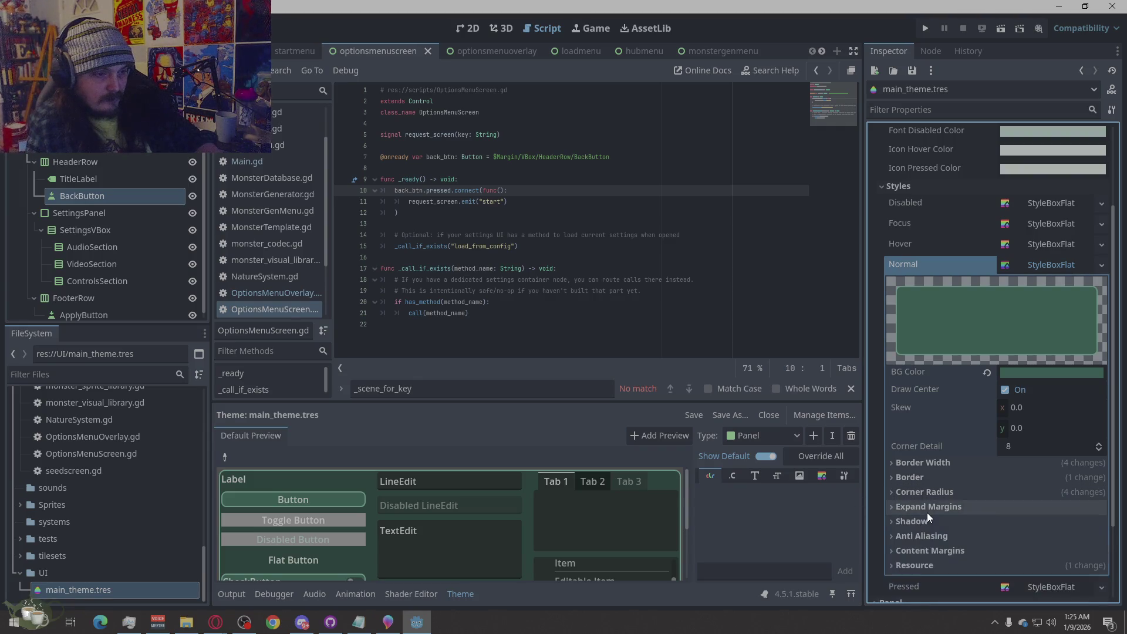
{"action": "left_click", "coordinate": [940, 552]}
{"action": "scroll", "coordinate": [977, 471], "scroll_direction": "down", "scroll_amount": 2}
{"action": "left_click", "coordinate": [1033, 450]}
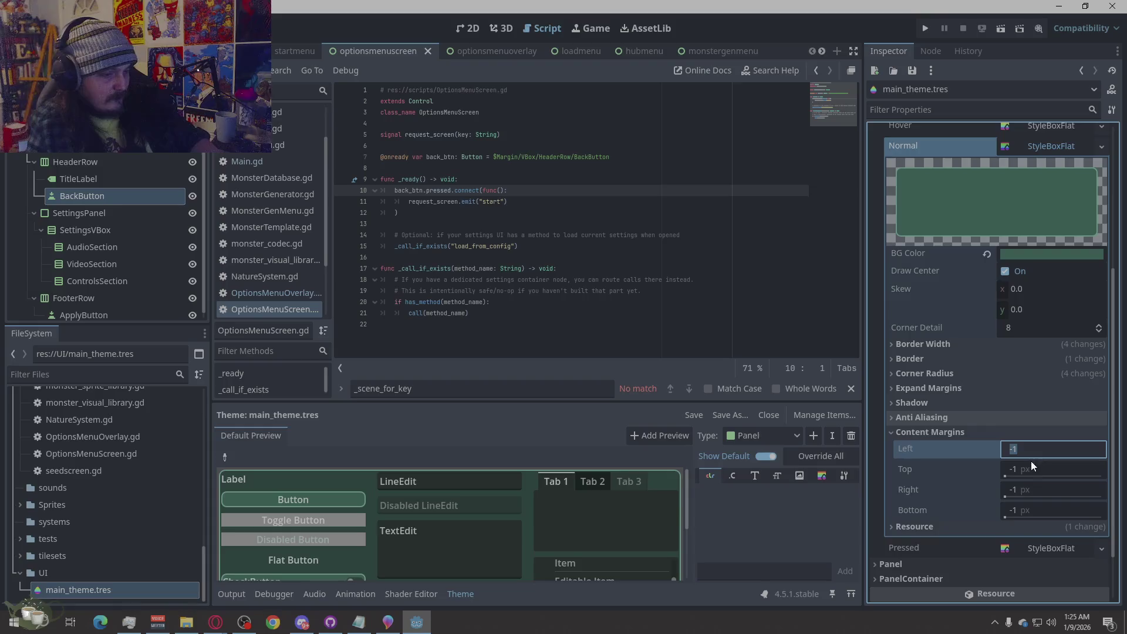
{"action": "type", "text": "8"}
{"action": "key", "text": "Tab"}
{"action": "type", "text": "8"}
{"action": "key", "text": "Tab"}
{"action": "type", "text": "8"}
{"action": "key", "text": "Tab"}
{"action": "type", "text": "8"}
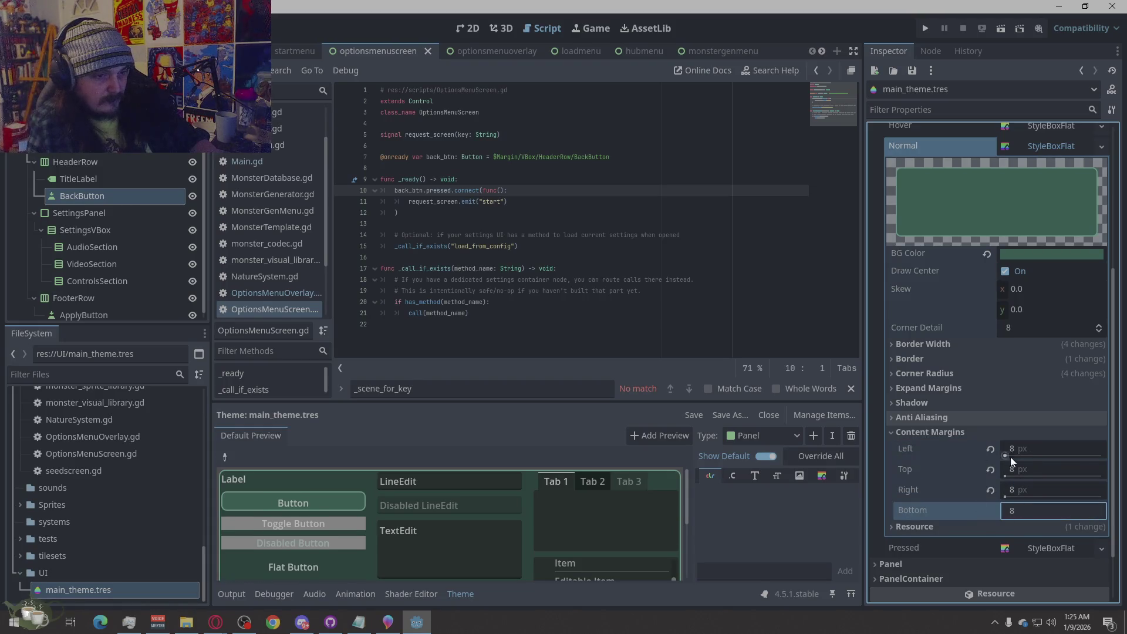
{"action": "key", "text": "Return"}
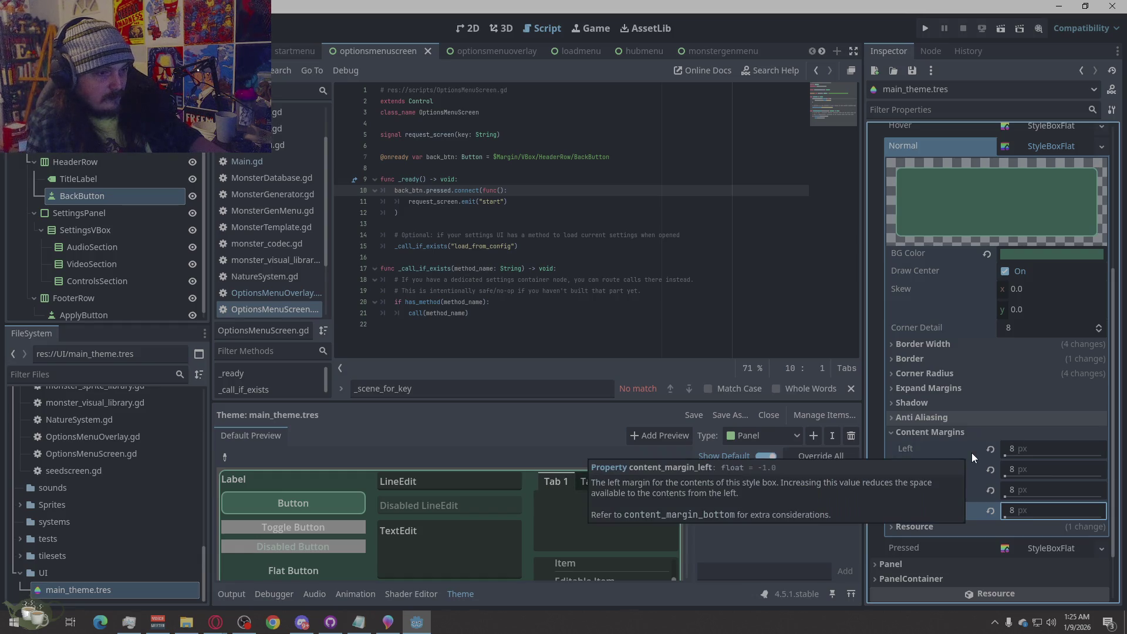
{"action": "left_click", "coordinate": [892, 432]}
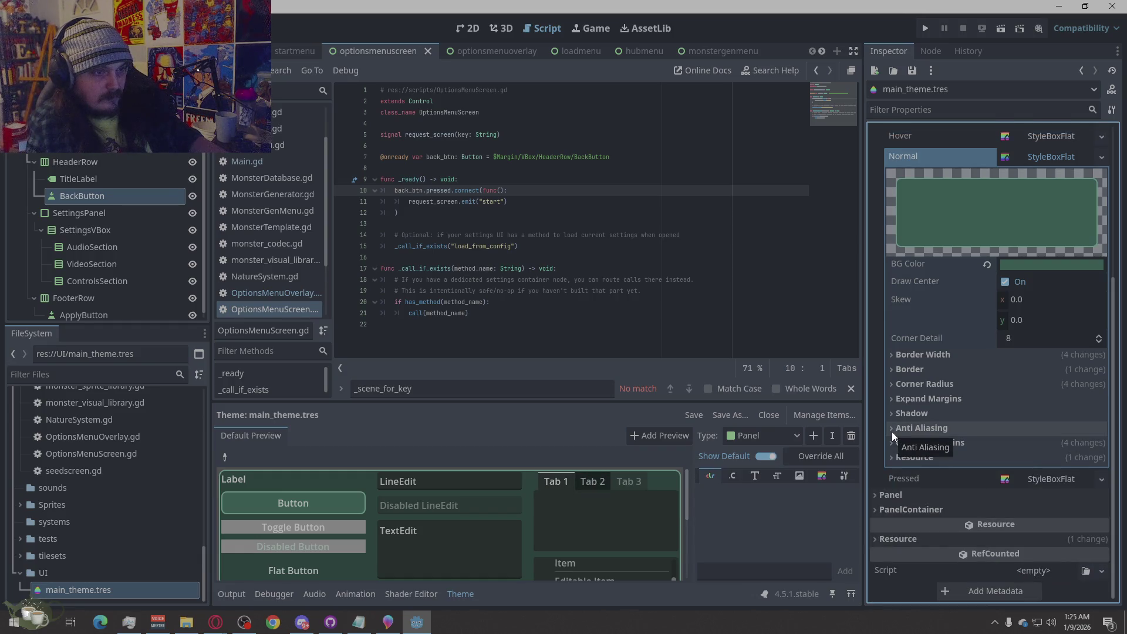
{"action": "scroll", "coordinate": [927, 359], "scroll_direction": "up", "scroll_amount": 5}
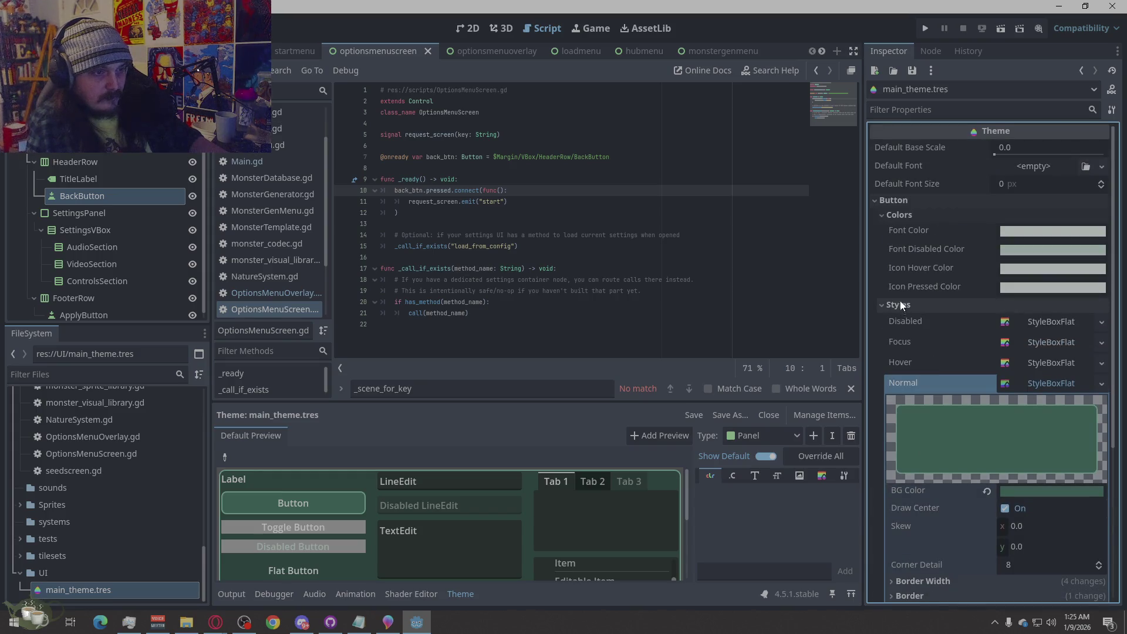
Set the PanelContainer Panel style's left, top, right and bottom expand margins to 0.
{"action": "scroll", "coordinate": [898, 293], "scroll_direction": "down", "scroll_amount": 5}
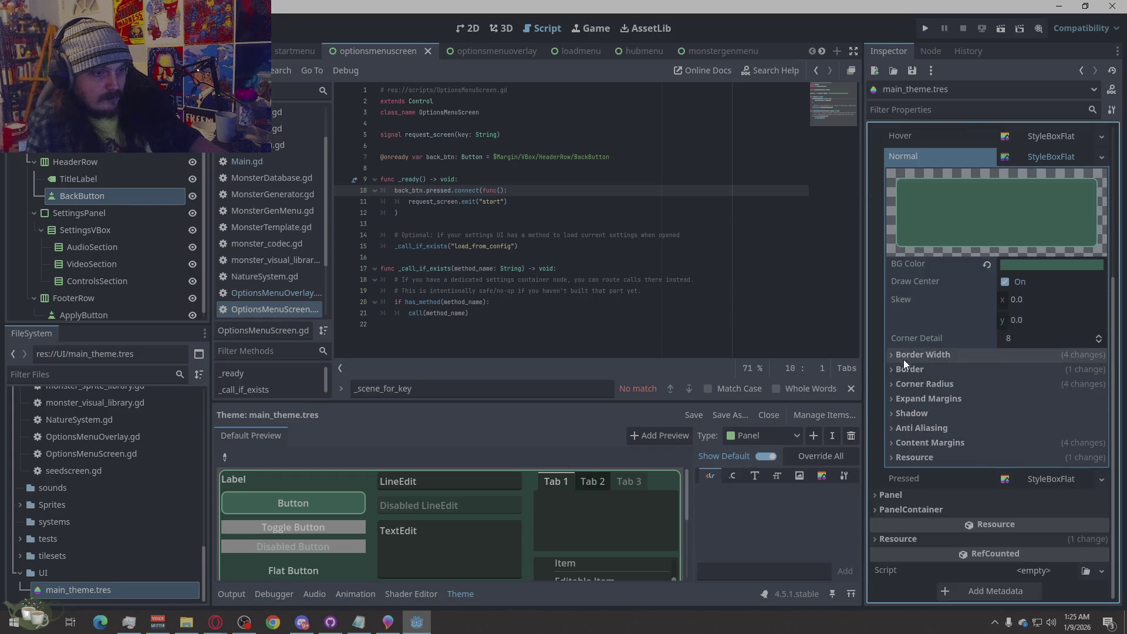
{"action": "left_click", "coordinate": [880, 510]}
{"action": "left_click", "coordinate": [889, 524]}
{"action": "left_click", "coordinate": [916, 540]}
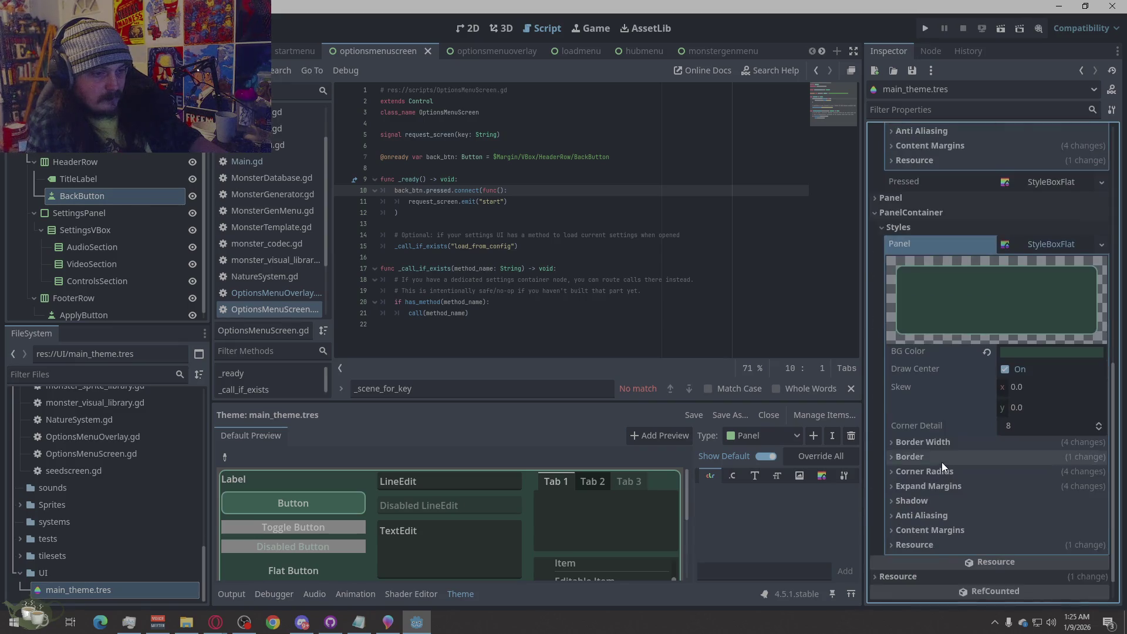
{"action": "scroll", "coordinate": [951, 470], "scroll_direction": "down", "scroll_amount": 1}
{"action": "left_click", "coordinate": [897, 448]}
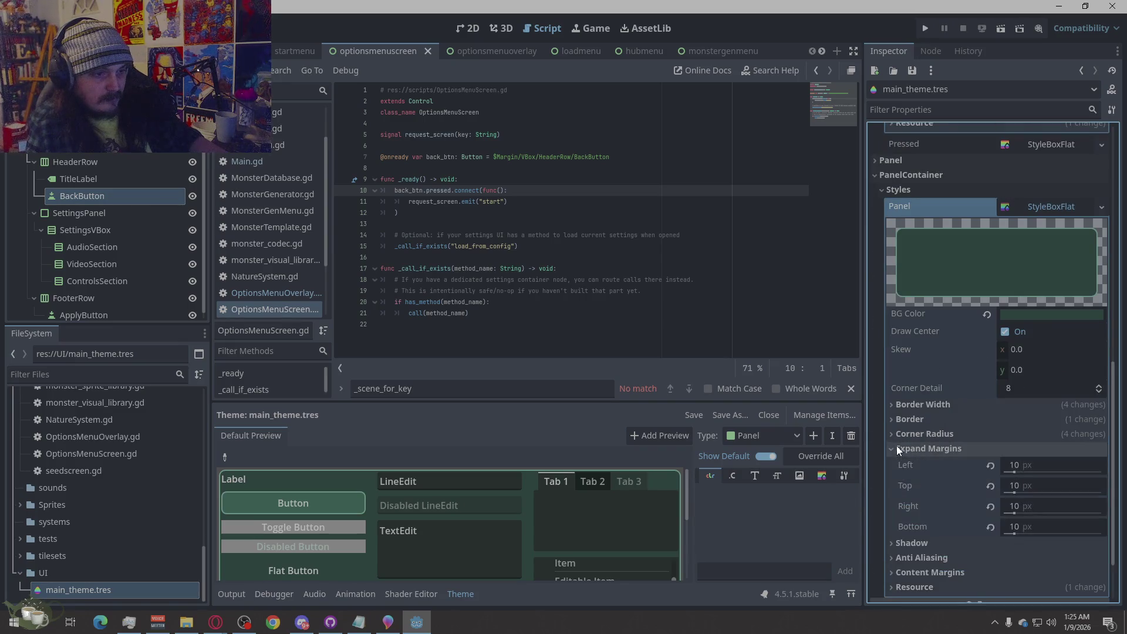
{"action": "left_click", "coordinate": [1041, 473]}
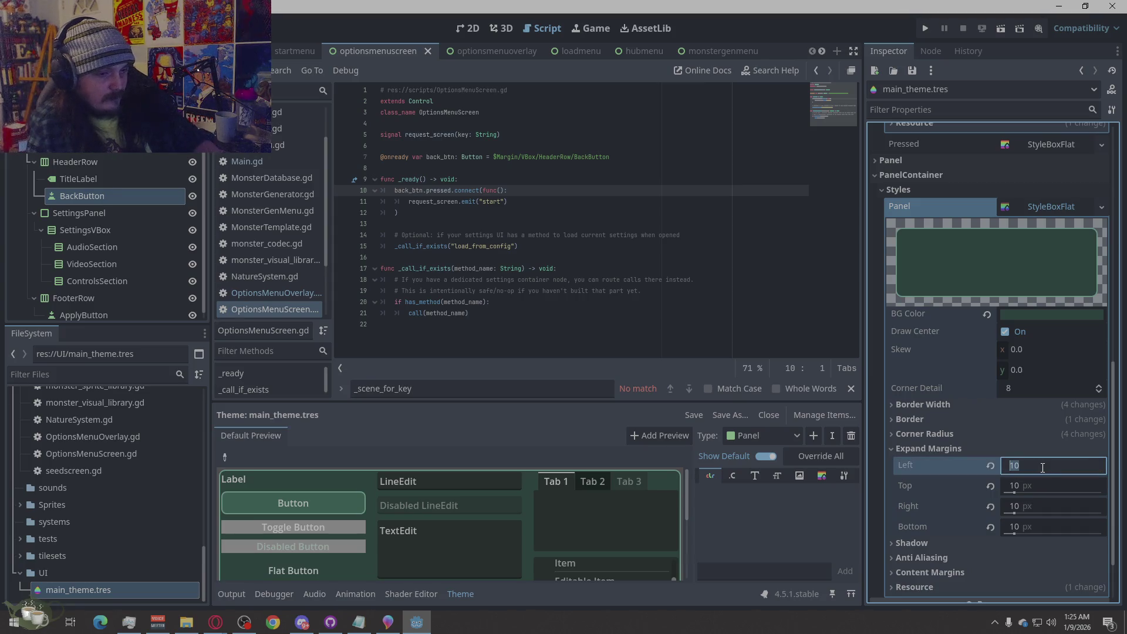
{"action": "type", "text": "0"}
{"action": "left_click", "coordinate": [1033, 490]}
{"action": "type", "text": "0"}
{"action": "left_click", "coordinate": [1034, 498]}
{"action": "type", "text": "0"}
{"action": "left_click", "coordinate": [1032, 527]}
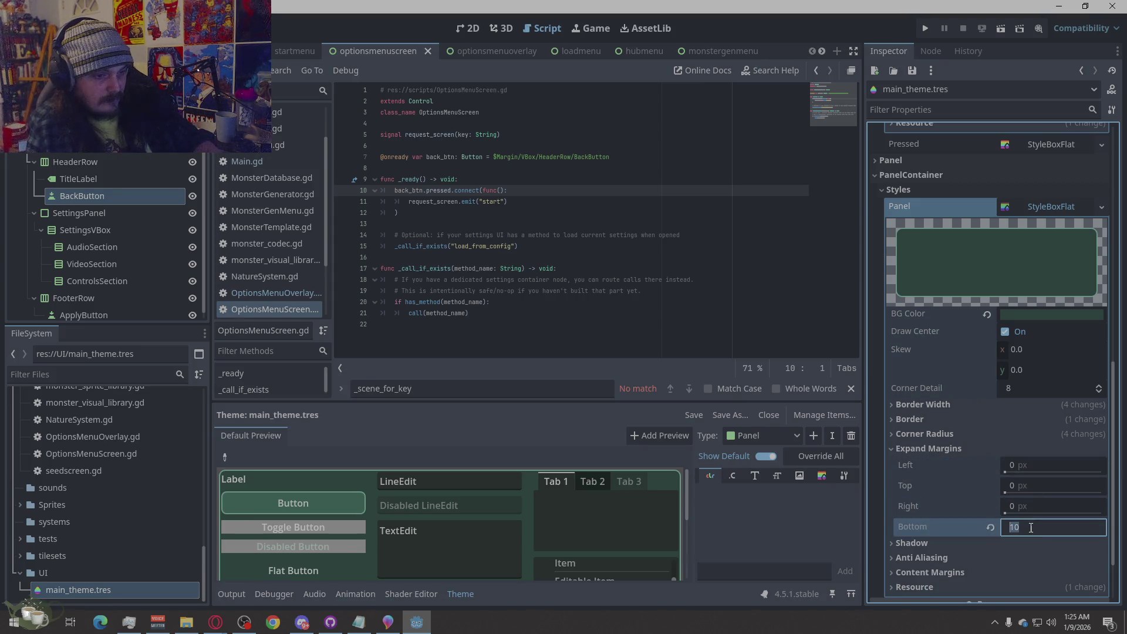
{"action": "type", "text": "0"}
{"action": "key", "text": "Return"}
Show the Panel style's content margins, still at -1, and start editing the left one.
{"action": "scroll", "coordinate": [961, 494], "scroll_direction": "down", "scroll_amount": 3}
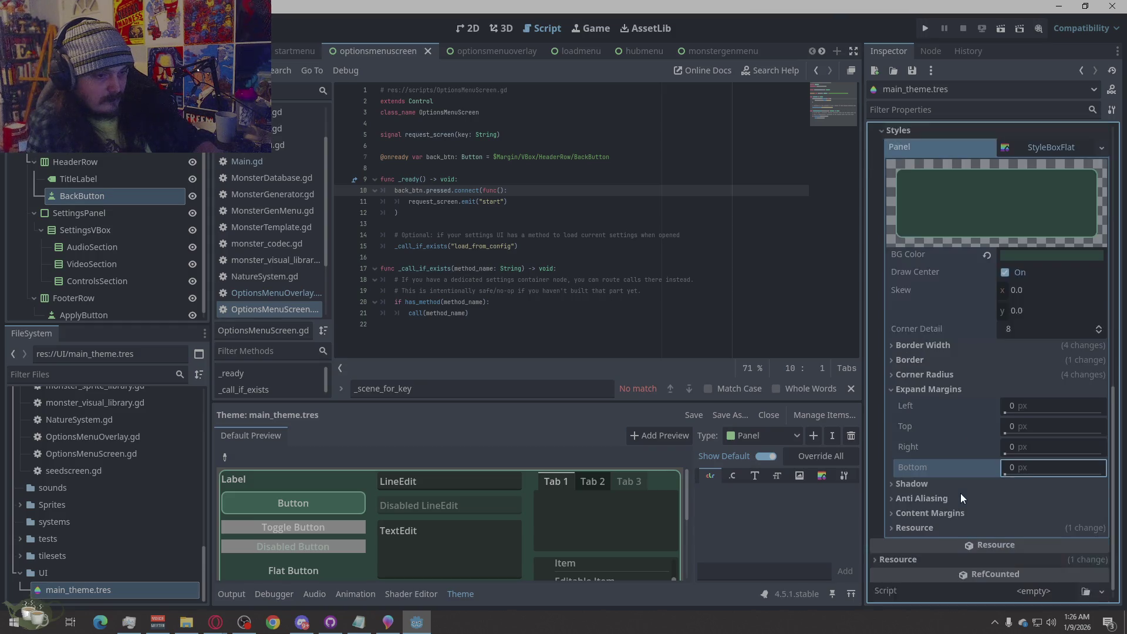
{"action": "left_click", "coordinate": [933, 498]}
{"action": "left_click", "coordinate": [1021, 509]}
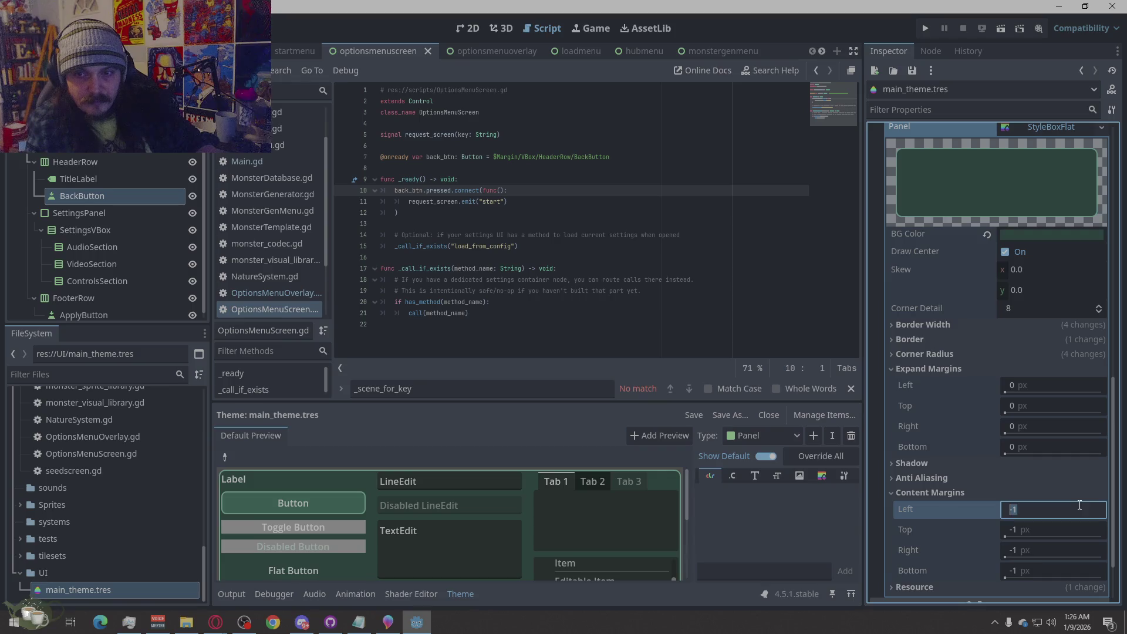
Set the Panel style's left, top, right and bottom content margins to 10 px.
{"action": "type", "text": "1"}
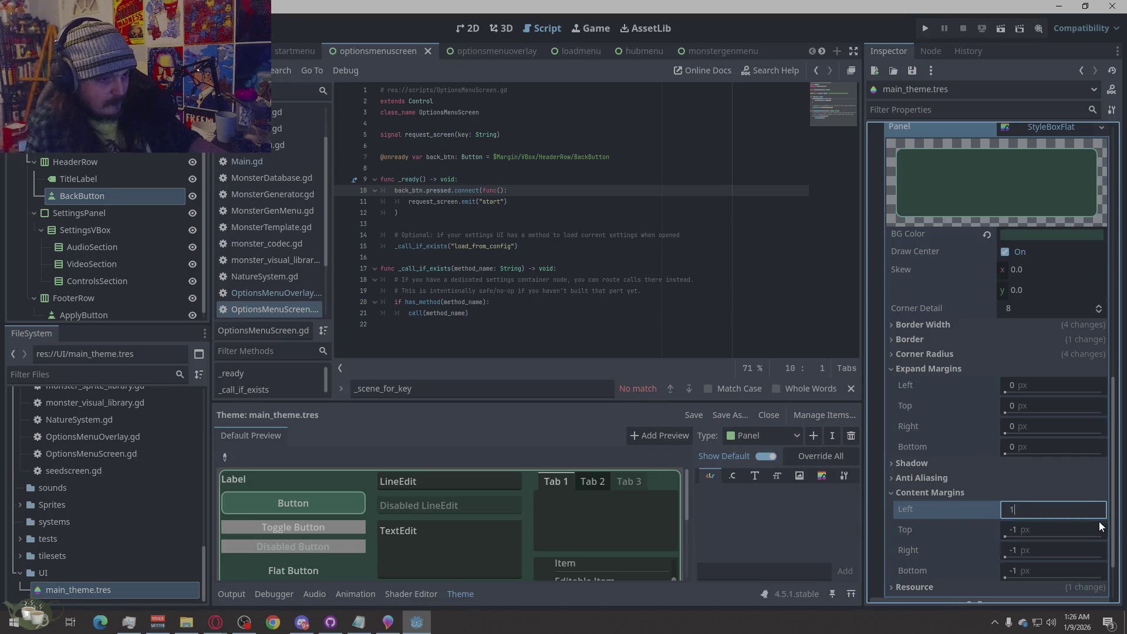
{"action": "type", "text": "0"}
{"action": "left_click", "coordinate": [1044, 530]}
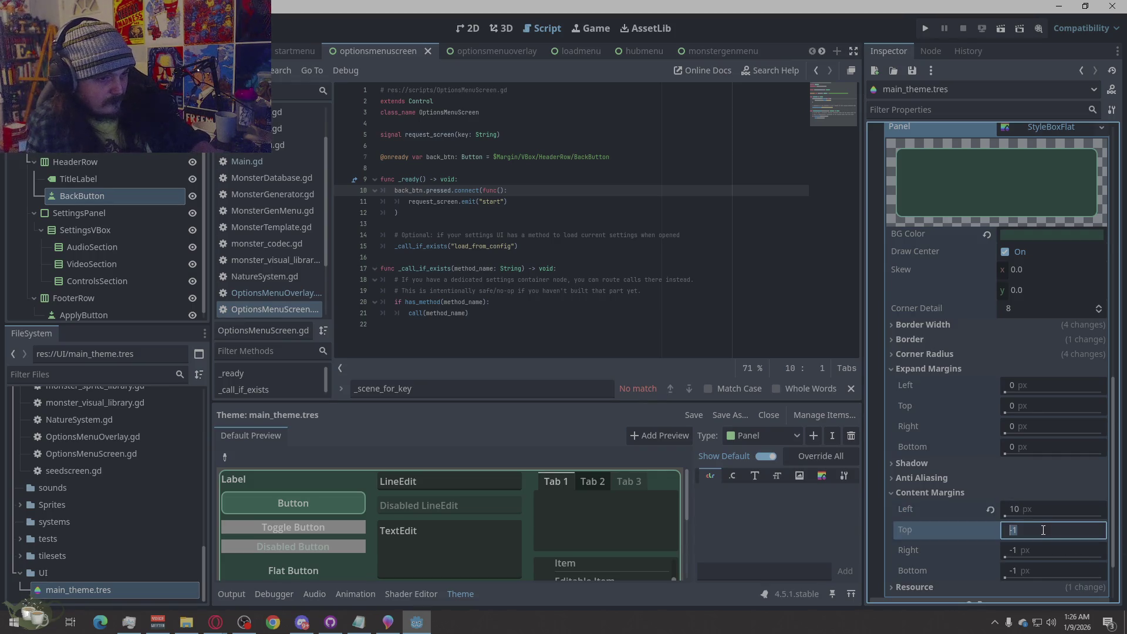
{"action": "type", "text": "10"}
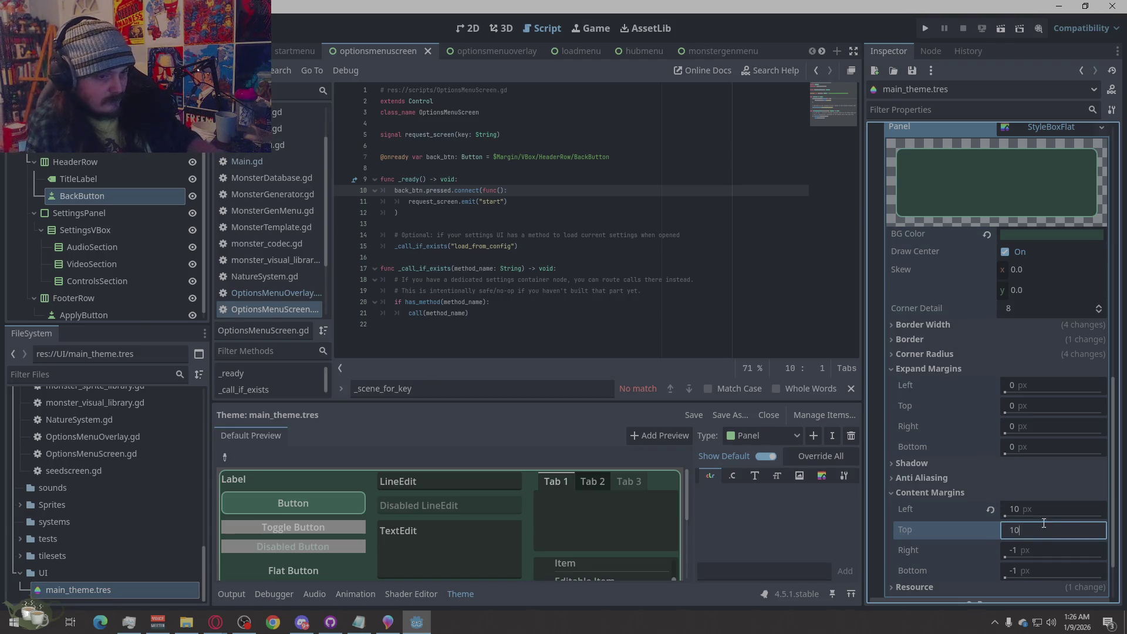
{"action": "left_click", "coordinate": [1036, 510]}
{"action": "type", "text": "10"}
{"action": "key", "text": "Tab"}
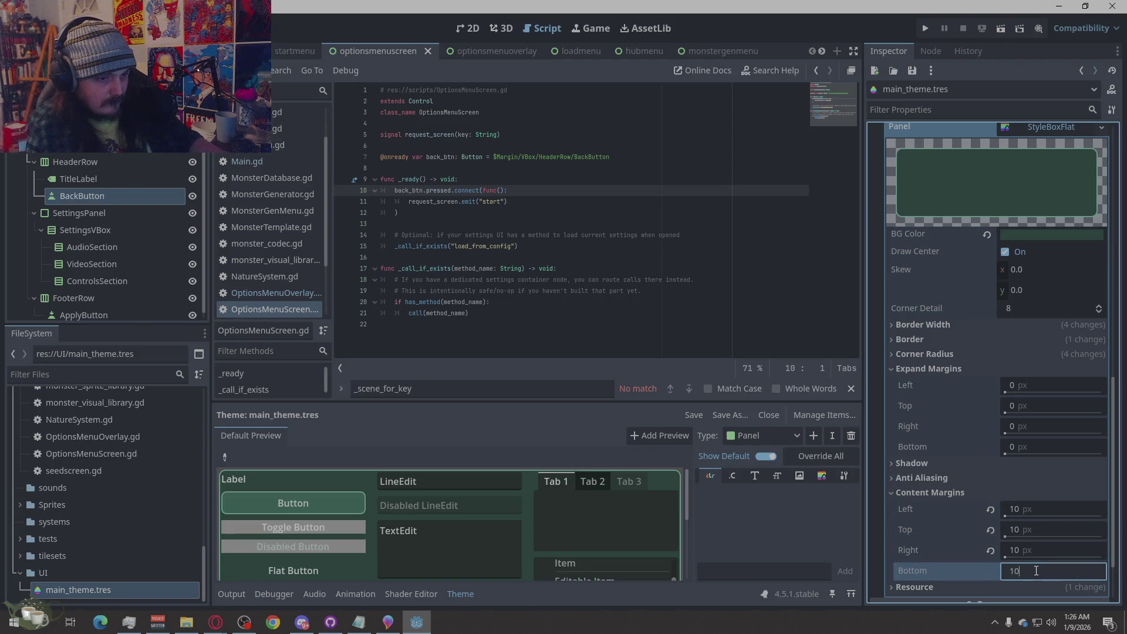
{"action": "left_click", "coordinate": [1006, 484]}
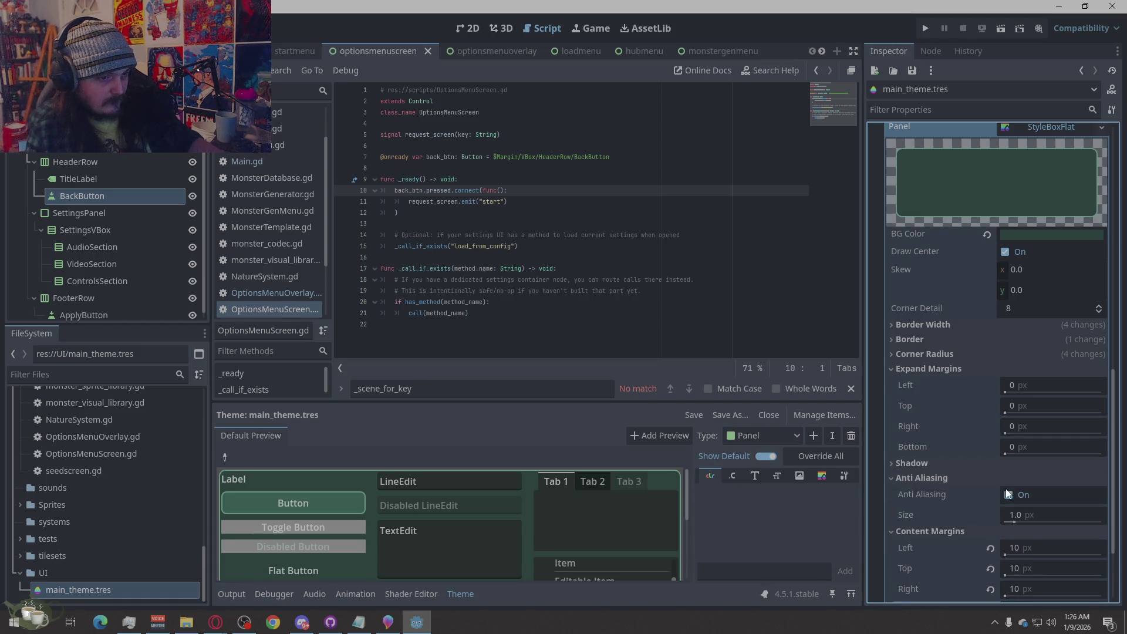
{"action": "left_click", "coordinate": [1001, 484]}
Run the project to test the theme.
{"action": "scroll", "coordinate": [1057, 492], "scroll_direction": "down", "scroll_amount": 2}
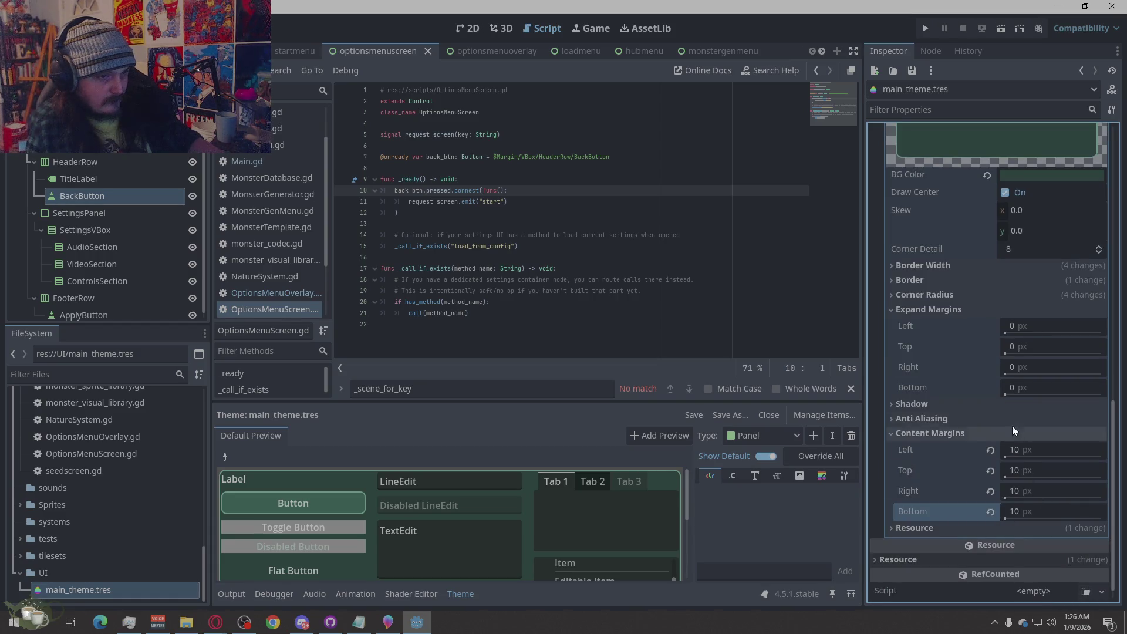
{"action": "left_click", "coordinate": [1005, 388]}
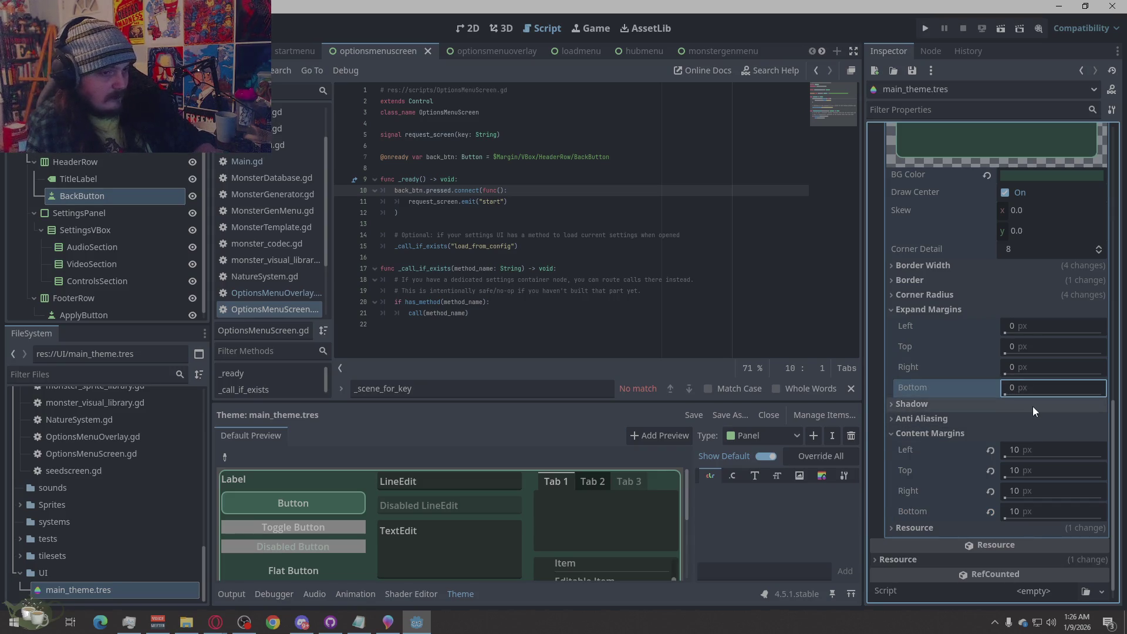
{"action": "left_click", "coordinate": [928, 27]}
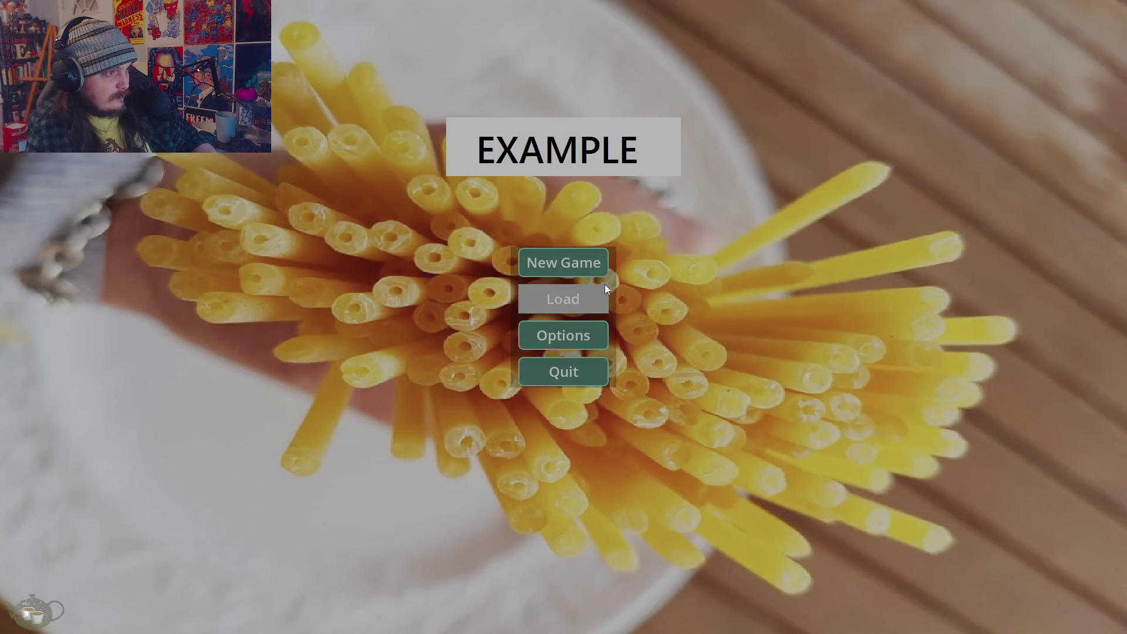
Start a new game, then open the Monster Shrine dialog and close it.
{"action": "left_click", "coordinate": [598, 267]}
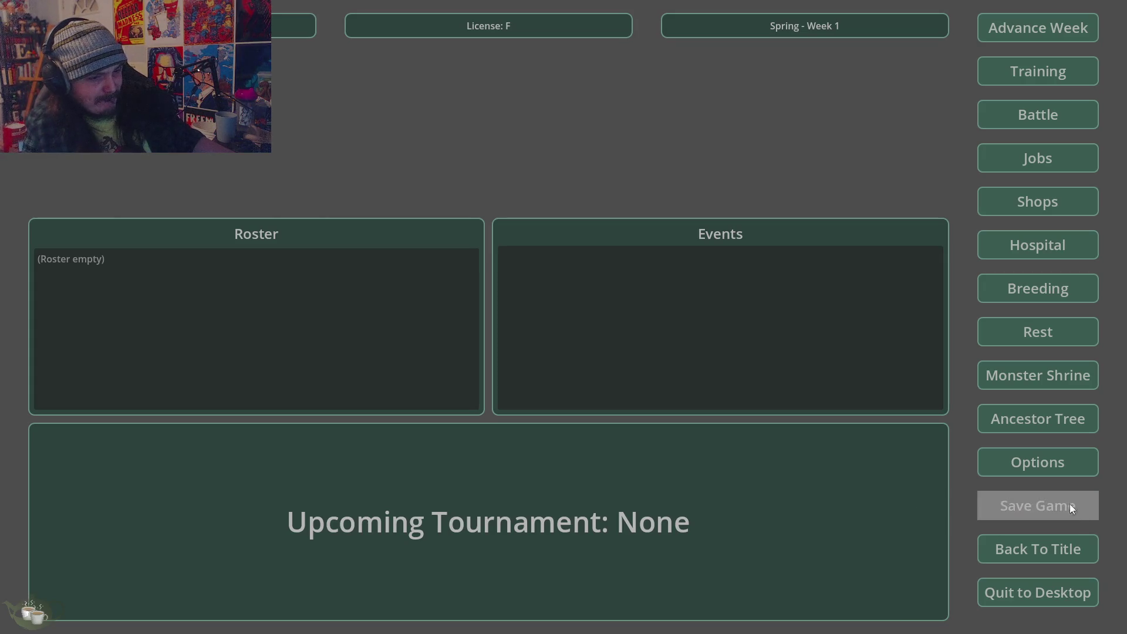
{"action": "left_click", "coordinate": [1033, 375]}
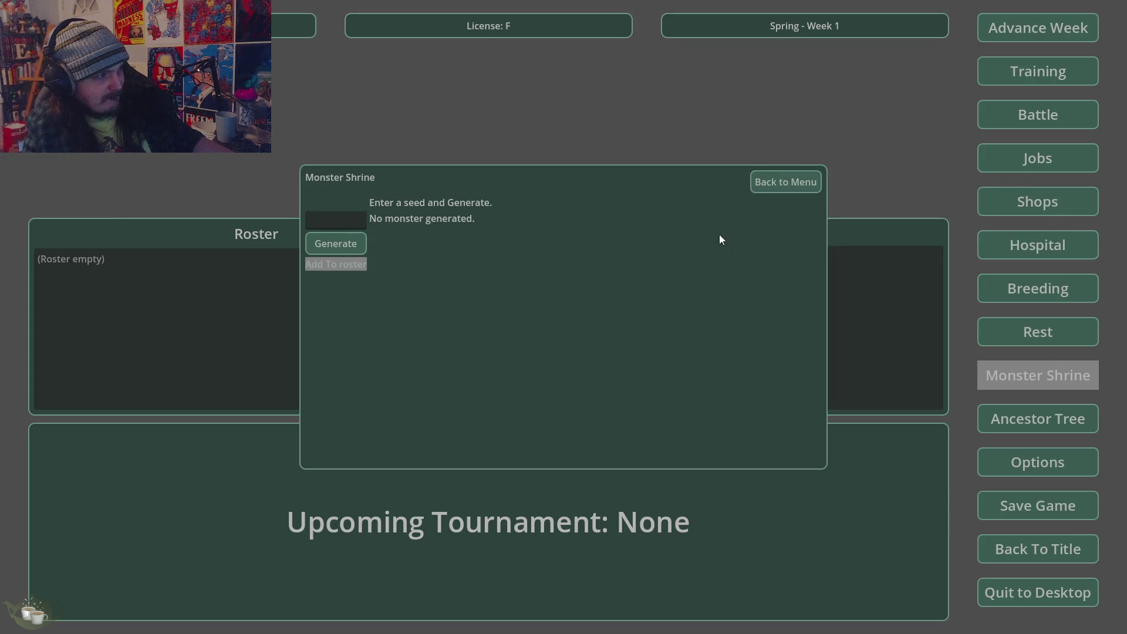
{"action": "left_click", "coordinate": [787, 183]}
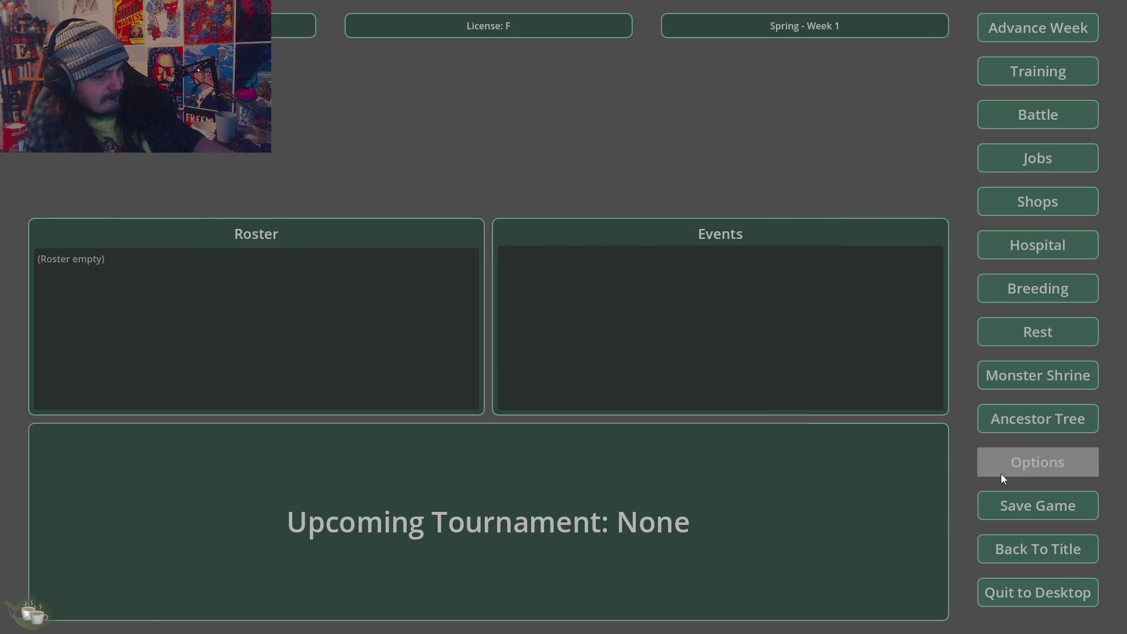
Stop the game, reselect main_theme.tres and collapse the PanelContainer margin and style settings.
{"action": "key", "text": "Escape"}
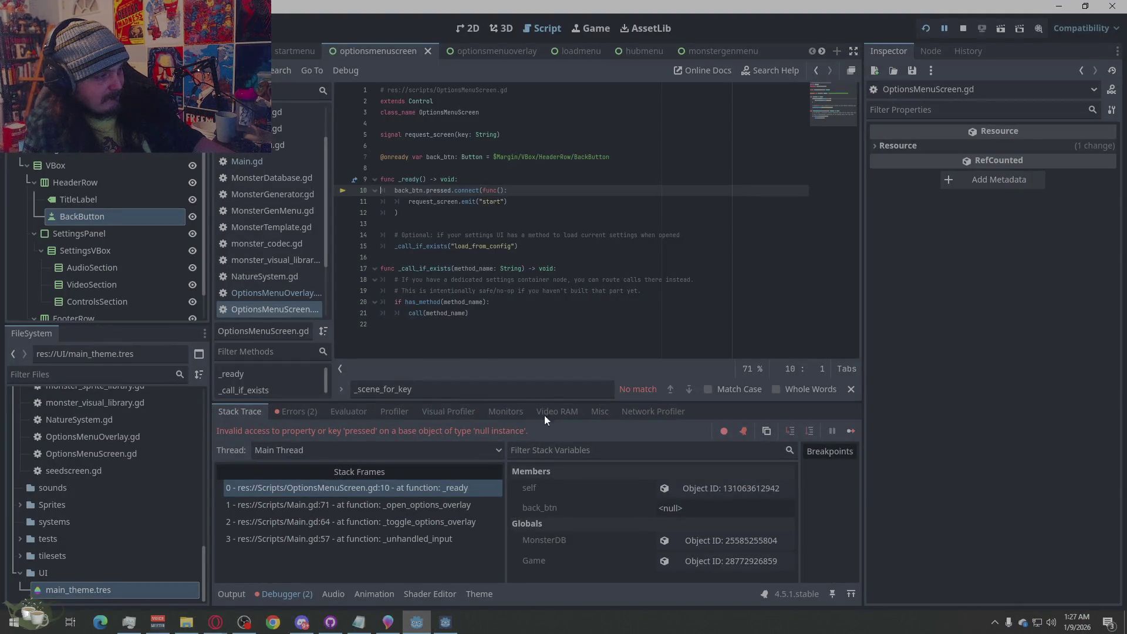
{"action": "left_click", "coordinate": [963, 29]}
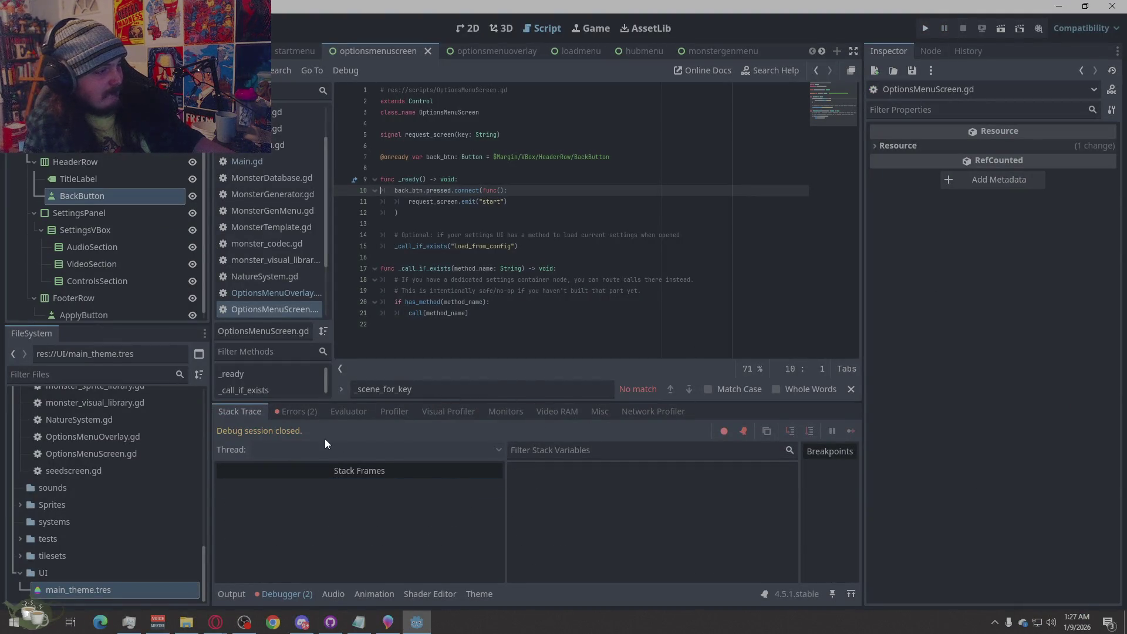
{"action": "left_click", "coordinate": [112, 585]}
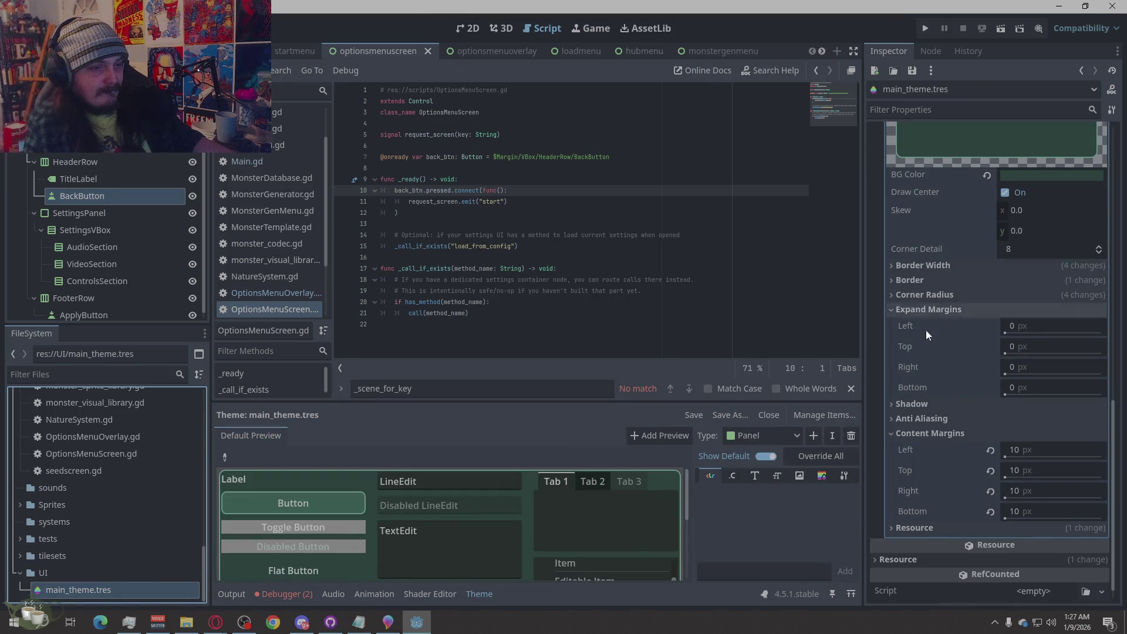
{"action": "left_click", "coordinate": [894, 434]}
{"action": "left_click", "coordinate": [894, 372]}
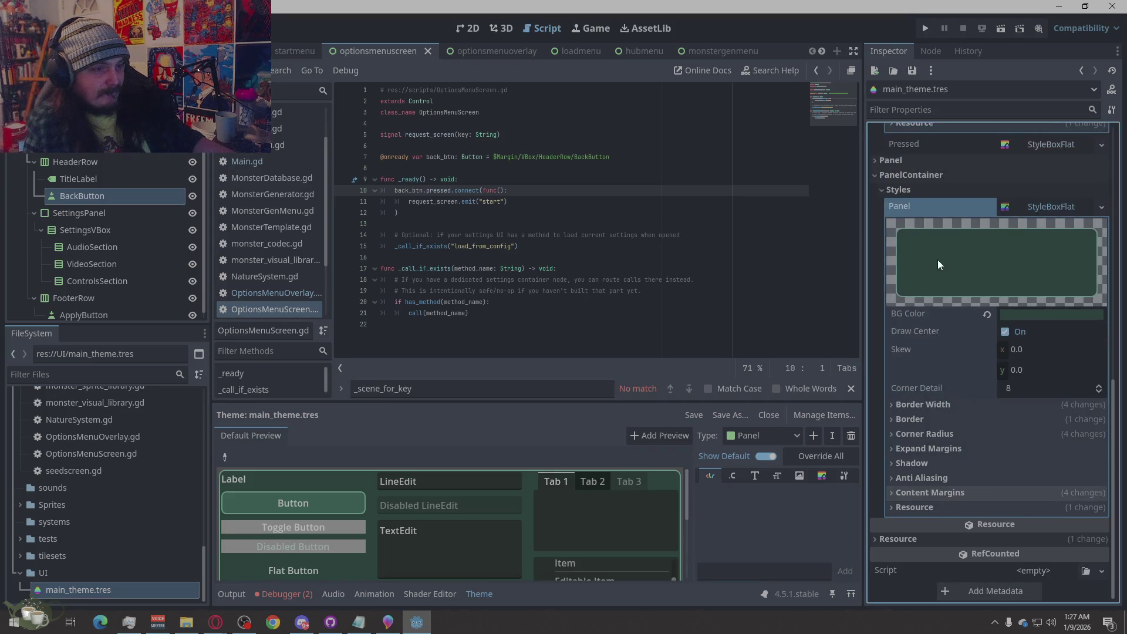
{"action": "left_click", "coordinate": [897, 189]}
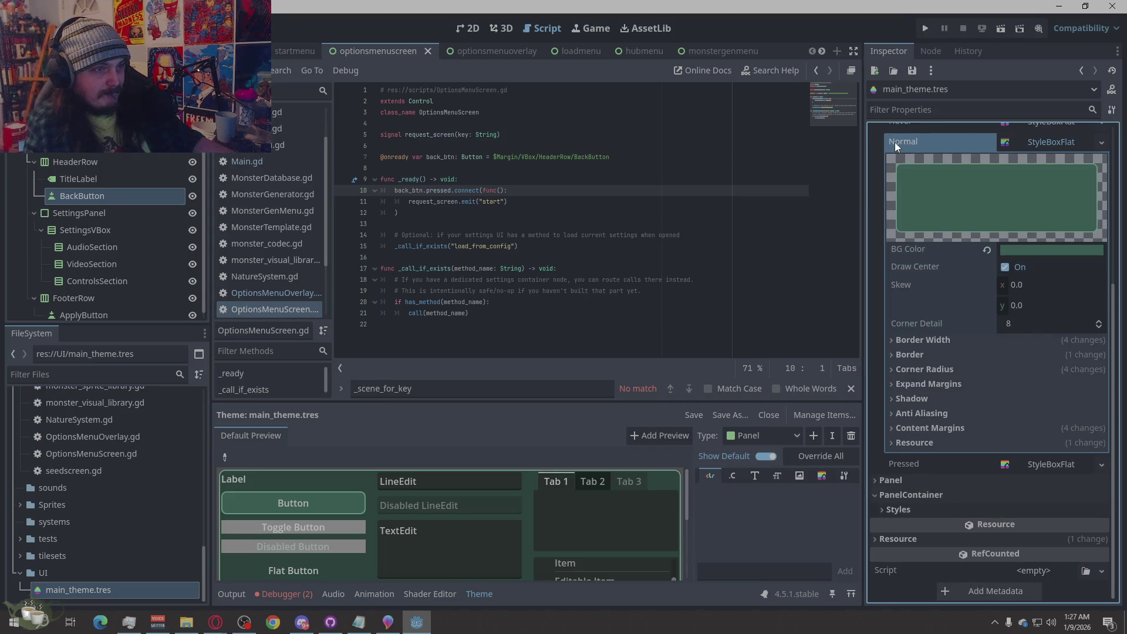
Collapse and re-expand the Button theme properties and look through them.
{"action": "scroll", "coordinate": [900, 360], "scroll_direction": "up", "scroll_amount": 5}
{"action": "left_click", "coordinate": [879, 198]}
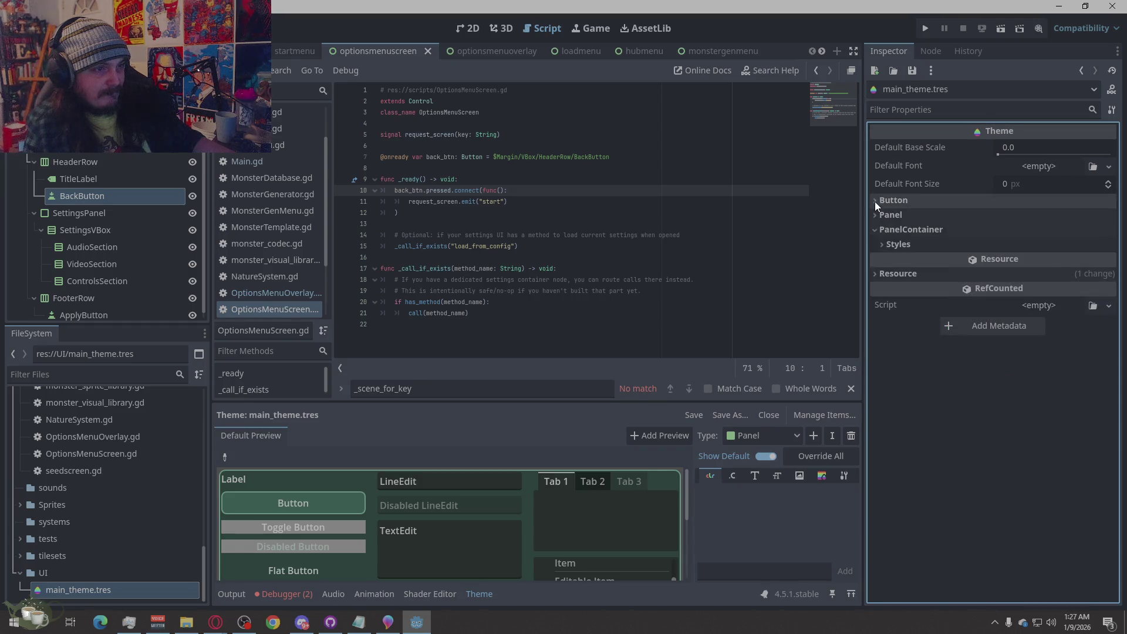
{"action": "left_click", "coordinate": [874, 201]}
{"action": "scroll", "coordinate": [896, 392], "scroll_direction": "down", "scroll_amount": 5}
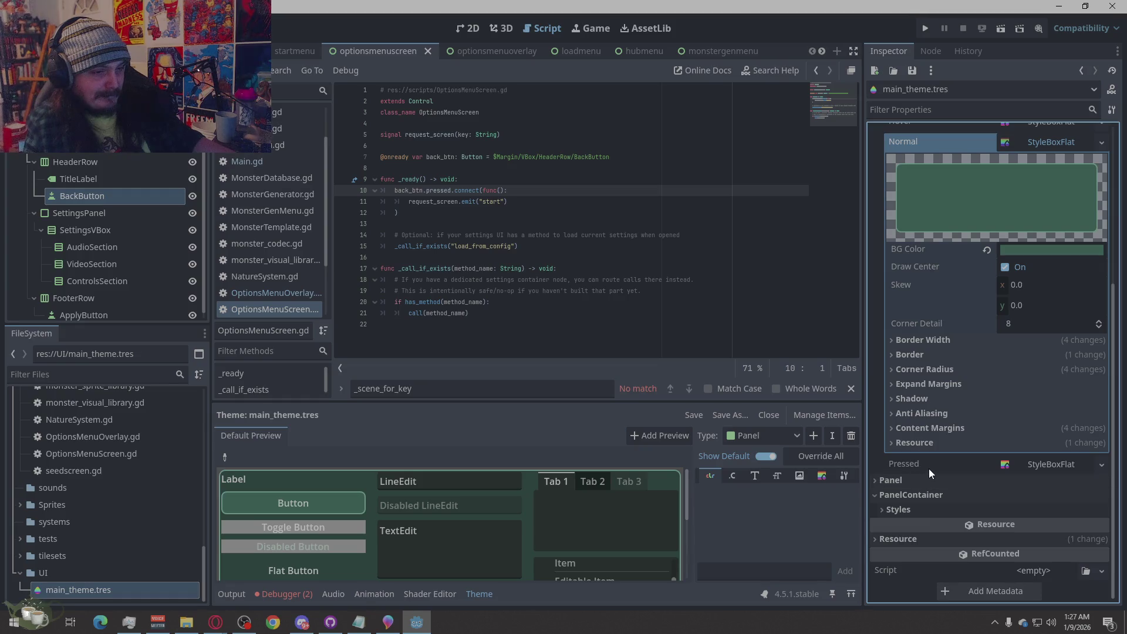
{"action": "scroll", "coordinate": [929, 469], "scroll_direction": "up", "scroll_amount": 5}
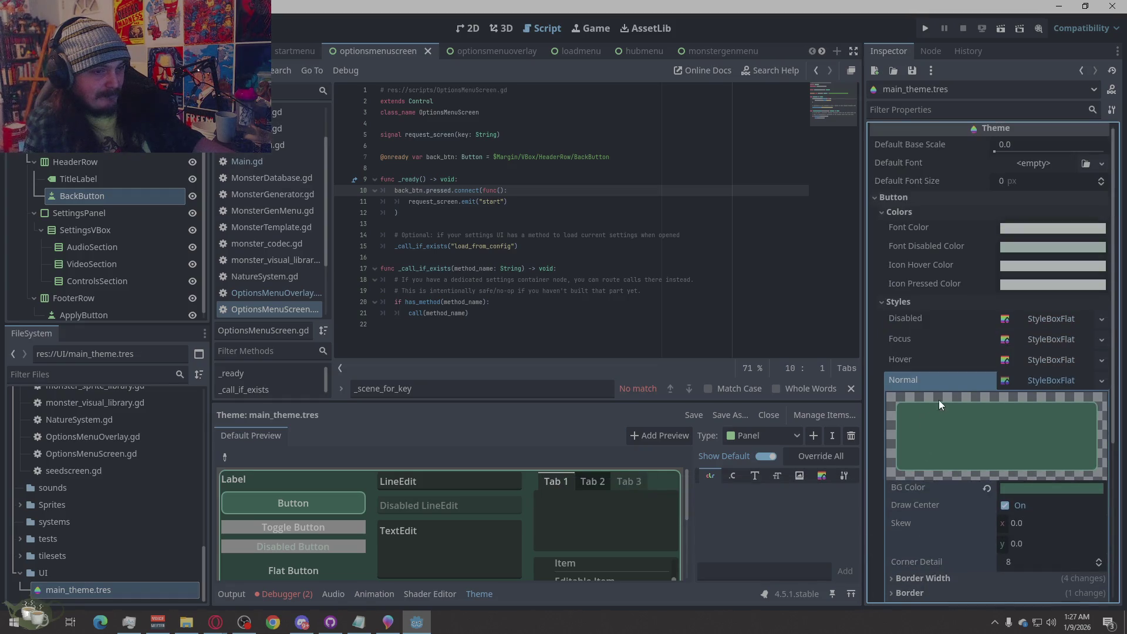
{"action": "scroll", "coordinate": [949, 397], "scroll_direction": "down", "scroll_amount": 4}
{"action": "scroll", "coordinate": [969, 403], "scroll_direction": "up", "scroll_amount": 1}
{"action": "scroll", "coordinate": [969, 404], "scroll_direction": "down", "scroll_amount": 1}
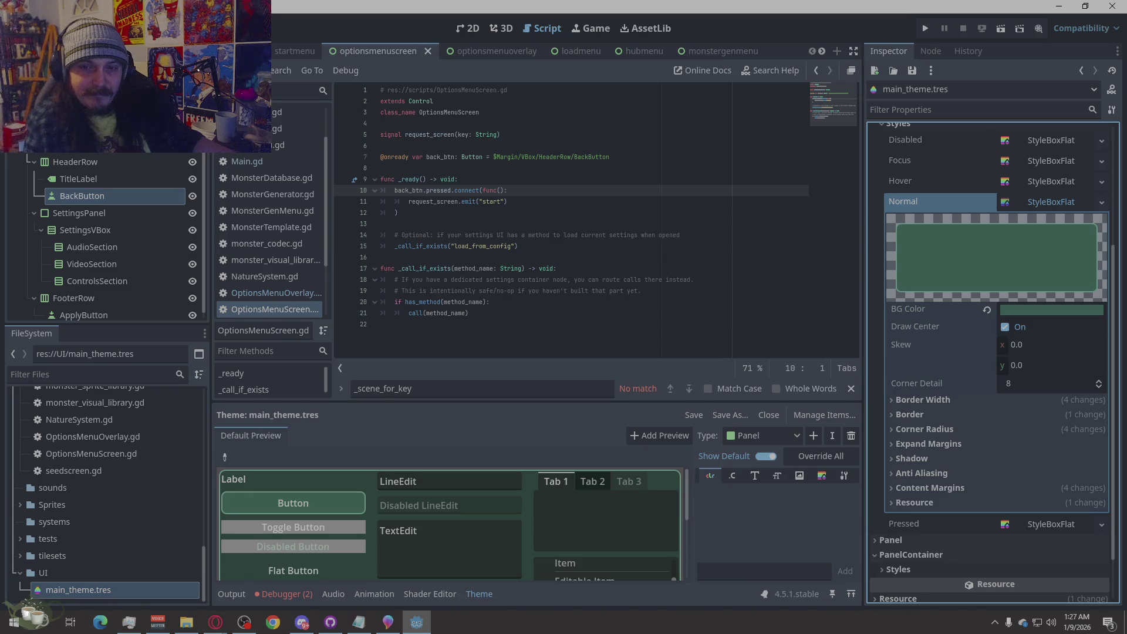
Collapse the Normal button style and expand the Hover button style.
{"action": "key", "text": "alt+Tab"}
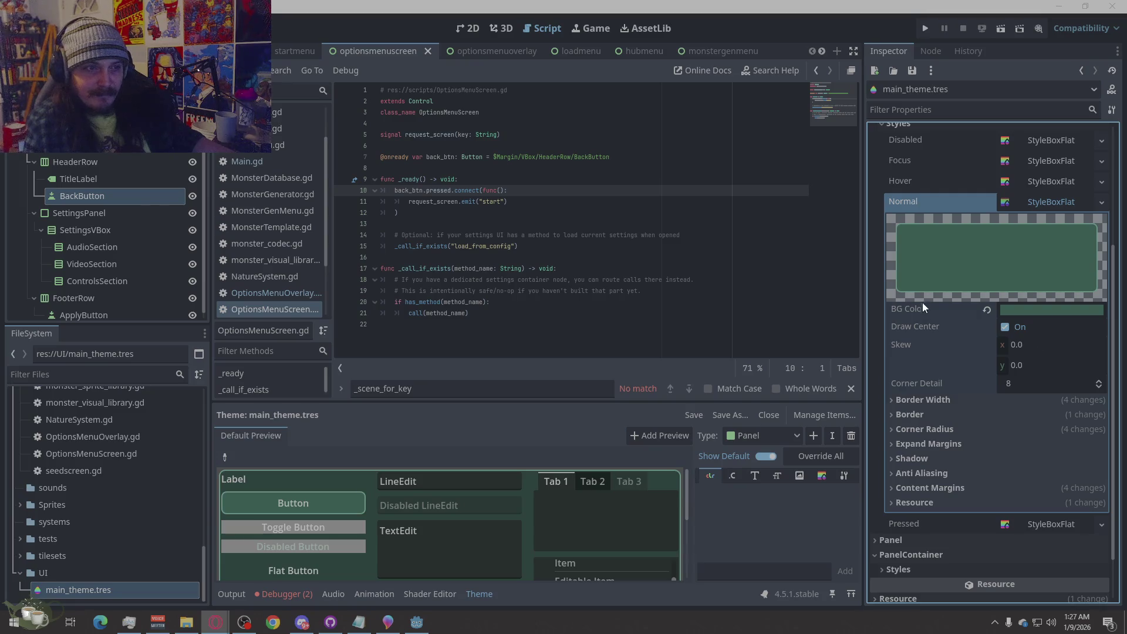
{"action": "left_click", "coordinate": [1038, 206]}
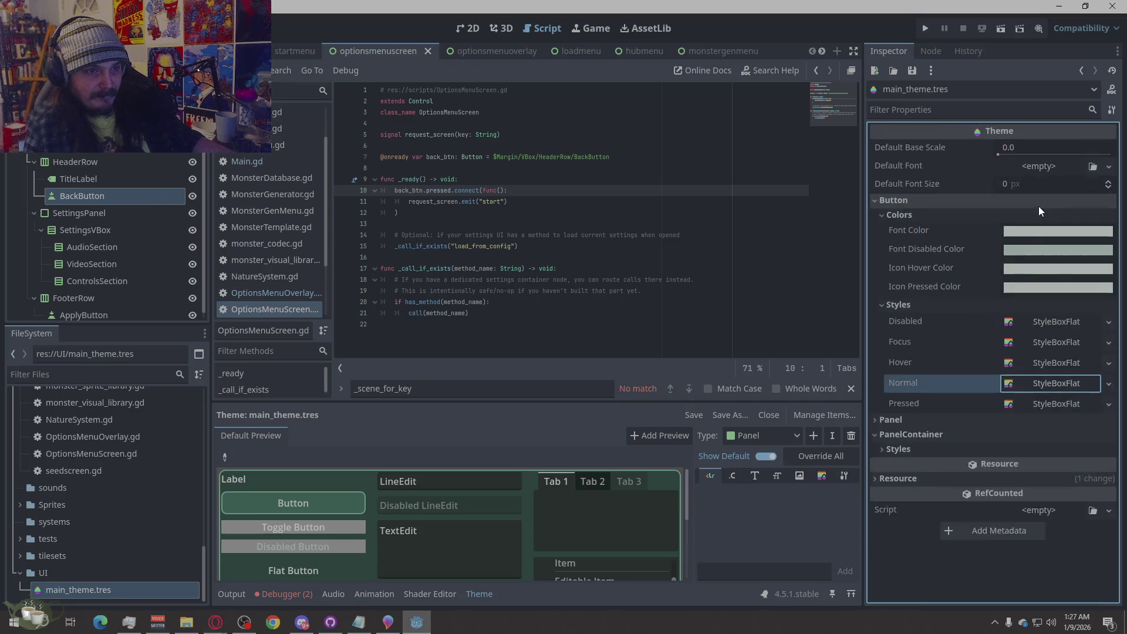
{"action": "left_click", "coordinate": [1053, 363]}
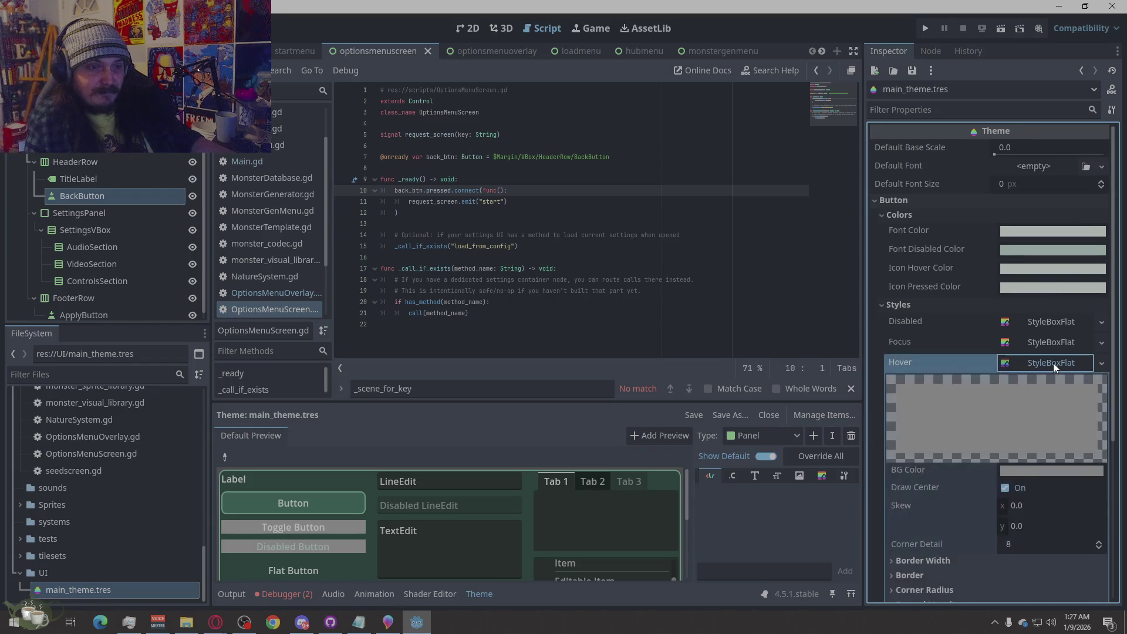
Paste hex 355f54 as the Hover style's BG Color to make it green.
{"action": "scroll", "coordinate": [1032, 433], "scroll_direction": "down", "scroll_amount": 2}
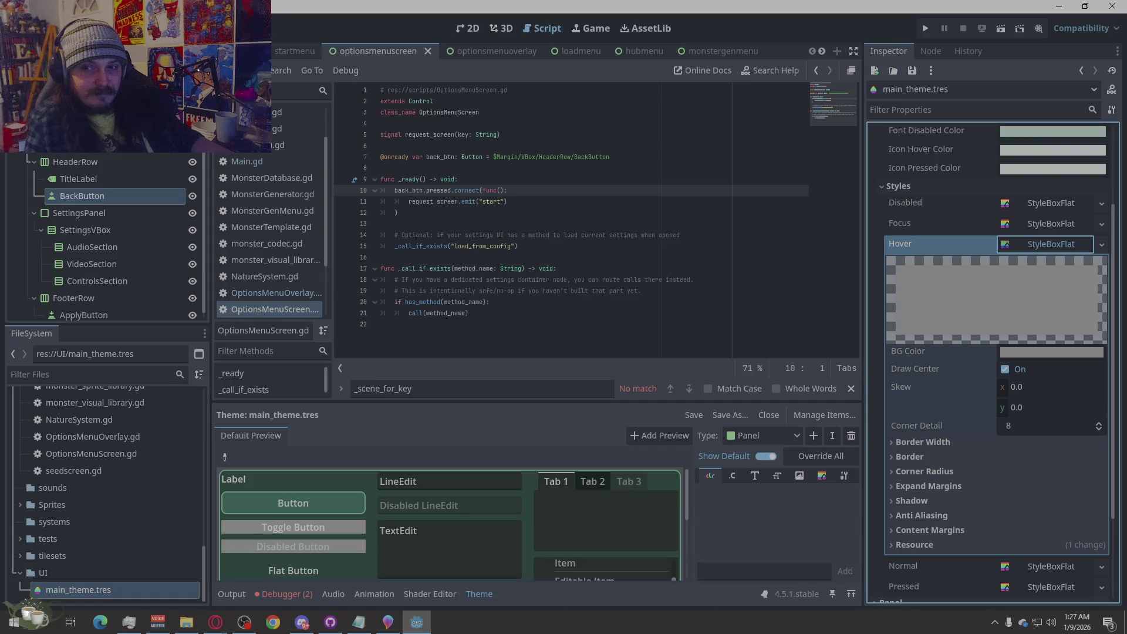
{"action": "left_click", "coordinate": [216, 623]}
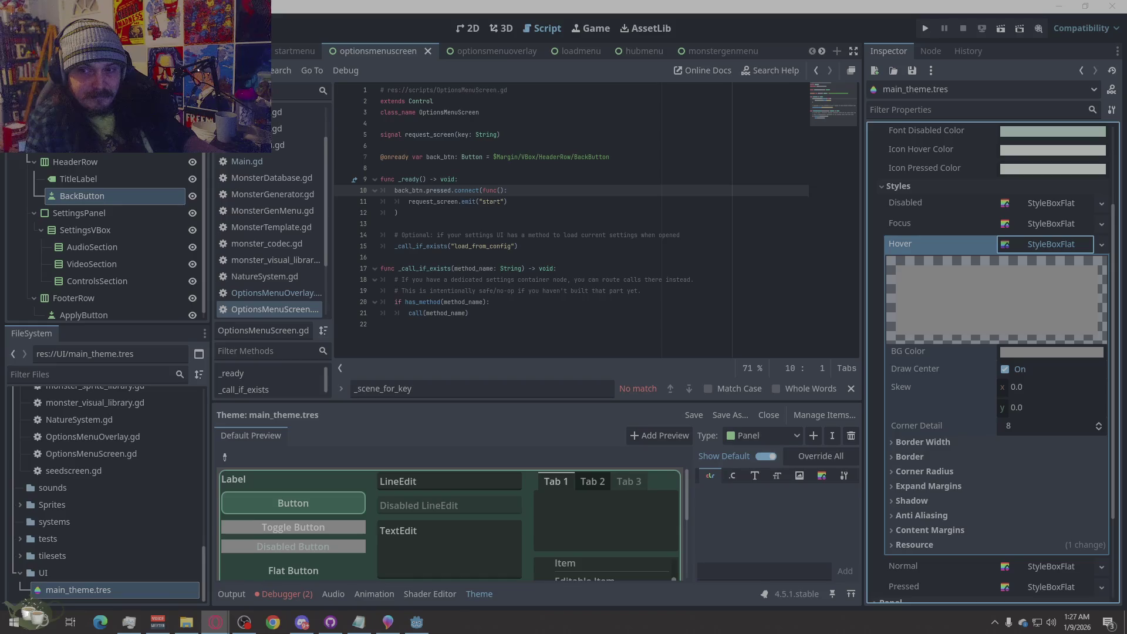
{"action": "left_click", "coordinate": [1037, 354]}
{"action": "type", "text": "355F54"}
{"action": "left_click", "coordinate": [1079, 401]}
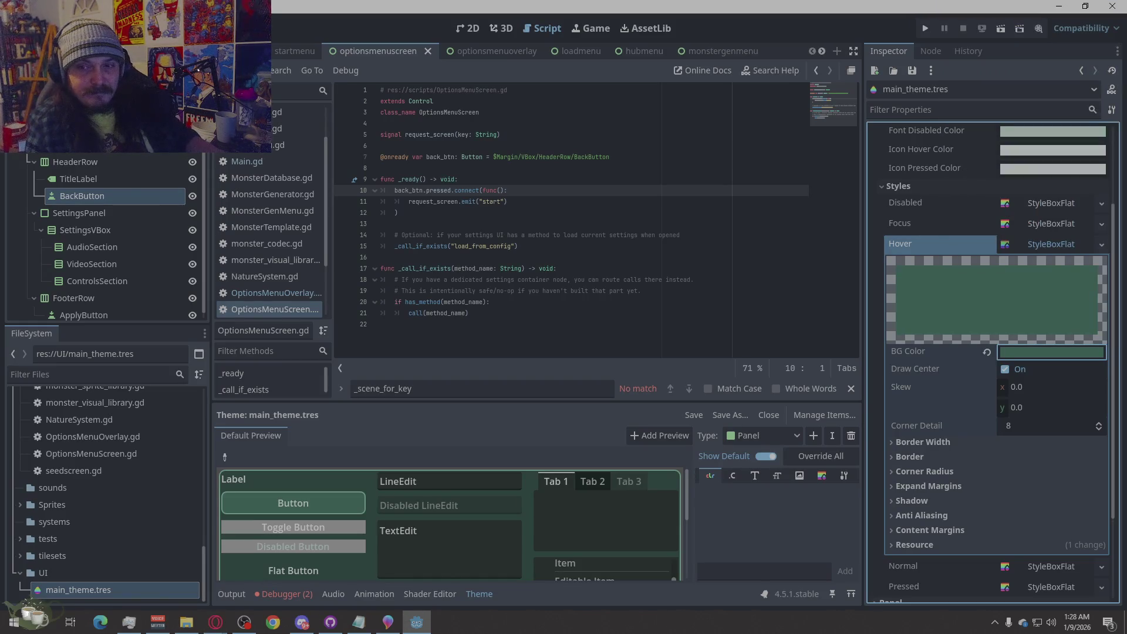
{"action": "key", "text": "alt+Tab"}
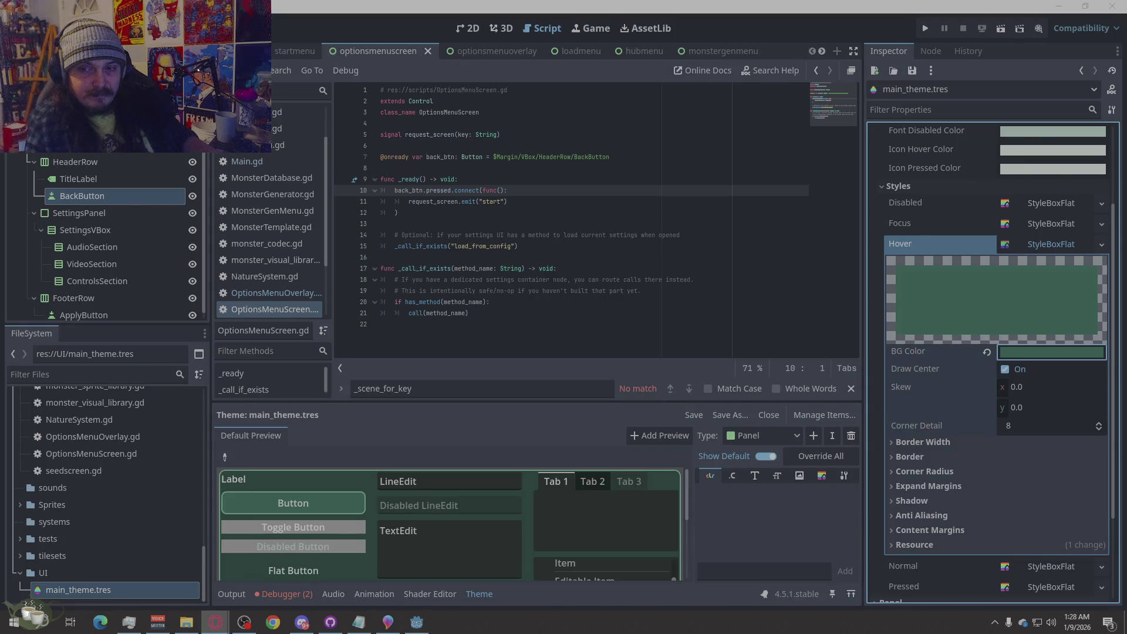
{"action": "left_click", "coordinate": [1012, 353]}
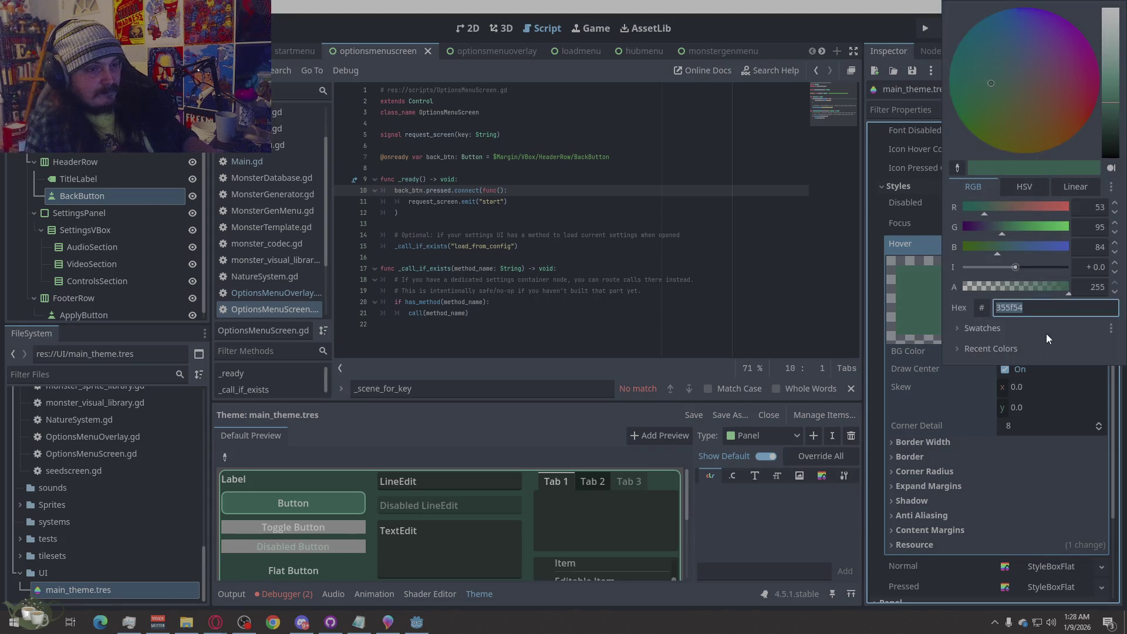
{"action": "key", "text": "Escape"}
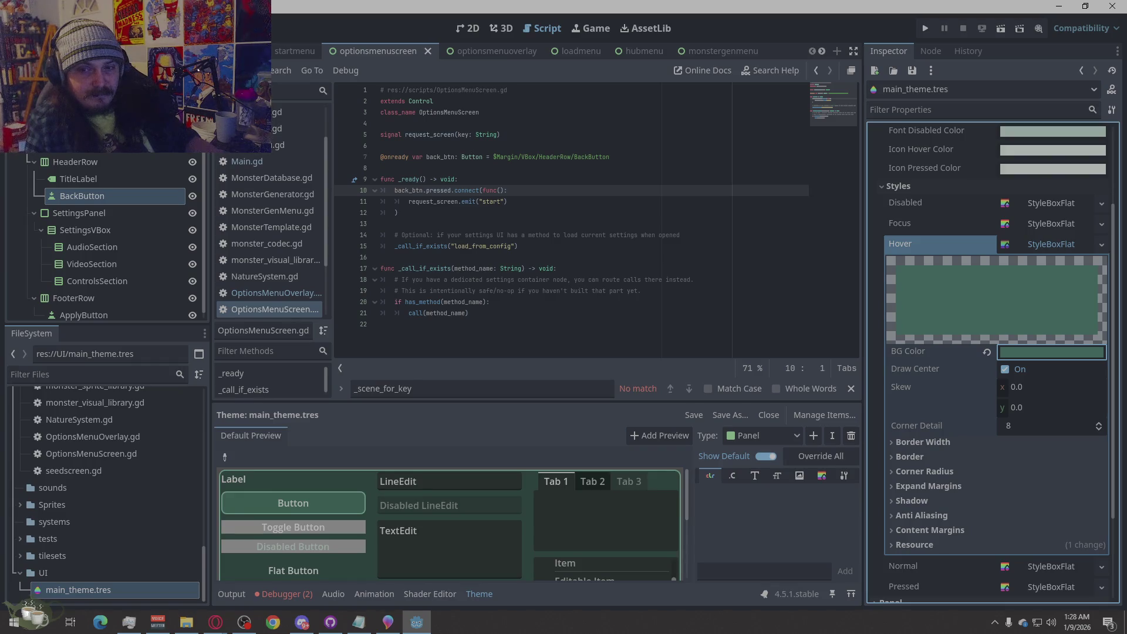
{"action": "key", "text": "alt+Tab"}
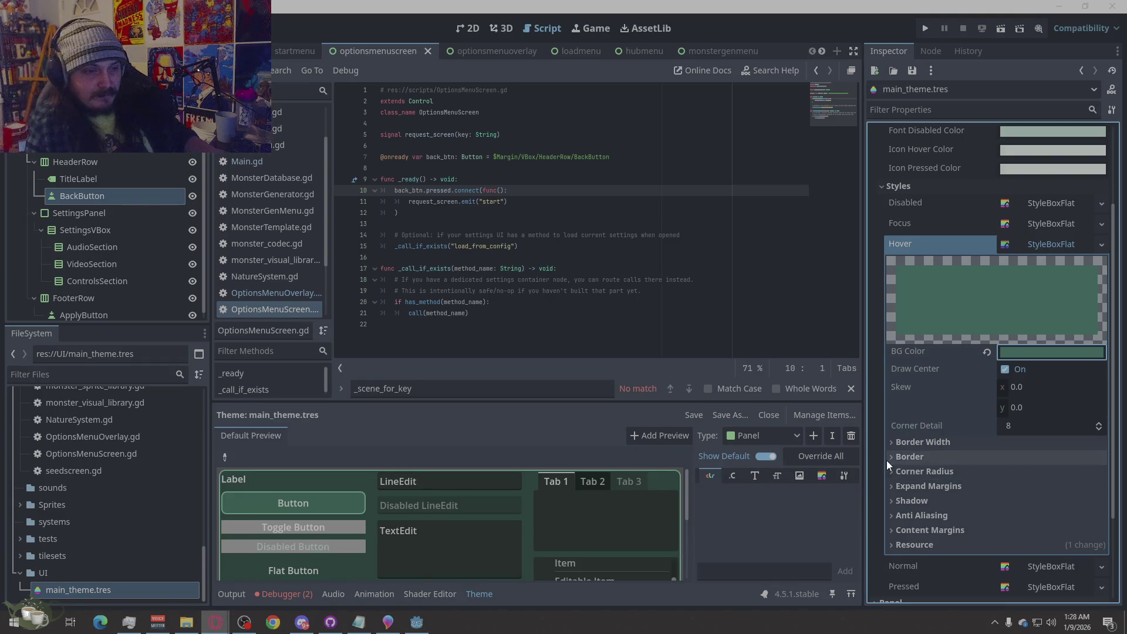
Give the Hover style a light green border colour and 2 px border width on all sides.
{"action": "left_click", "coordinate": [933, 456]}
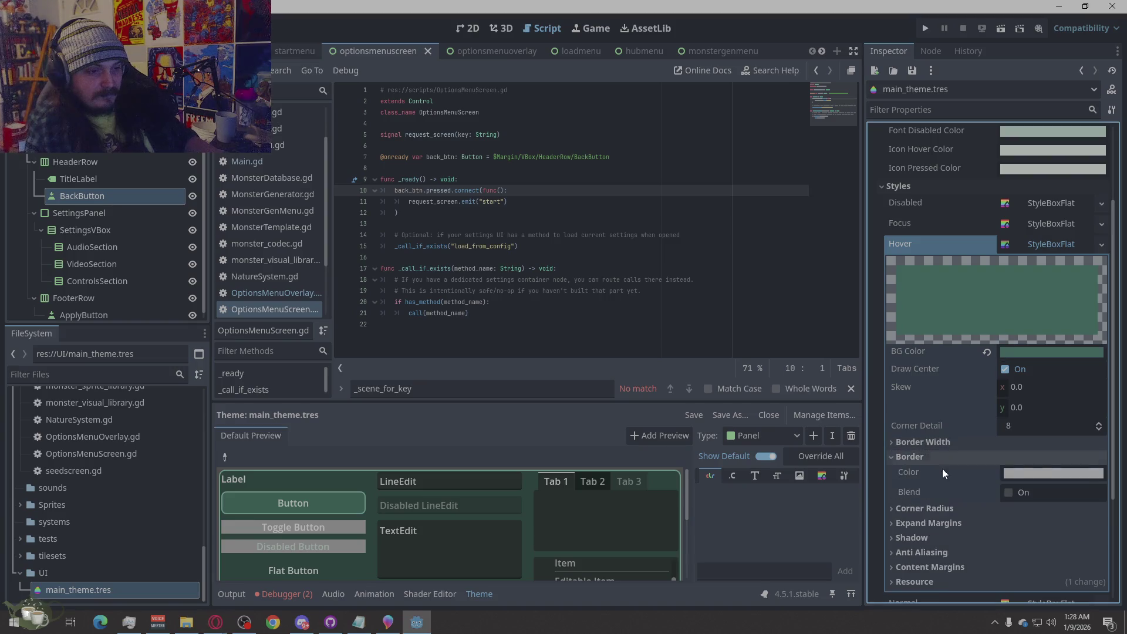
{"action": "left_click", "coordinate": [1037, 469]}
{"action": "left_click", "coordinate": [904, 458]}
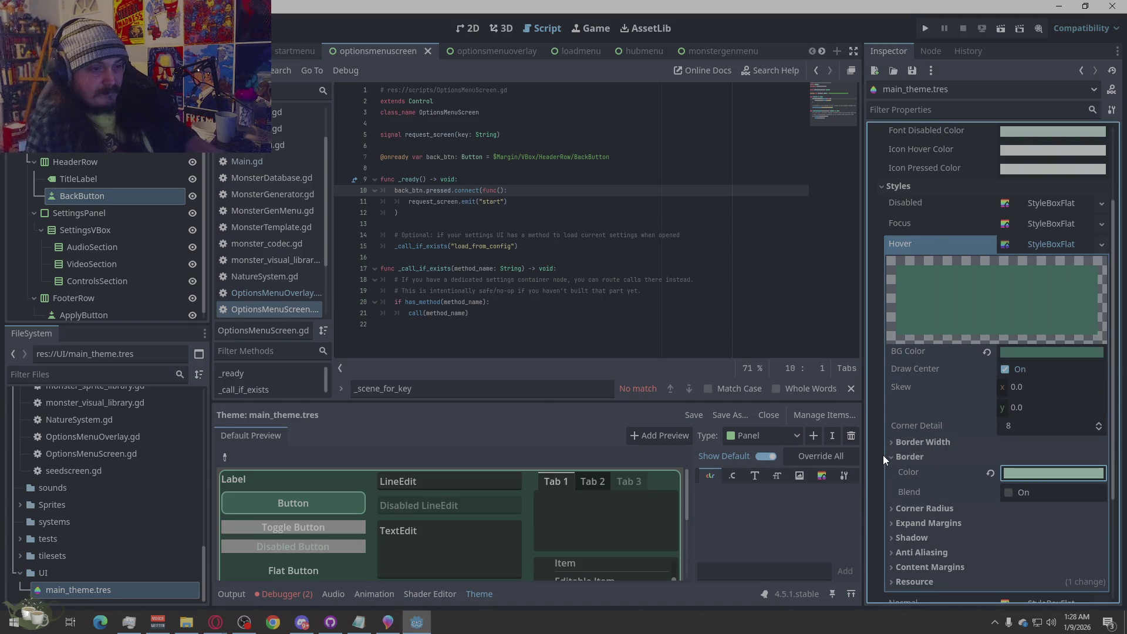
{"action": "left_click", "coordinate": [958, 444]}
{"action": "left_click", "coordinate": [1042, 467]}
{"action": "type", "text": "2"}
{"action": "key", "text": "Tab"}
{"action": "type", "text": "2"}
{"action": "key", "text": "Tab"}
{"action": "type", "text": "2"}
{"action": "key", "text": "Tab"}
{"action": "type", "text": "2"}
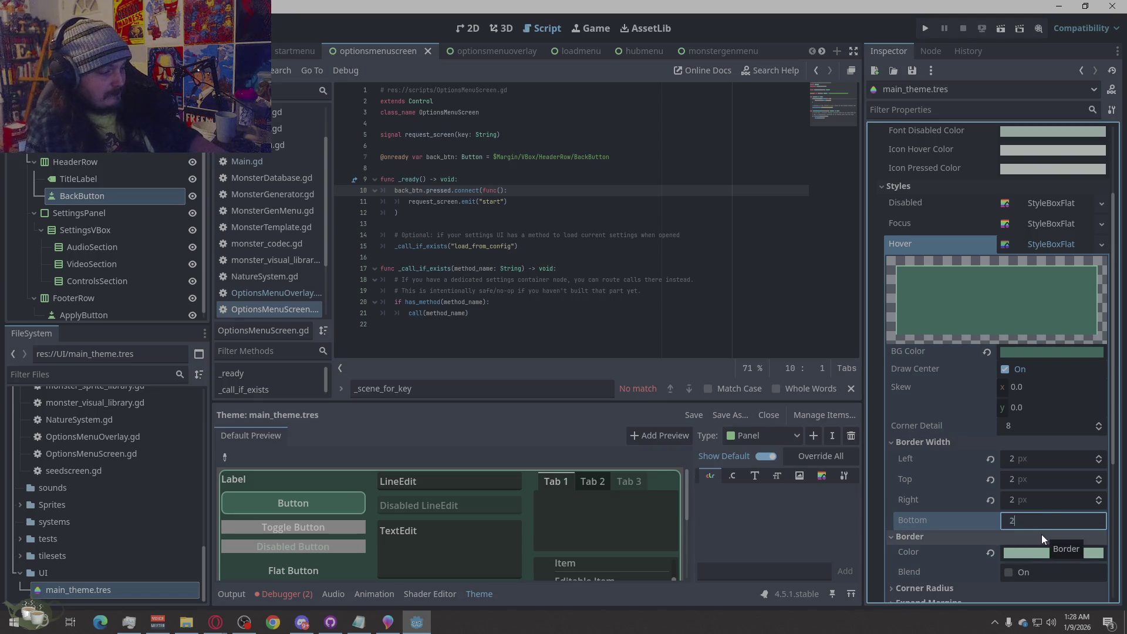
{"action": "key", "text": "Return"}
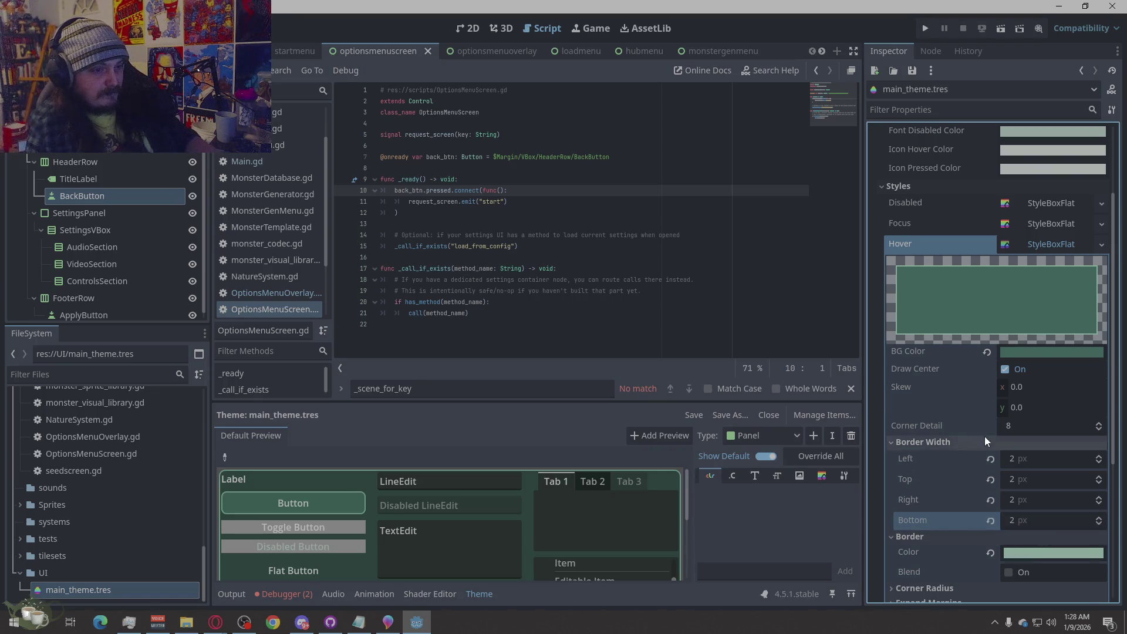
{"action": "left_click", "coordinate": [985, 440]}
Set the Hover style's corner radius to 8 px on every corner.
{"action": "scroll", "coordinate": [1059, 501], "scroll_direction": "down", "scroll_amount": 2}
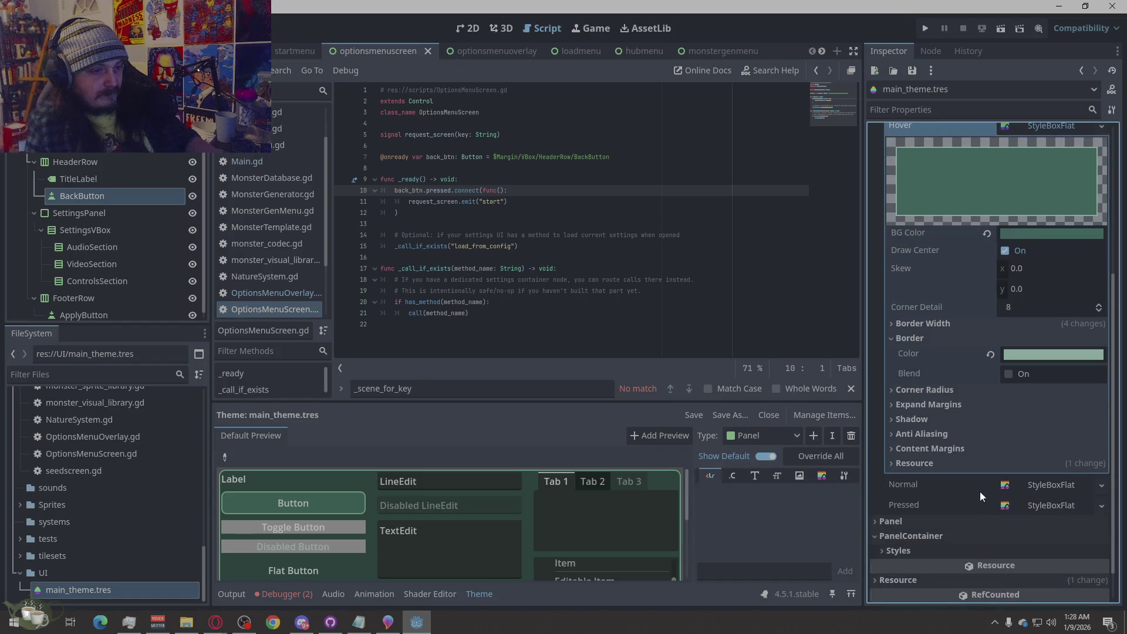
{"action": "left_click", "coordinate": [992, 388]}
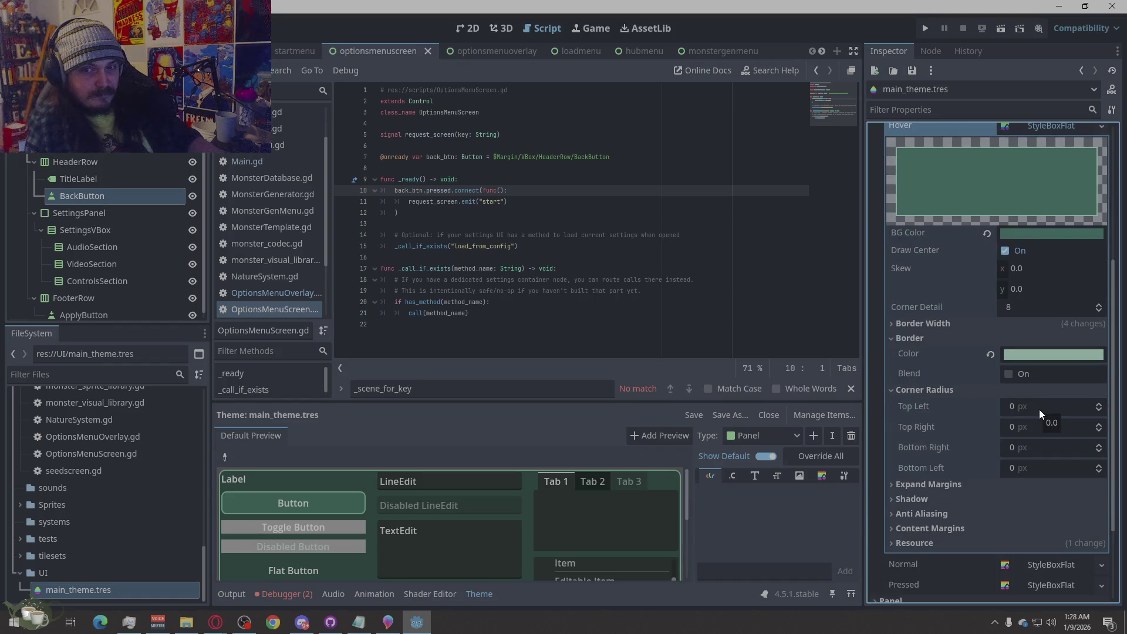
{"action": "left_click", "coordinate": [1039, 410]}
{"action": "type", "text": "8"}
{"action": "key", "text": "Tab"}
{"action": "type", "text": "8"}
{"action": "key", "text": "Tab"}
{"action": "type", "text": "8"}
{"action": "key", "text": "Tab"}
{"action": "type", "text": "8"}
{"action": "key", "text": "Return"}
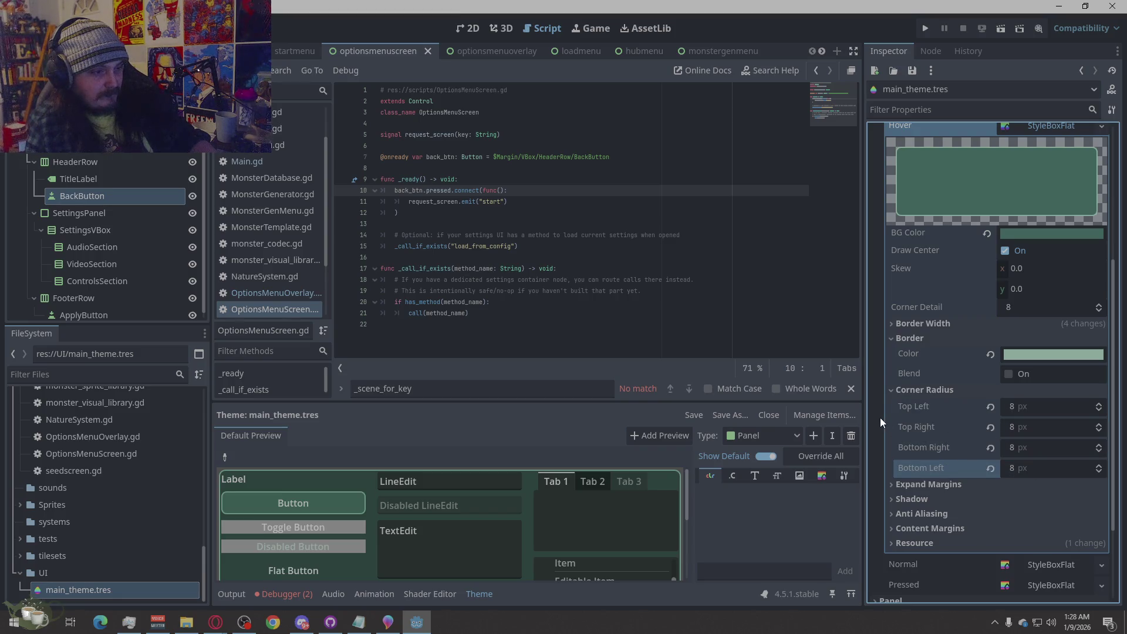
{"action": "left_click", "coordinate": [979, 390]}
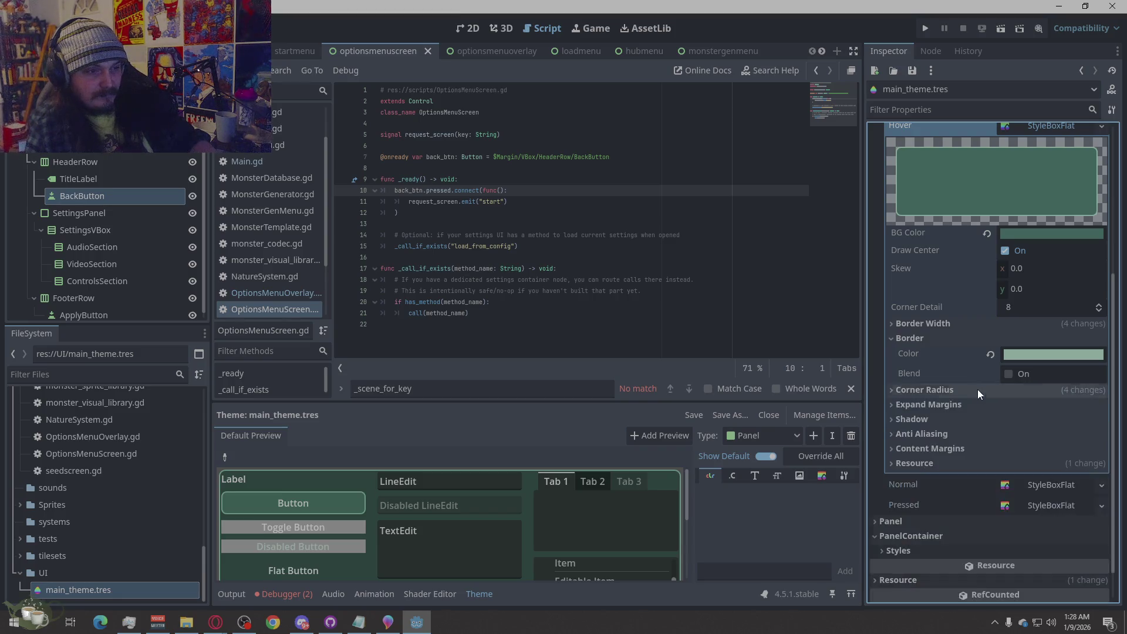
{"action": "left_click", "coordinate": [933, 339]}
Set the Hover style's content margins to 8 px on all four sides.
{"action": "scroll", "coordinate": [955, 259], "scroll_direction": "up", "scroll_amount": 2}
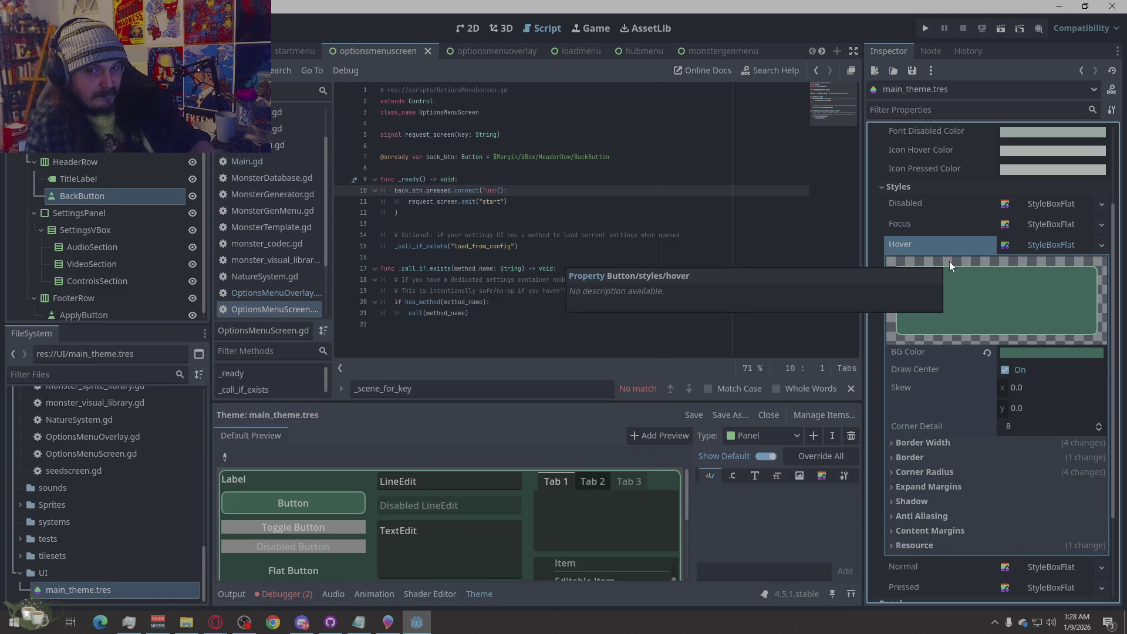
{"action": "scroll", "coordinate": [949, 262], "scroll_direction": "down", "scroll_amount": 3}
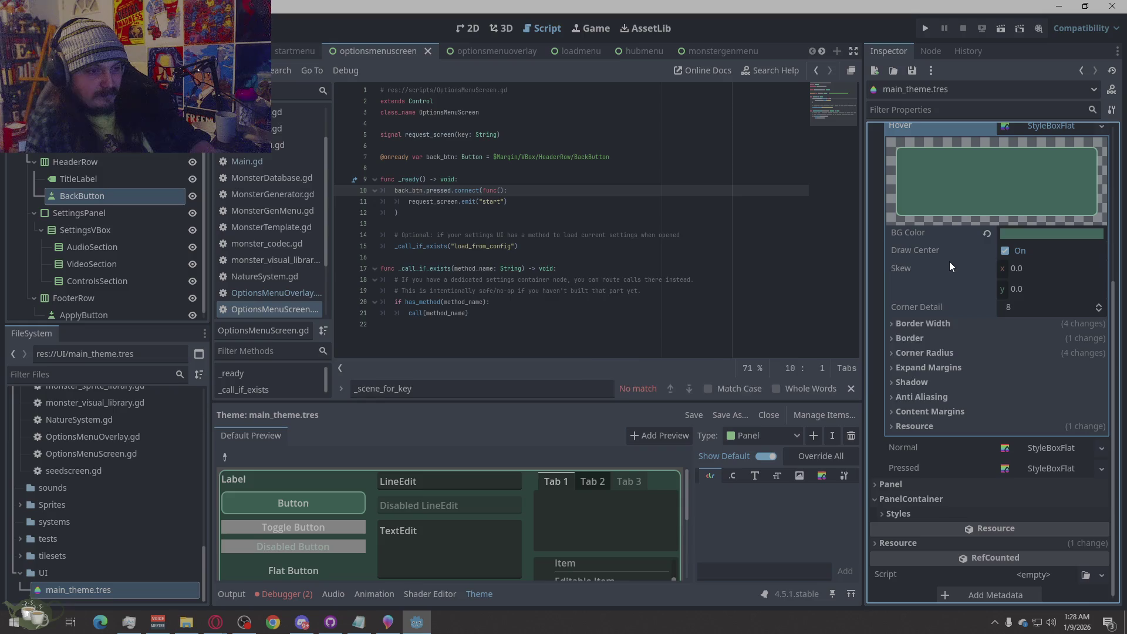
{"action": "left_click", "coordinate": [948, 417]}
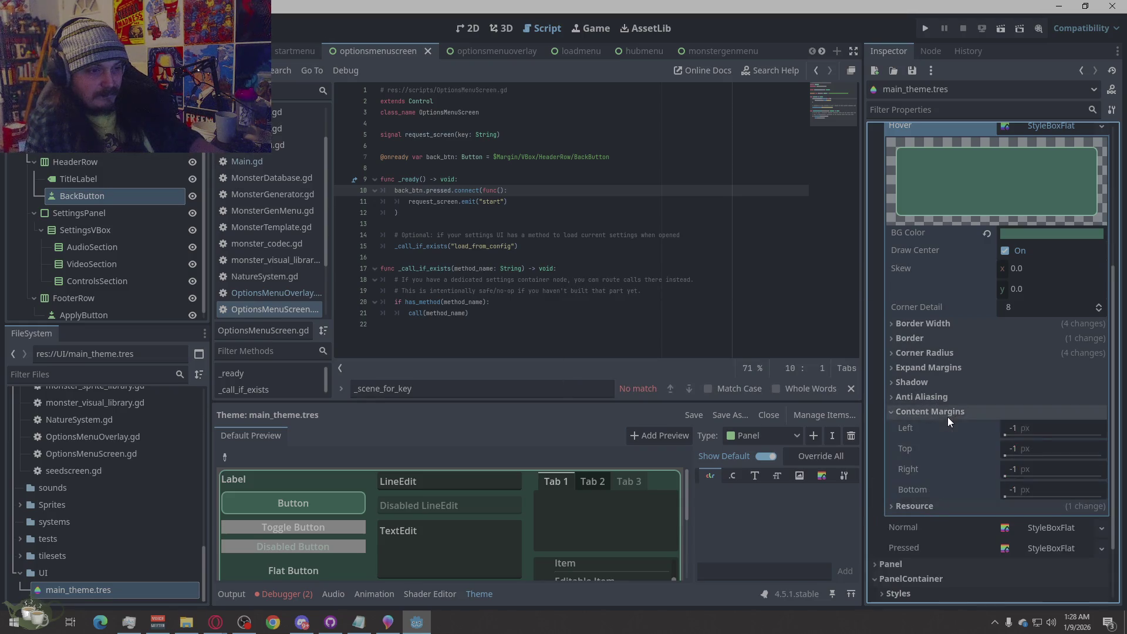
{"action": "left_click", "coordinate": [1040, 429]}
{"action": "type", "text": "8"}
{"action": "key", "text": "Tab"}
{"action": "type", "text": "8"}
{"action": "key", "text": "Tab"}
{"action": "type", "text": "8"}
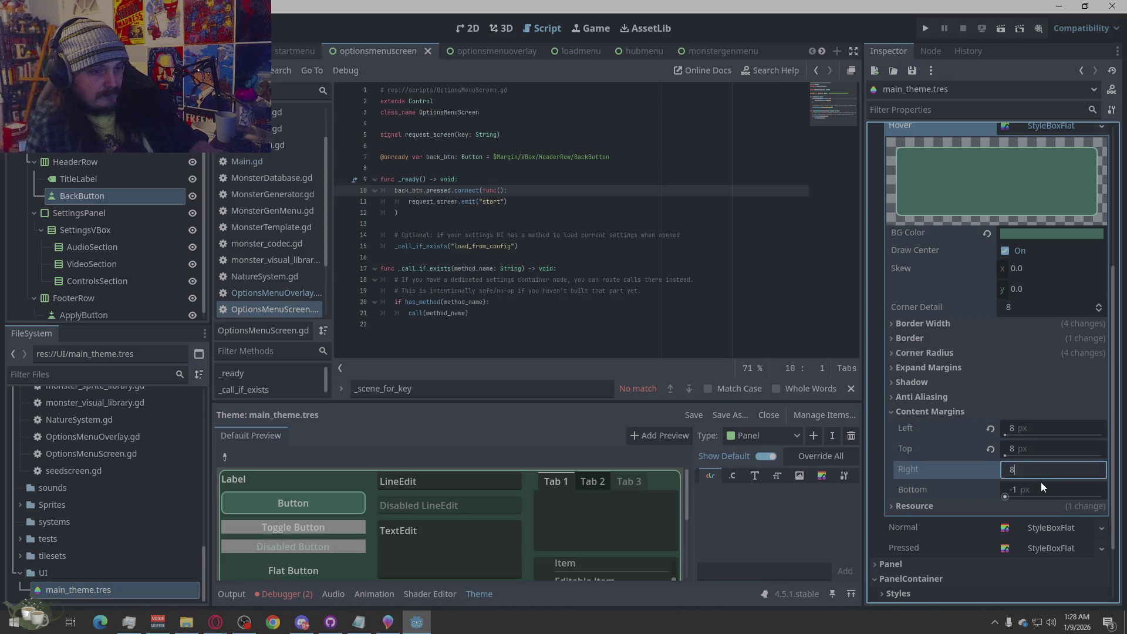
{"action": "key", "text": "Tab"}
{"action": "type", "text": "8"}
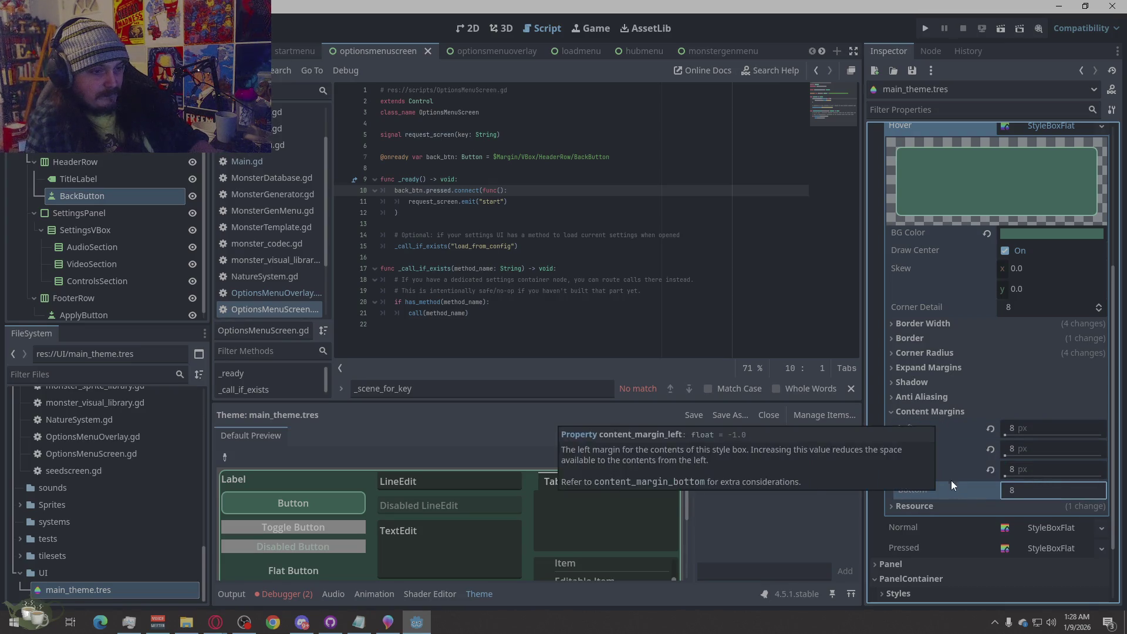
{"action": "left_click", "coordinate": [919, 413]}
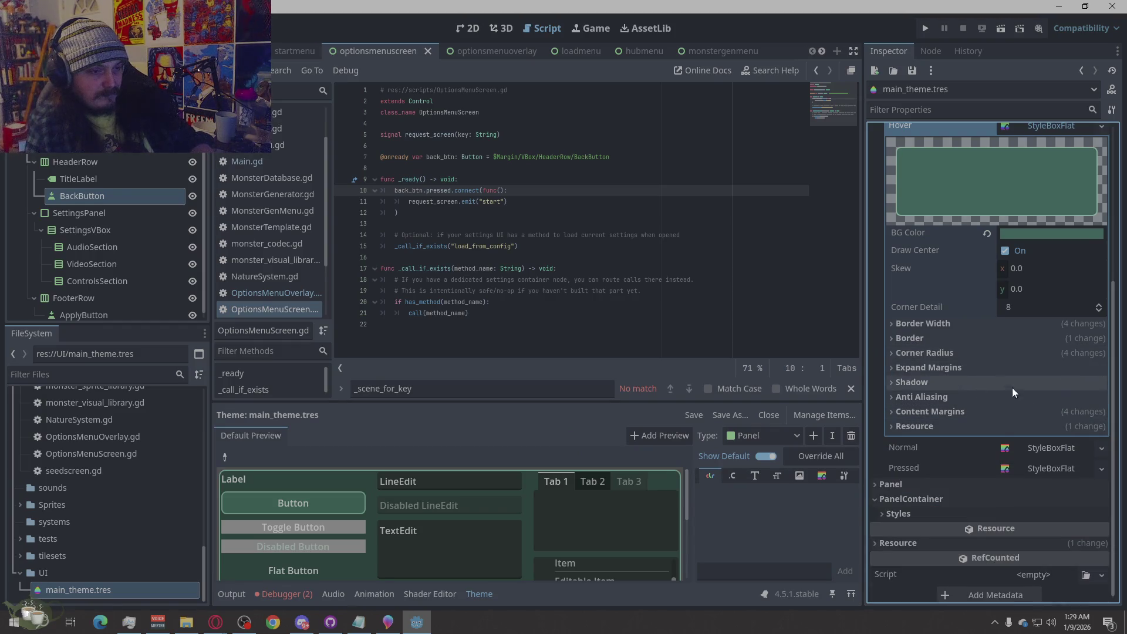
Brighten the Hover style's green background to 477c6e.
{"action": "scroll", "coordinate": [1060, 437], "scroll_direction": "up", "scroll_amount": 5}
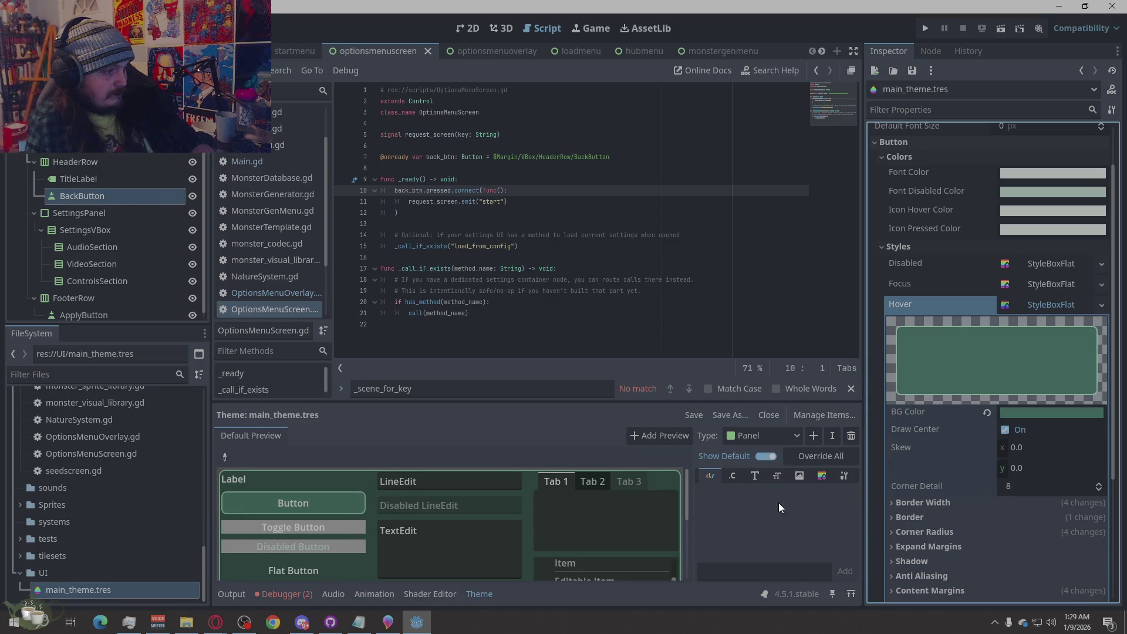
{"action": "mouse_move", "coordinate": [909, 475]}
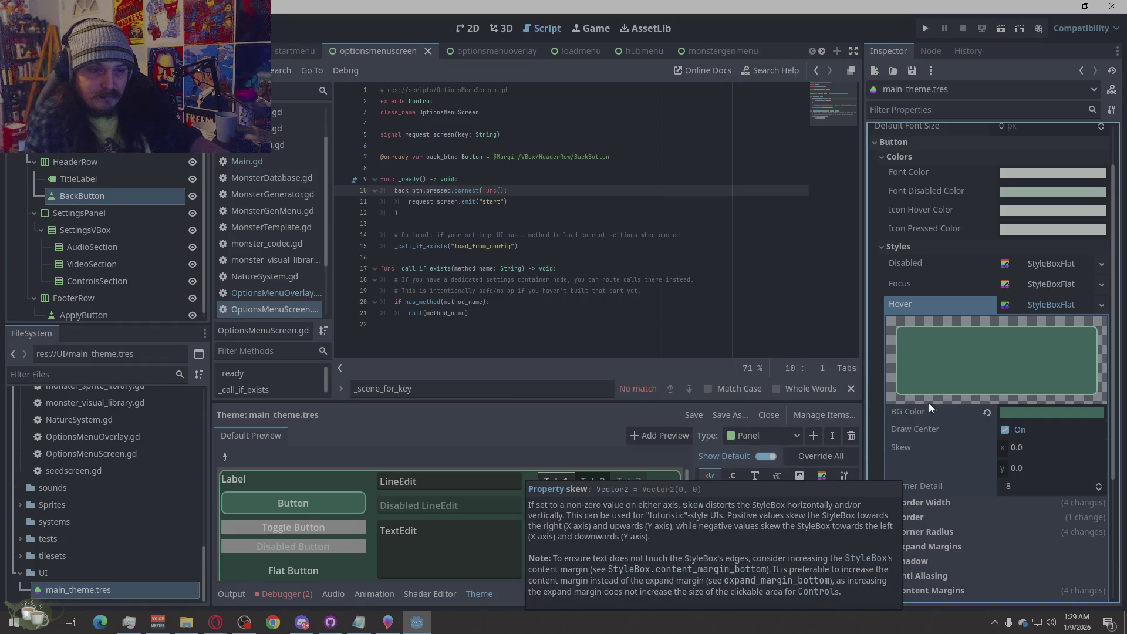
{"action": "left_click", "coordinate": [1039, 413]}
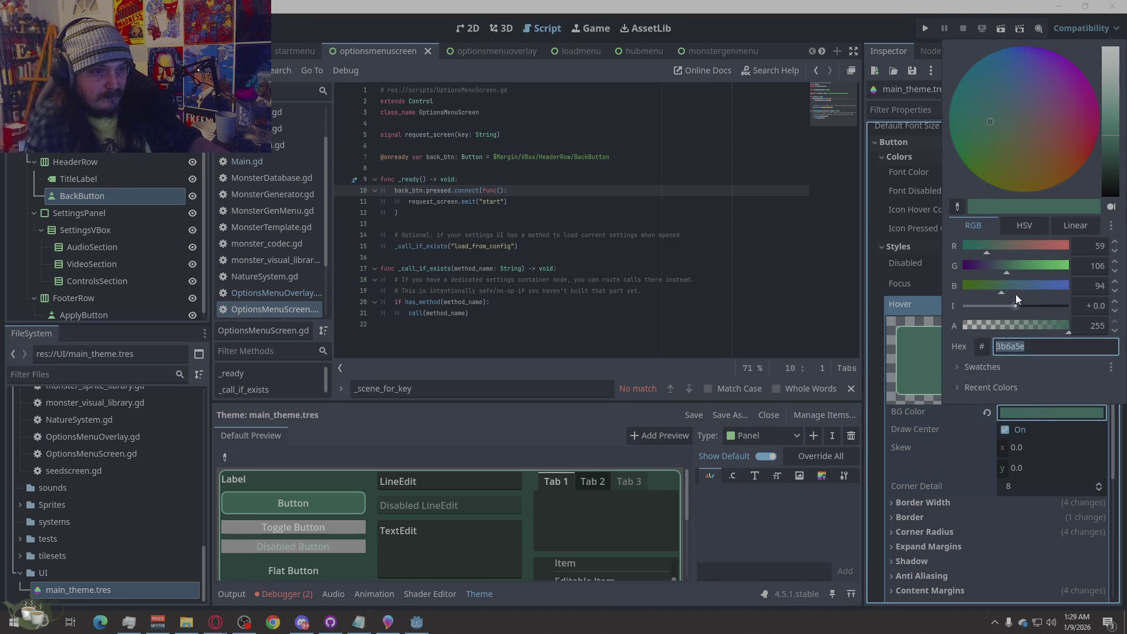
{"action": "left_click_drag", "start_coordinate": [1112, 136], "coordinate": [1112, 125]}
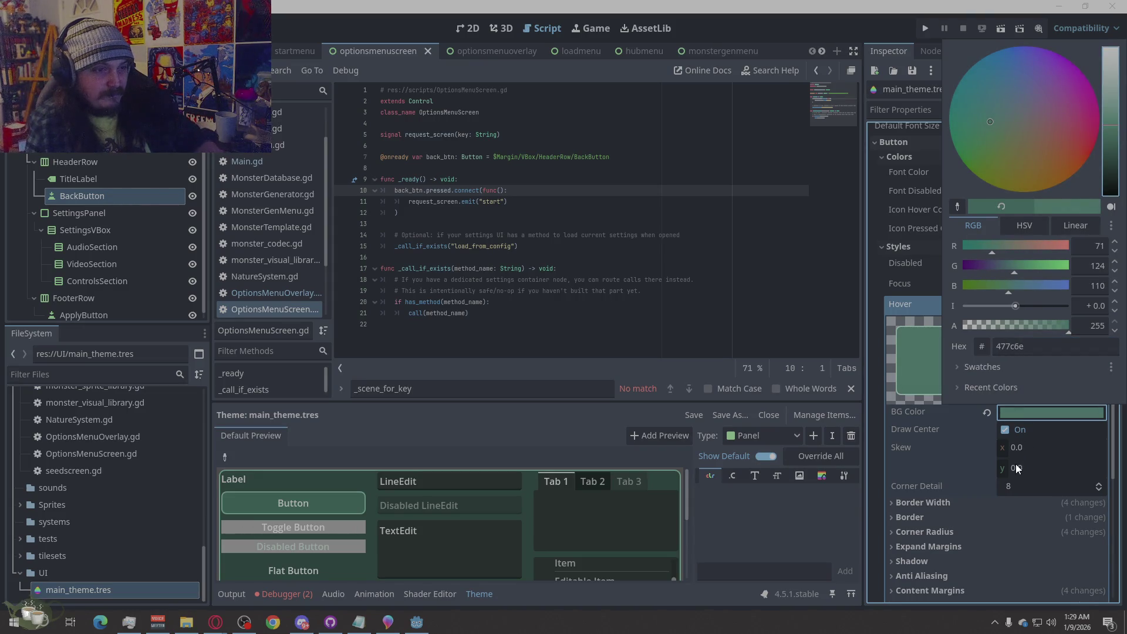
{"action": "left_click", "coordinate": [1015, 466]}
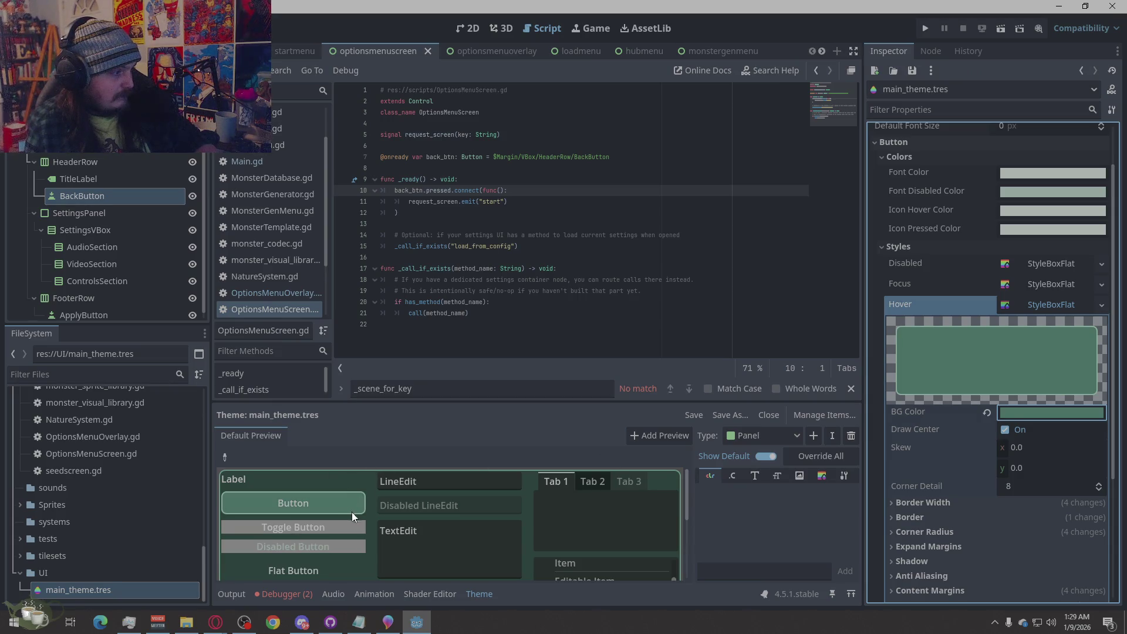
{"action": "key", "text": "alt+Tab"}
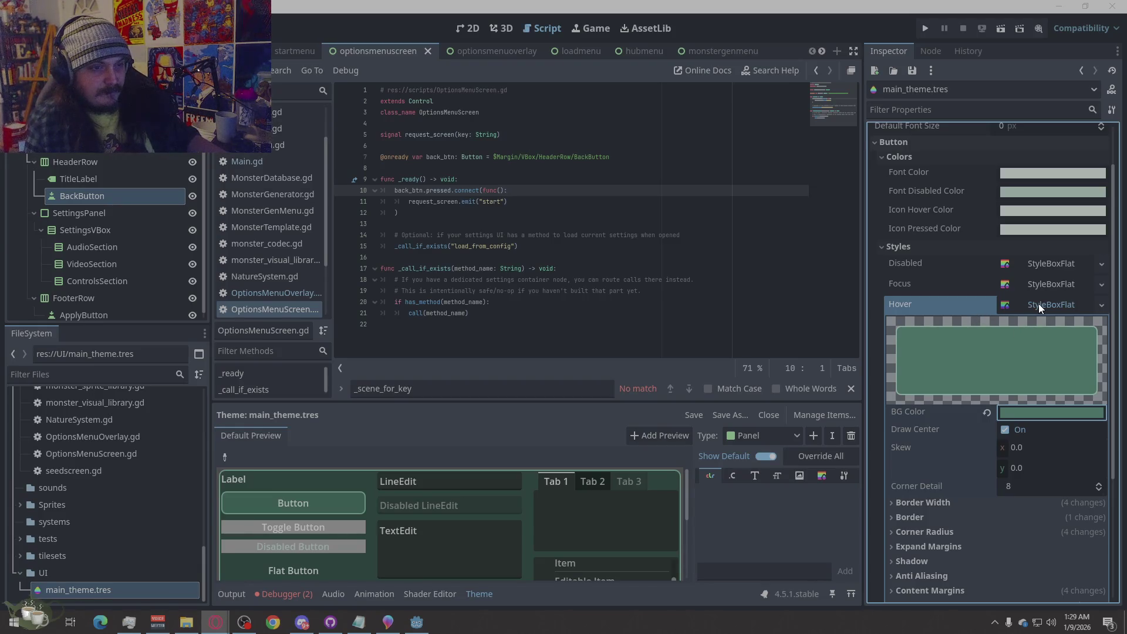
Collapse the Hover style and expand the Pressed button style's settings.
{"action": "scroll", "coordinate": [1039, 303], "scroll_direction": "down", "scroll_amount": 3}
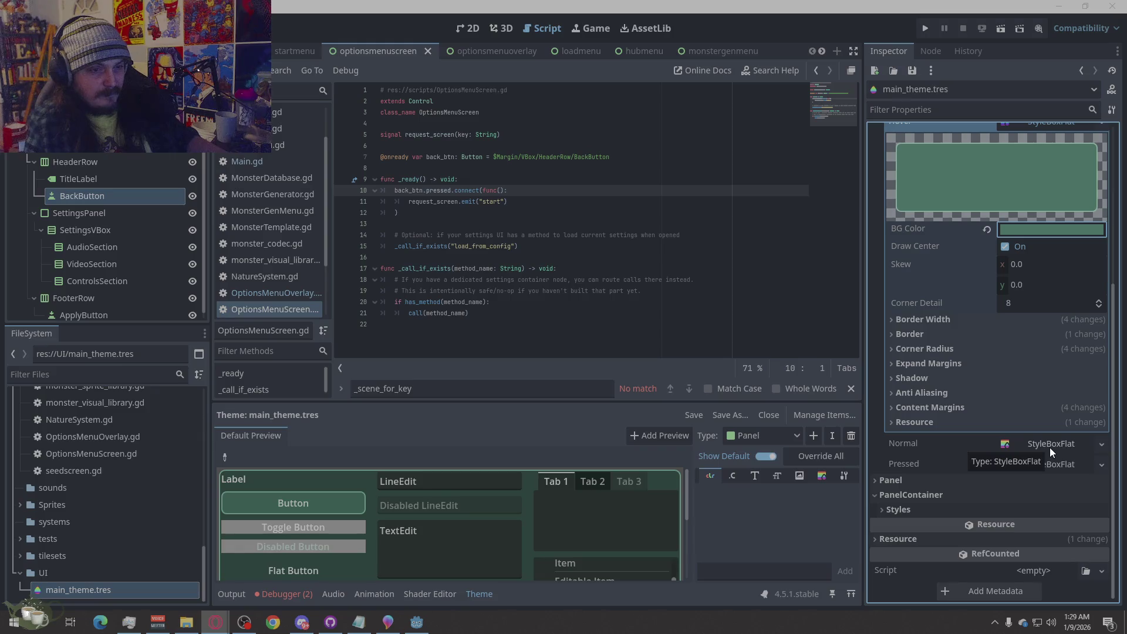
{"action": "left_click", "coordinate": [1049, 463]}
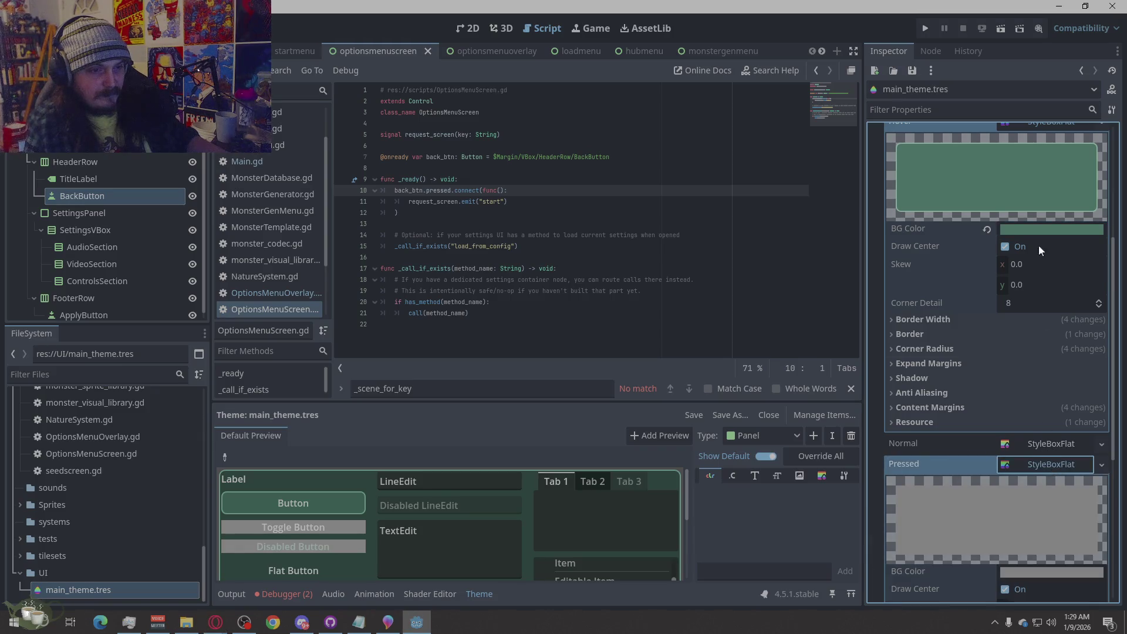
{"action": "scroll", "coordinate": [973, 282], "scroll_direction": "up", "scroll_amount": 2}
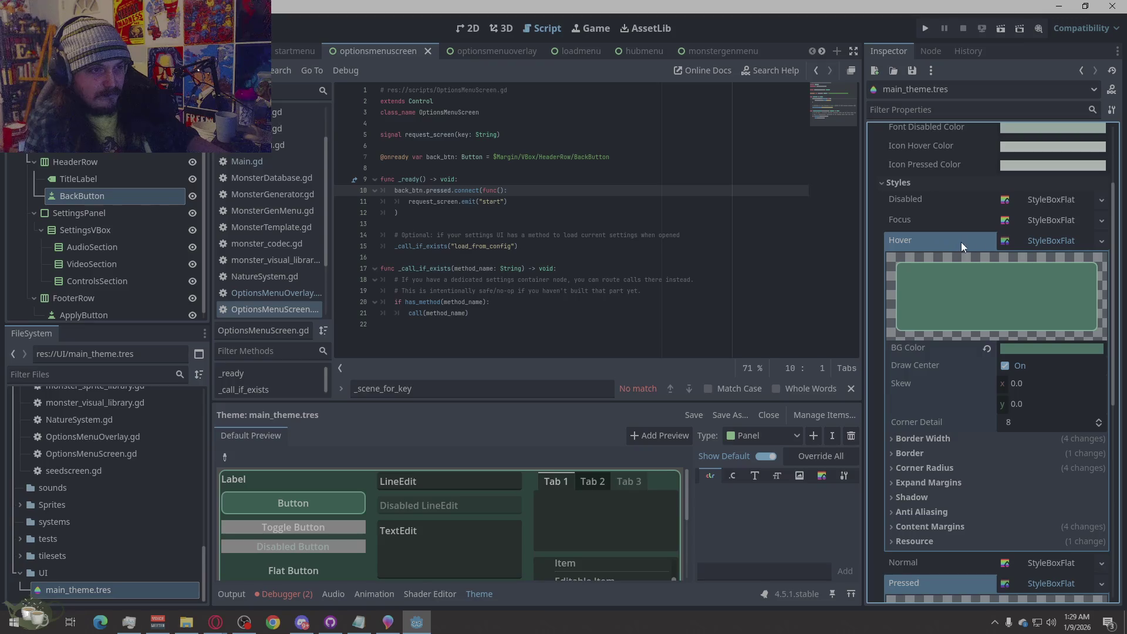
{"action": "left_click", "coordinate": [1071, 239]}
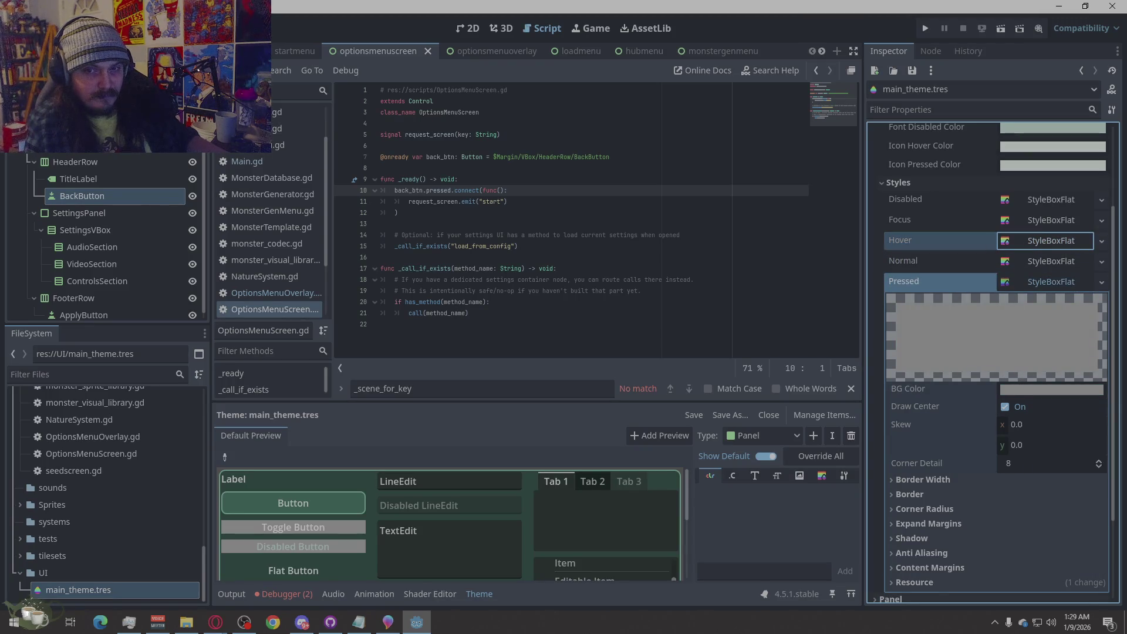
{"action": "left_click", "coordinate": [1059, 394]}
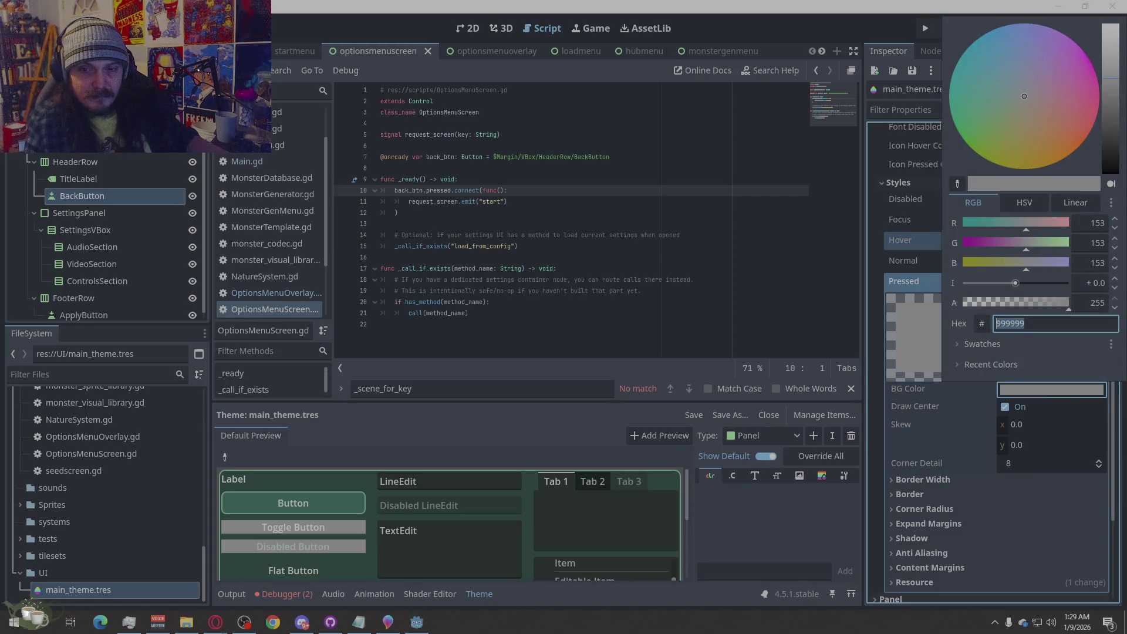
Paste hex 2F5249 as the Pressed style's dark green BG Color.
{"action": "left_click", "coordinate": [215, 622]}
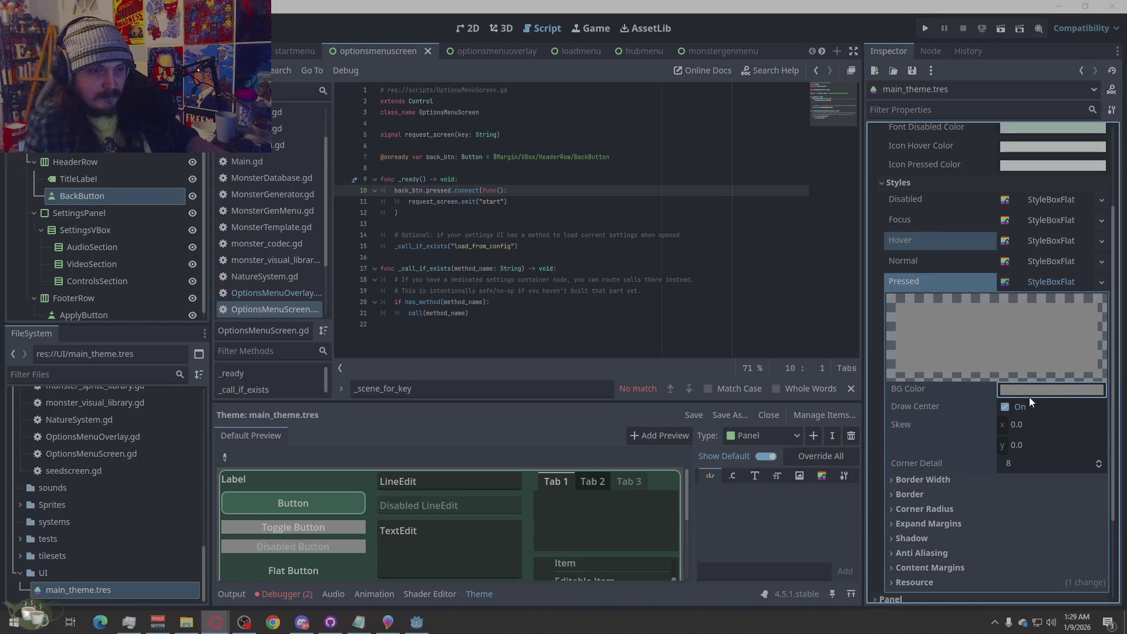
{"action": "left_click", "coordinate": [1029, 394]}
{"action": "type", "text": "2F5249"}
{"action": "key", "text": "Return"}
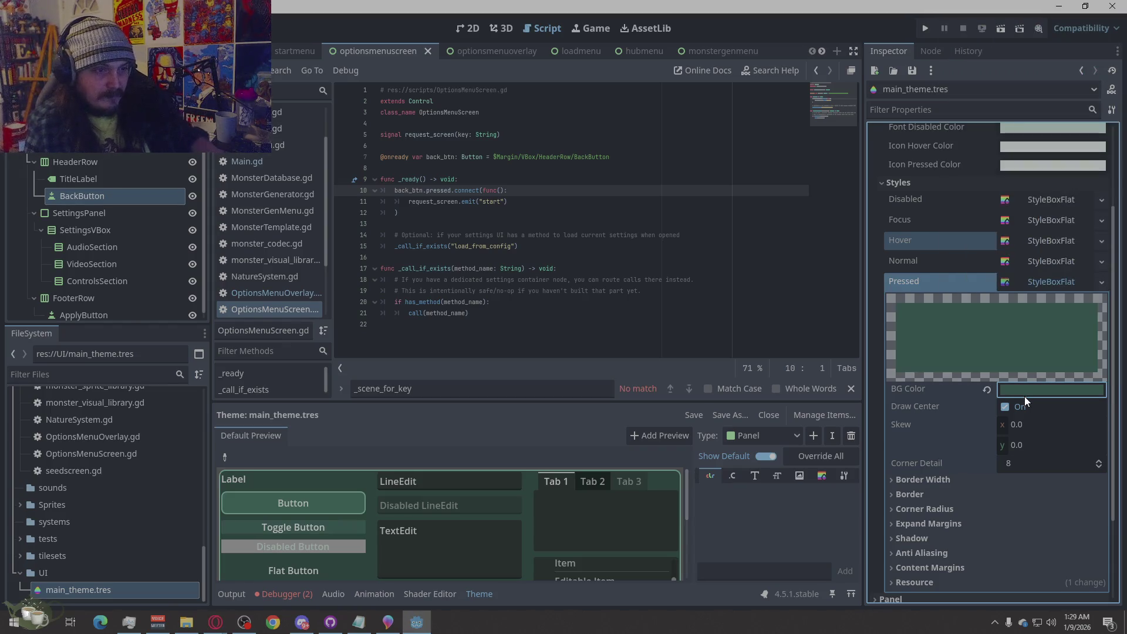
Test the pressed look on the preview Button and Toggle Button.
{"action": "left_click", "coordinate": [324, 503]}
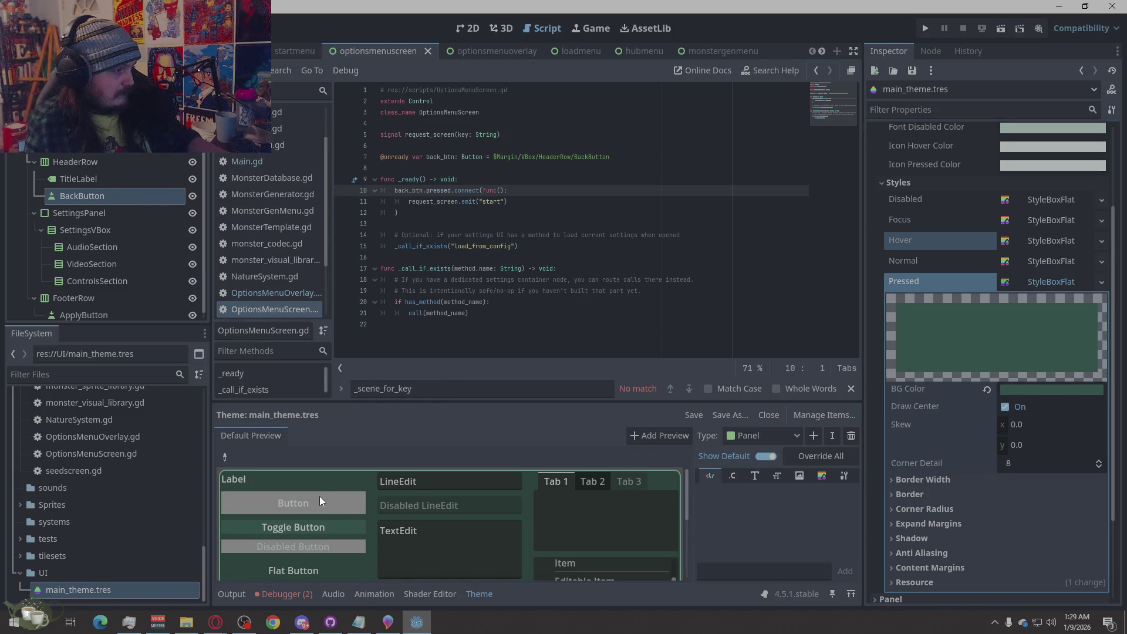
{"action": "scroll", "coordinate": [322, 498], "scroll_direction": "down", "scroll_amount": 3}
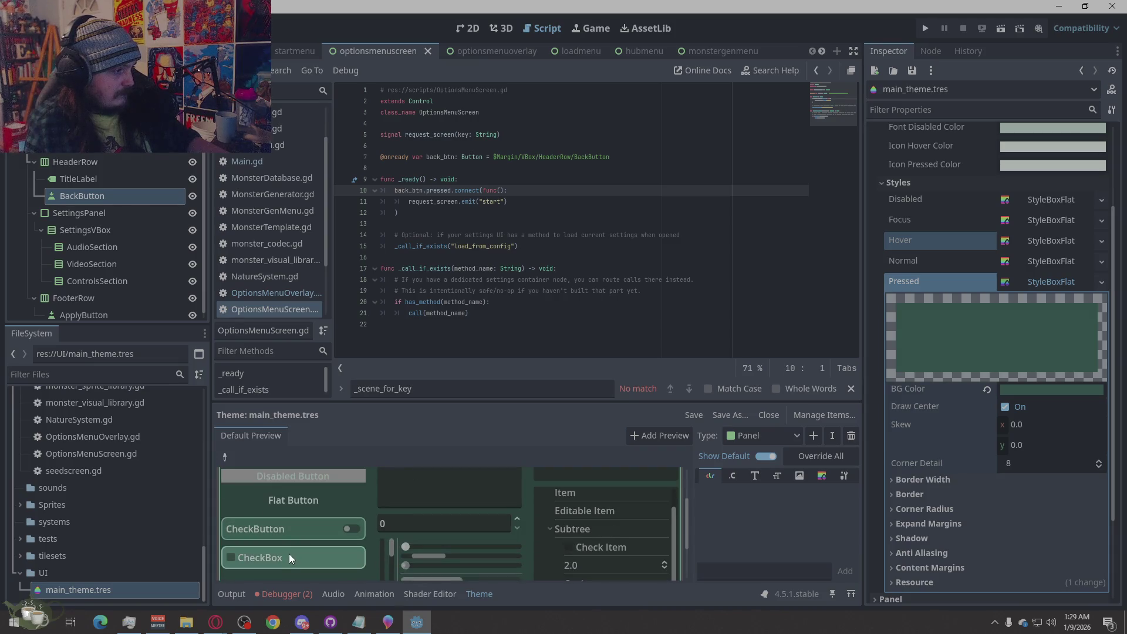
{"action": "scroll", "coordinate": [289, 552], "scroll_direction": "up", "scroll_amount": 3}
{"action": "left_click", "coordinate": [306, 529]}
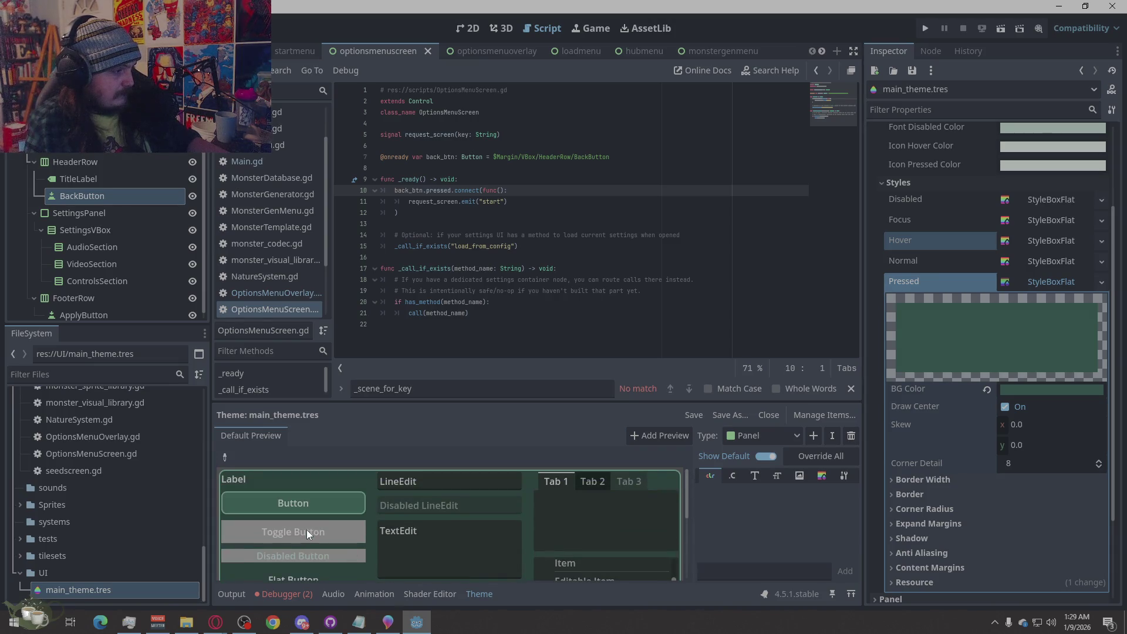
{"action": "left_click", "coordinate": [323, 532]}
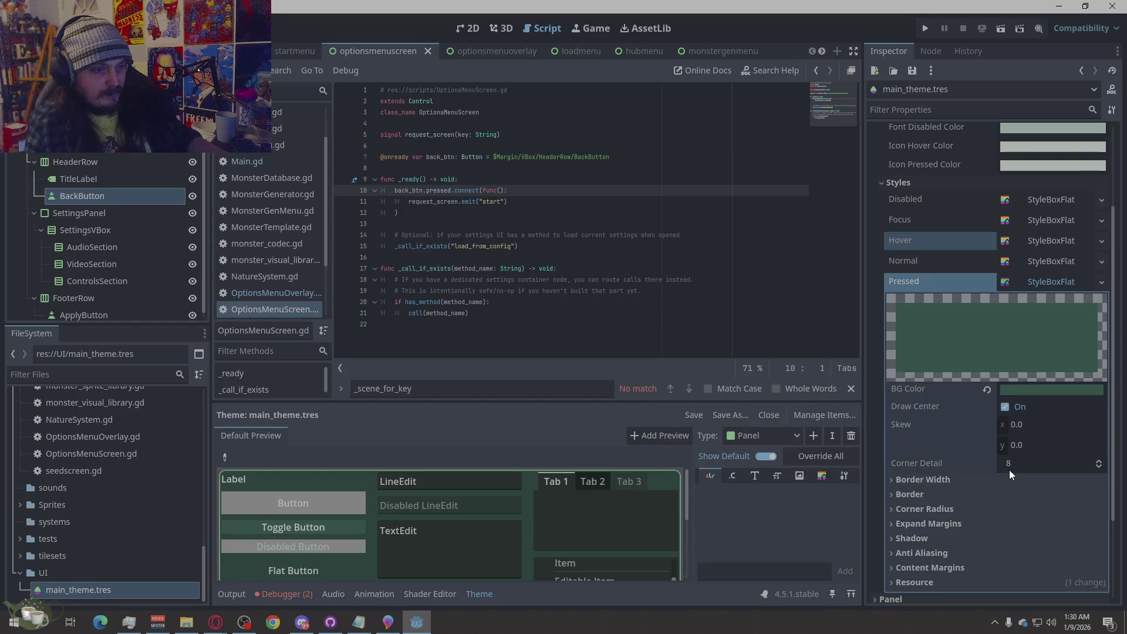
{"action": "scroll", "coordinate": [965, 455], "scroll_direction": "down", "scroll_amount": 2}
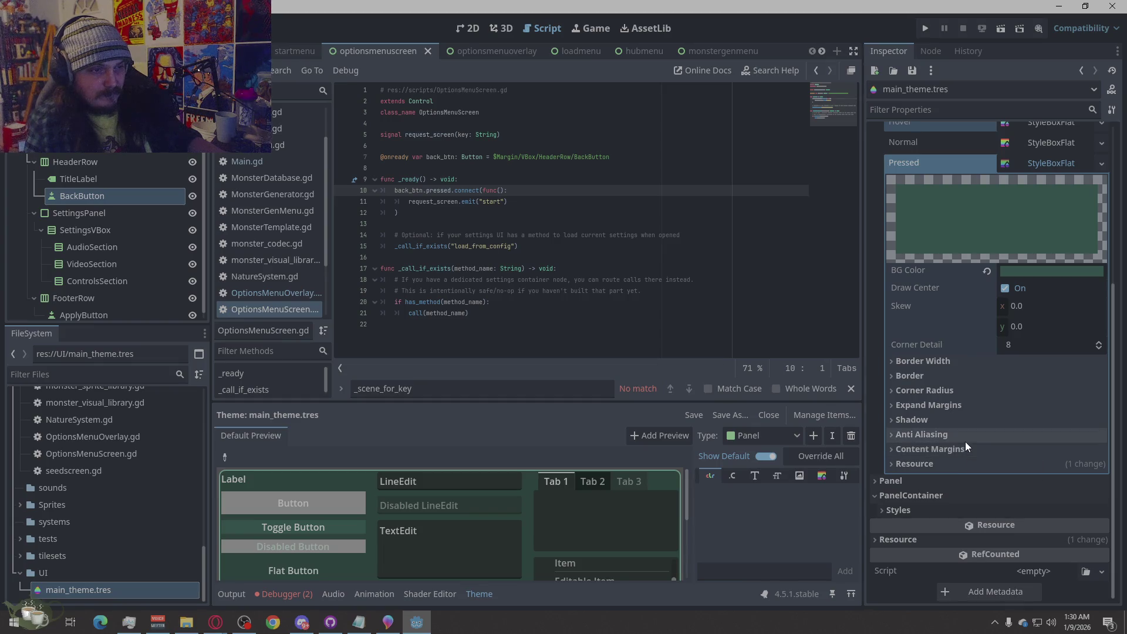
{"action": "left_click", "coordinate": [972, 360]}
Give the Pressed style a 2 px border width and a pale green border colour.
{"action": "left_click", "coordinate": [1039, 419]}
{"action": "type", "text": "2"}
{"action": "key", "text": "Tab"}
{"action": "type", "text": "2"}
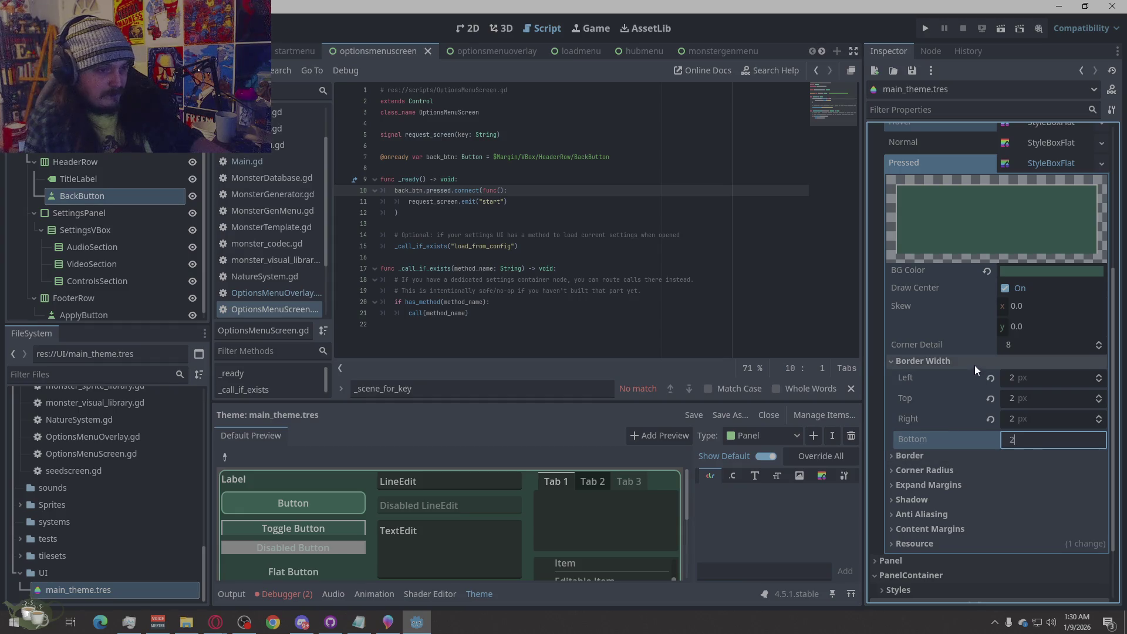
{"action": "left_click", "coordinate": [912, 455]}
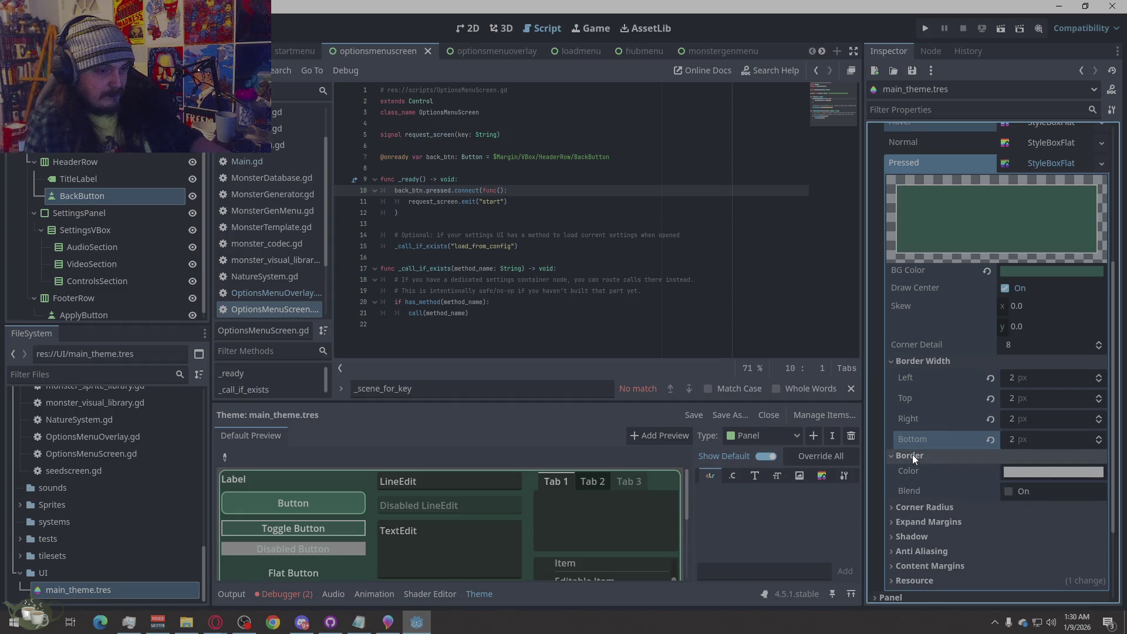
{"action": "left_click", "coordinate": [1038, 470]}
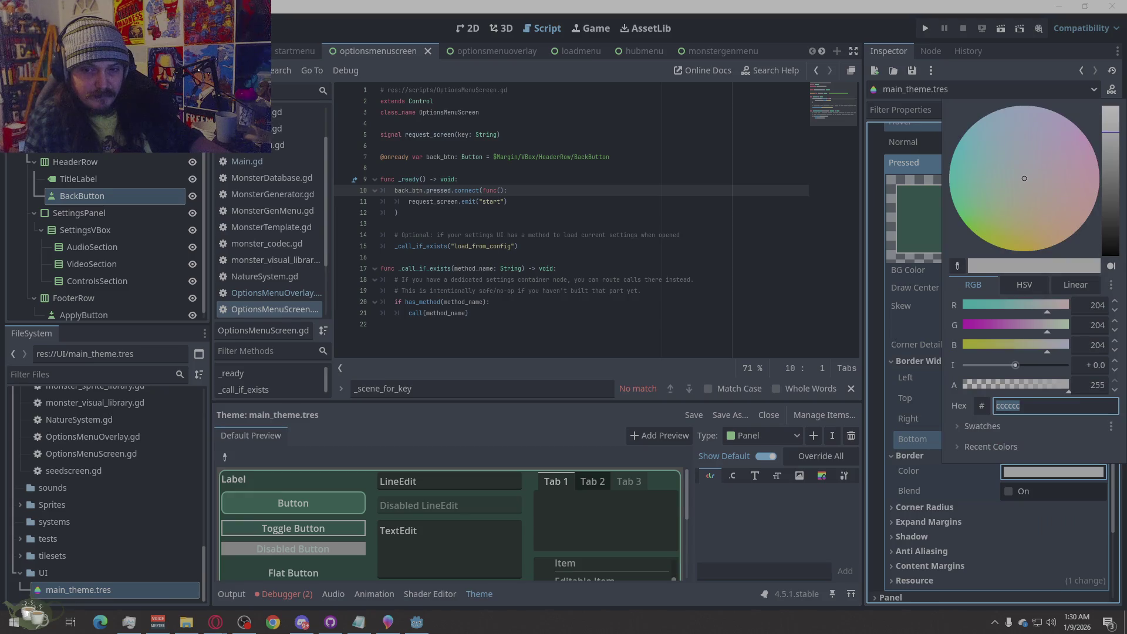
{"action": "key", "text": "Escape"}
{"action": "left_click", "coordinate": [1062, 473]}
{"action": "type", "text": "9FE0C3"}
{"action": "key", "text": "Escape"}
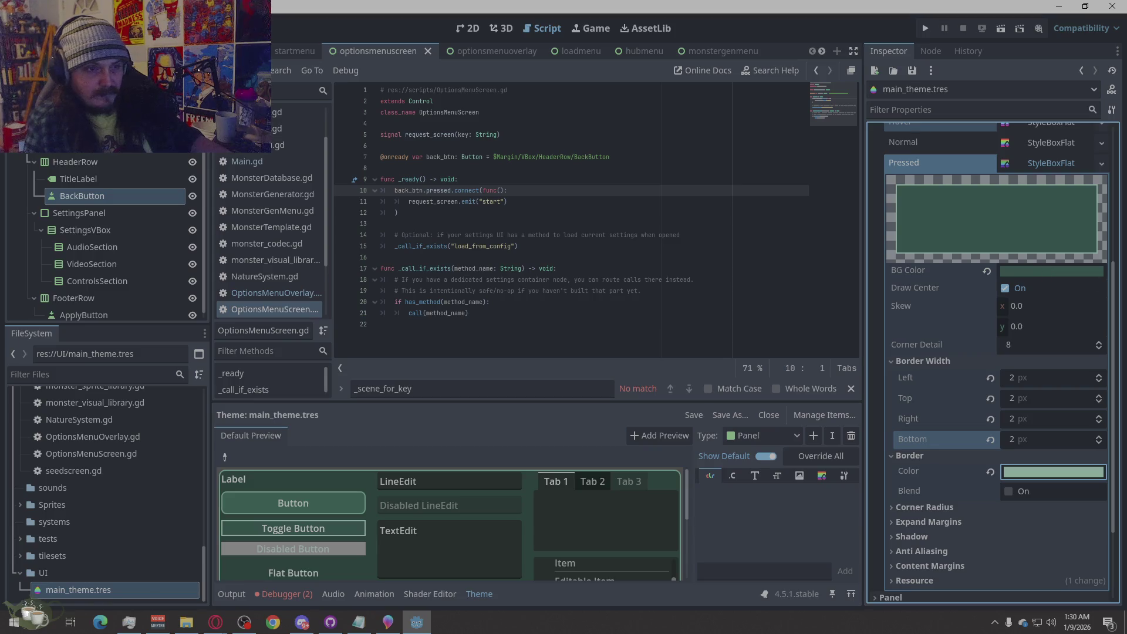
{"action": "key", "text": "alt+Tab"}
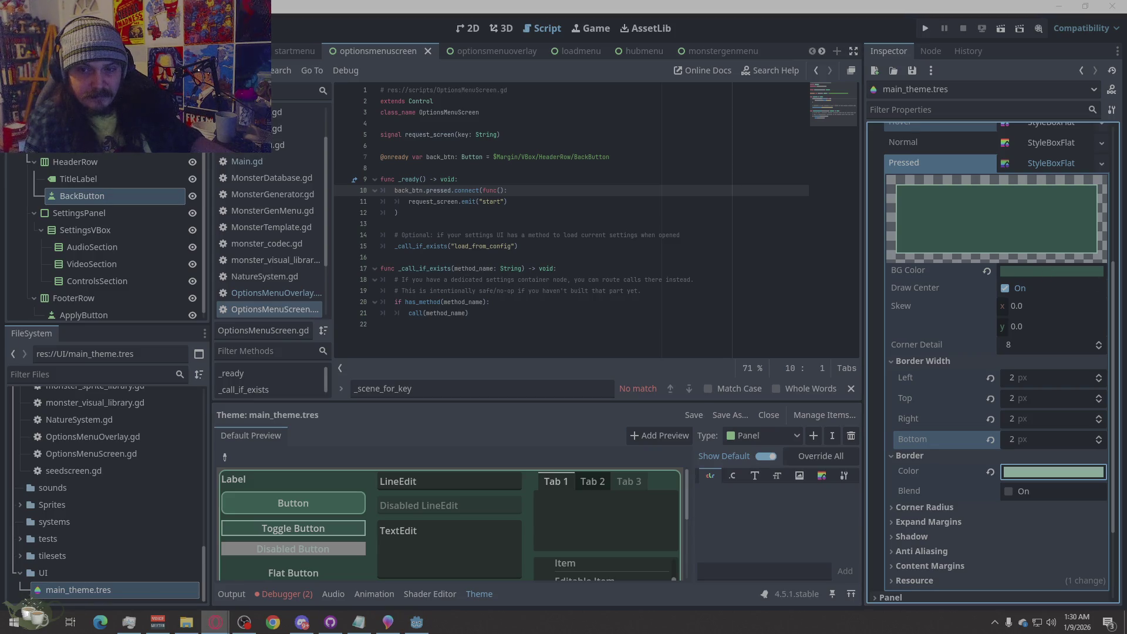
Darken the Pressed style's background colour to 24413a.
{"action": "left_click", "coordinate": [1043, 273]}
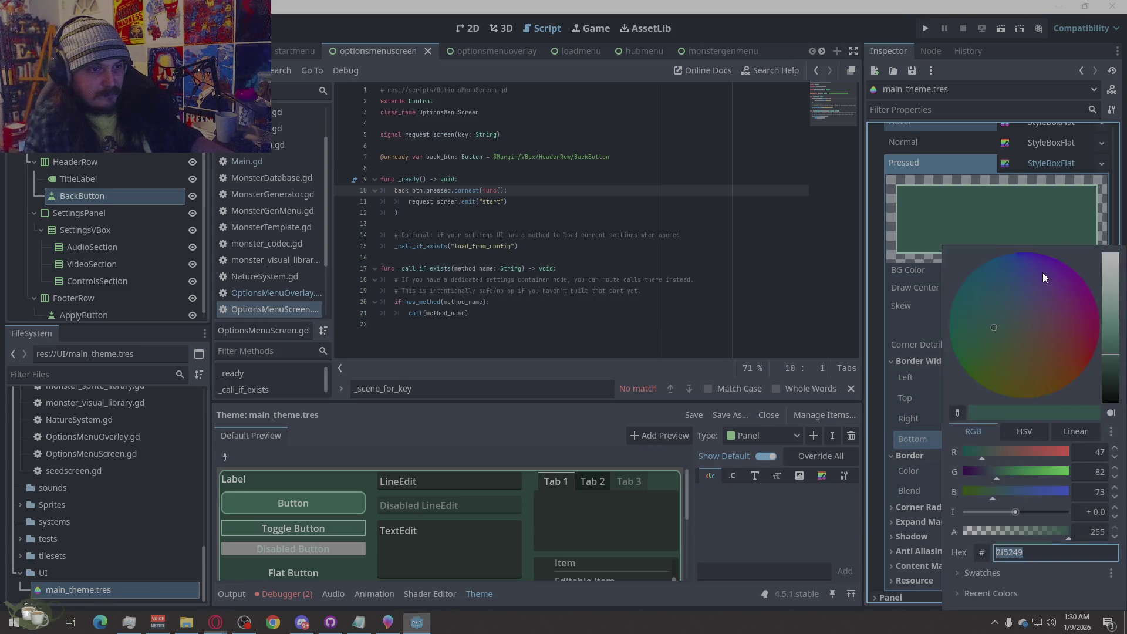
{"action": "left_click", "coordinate": [1114, 359]}
{"action": "left_click", "coordinate": [1113, 362]}
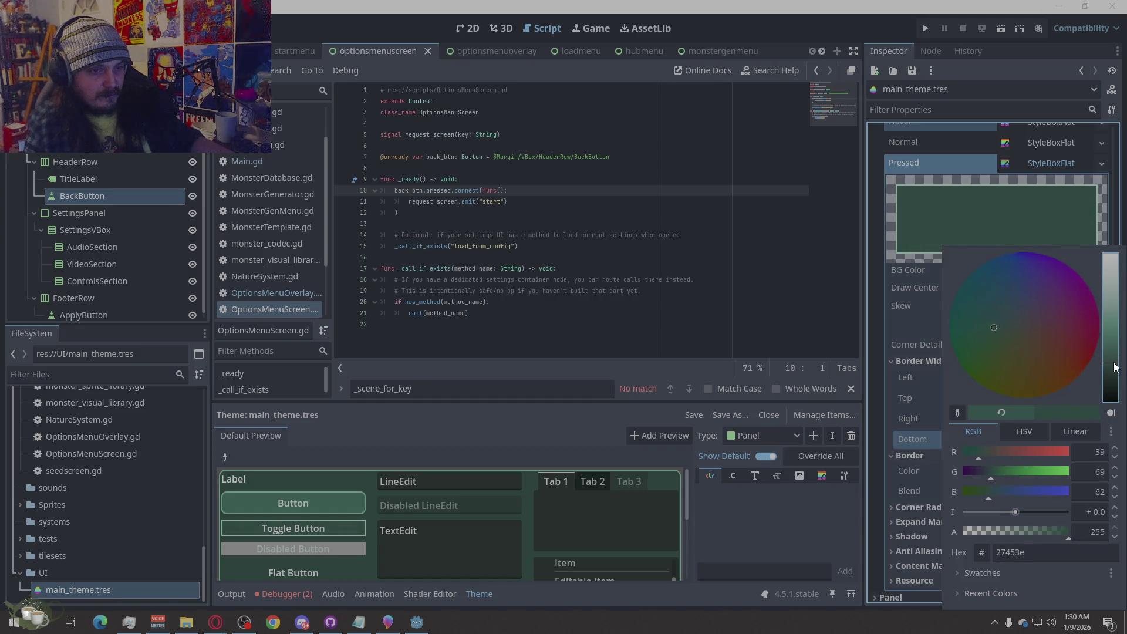
{"action": "left_click", "coordinate": [1118, 364]}
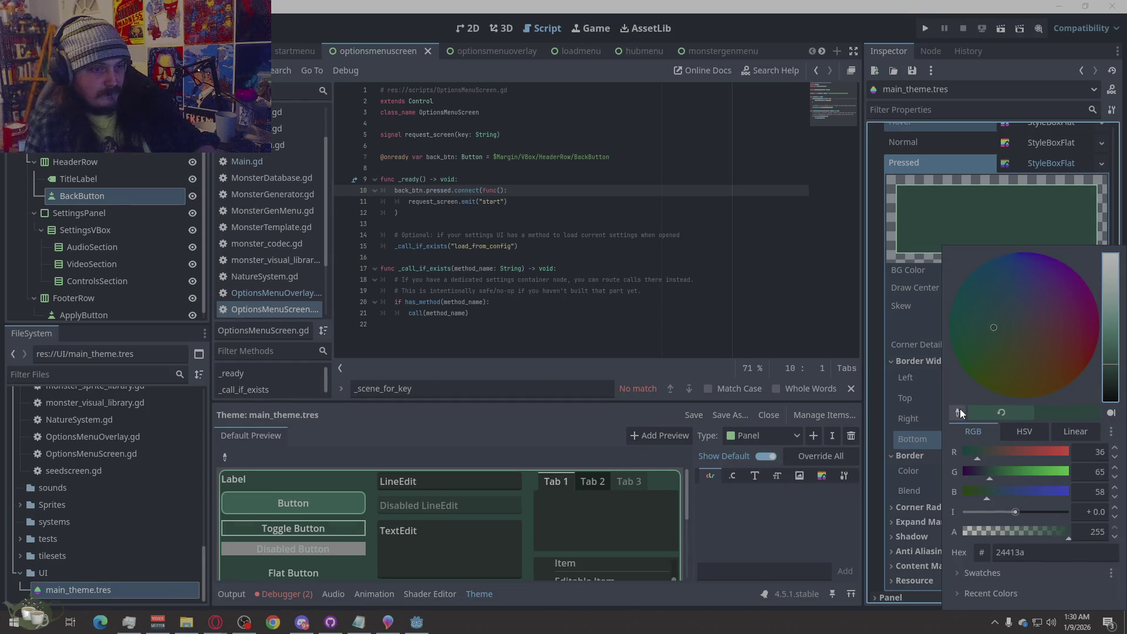
{"action": "left_click", "coordinate": [859, 401]}
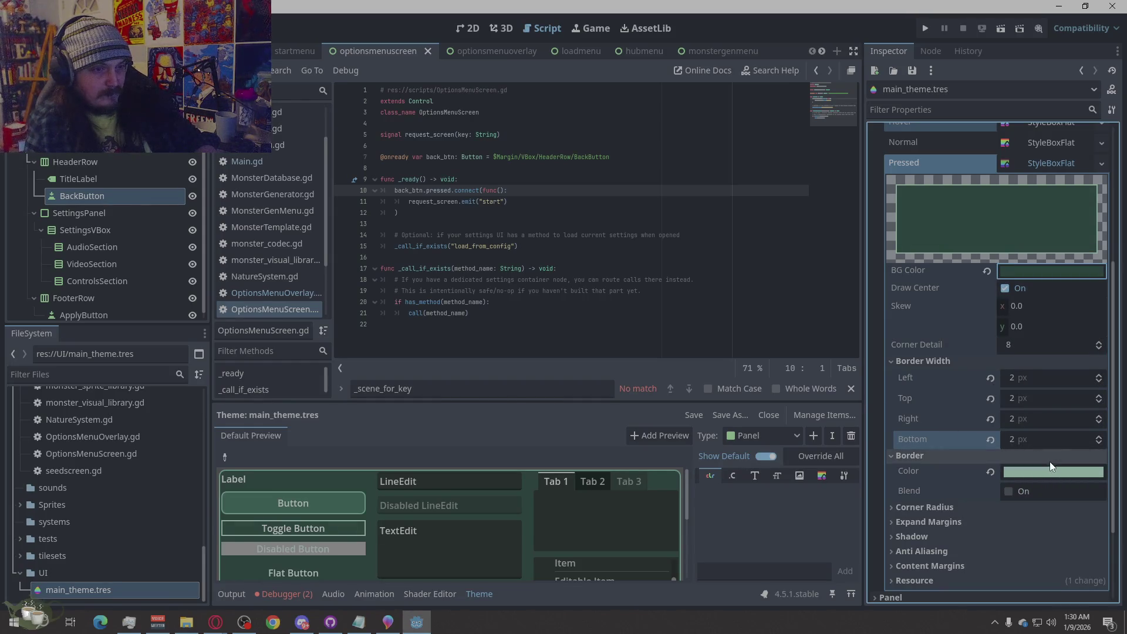
Test the preview Button's pressed look, then fold away the Pressed style settings.
{"action": "left_click", "coordinate": [288, 501]}
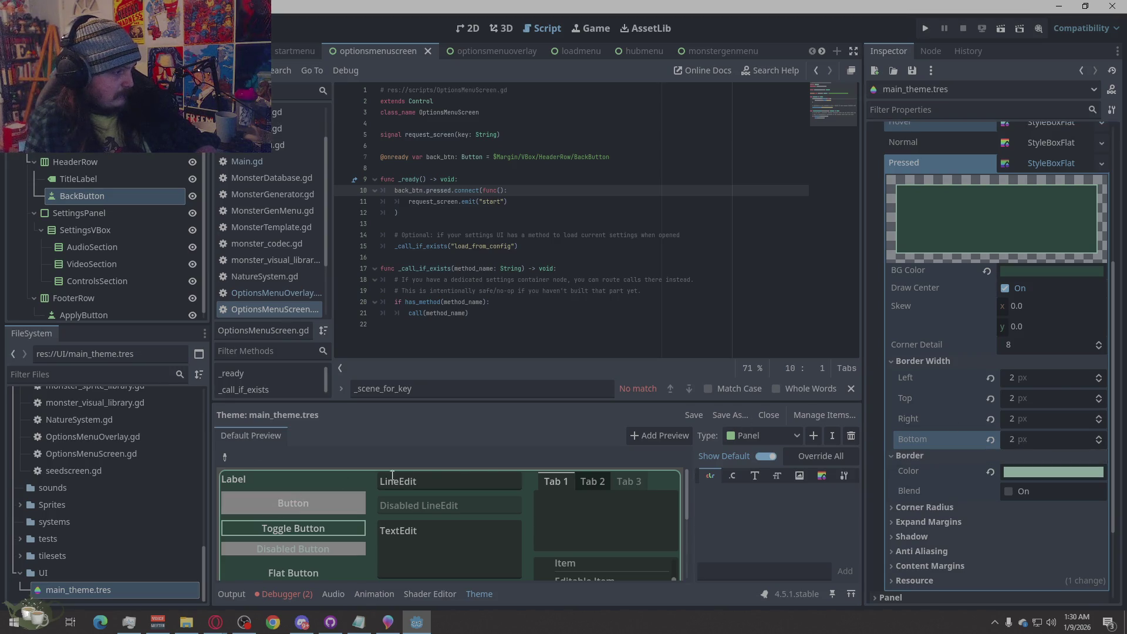
{"action": "scroll", "coordinate": [929, 386], "scroll_direction": "up", "scroll_amount": 3}
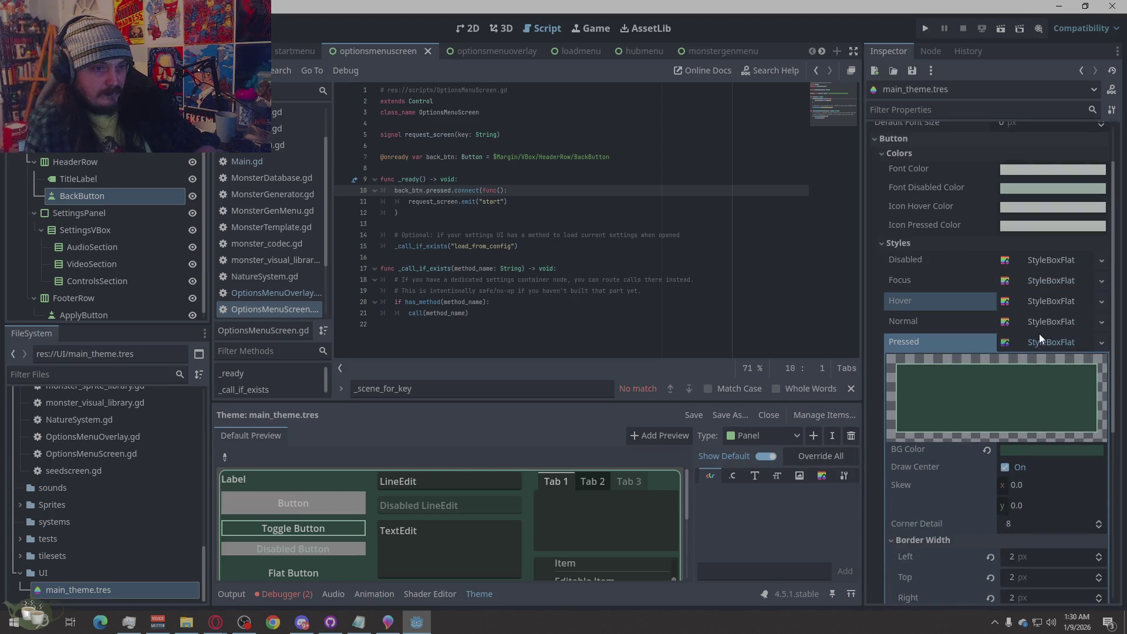
{"action": "scroll", "coordinate": [1042, 353], "scroll_direction": "down", "scroll_amount": 3}
{"action": "scroll", "coordinate": [931, 437], "scroll_direction": "down", "scroll_amount": 2}
{"action": "scroll", "coordinate": [927, 437], "scroll_direction": "up", "scroll_amount": 2}
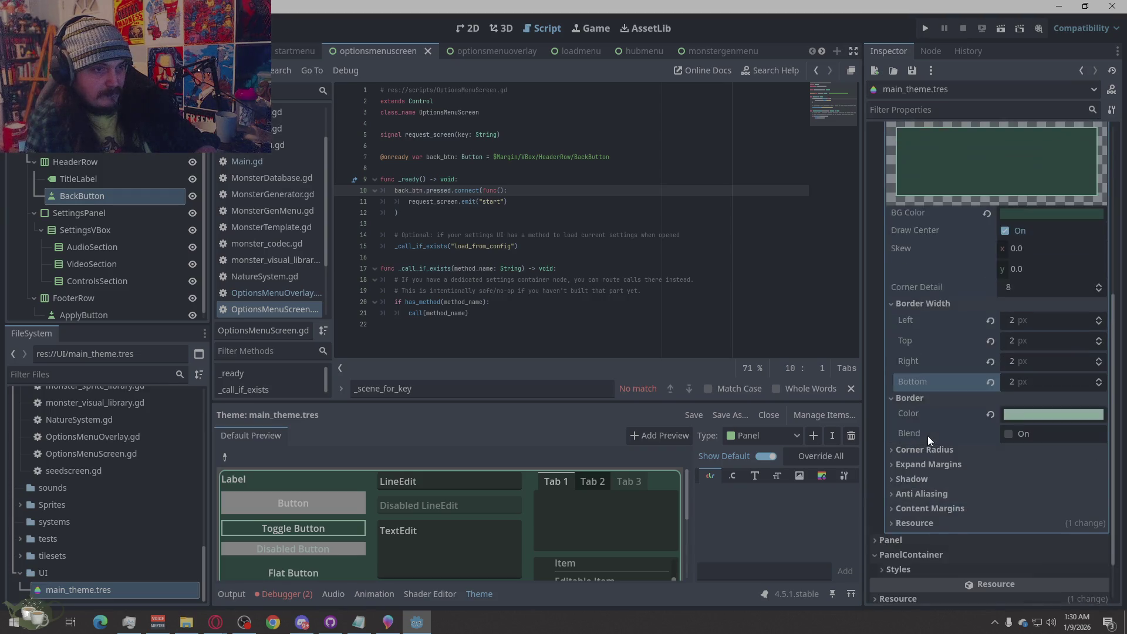
{"action": "scroll", "coordinate": [928, 436], "scroll_direction": "up", "scroll_amount": 2}
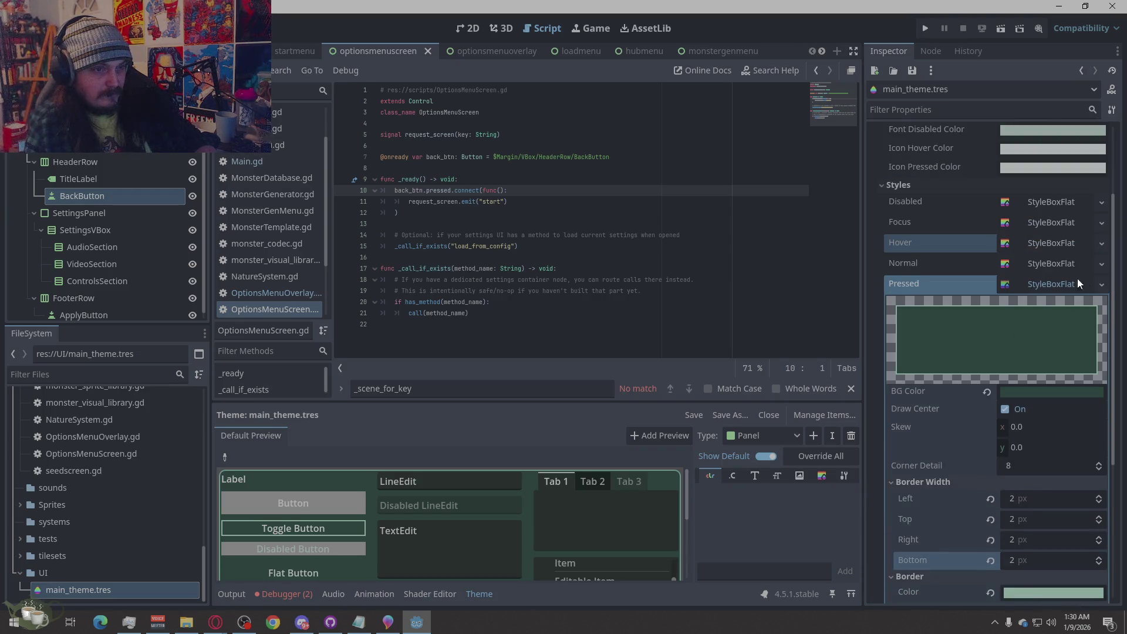
{"action": "left_click", "coordinate": [949, 247]}
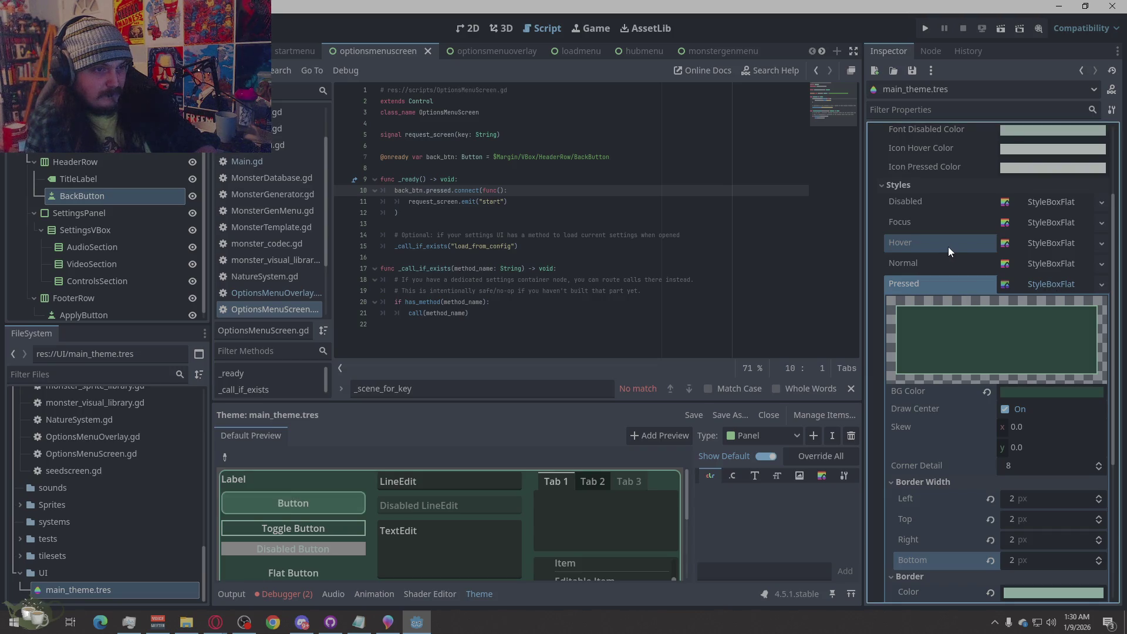
{"action": "left_click", "coordinate": [1048, 287]}
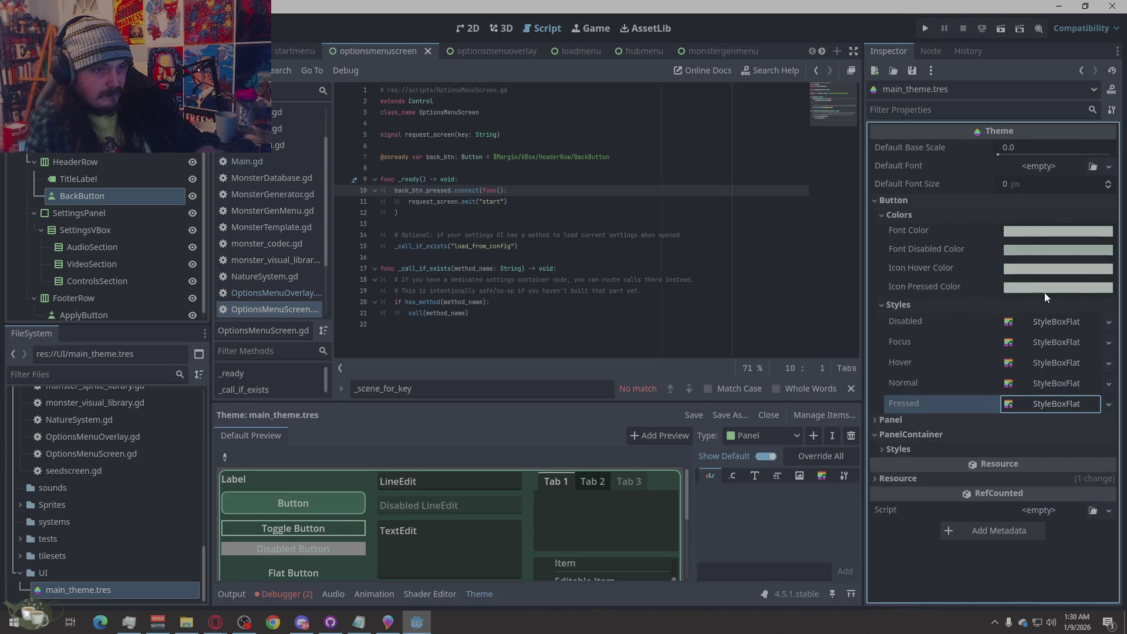
Give the Pressed style box an 8 px corner radius on all four corners.
{"action": "left_click", "coordinate": [1047, 402]}
{"action": "scroll", "coordinate": [961, 358], "scroll_direction": "down", "scroll_amount": 6}
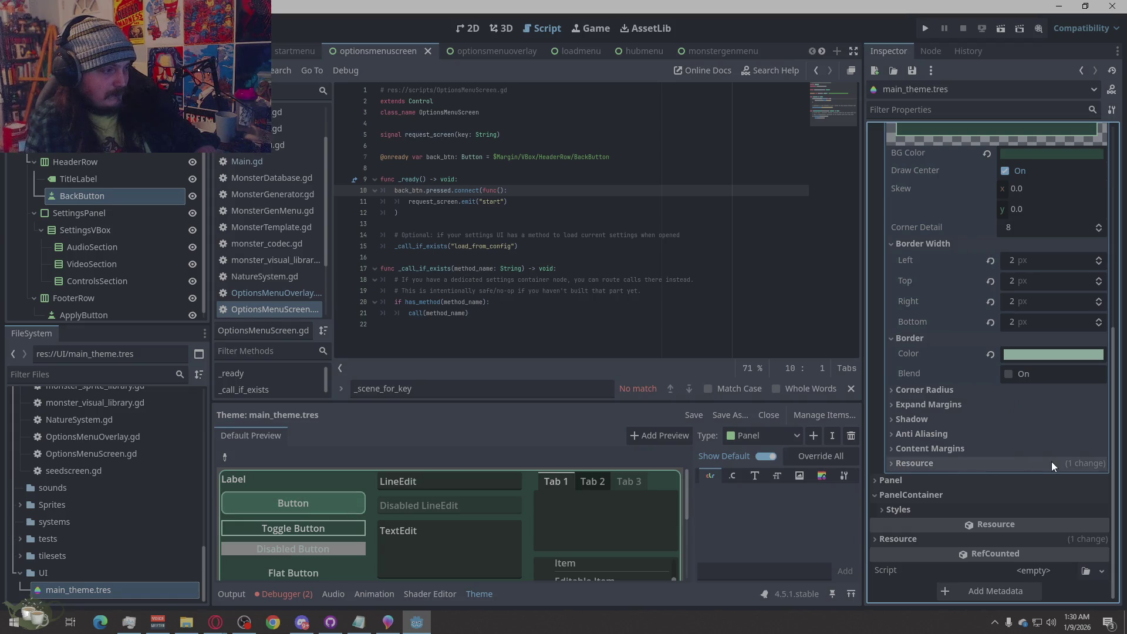
{"action": "left_click", "coordinate": [1015, 396]}
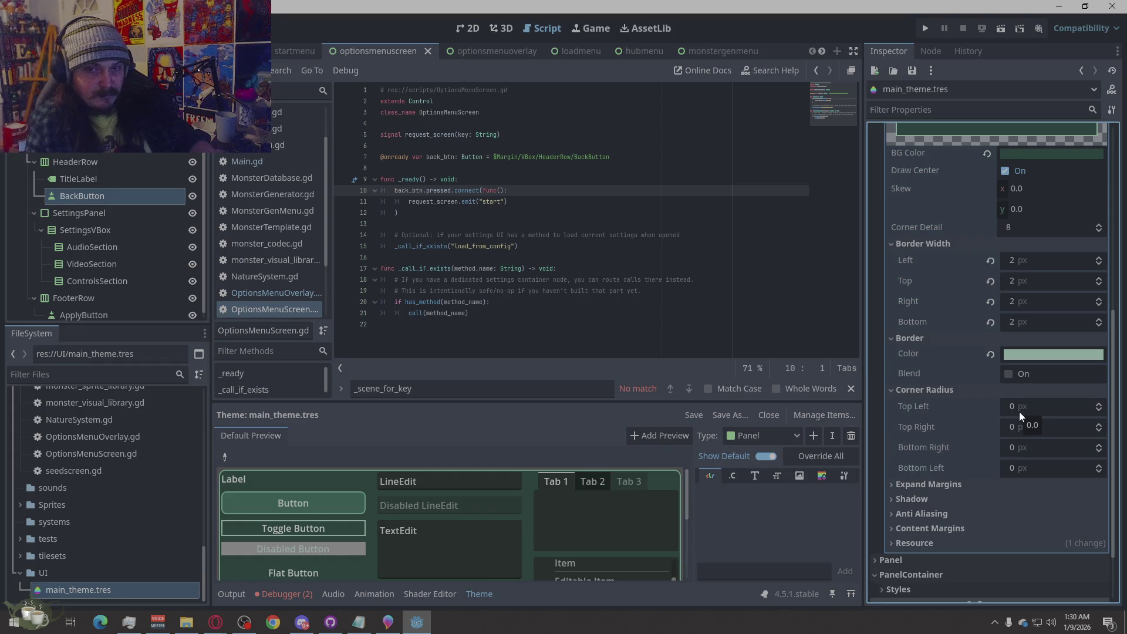
{"action": "left_click", "coordinate": [1018, 411]}
{"action": "type", "text": "8"}
{"action": "left_click", "coordinate": [1026, 429]}
{"action": "type", "text": "8"}
{"action": "left_click", "coordinate": [1028, 447]}
{"action": "type", "text": "8"}
{"action": "left_click", "coordinate": [1030, 467]}
{"action": "type", "text": "8"}
{"action": "left_click", "coordinate": [984, 394]}
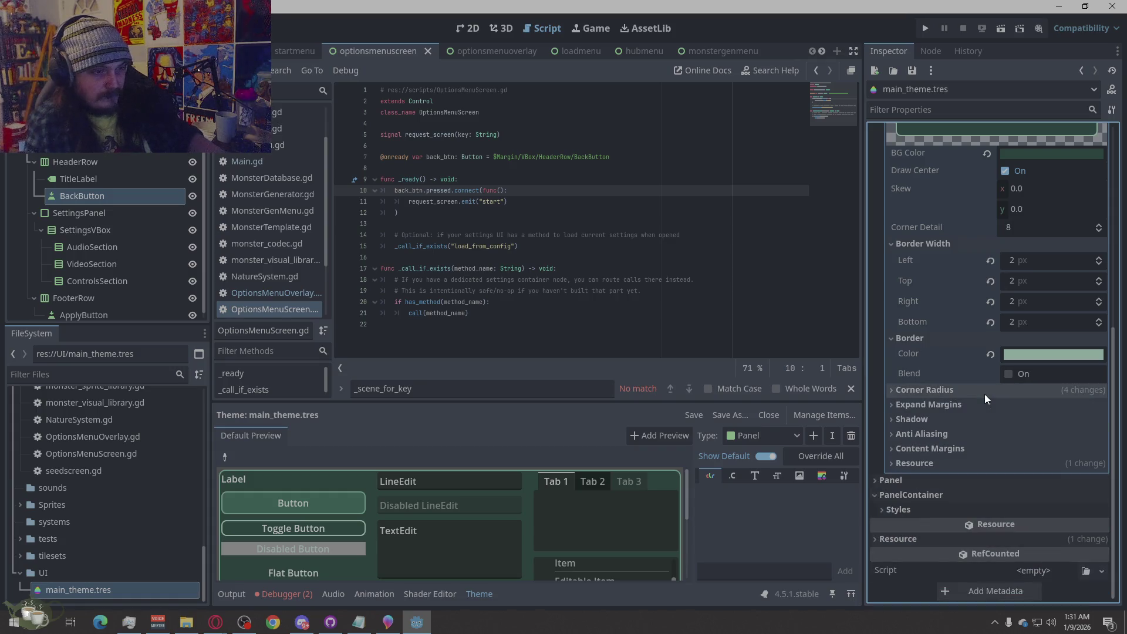
Set the Pressed style's left, top, right and bottom content margins to 8 px.
{"action": "left_click", "coordinate": [965, 448]}
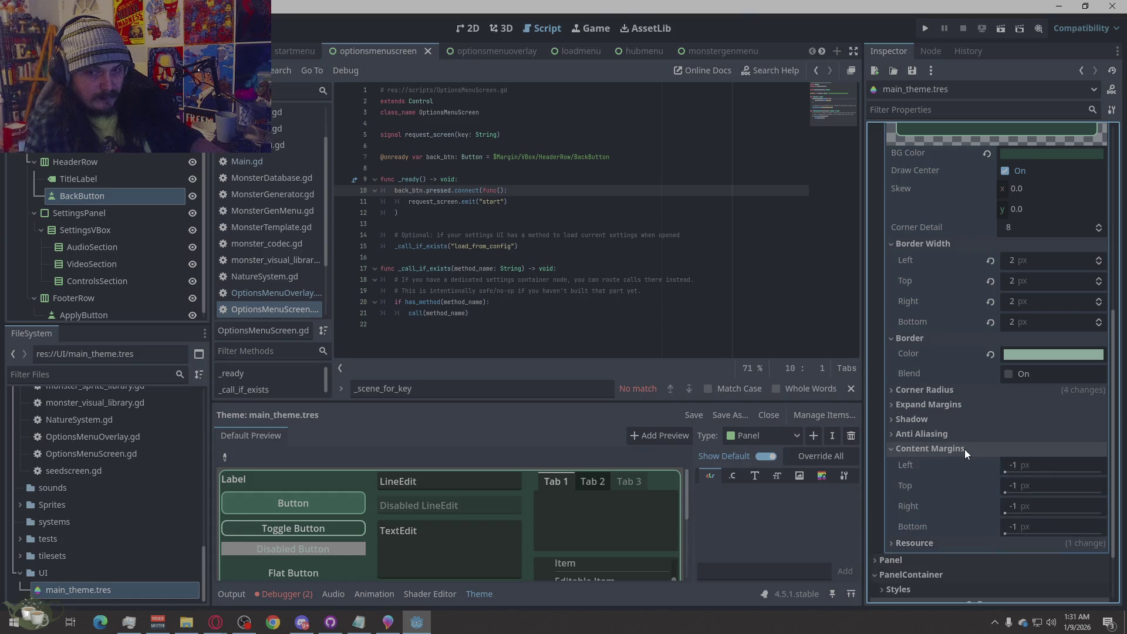
{"action": "left_click", "coordinate": [1021, 465]}
{"action": "type", "text": "8"}
{"action": "left_click", "coordinate": [1036, 486]}
{"action": "type", "text": "8"}
{"action": "left_click", "coordinate": [1041, 507]}
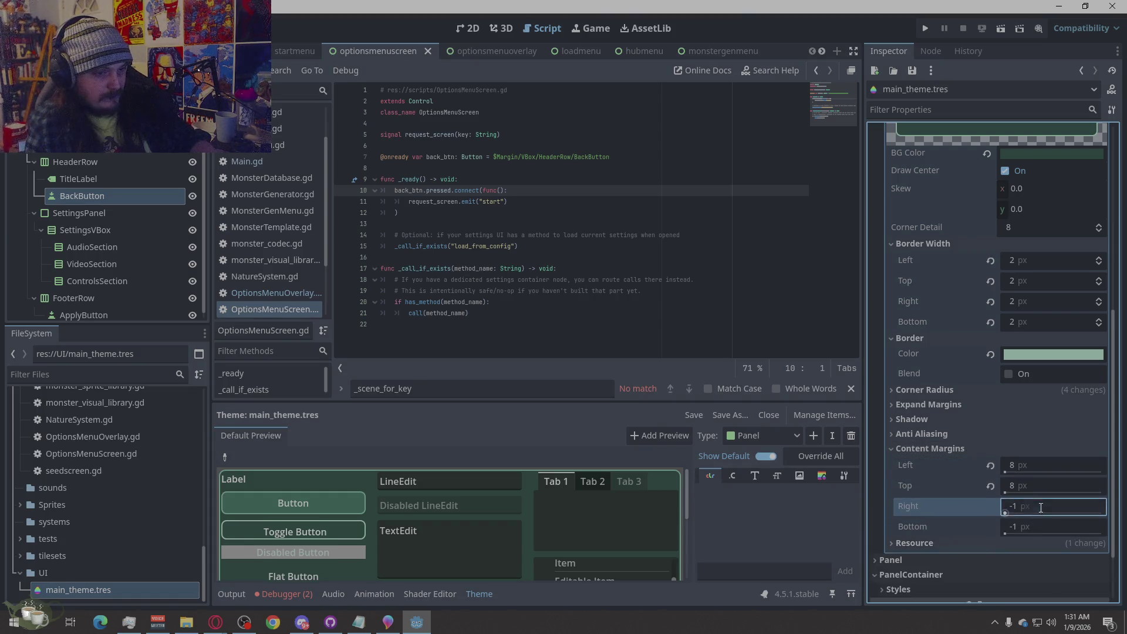
{"action": "type", "text": "8"}
{"action": "left_click", "coordinate": [1042, 526]}
{"action": "type", "text": "8"}
{"action": "key", "text": "Return"}
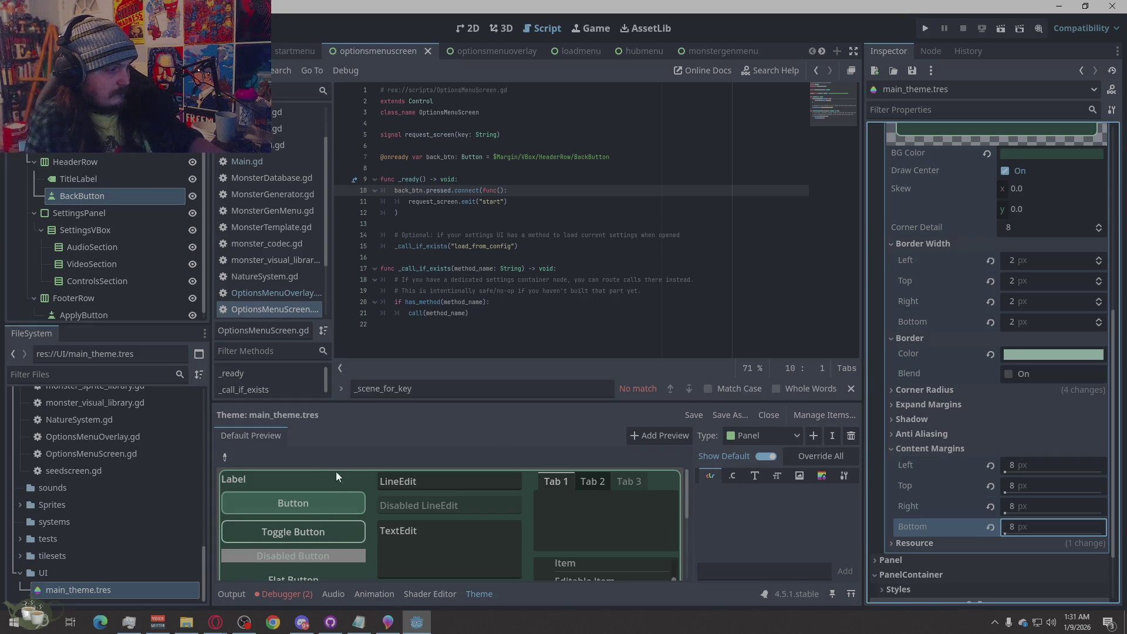
Test the pressed look on the preview Button, review the margins and resource settings, and collapse Pressed.
{"action": "scroll", "coordinate": [332, 500], "scroll_direction": "down", "scroll_amount": 1}
{"action": "scroll", "coordinate": [332, 514], "scroll_direction": "up", "scroll_amount": 1}
{"action": "left_click", "coordinate": [323, 504]}
{"action": "left_click", "coordinate": [892, 448]}
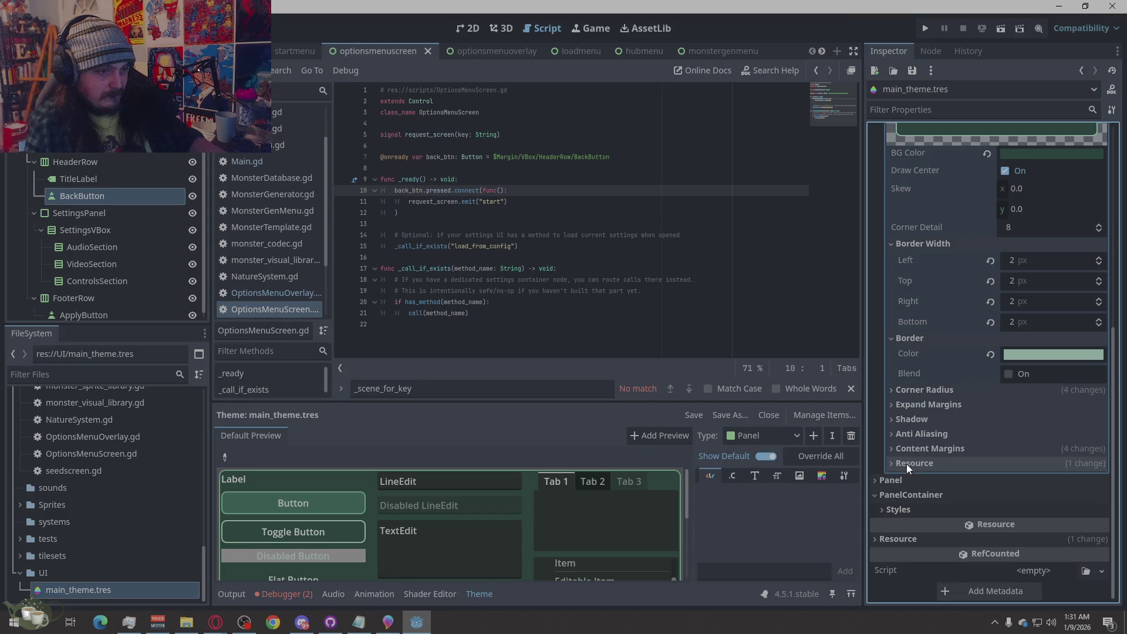
{"action": "left_click", "coordinate": [915, 448]}
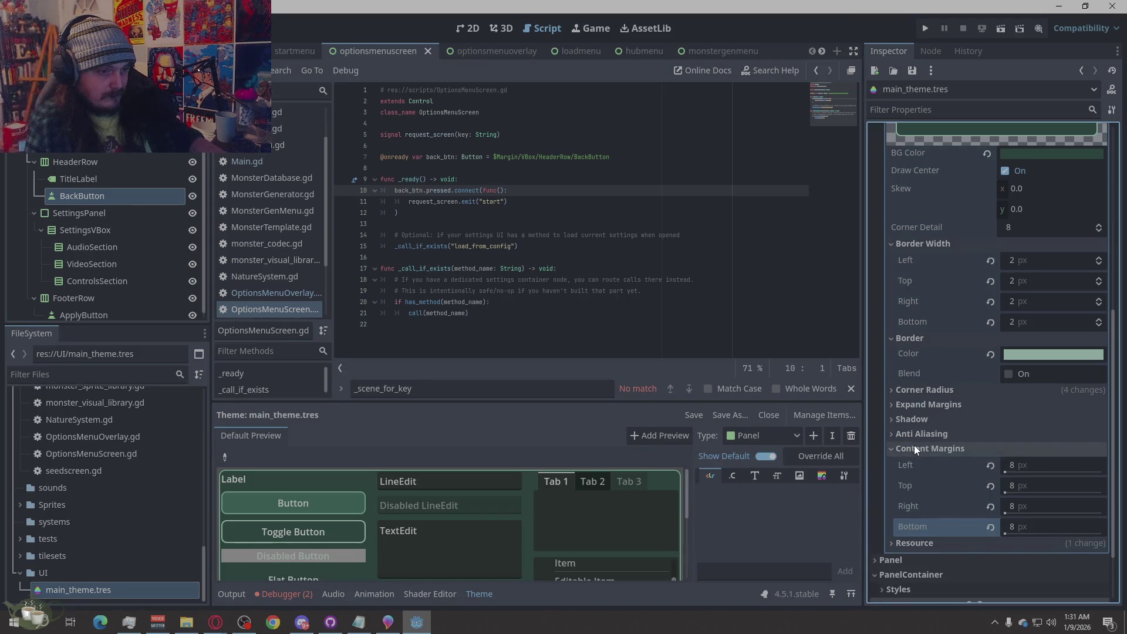
{"action": "left_click", "coordinate": [914, 448]}
{"action": "left_click", "coordinate": [908, 468]}
{"action": "left_click", "coordinate": [909, 466]}
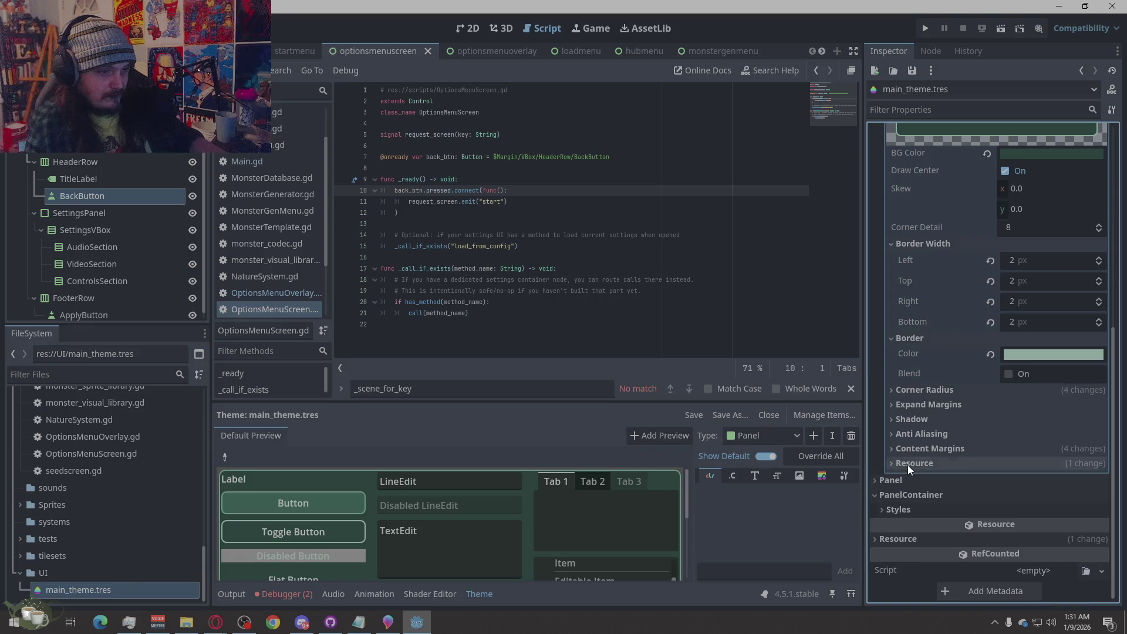
{"action": "scroll", "coordinate": [940, 392], "scroll_direction": "up", "scroll_amount": 3}
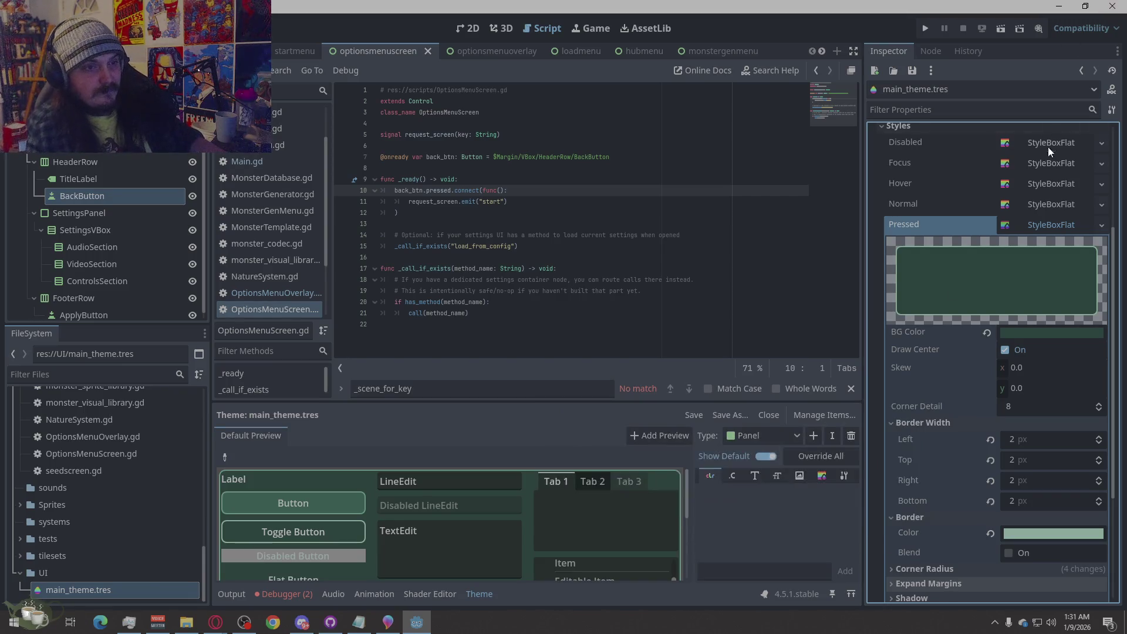
{"action": "left_click", "coordinate": [1051, 226]}
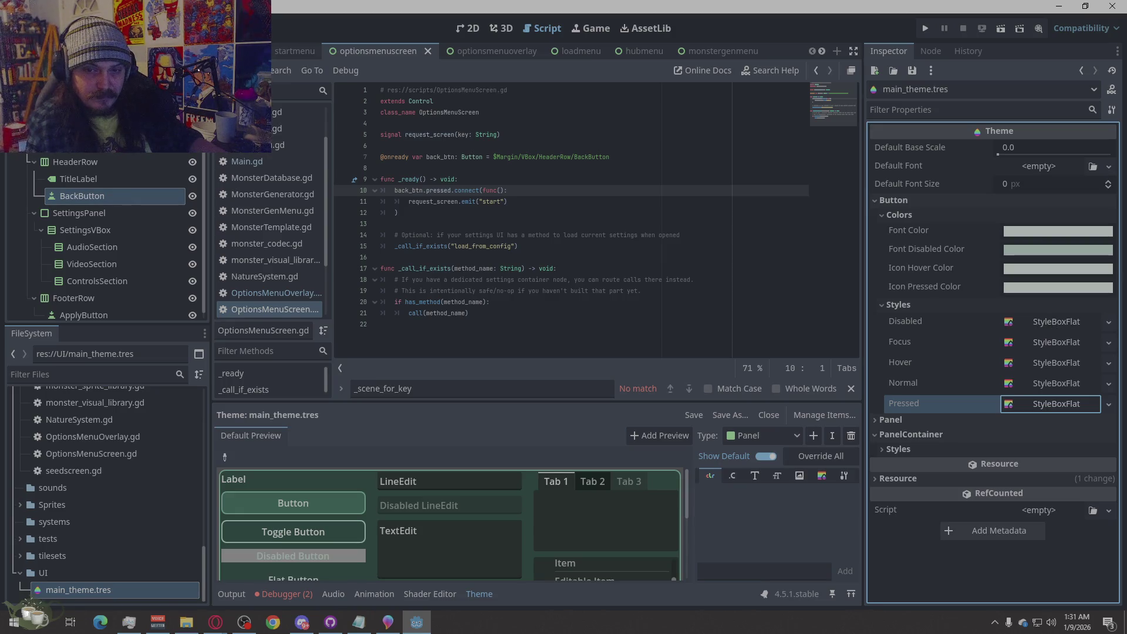
{"action": "key", "text": "alt+Tab"}
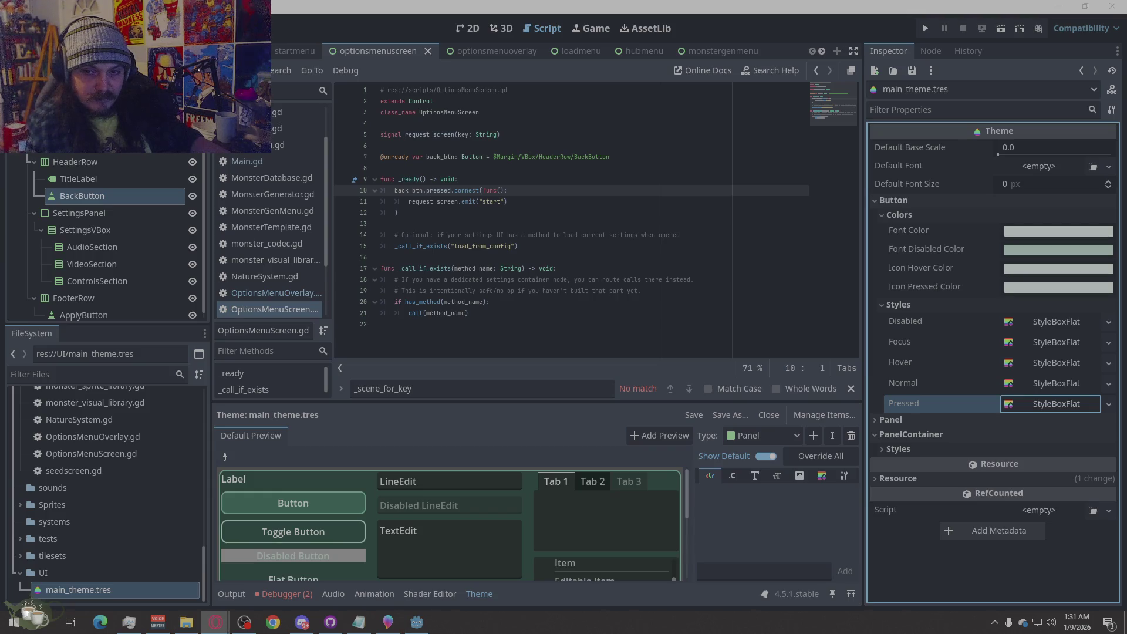
Set the Disabled style's background colour to dark green hex 263F38.
{"action": "left_click", "coordinate": [1063, 323]}
{"action": "left_click", "coordinate": [1037, 435]}
{"action": "type", "text": "263F38"}
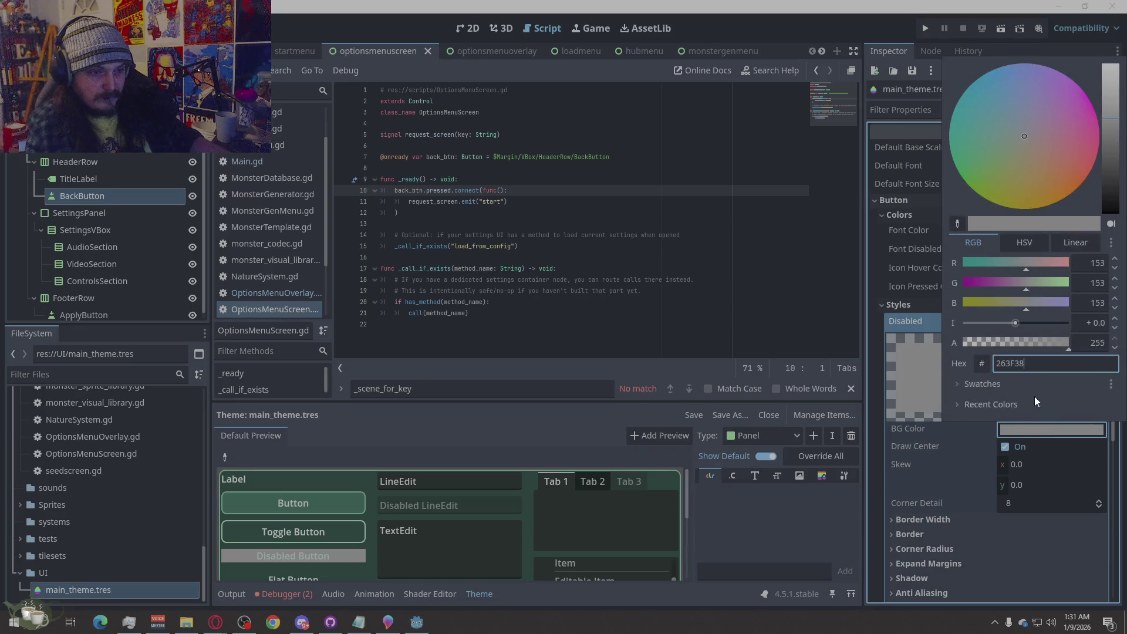
{"action": "key", "text": "Return"}
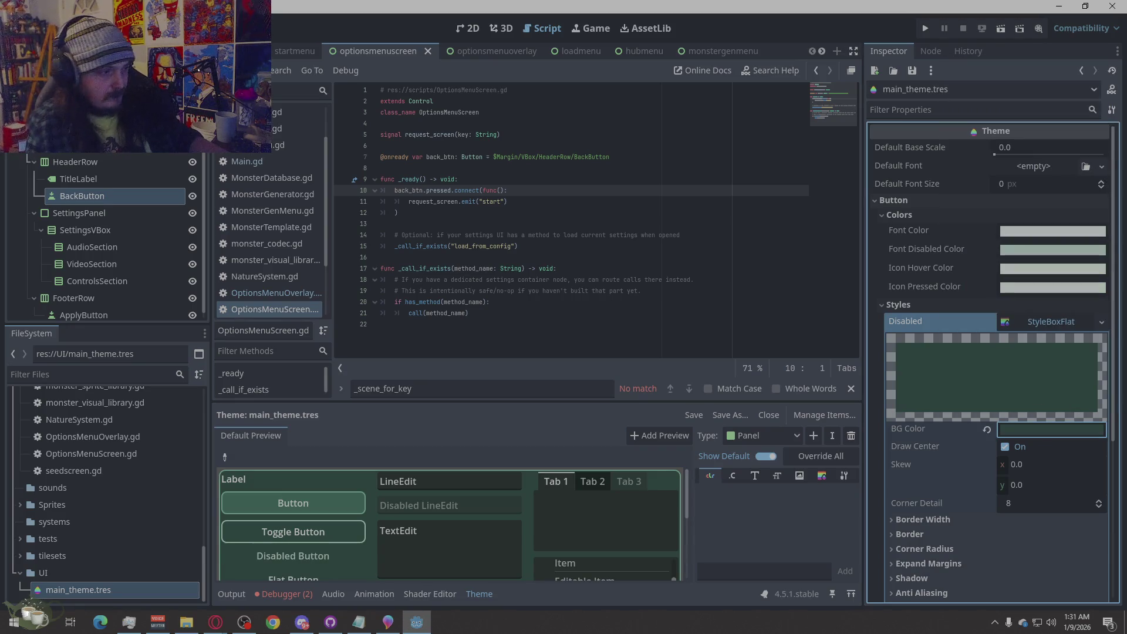
Try the Button and Toggle Button in the theme preview.
{"action": "left_click", "coordinate": [337, 507]}
{"action": "left_click", "coordinate": [345, 536]}
{"action": "left_click", "coordinate": [346, 529]}
{"action": "left_click", "coordinate": [352, 536]}
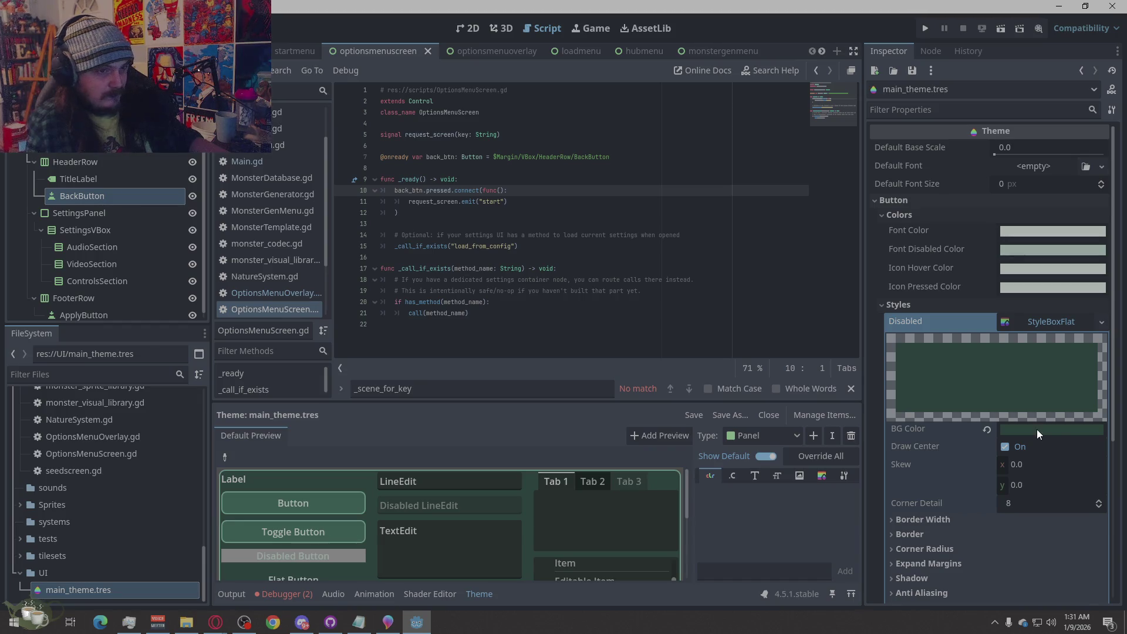
Review the Disabled style's anti-aliasing, content margin and resource sections.
{"action": "scroll", "coordinate": [1008, 397], "scroll_direction": "down", "scroll_amount": 5}
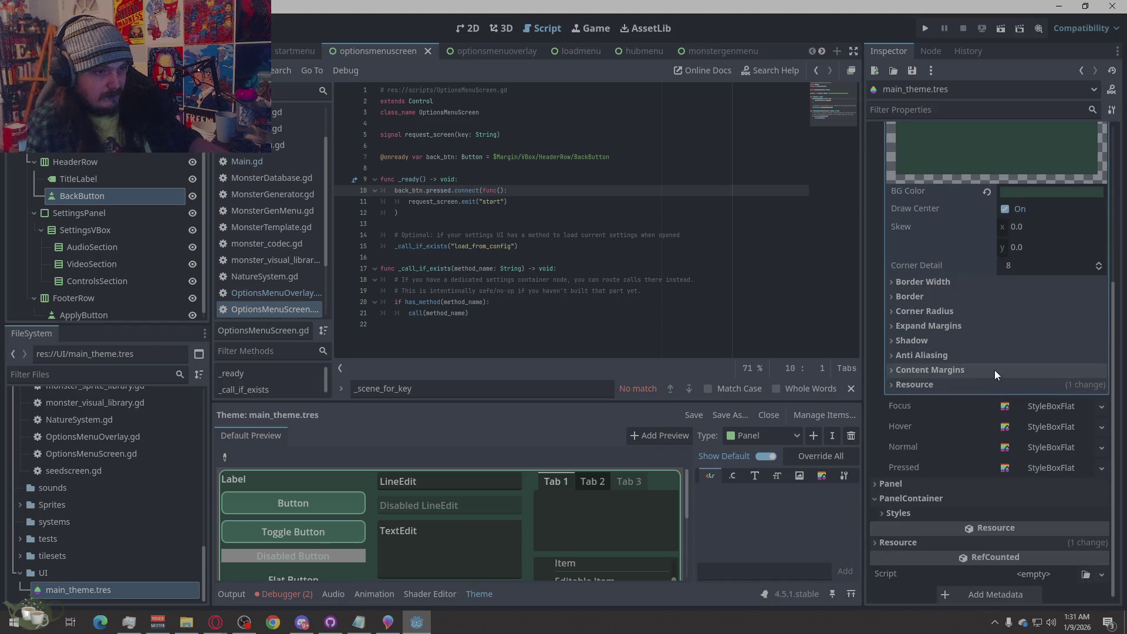
{"action": "left_click", "coordinate": [931, 355]}
{"action": "left_click", "coordinate": [928, 357]}
{"action": "left_click", "coordinate": [925, 369]}
{"action": "left_click", "coordinate": [925, 369]}
{"action": "left_click", "coordinate": [917, 387]}
{"action": "left_click", "coordinate": [918, 387]}
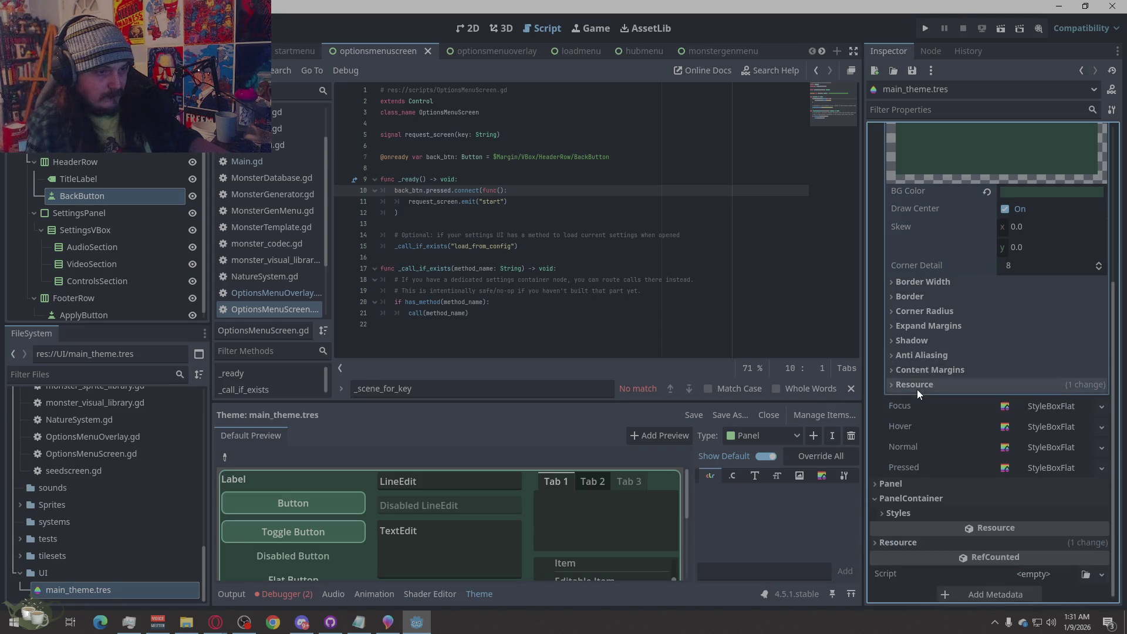
{"action": "scroll", "coordinate": [927, 311], "scroll_direction": "up", "scroll_amount": 5}
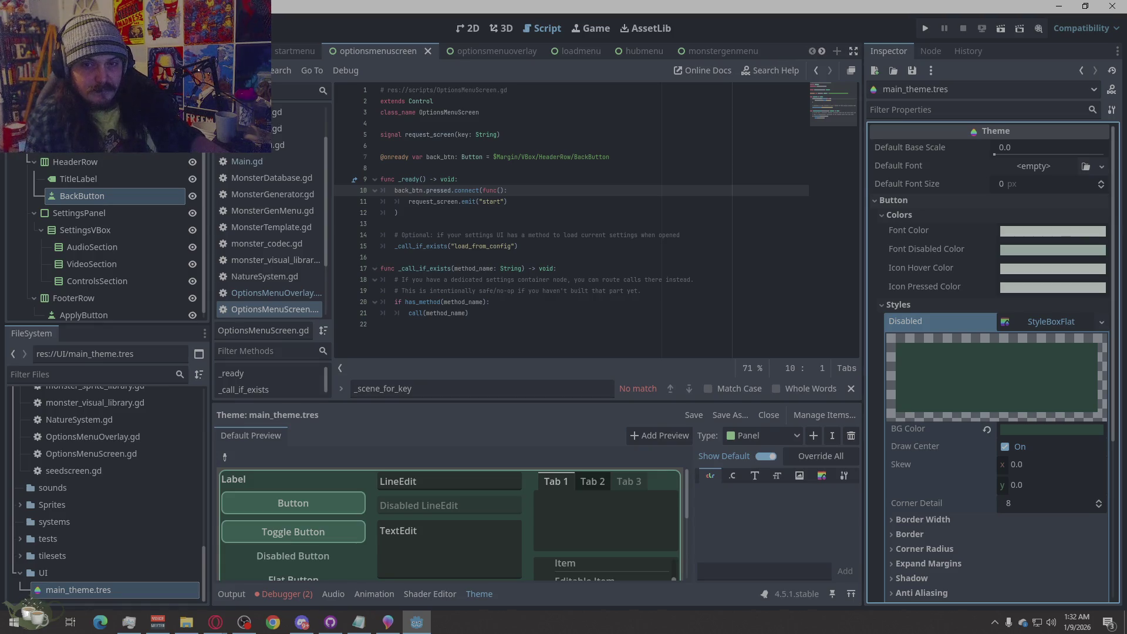
{"action": "scroll", "coordinate": [920, 429], "scroll_direction": "down", "scroll_amount": 2}
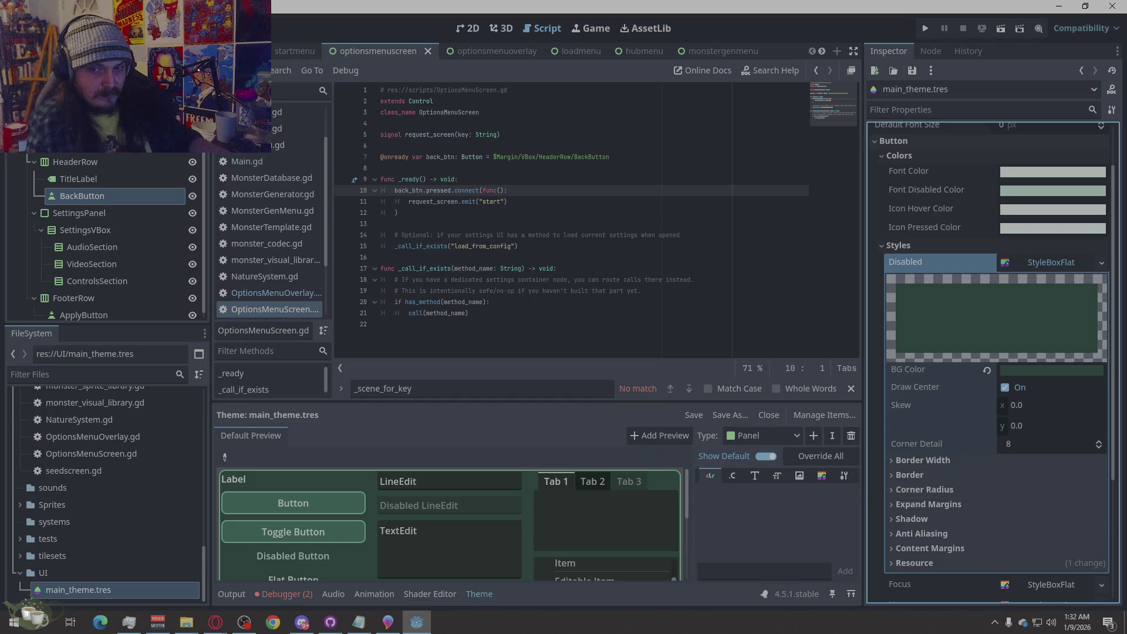
{"action": "key", "text": "alt+Tab"}
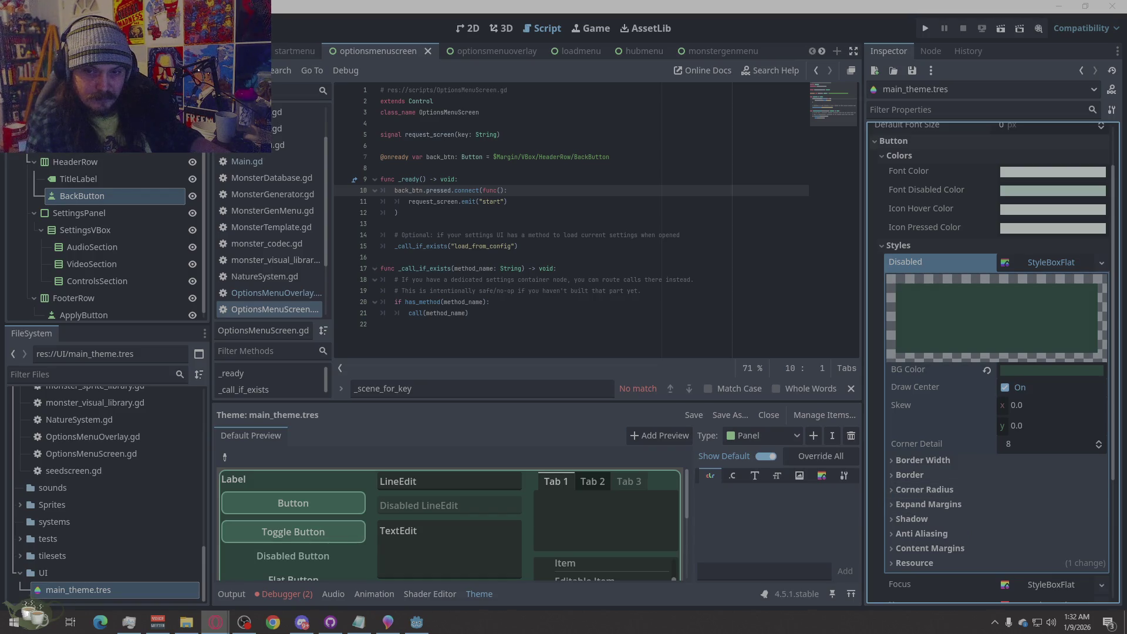
Set the Disabled style's border colour to green.
{"action": "left_click", "coordinate": [925, 475]}
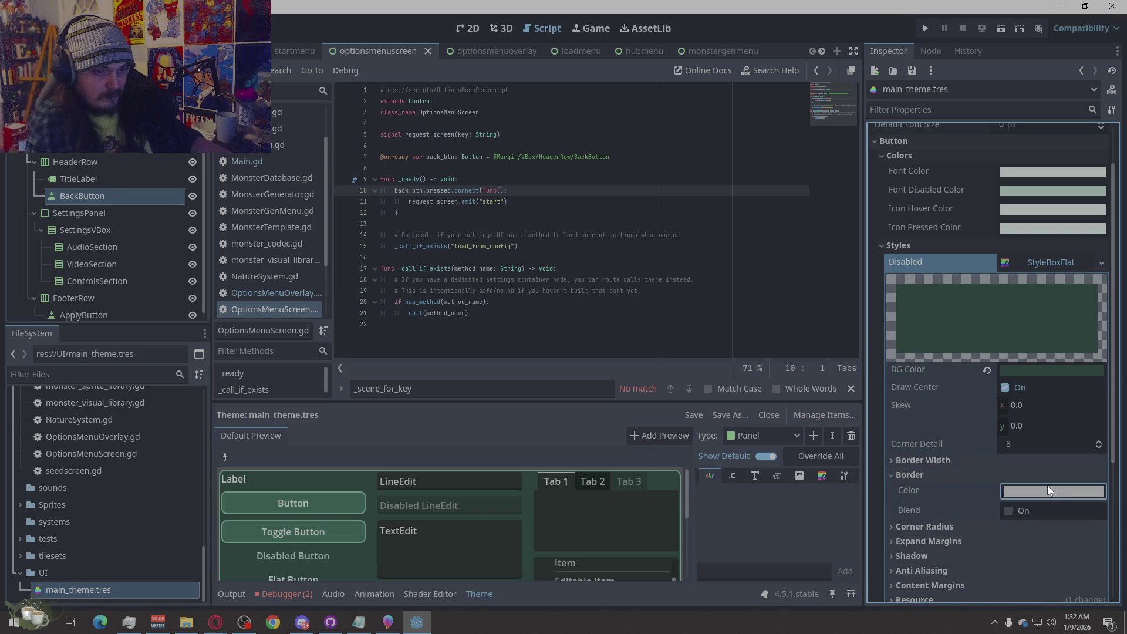
{"action": "left_click", "coordinate": [1048, 486]}
{"action": "left_click", "coordinate": [930, 459]}
Set the Disabled style's border widths to 2 px on every side.
{"action": "left_click", "coordinate": [1038, 476]}
{"action": "type", "text": "2"}
{"action": "key", "text": "Tab"}
{"action": "type", "text": "2"}
{"action": "key", "text": "Tab"}
{"action": "type", "text": "2"}
{"action": "key", "text": "Tab"}
{"action": "type", "text": "2"}
{"action": "key", "text": "Return"}
{"action": "scroll", "coordinate": [963, 466], "scroll_direction": "down", "scroll_amount": 3}
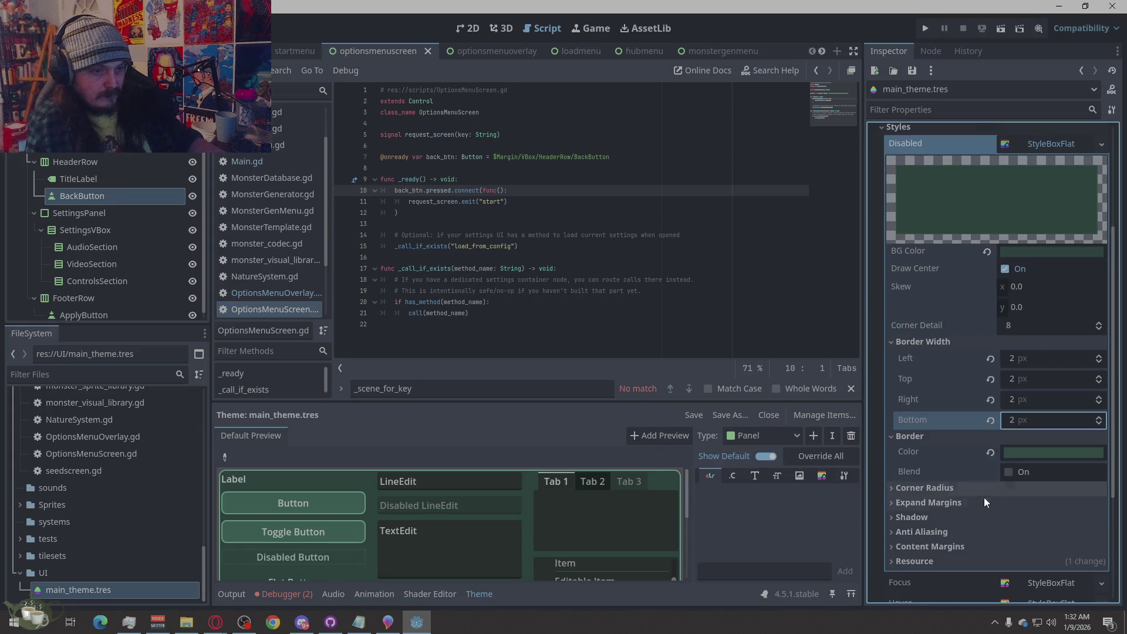
{"action": "left_click", "coordinate": [933, 493]}
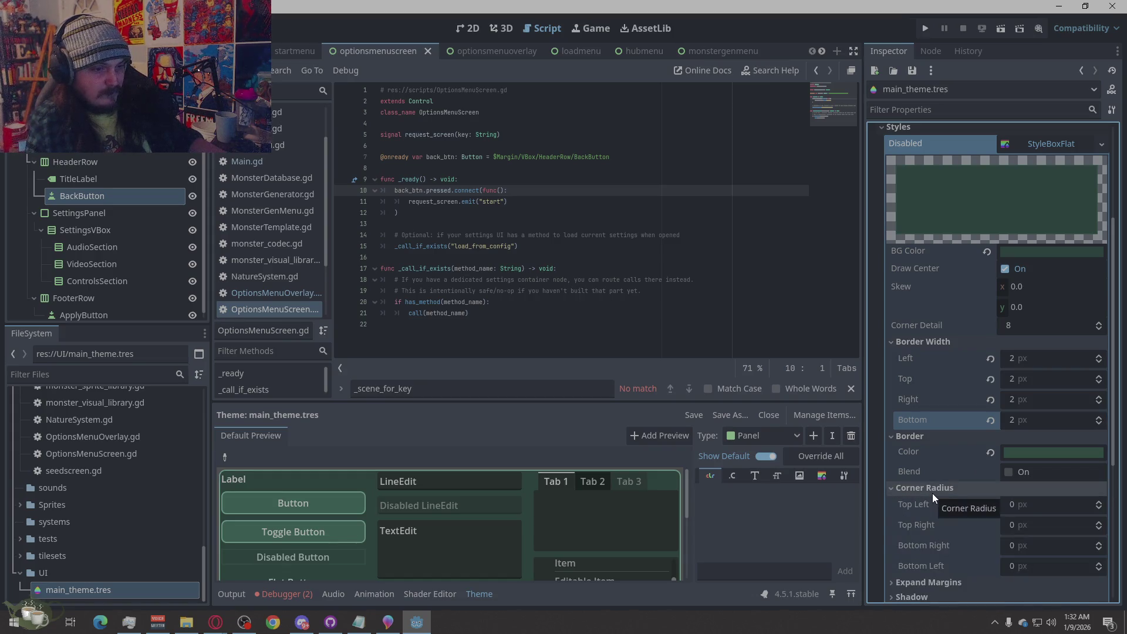
{"action": "left_click", "coordinate": [933, 494]}
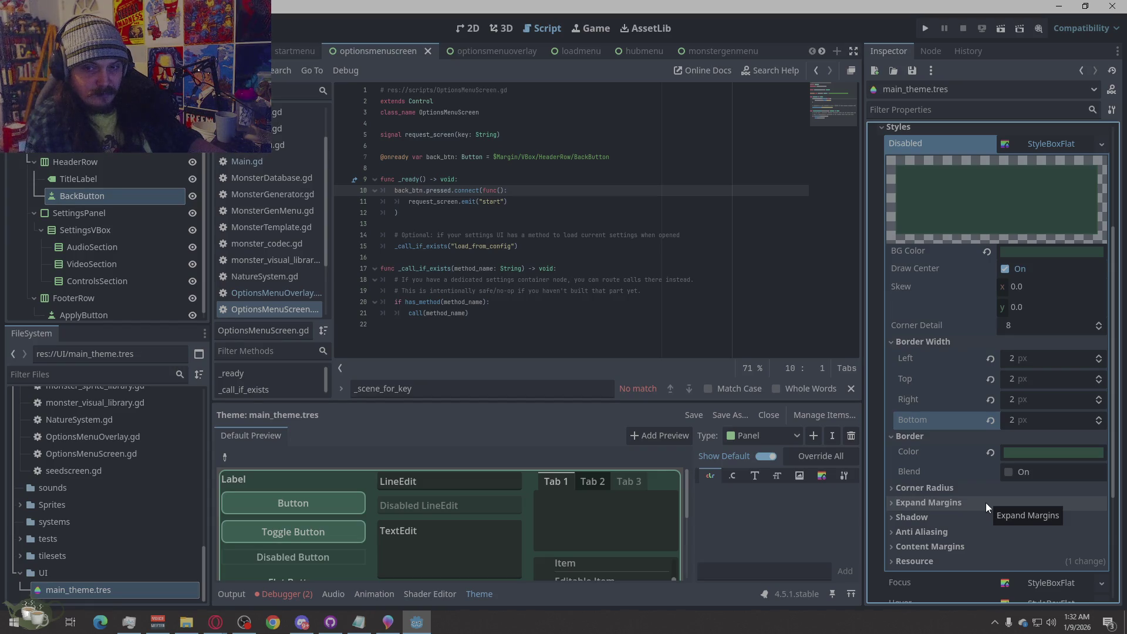
{"action": "scroll", "coordinate": [986, 504], "scroll_direction": "down", "scroll_amount": 3}
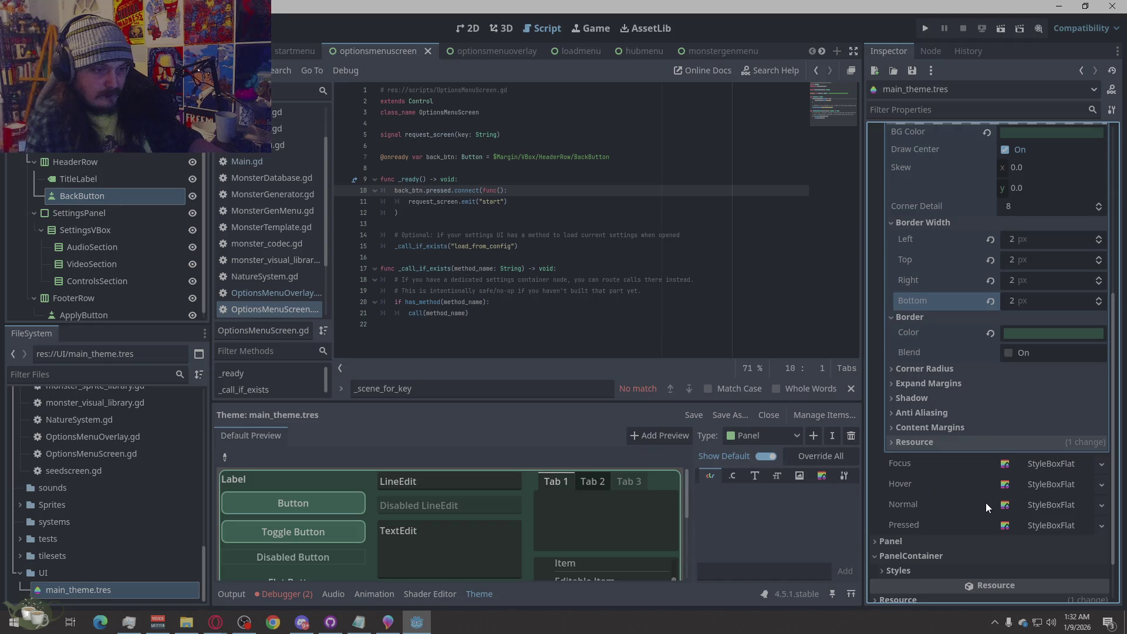
Scroll through the Disabled style box settings to review them.
{"action": "scroll", "coordinate": [943, 391], "scroll_direction": "up", "scroll_amount": 3}
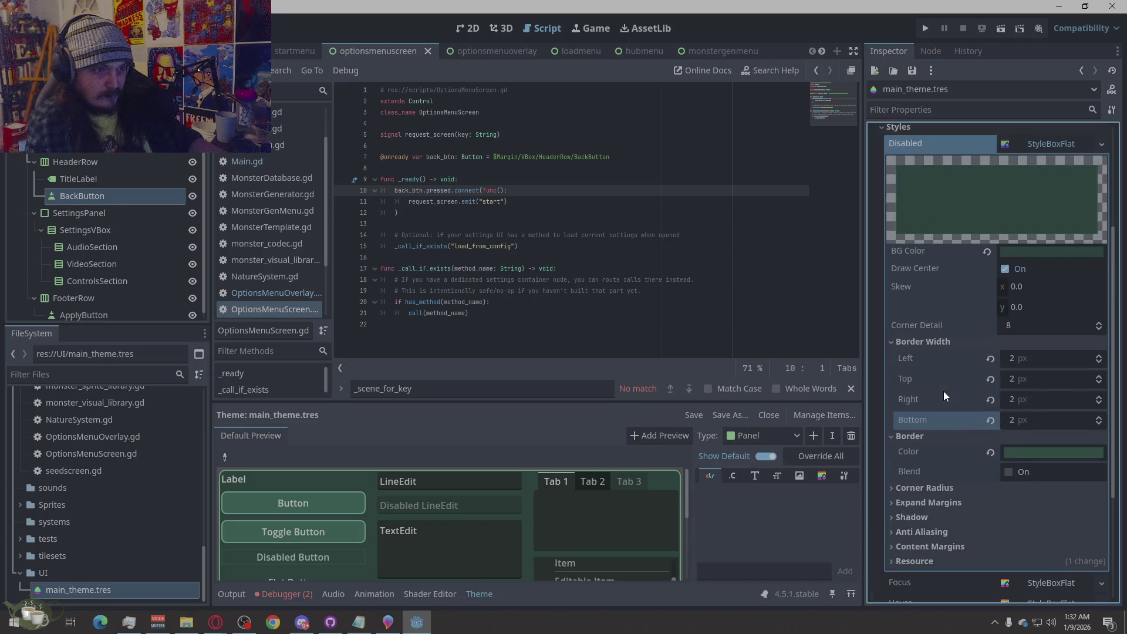
{"action": "scroll", "coordinate": [943, 391], "scroll_direction": "up", "scroll_amount": 3}
{"action": "scroll", "coordinate": [935, 394], "scroll_direction": "down", "scroll_amount": 6}
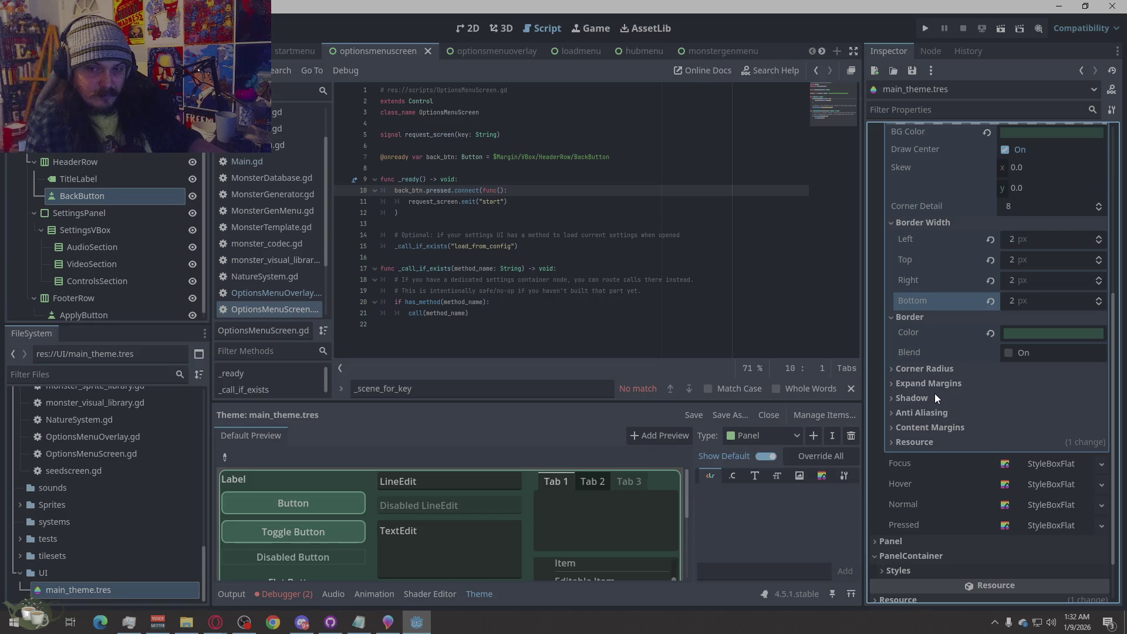
{"action": "scroll", "coordinate": [935, 394], "scroll_direction": "up", "scroll_amount": 3}
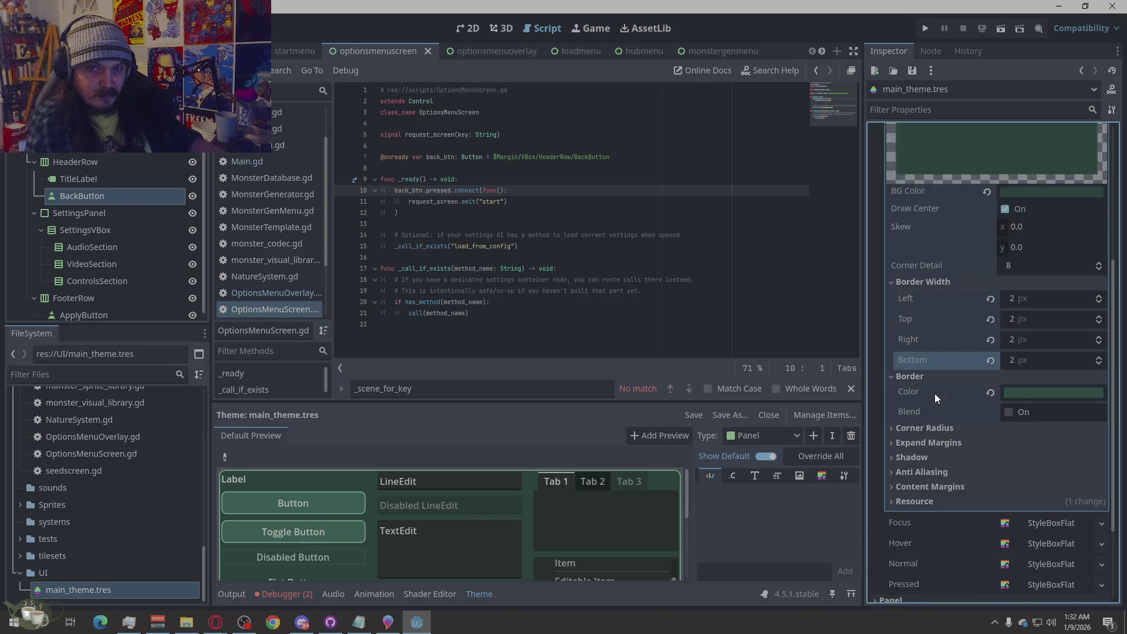
{"action": "scroll", "coordinate": [991, 410], "scroll_direction": "down", "scroll_amount": 3}
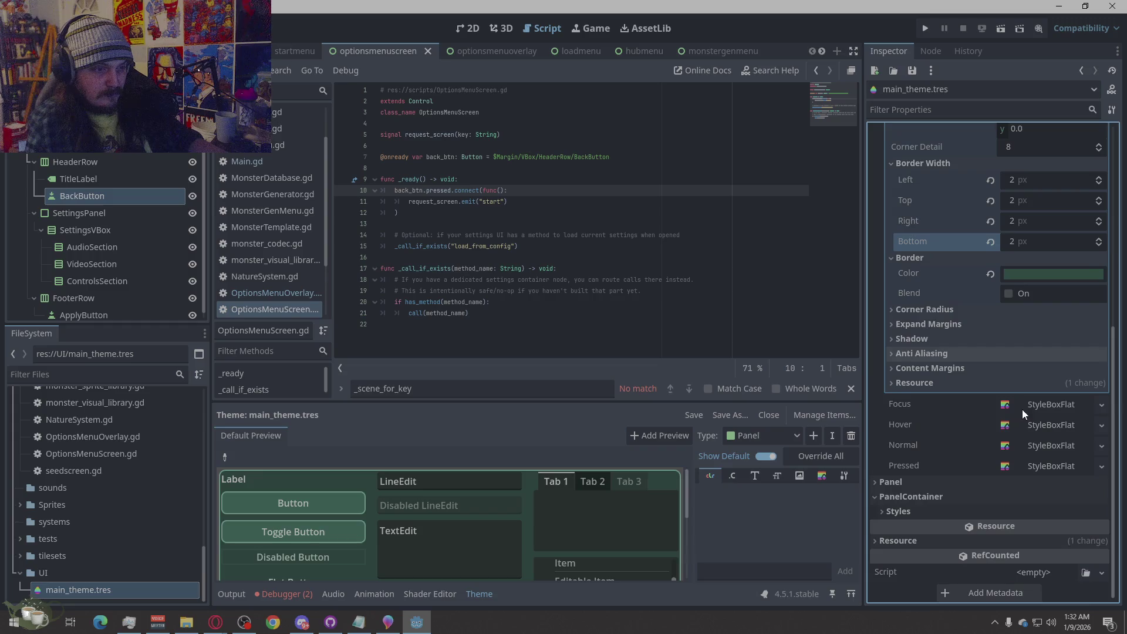
{"action": "scroll", "coordinate": [924, 443], "scroll_direction": "up", "scroll_amount": 4}
{"action": "scroll", "coordinate": [919, 457], "scroll_direction": "up", "scroll_amount": 2}
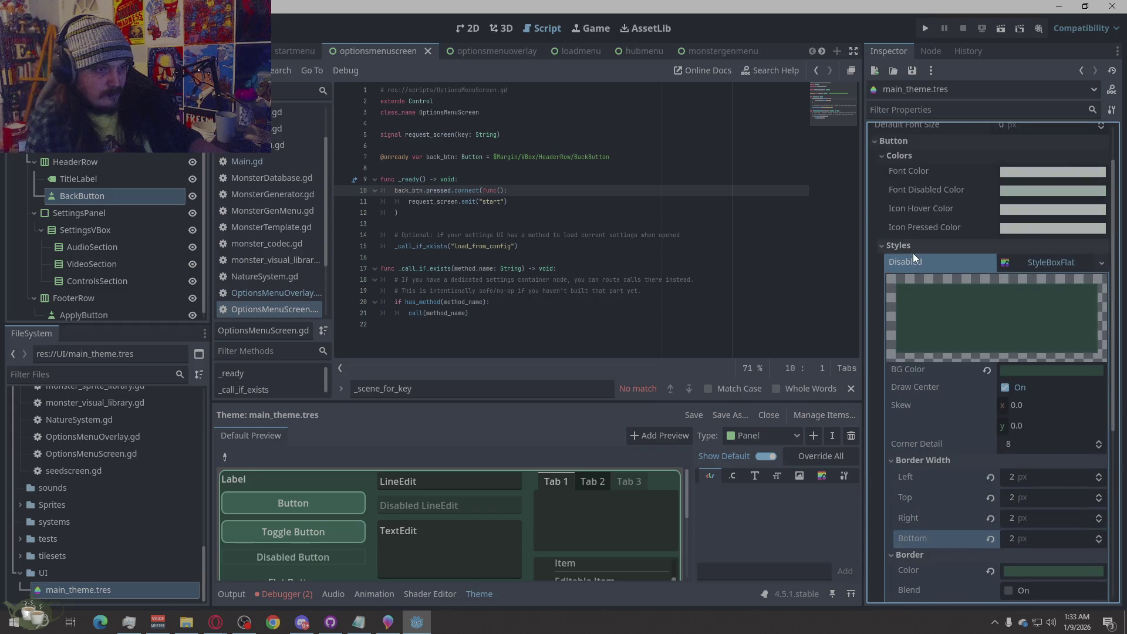
{"action": "scroll", "coordinate": [1011, 246], "scroll_direction": "up", "scroll_amount": 2}
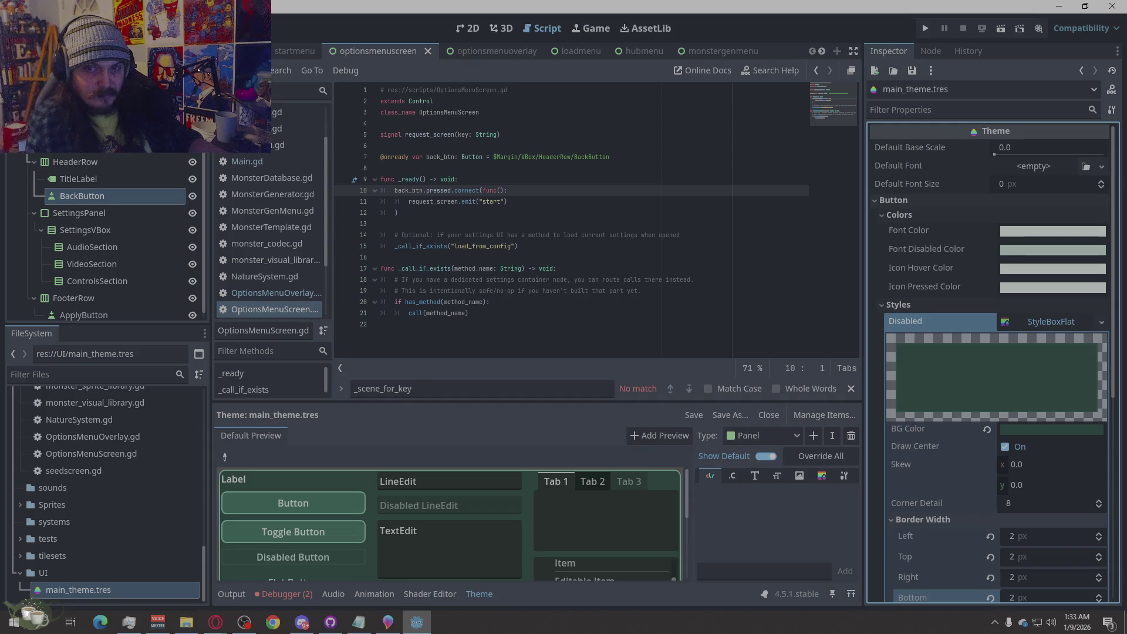
{"action": "key", "text": "alt+Tab"}
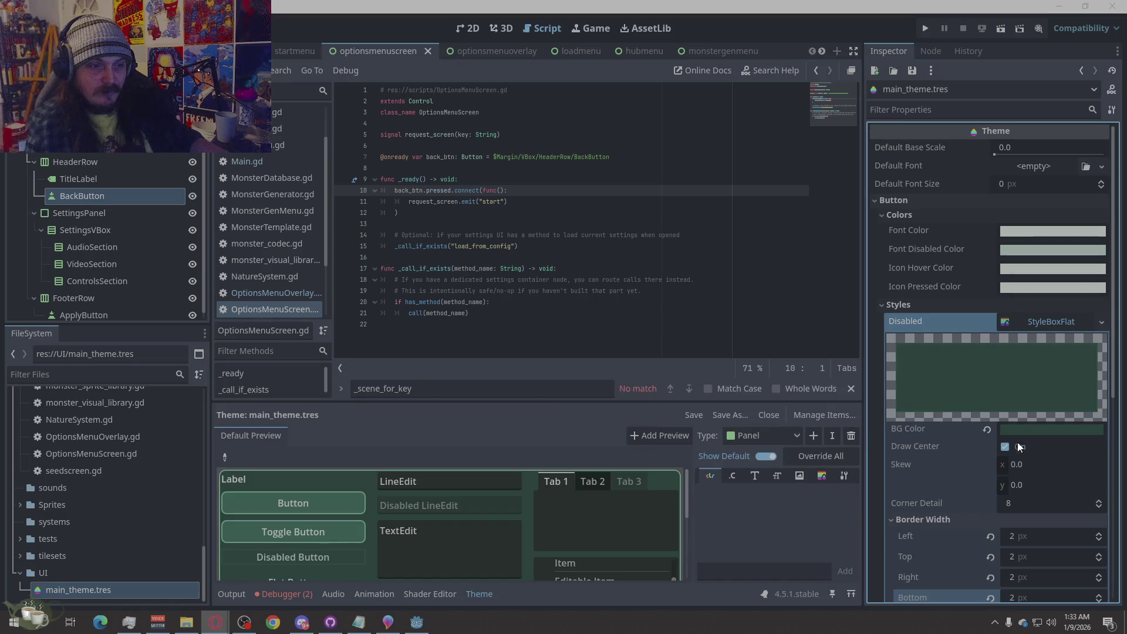
Try the preview Button and Toggle Button, then collapse the Disabled style editor.
{"action": "scroll", "coordinate": [978, 413], "scroll_direction": "down", "scroll_amount": 5}
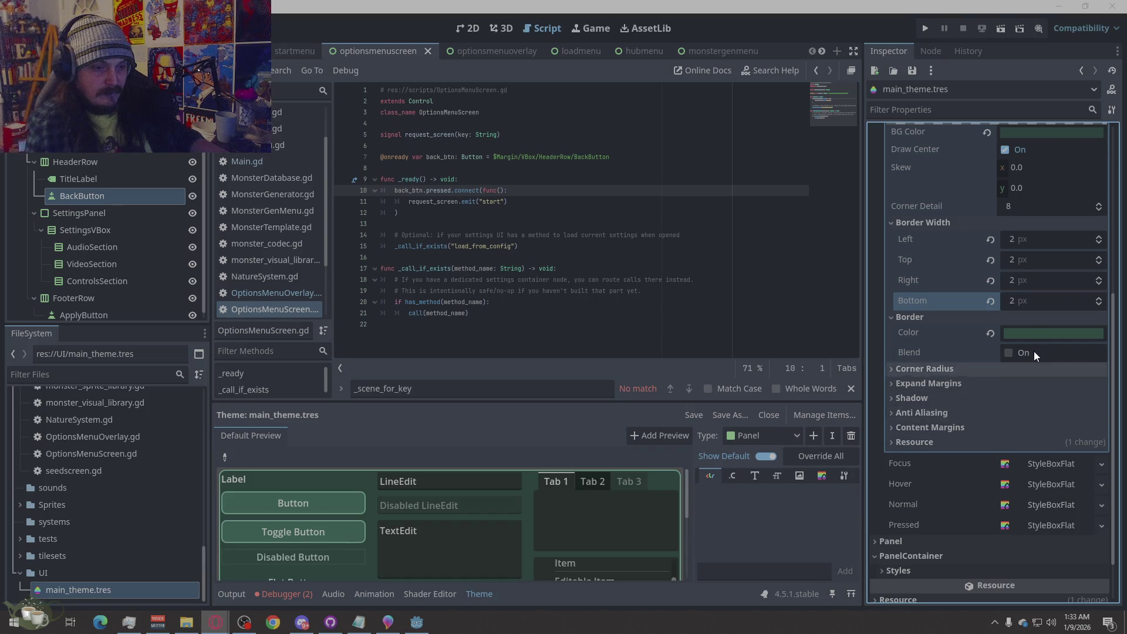
{"action": "scroll", "coordinate": [1035, 352], "scroll_direction": "up", "scroll_amount": 4}
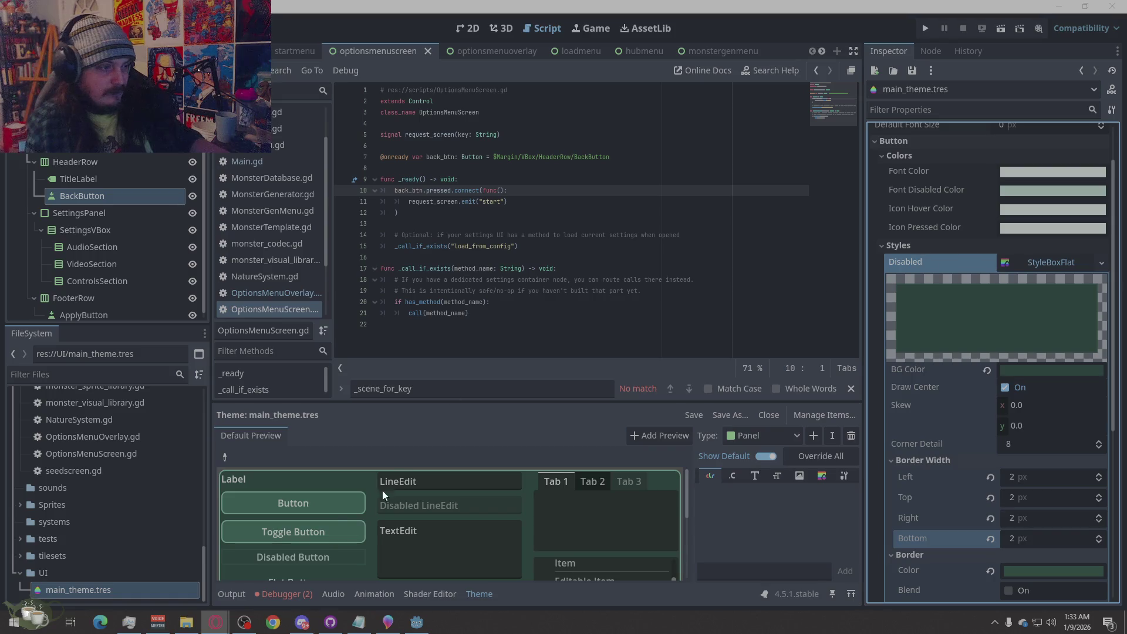
{"action": "left_click", "coordinate": [319, 506]}
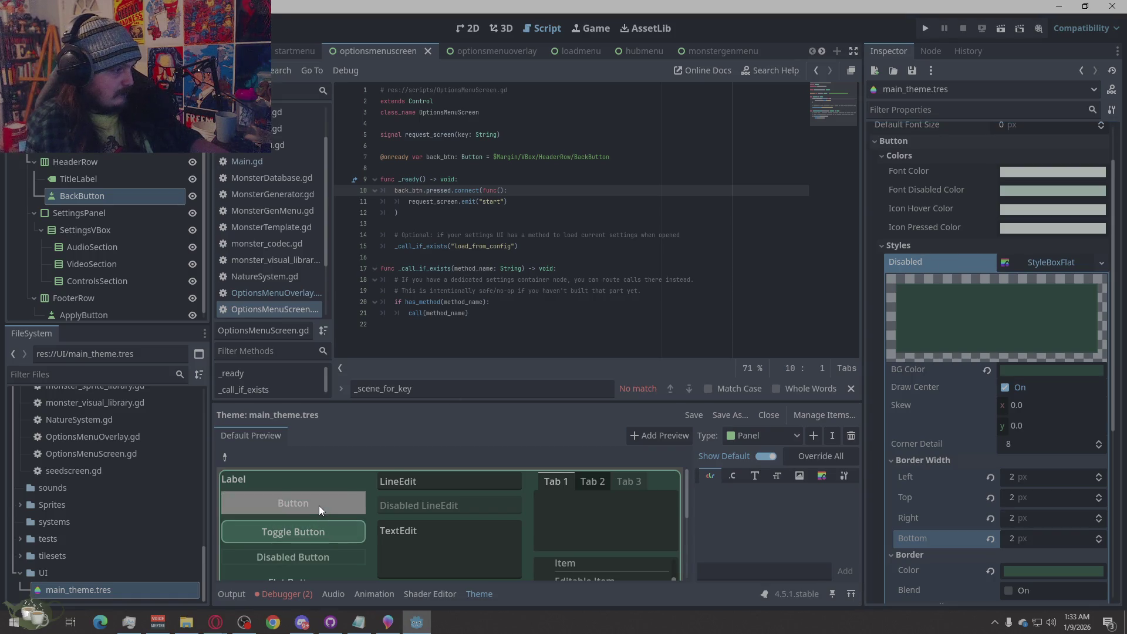
{"action": "left_click", "coordinate": [338, 537]}
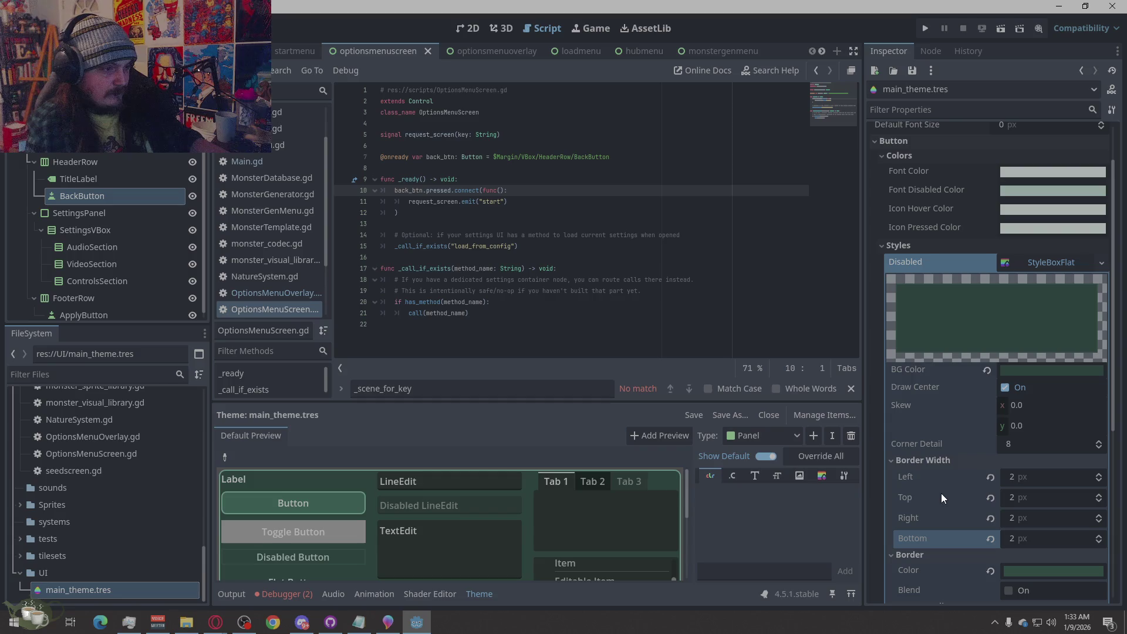
{"action": "left_click", "coordinate": [1061, 256]}
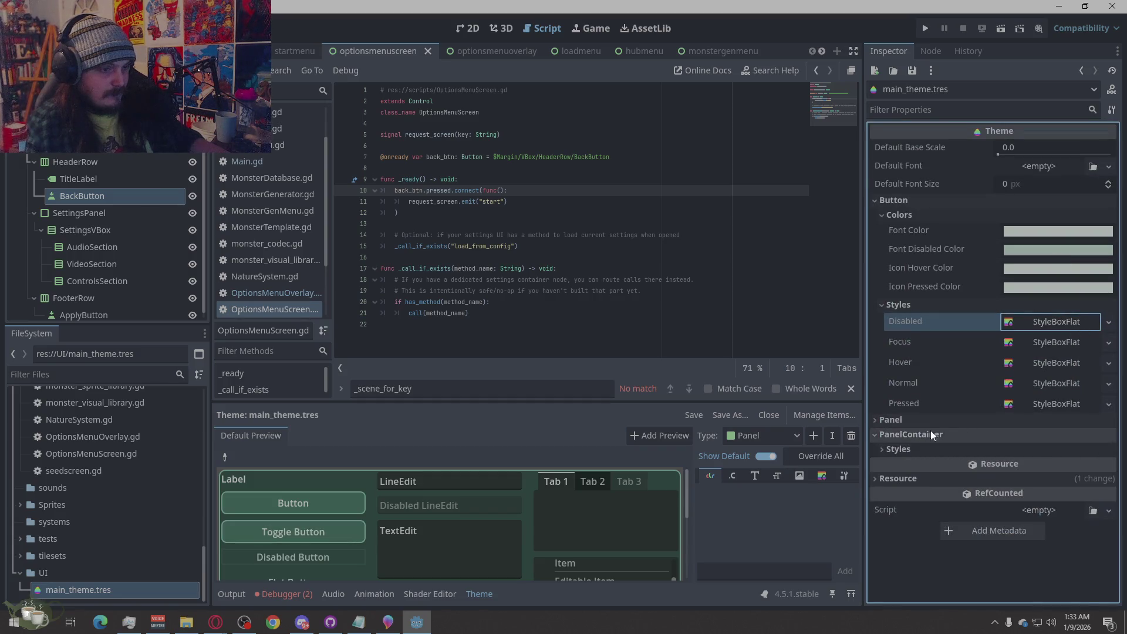
Briefly expand the Panel style settings, collapse them, then switch to the browser and back.
{"action": "left_click", "coordinate": [908, 419]}
{"action": "scroll", "coordinate": [966, 414], "scroll_direction": "down", "scroll_amount": 4}
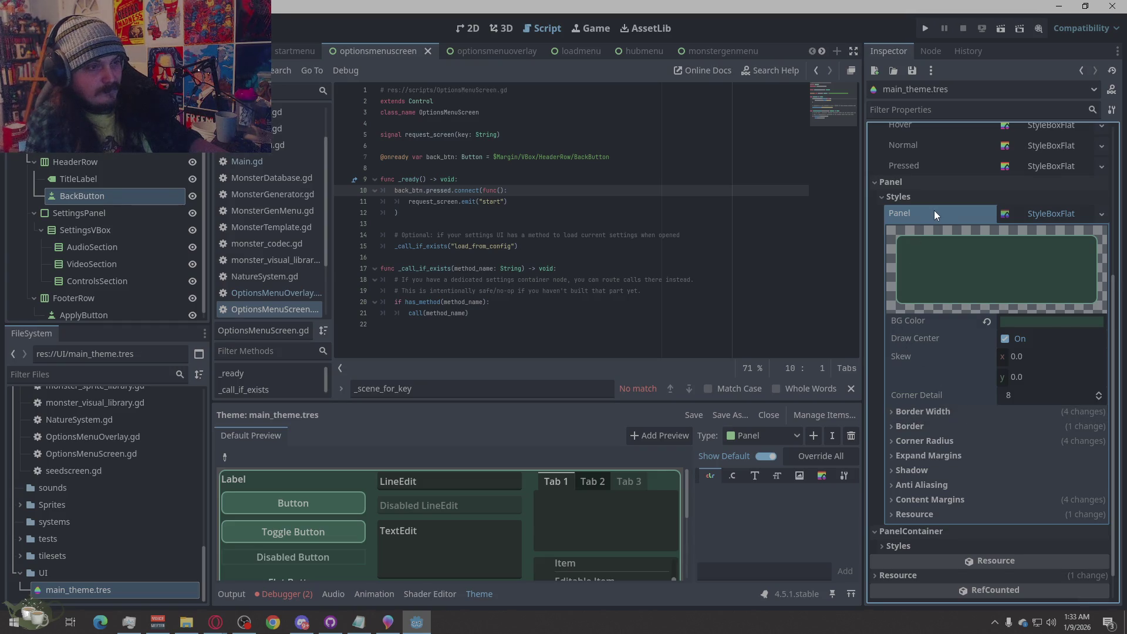
{"action": "left_click", "coordinate": [926, 183]}
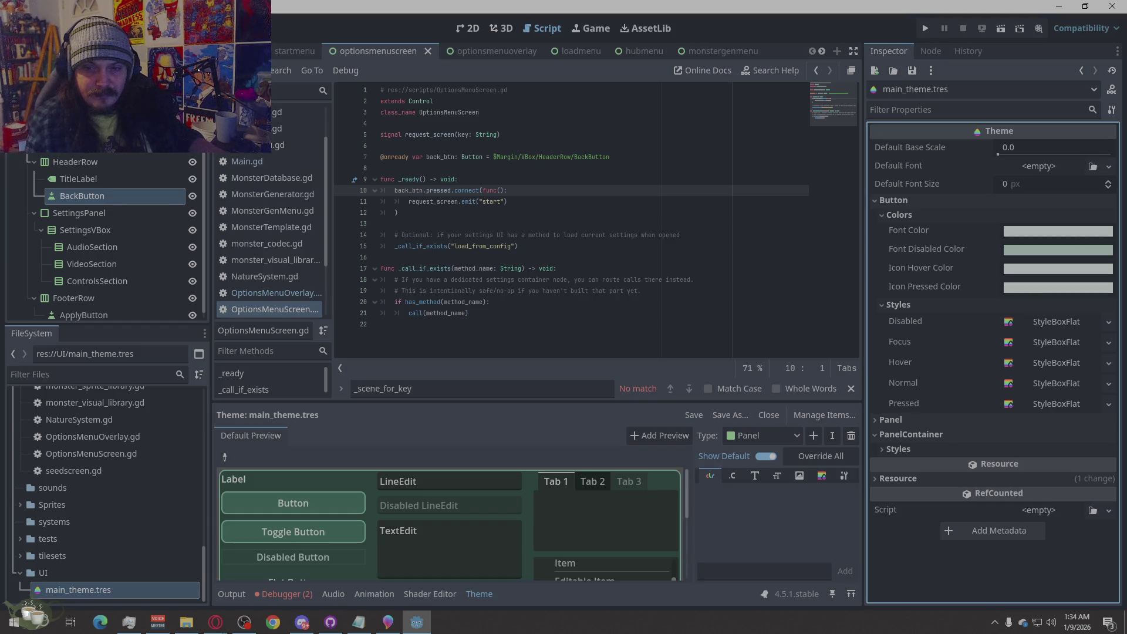
{"action": "key", "text": "alt+Tab"}
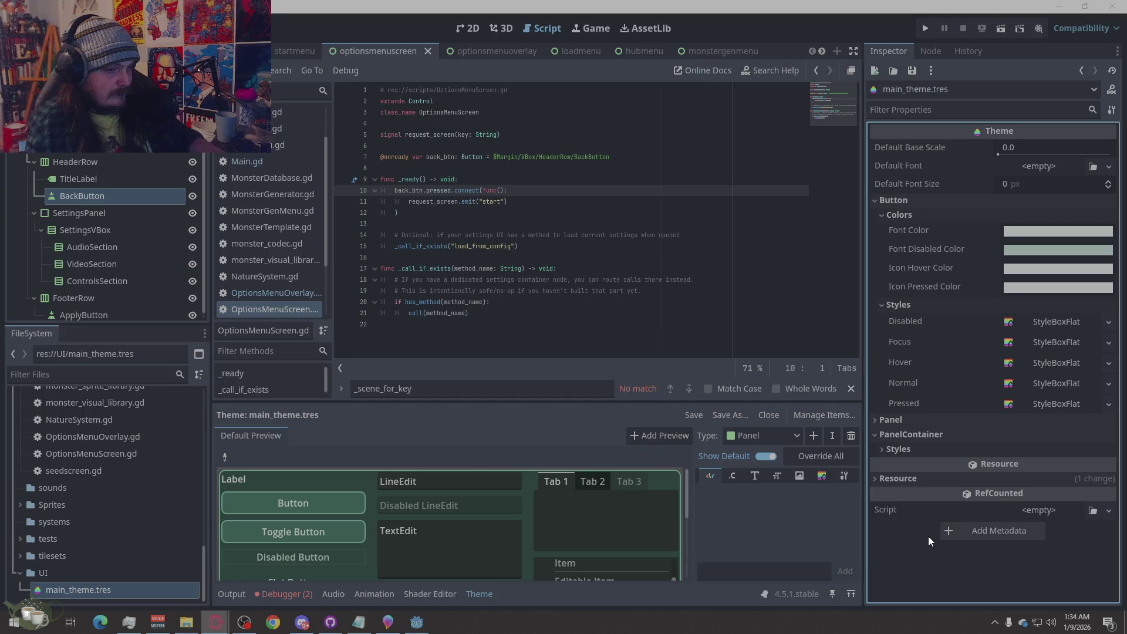
{"action": "key", "text": "alt+Tab"}
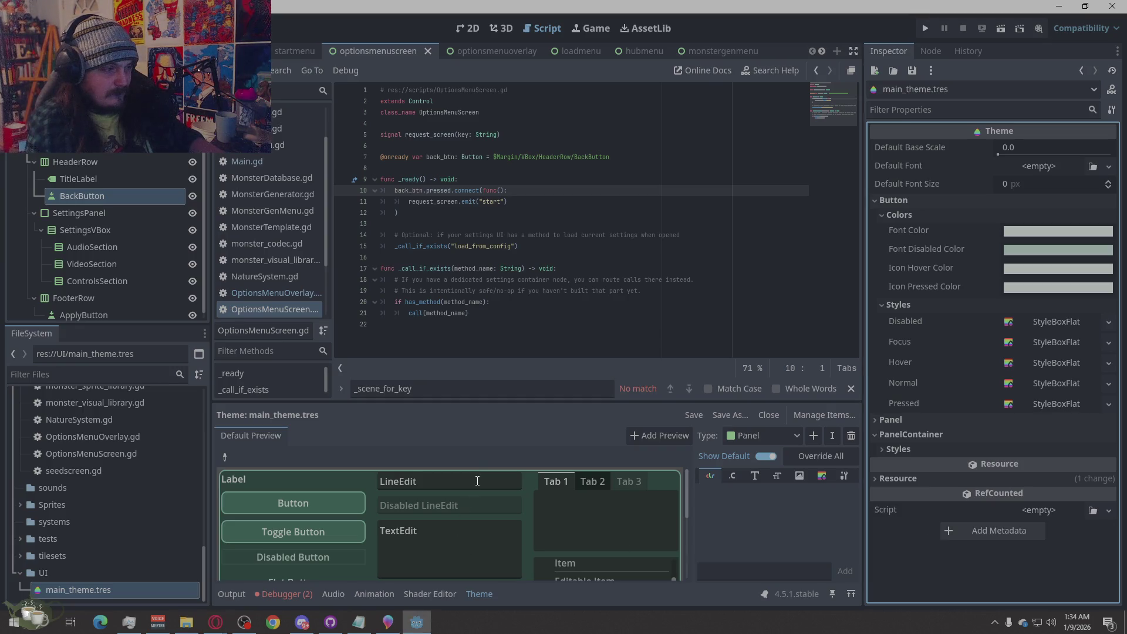
{"action": "scroll", "coordinate": [561, 528], "scroll_direction": "down", "scroll_amount": 3}
{"action": "scroll", "coordinate": [492, 536], "scroll_direction": "down", "scroll_amount": 3}
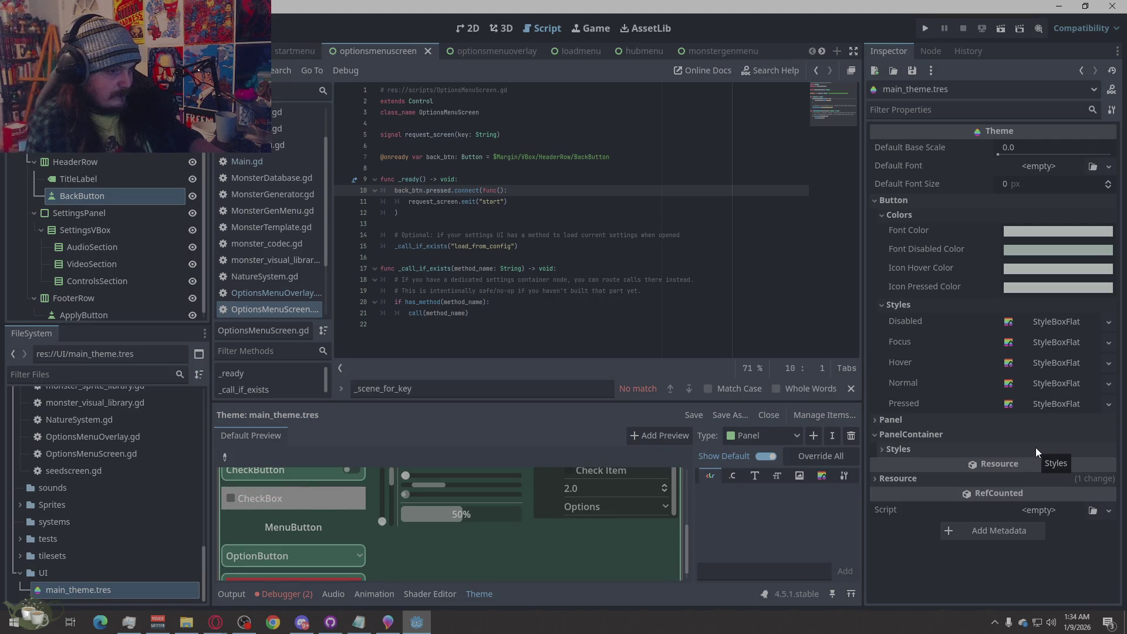
{"action": "left_click", "coordinate": [899, 478]}
{"action": "left_click", "coordinate": [899, 480]}
{"action": "left_click", "coordinate": [886, 450]}
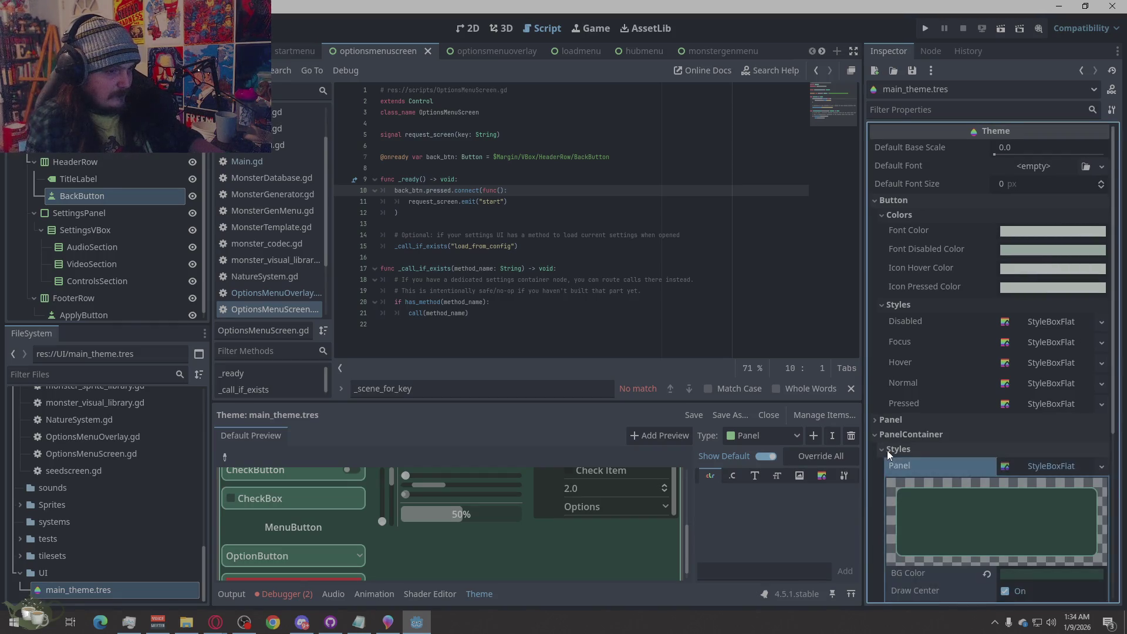
{"action": "left_click", "coordinate": [887, 451]}
{"action": "left_click", "coordinate": [882, 438]}
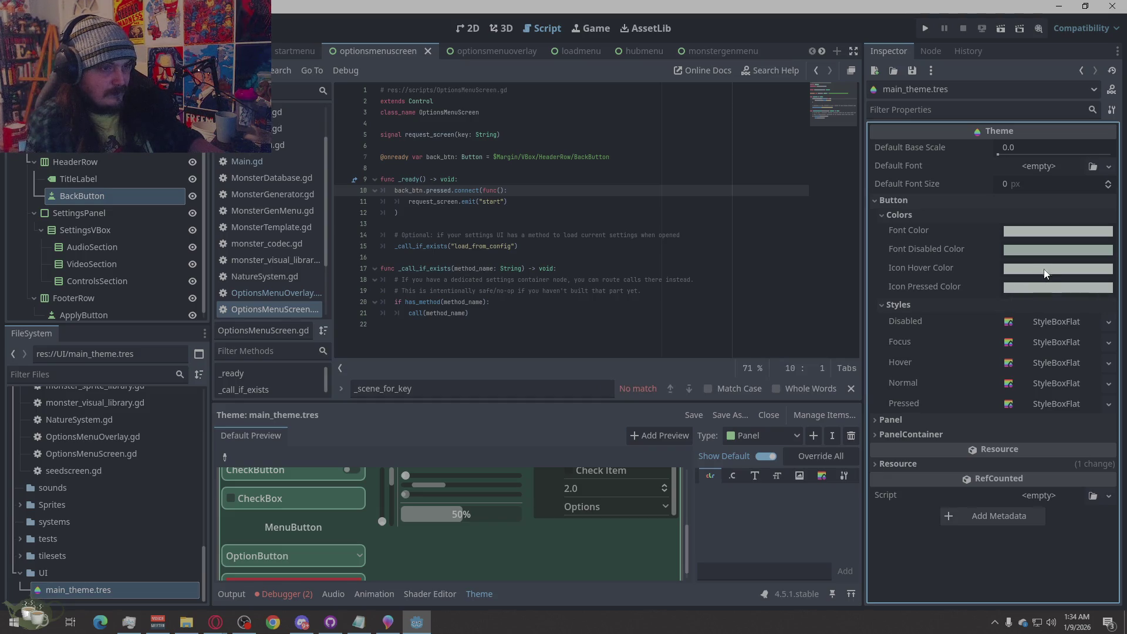
{"action": "mouse_move", "coordinate": [1029, 292]}
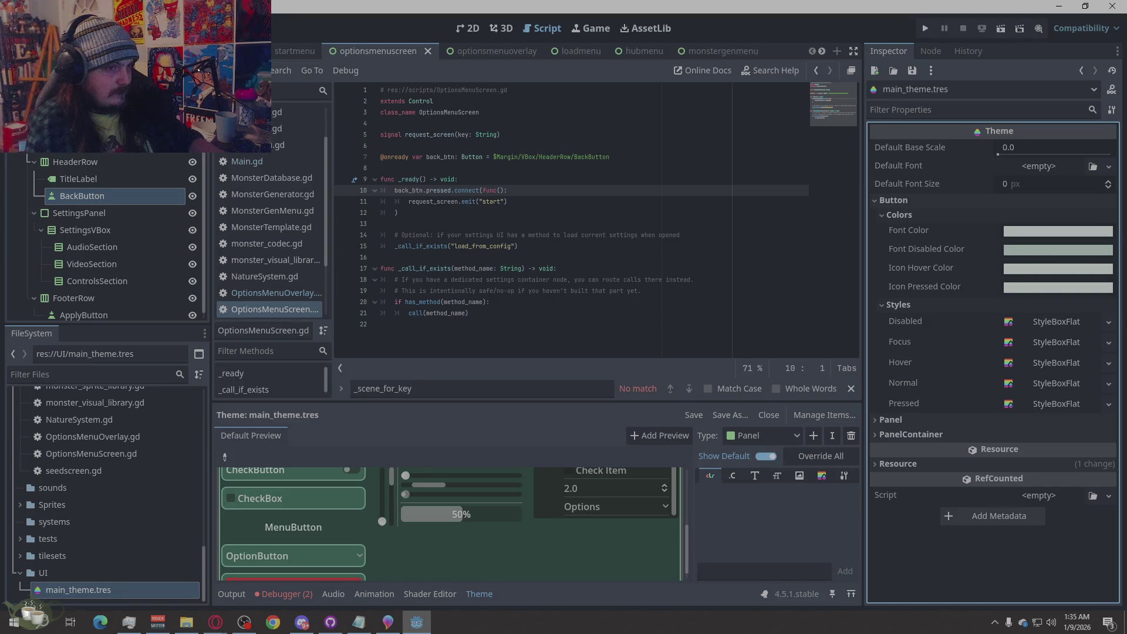
{"action": "left_click", "coordinate": [317, 487]}
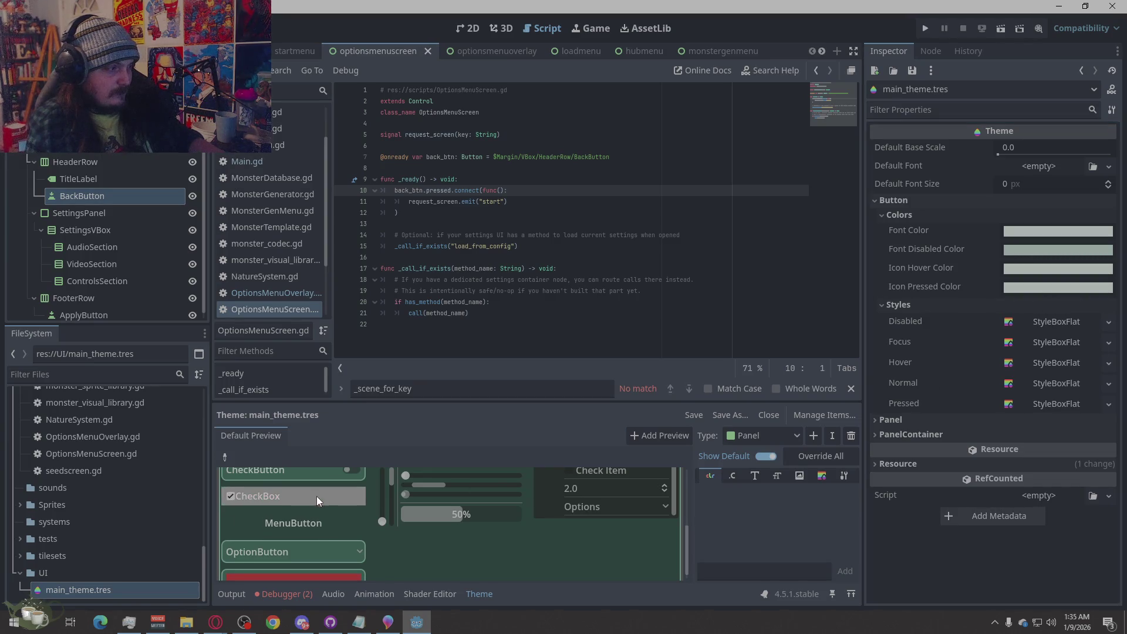
{"action": "left_click", "coordinate": [1069, 264]}
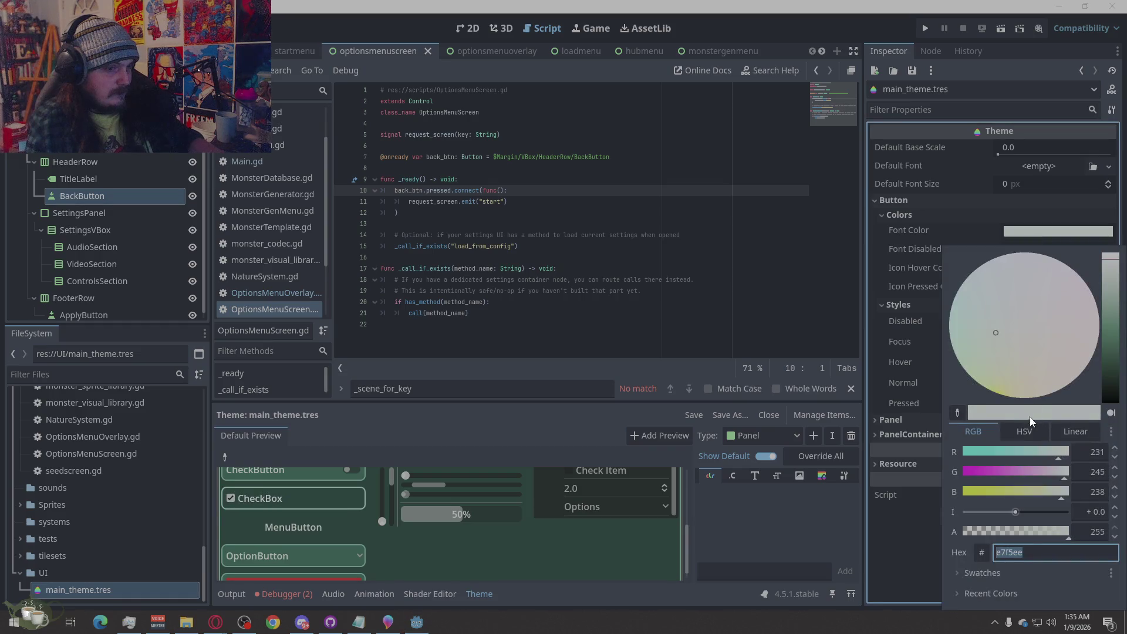
{"action": "left_click_drag", "start_coordinate": [1055, 532], "coordinate": [886, 539]}
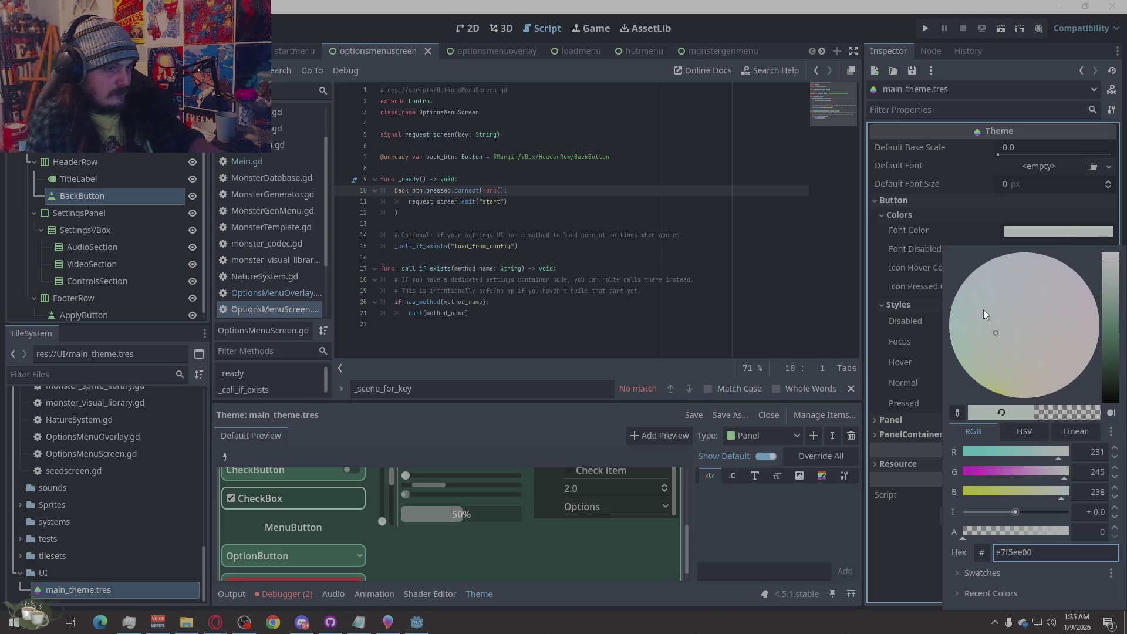
{"action": "key", "text": "Escape"}
{"action": "left_click", "coordinate": [298, 498]}
{"action": "left_click", "coordinate": [299, 497]}
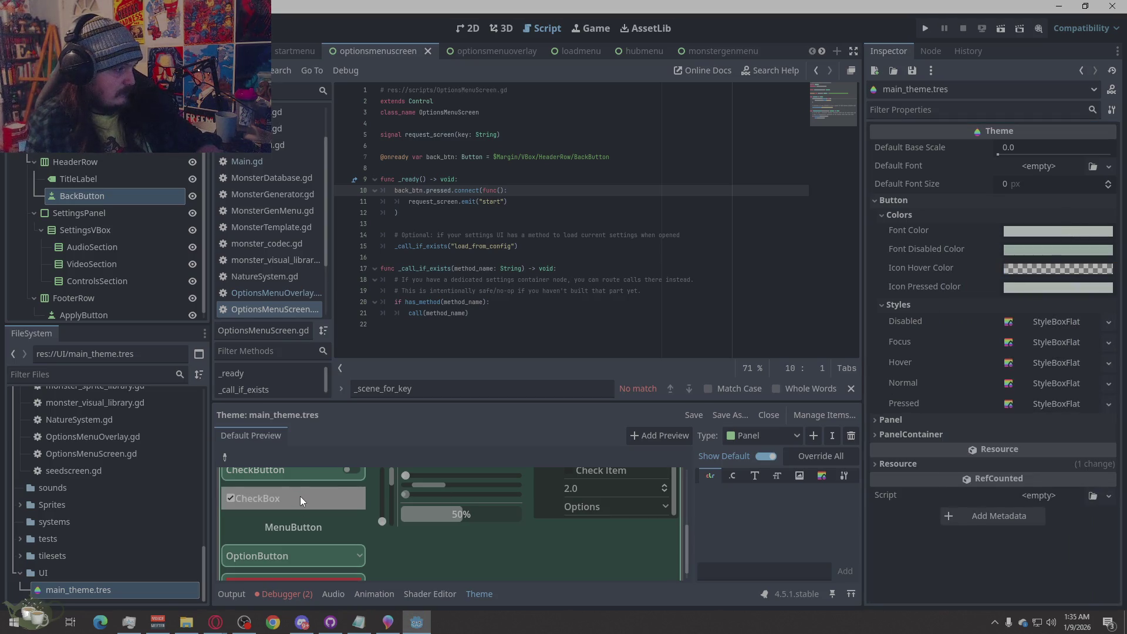
{"action": "left_click", "coordinate": [1038, 271]}
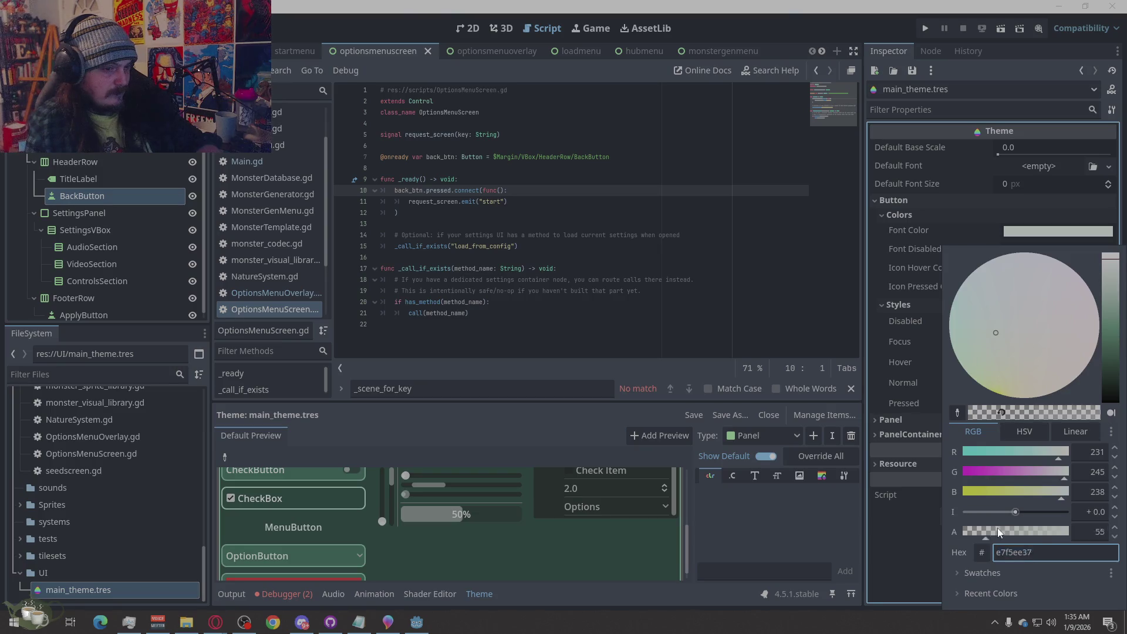
{"action": "key", "text": "Escape"}
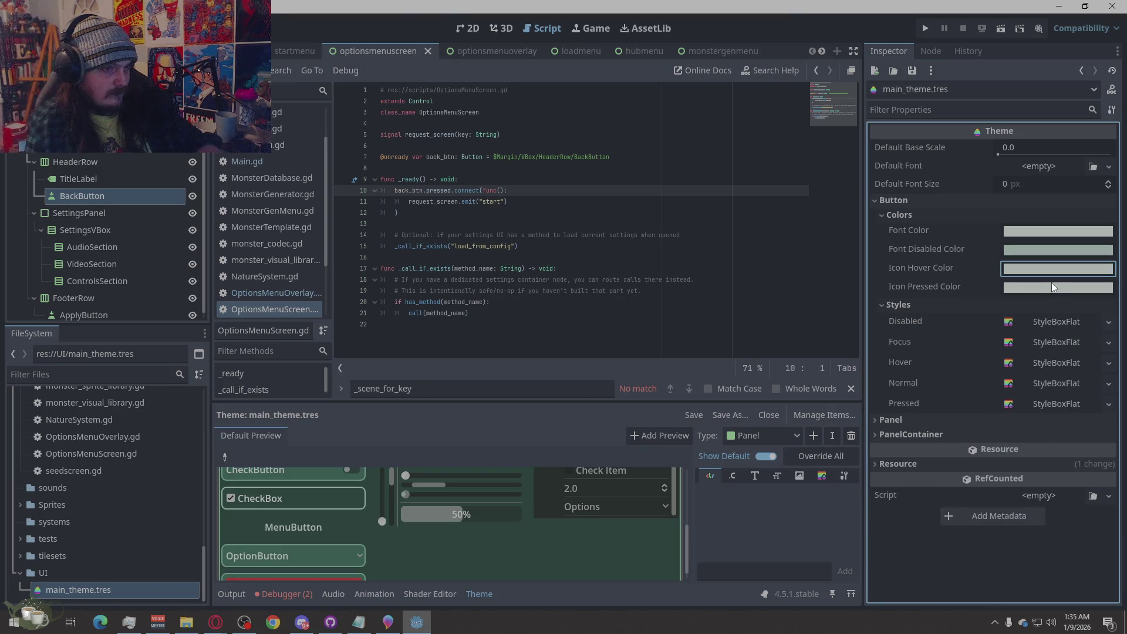
{"action": "left_click", "coordinate": [1052, 287]}
{"action": "left_click_drag", "start_coordinate": [1043, 529], "coordinate": [933, 535]}
{"action": "left_click", "coordinate": [828, 540]}
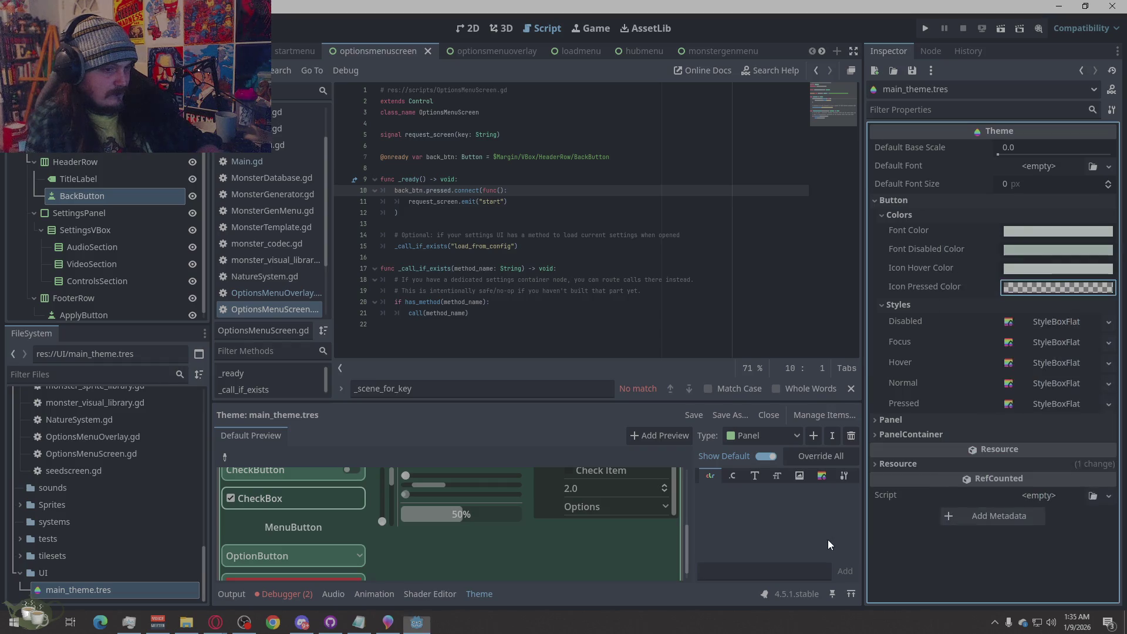
{"action": "left_click", "coordinate": [304, 504]}
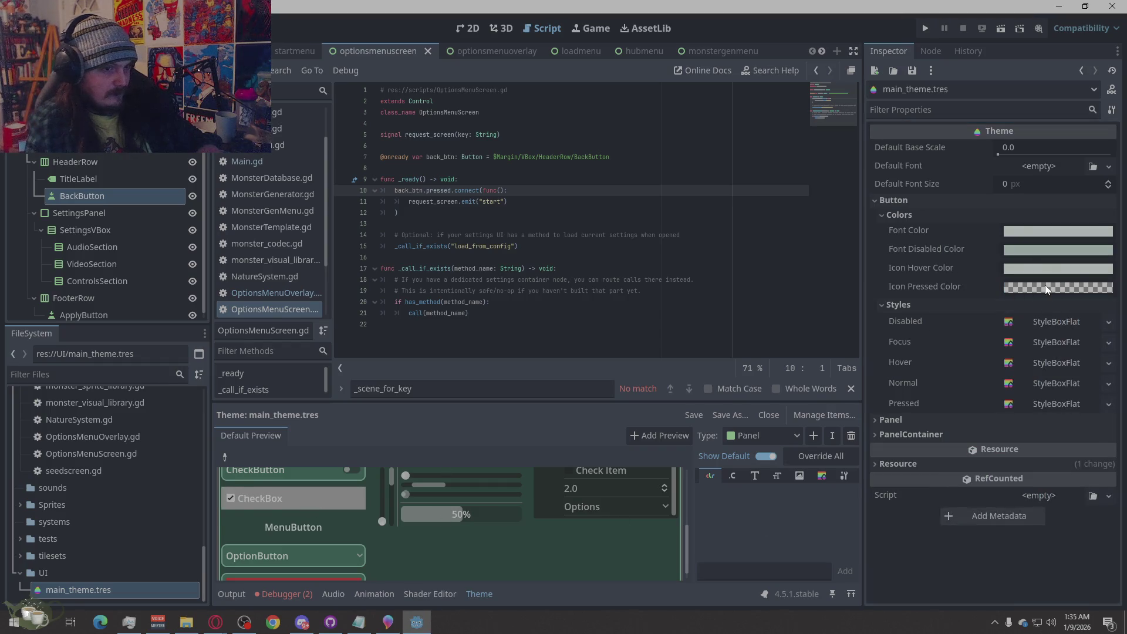
{"action": "left_click", "coordinate": [1050, 288]}
{"action": "key", "text": "Escape"}
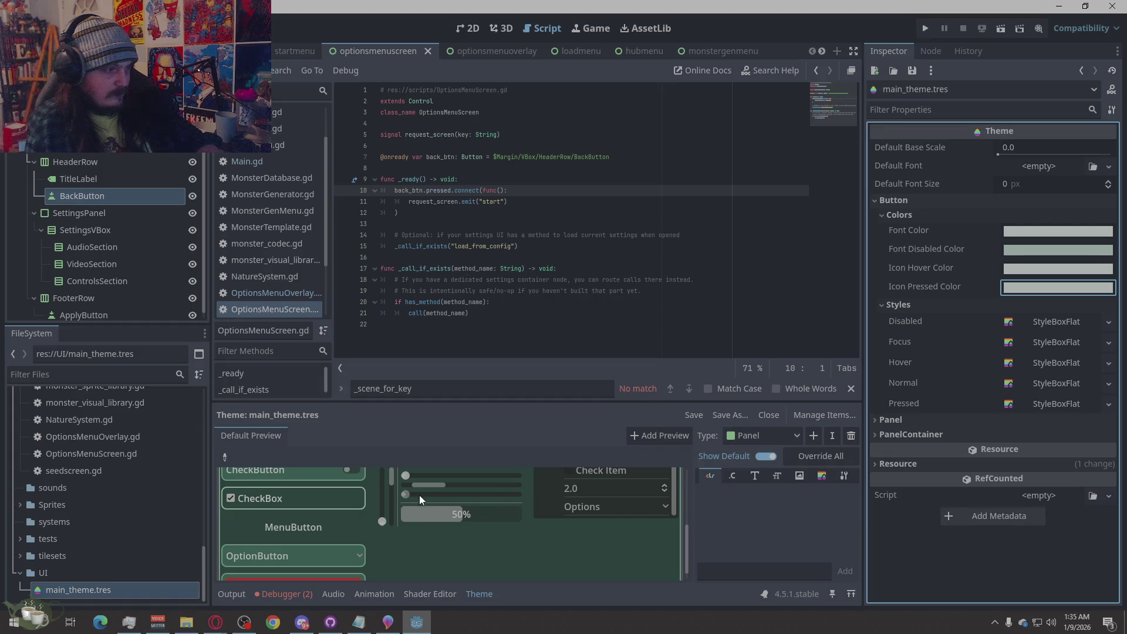
{"action": "left_click", "coordinate": [1065, 231]}
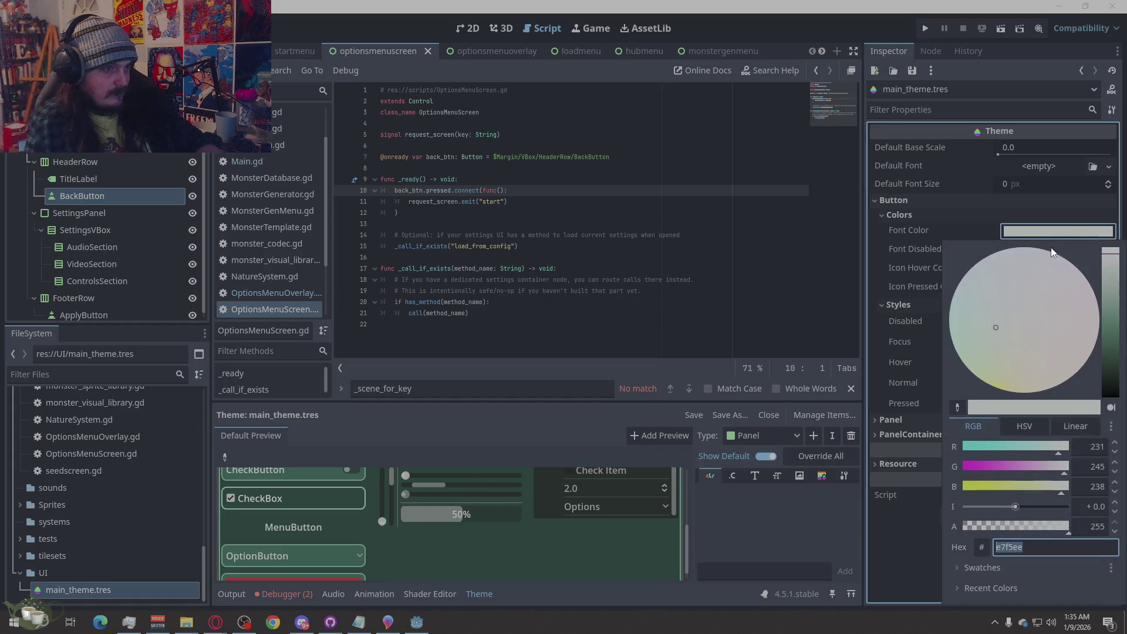
{"action": "left_click", "coordinate": [903, 548]}
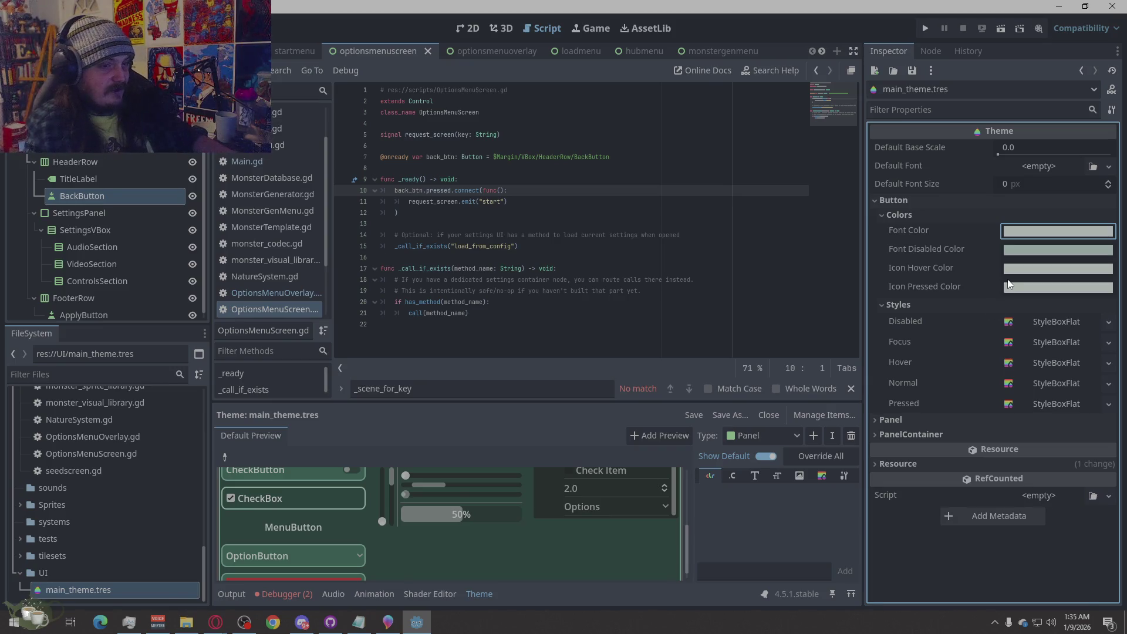
{"action": "scroll", "coordinate": [475, 541], "scroll_direction": "up", "scroll_amount": 2}
{"action": "scroll", "coordinate": [352, 535], "scroll_direction": "up", "scroll_amount": 3}
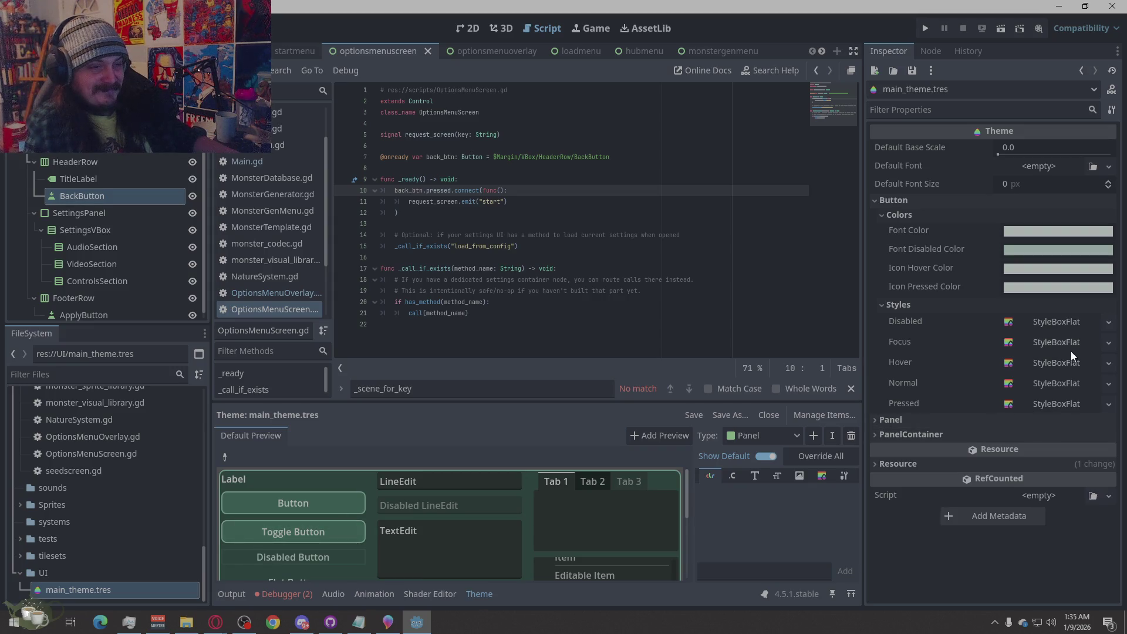
{"action": "left_click", "coordinate": [979, 420]}
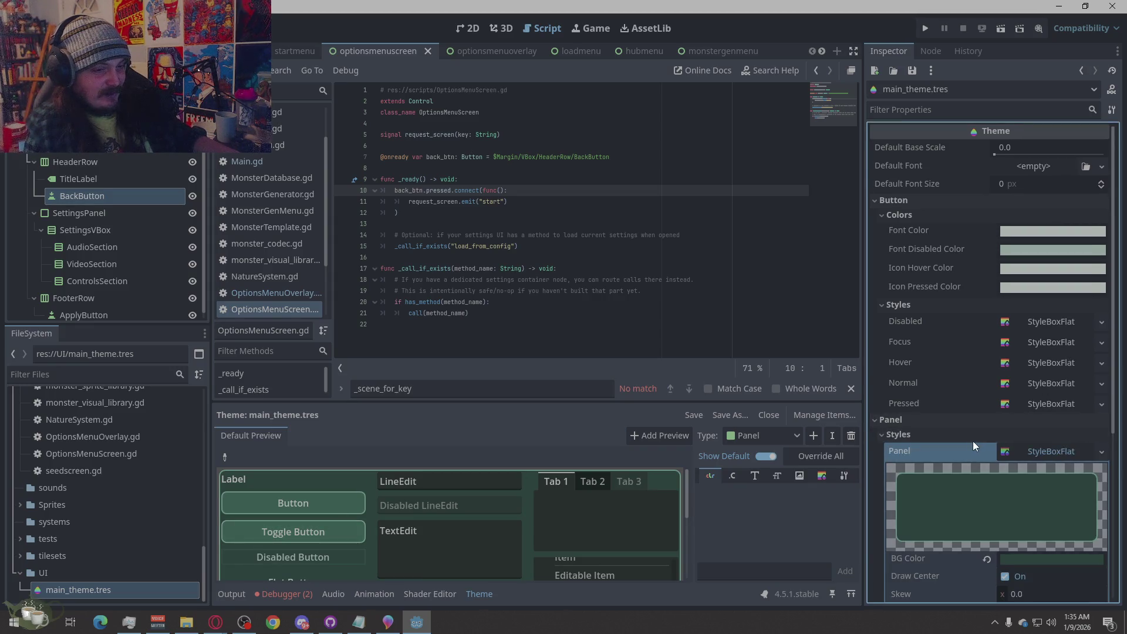
{"action": "scroll", "coordinate": [974, 441], "scroll_direction": "down", "scroll_amount": 5}
{"action": "left_click", "coordinate": [917, 511]}
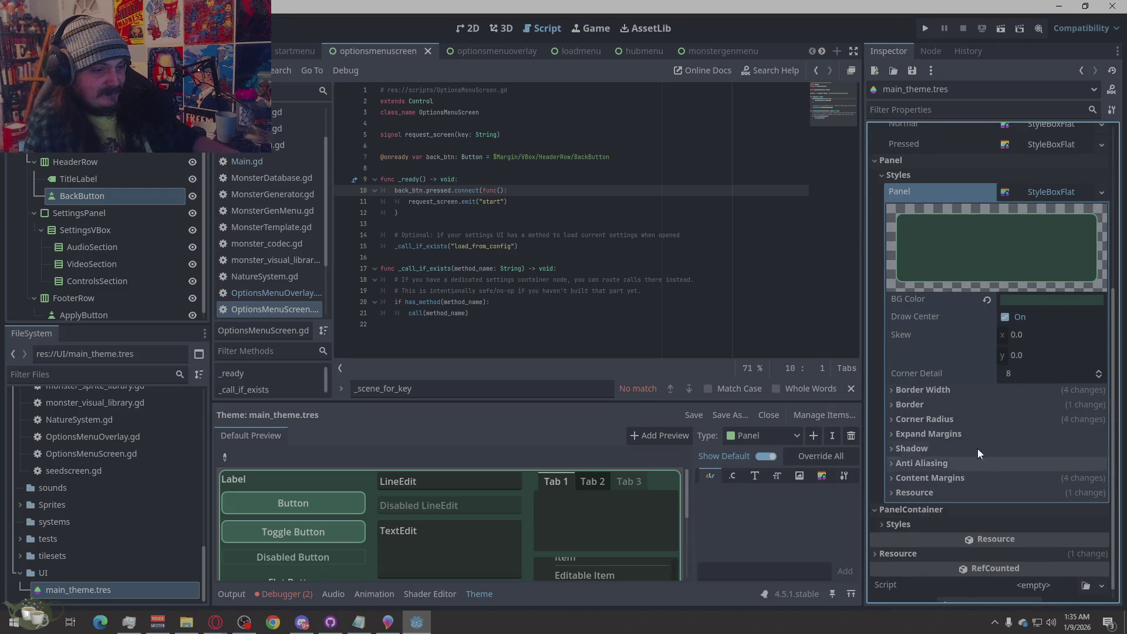
{"action": "scroll", "coordinate": [978, 449], "scroll_direction": "down", "scroll_amount": 1}
{"action": "scroll", "coordinate": [942, 493], "scroll_direction": "down", "scroll_amount": 4}
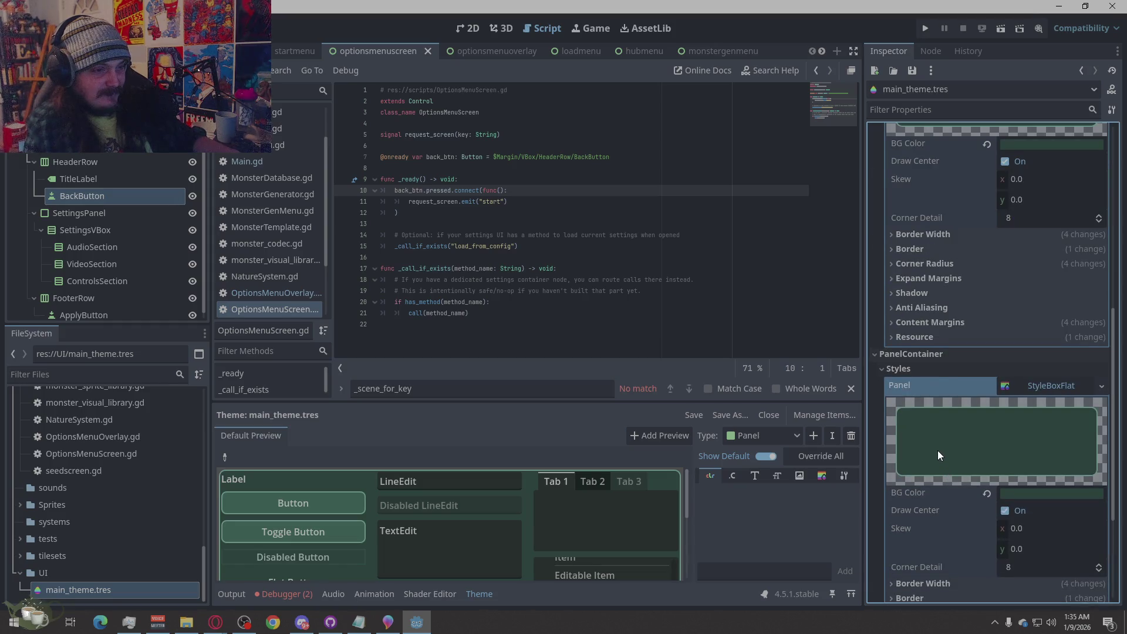
{"action": "scroll", "coordinate": [937, 450], "scroll_direction": "up", "scroll_amount": 7}
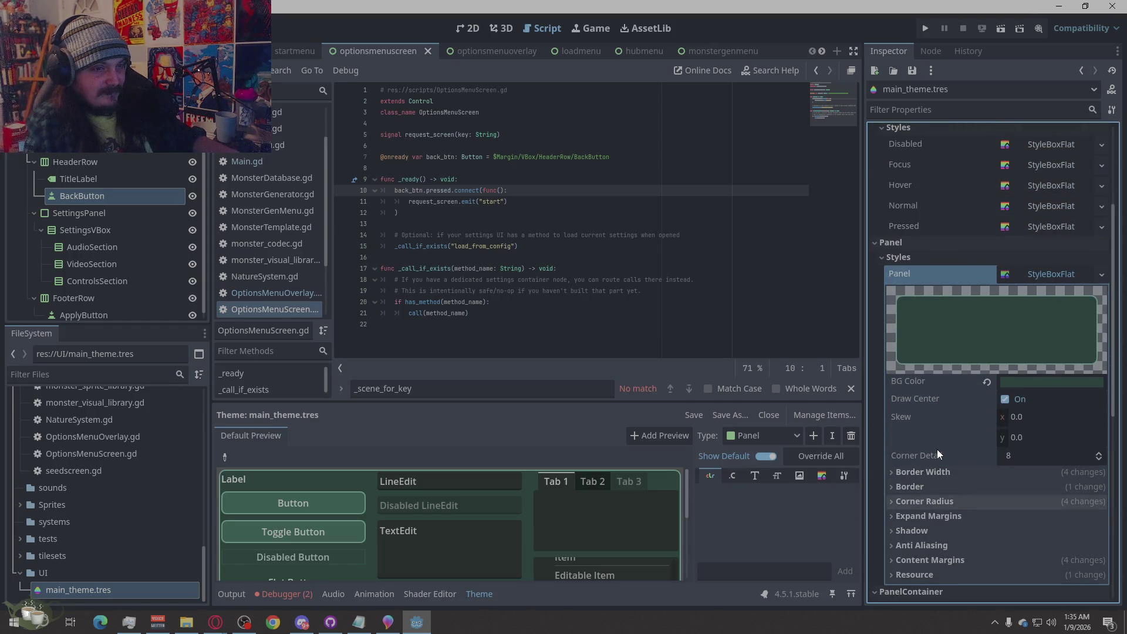
{"action": "scroll", "coordinate": [937, 450], "scroll_direction": "down", "scroll_amount": 10}
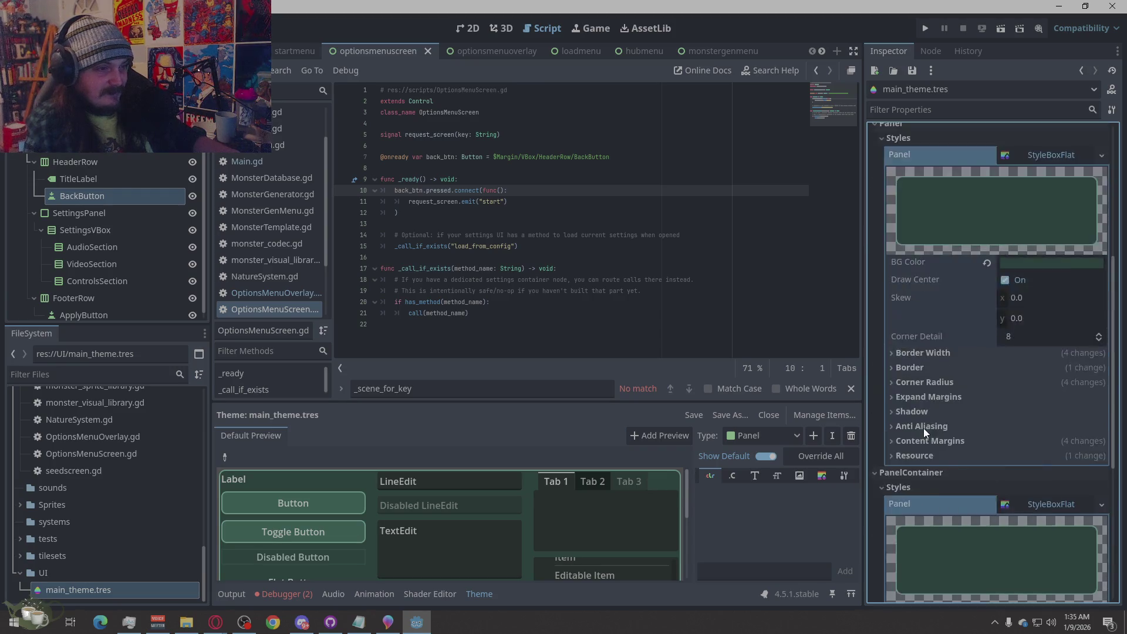
{"action": "scroll", "coordinate": [948, 380], "scroll_direction": "up", "scroll_amount": 7}
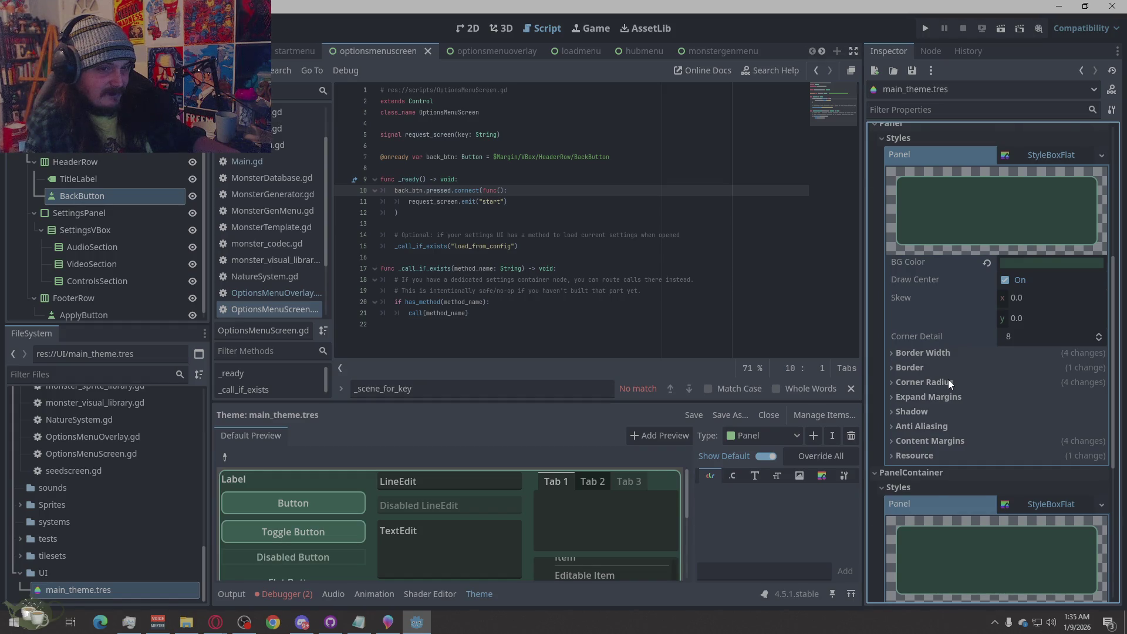
{"action": "scroll", "coordinate": [949, 380], "scroll_direction": "up", "scroll_amount": 2}
{"action": "mouse_move", "coordinate": [946, 380]}
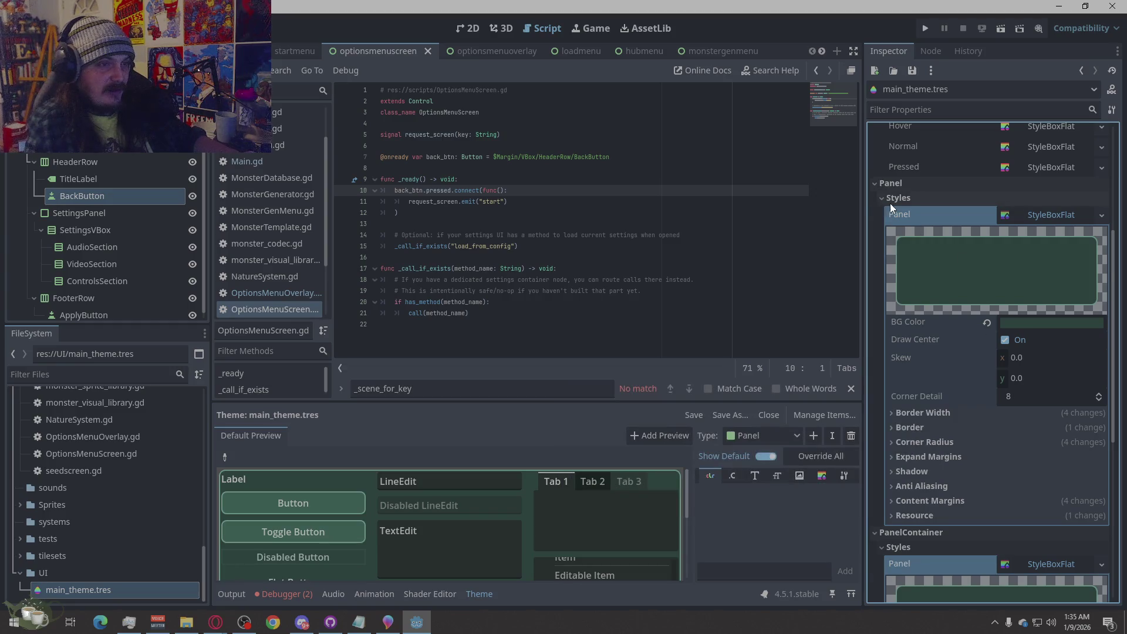
{"action": "left_click", "coordinate": [892, 225]}
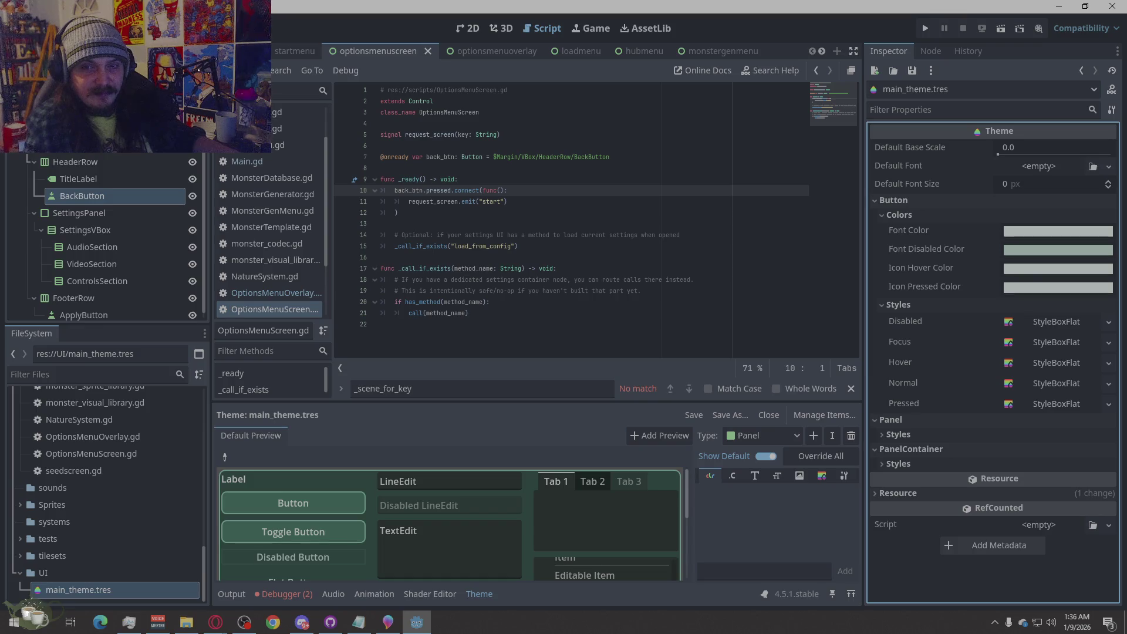
Recheck the Pressed and Disabled style boxes, then run the project to test the theme.
{"action": "left_click", "coordinate": [1080, 405]}
{"action": "left_click", "coordinate": [1063, 399]}
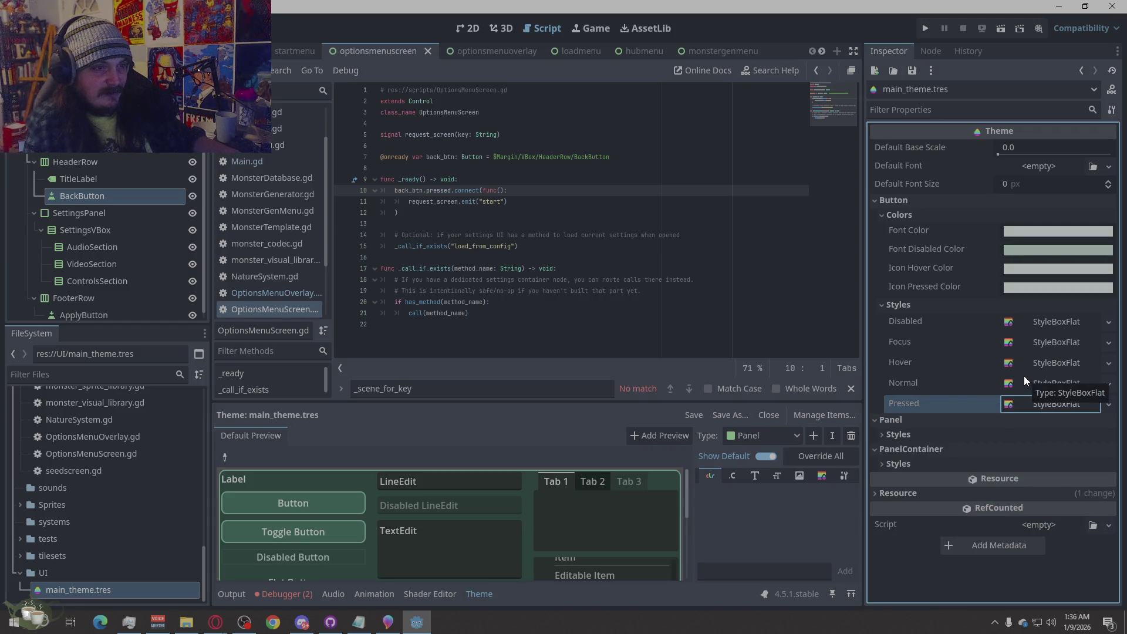
{"action": "left_click", "coordinate": [1054, 321]}
{"action": "left_click", "coordinate": [1054, 321]}
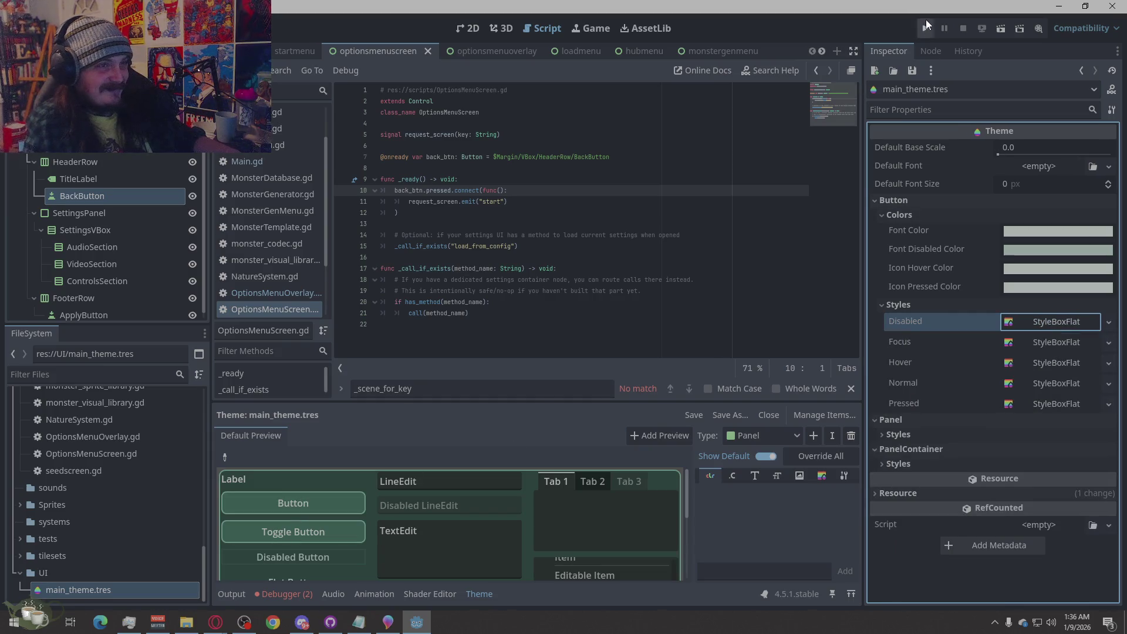
{"action": "left_click", "coordinate": [927, 25]}
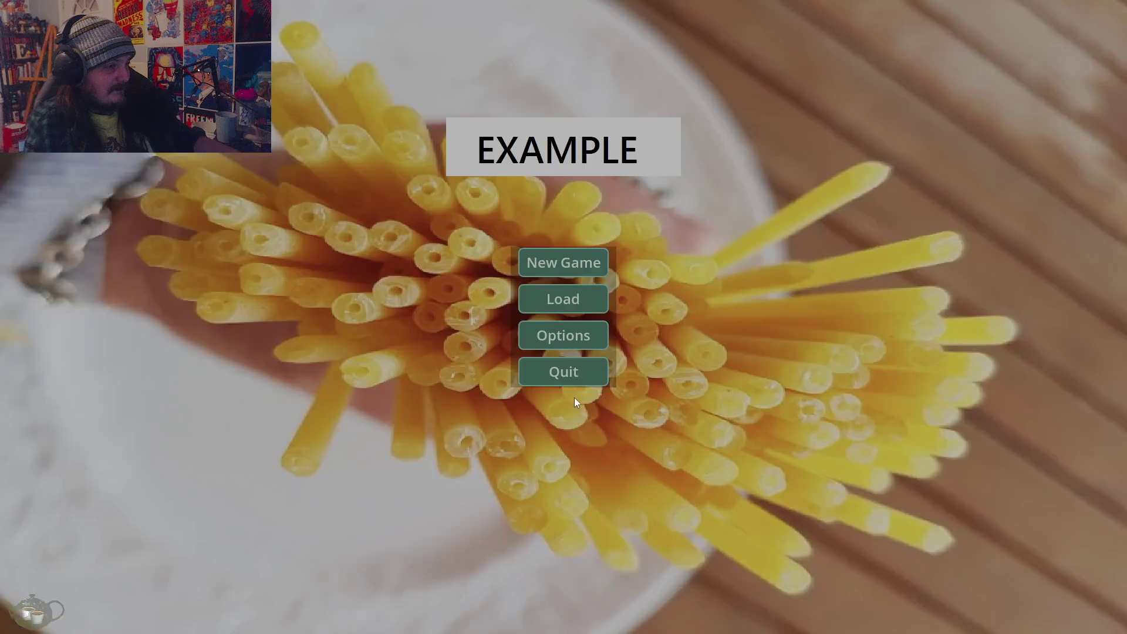
Start a new game and open and close the Ancestor Tree, Training and Jobs panels.
{"action": "left_click", "coordinate": [576, 265]}
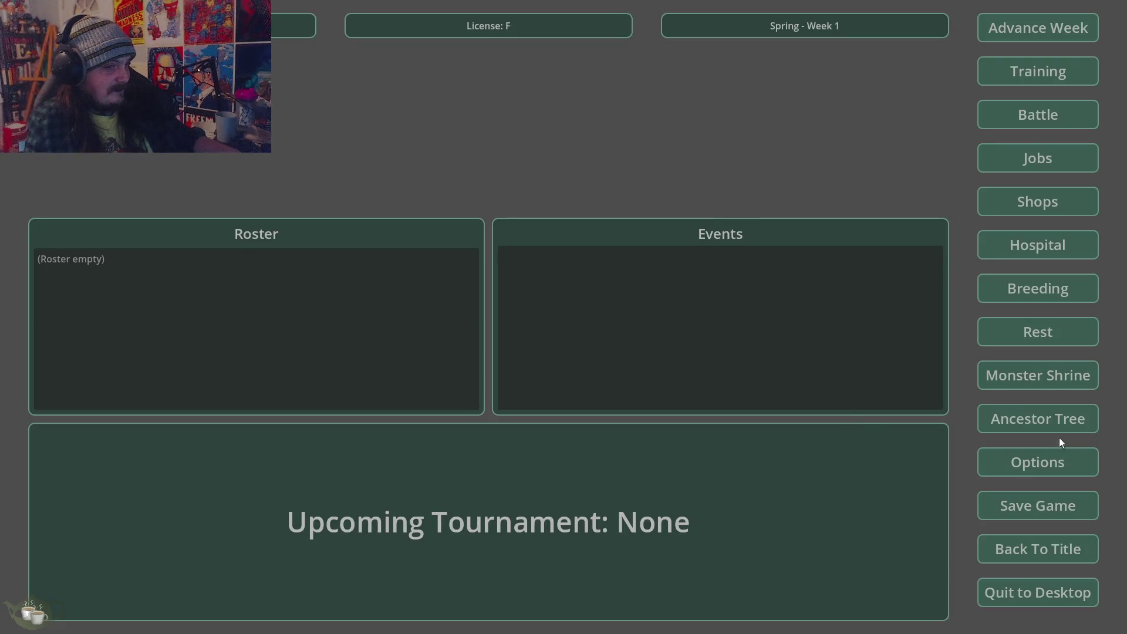
{"action": "left_click", "coordinate": [1062, 419]}
{"action": "left_click", "coordinate": [1068, 47]}
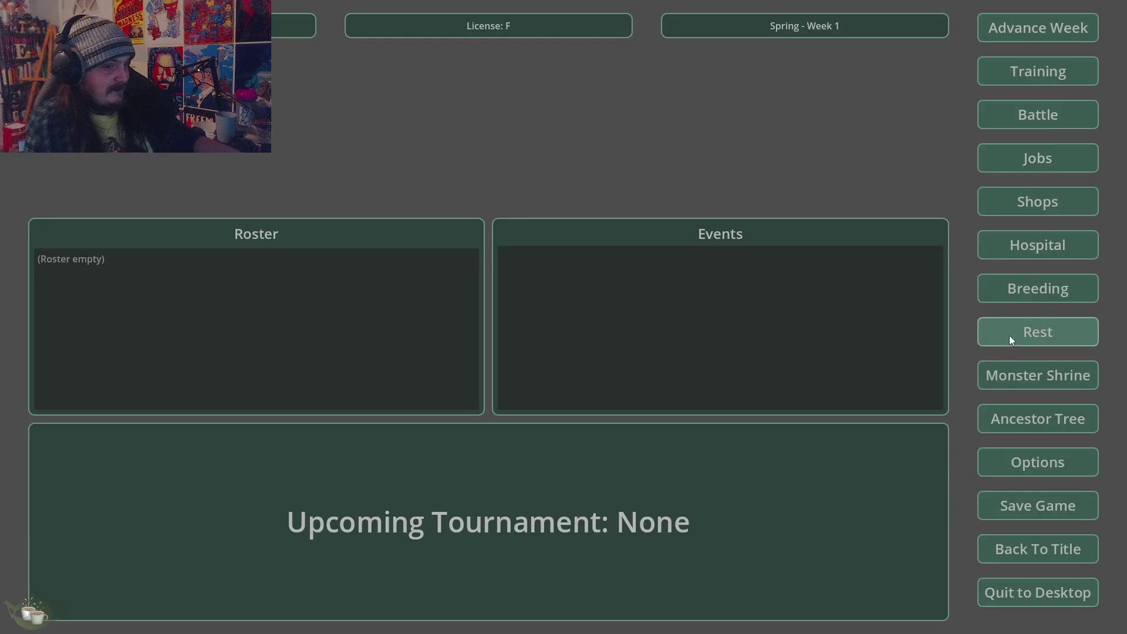
{"action": "left_click", "coordinate": [1073, 113]}
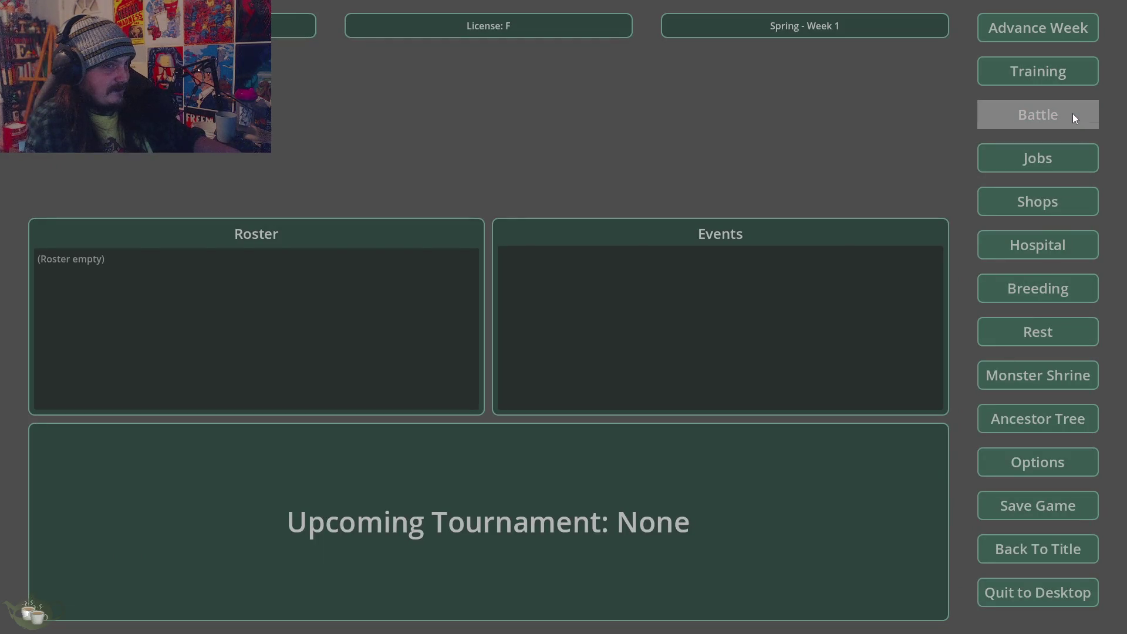
{"action": "left_click", "coordinate": [1018, 72]}
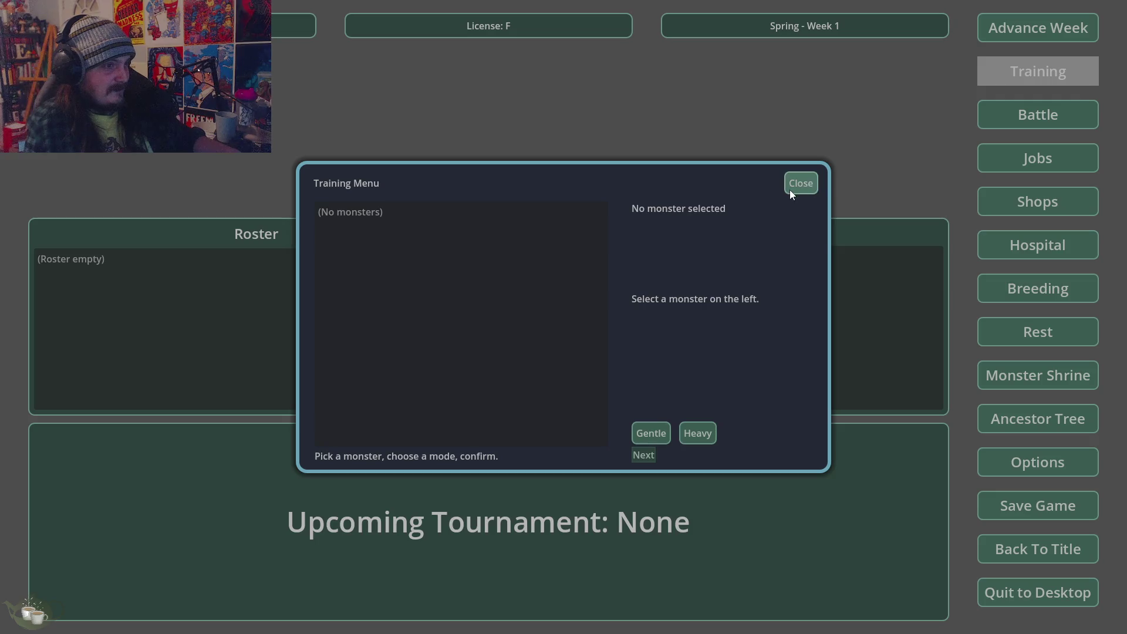
{"action": "left_click", "coordinate": [791, 190]}
{"action": "left_click", "coordinate": [1060, 158]}
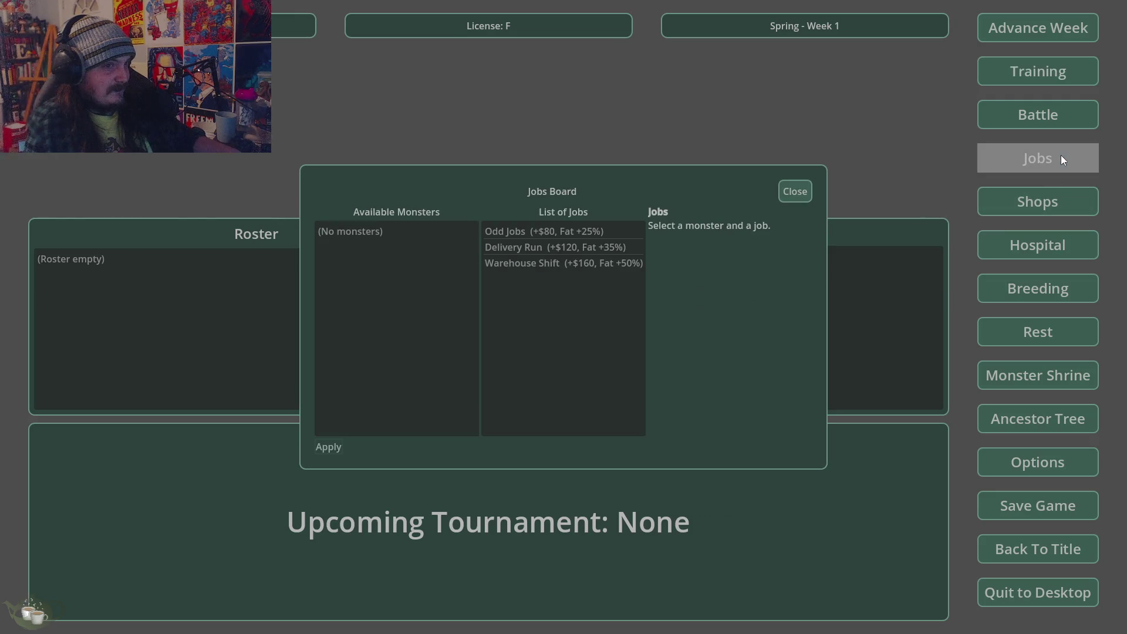
{"action": "left_click", "coordinate": [788, 193]}
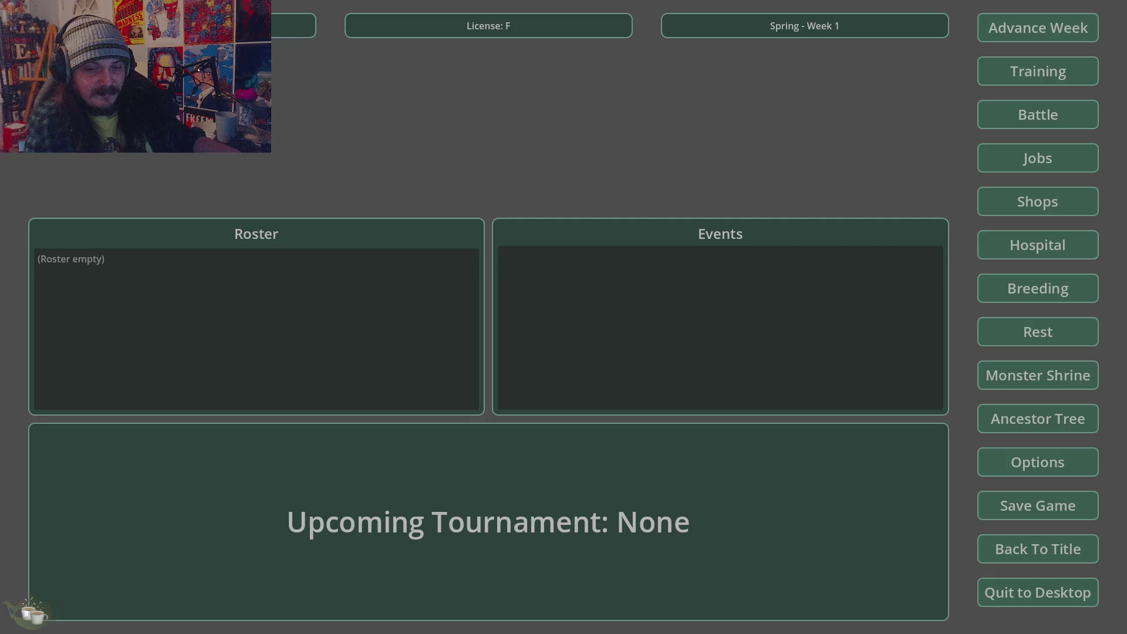
Dismiss the quit-to-desktop prompt, return to the title screen, and quit the game.
{"action": "left_click", "coordinate": [1065, 601]}
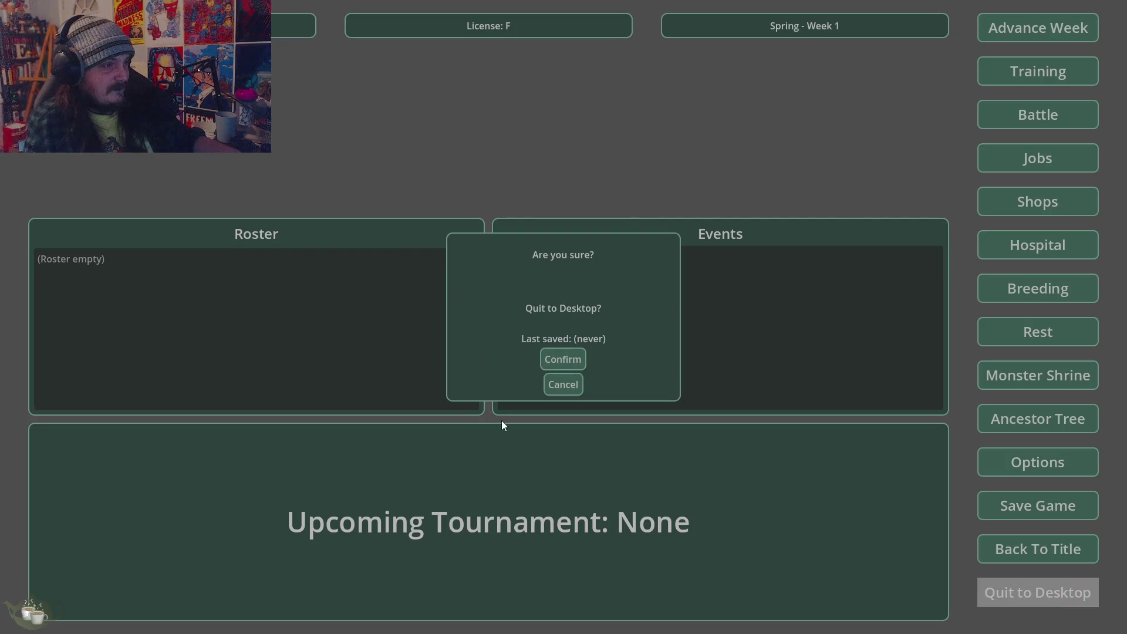
{"action": "left_click", "coordinate": [558, 388]}
{"action": "left_click", "coordinate": [1064, 550]}
{"action": "left_click", "coordinate": [563, 359]}
{"action": "left_click", "coordinate": [566, 368]}
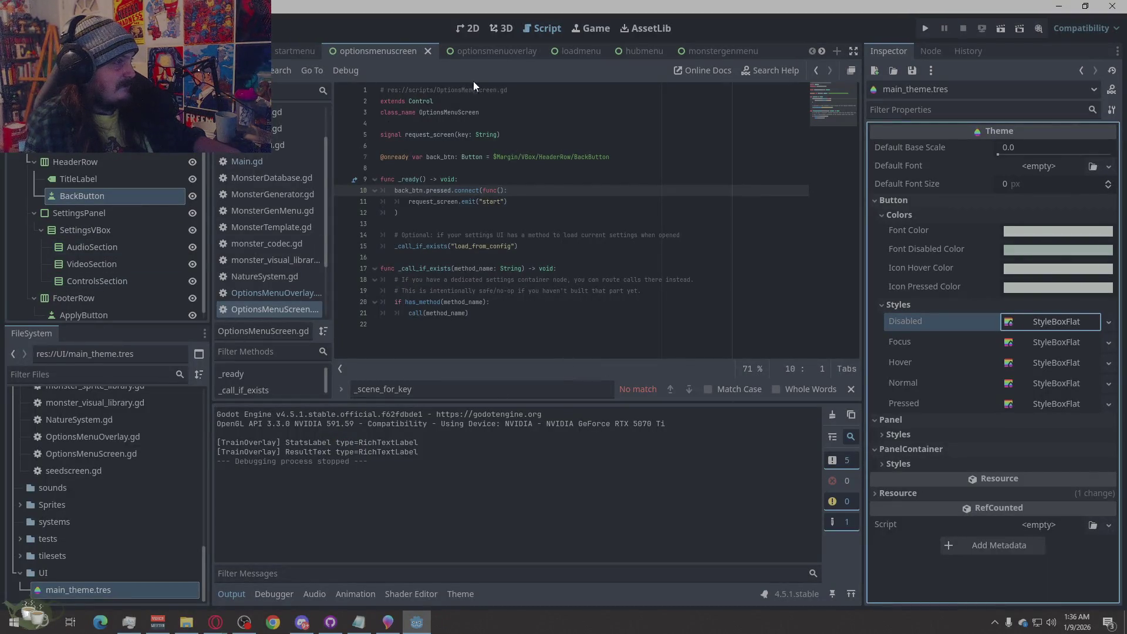
Select QuitConfirmPopup in the 2D view and make it visible on the canvas.
{"action": "scroll", "coordinate": [94, 260], "scroll_direction": "down", "scroll_amount": 5}
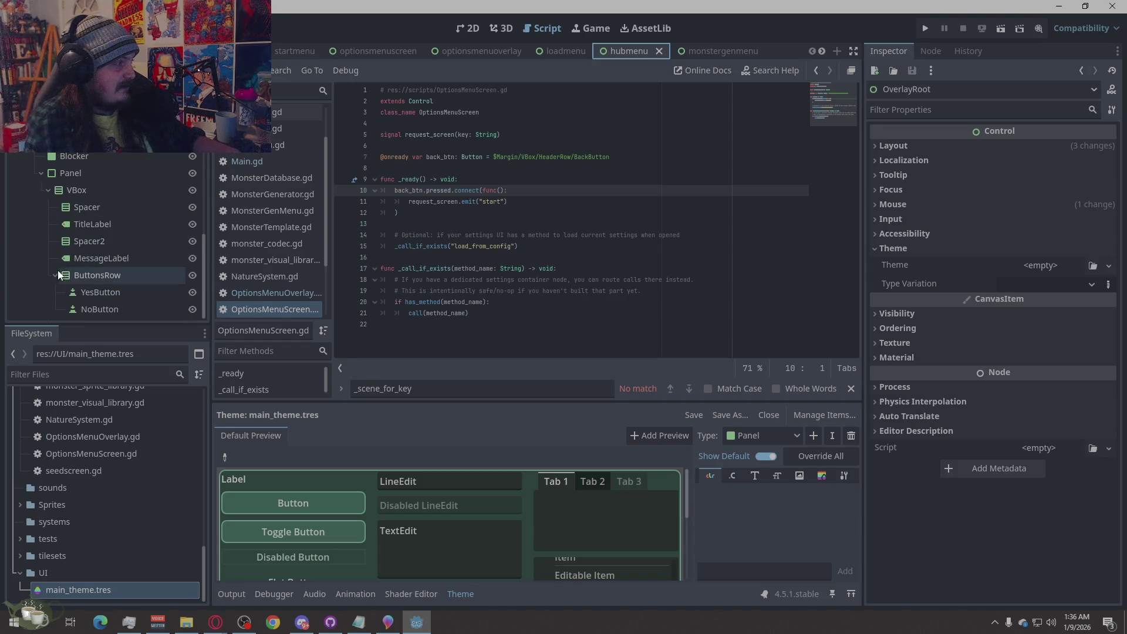
{"action": "left_click", "coordinate": [64, 140]}
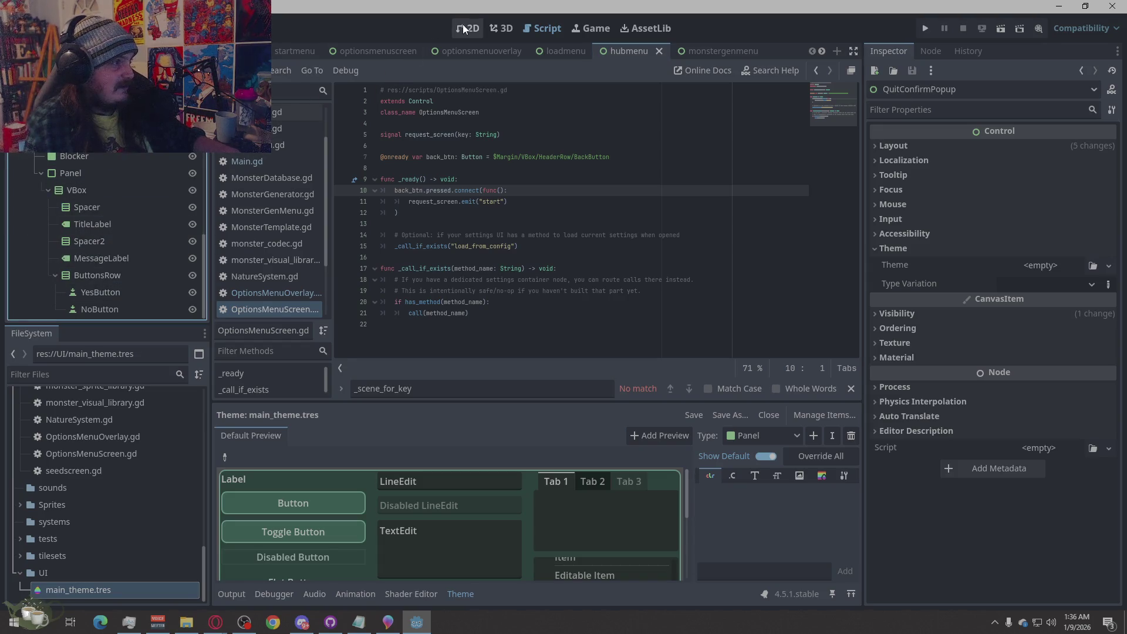
{"action": "left_click", "coordinate": [468, 28]}
{"action": "left_click", "coordinate": [193, 140]}
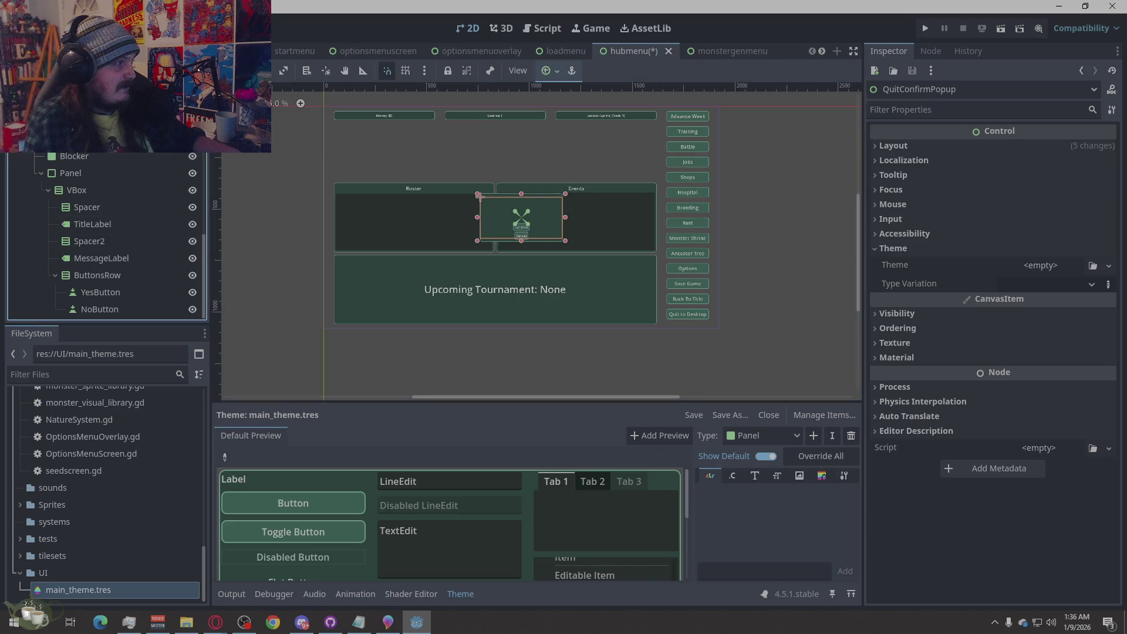
{"action": "scroll", "coordinate": [522, 223], "scroll_direction": "up", "scroll_amount": 3}
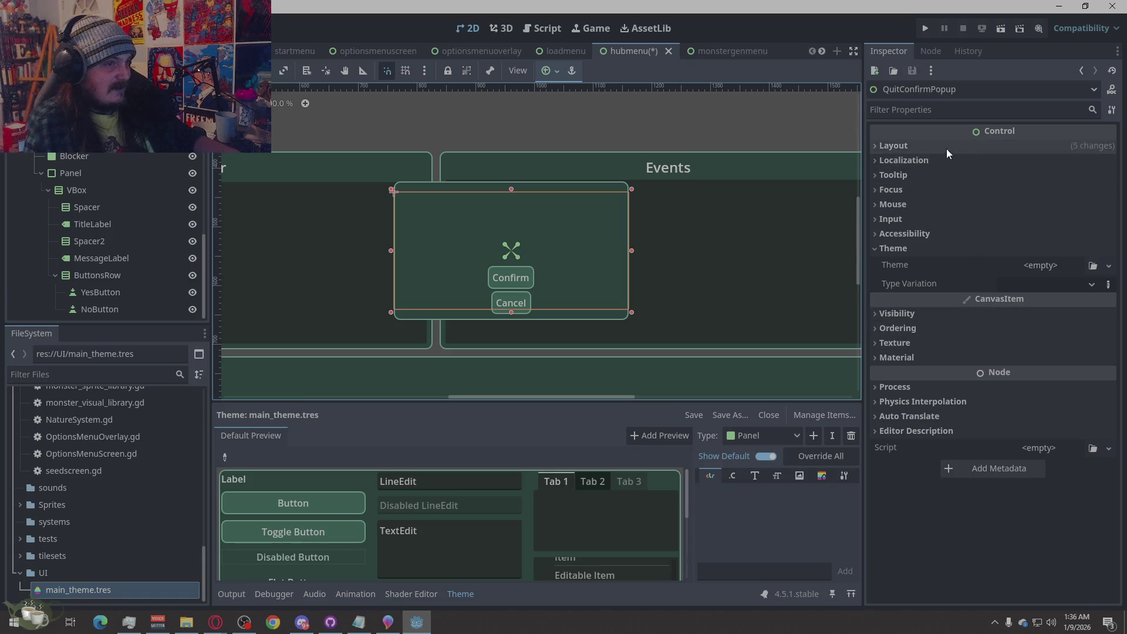
Set the popup's Custom Minimum Size to 300 × 150.
{"action": "left_click", "coordinate": [878, 146]}
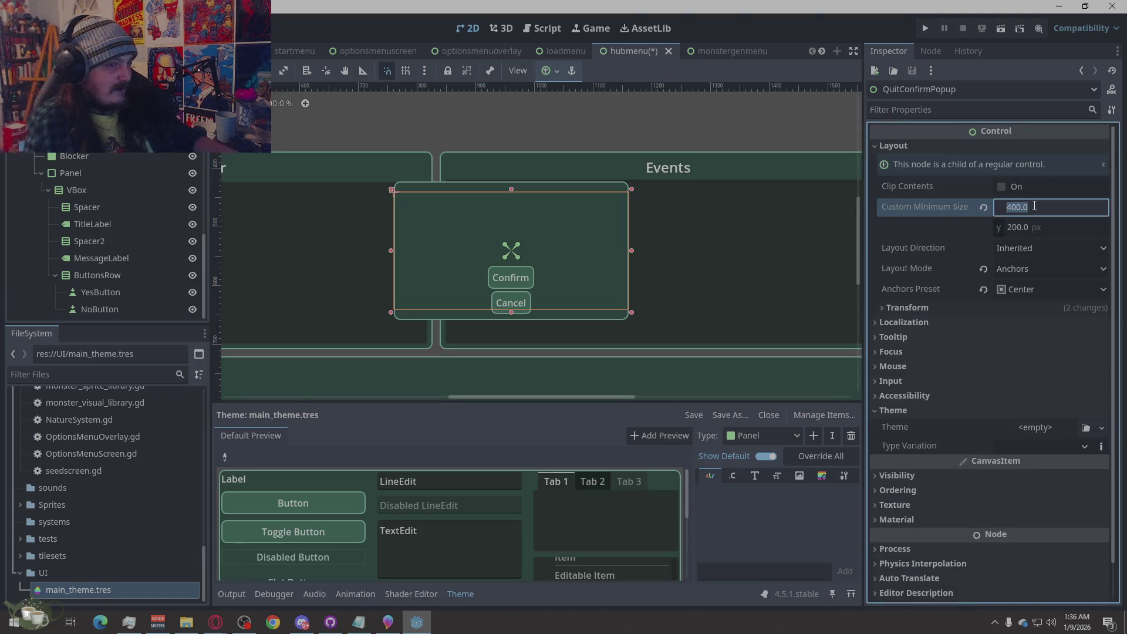
{"action": "type", "text": "300"}
{"action": "key", "text": "Return"}
{"action": "left_click", "coordinate": [1035, 227]}
{"action": "type", "text": "150"}
{"action": "key", "text": "Return"}
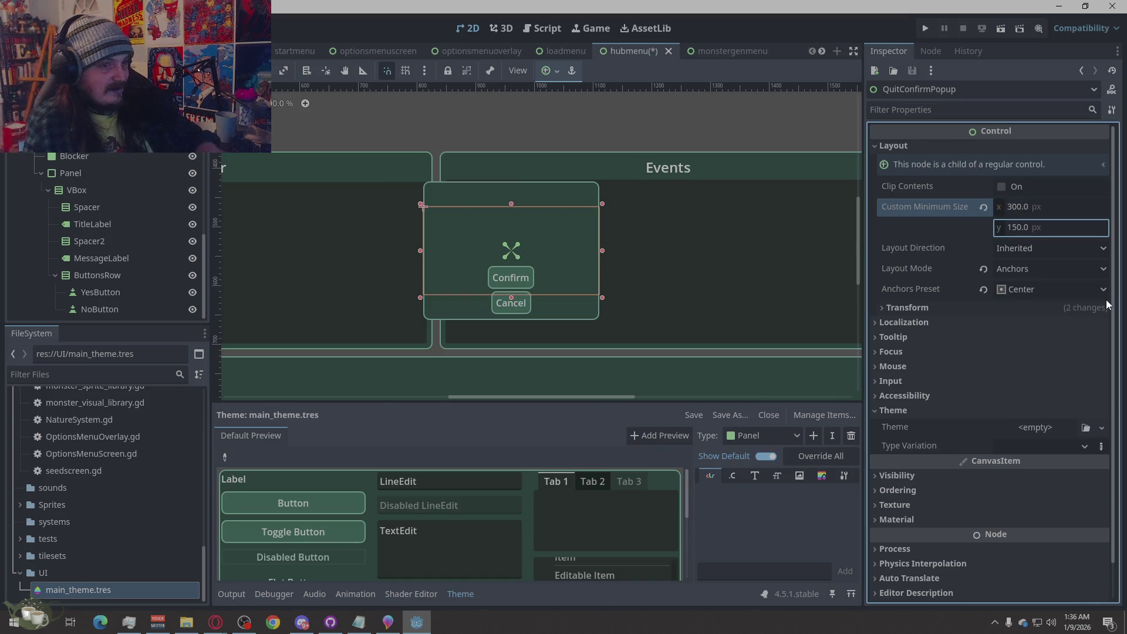
{"action": "left_click", "coordinate": [579, 292]}
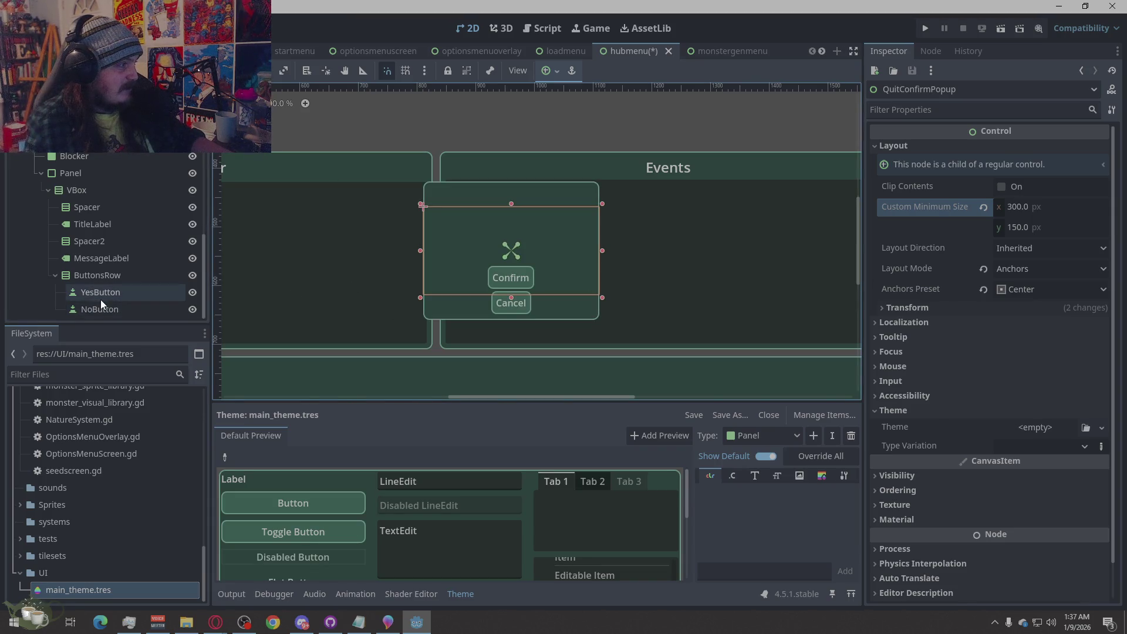
{"action": "left_click", "coordinate": [94, 279]}
Change ButtonsRow to an HBoxContainer with Center alignment.
{"action": "right_click", "coordinate": [93, 277]}
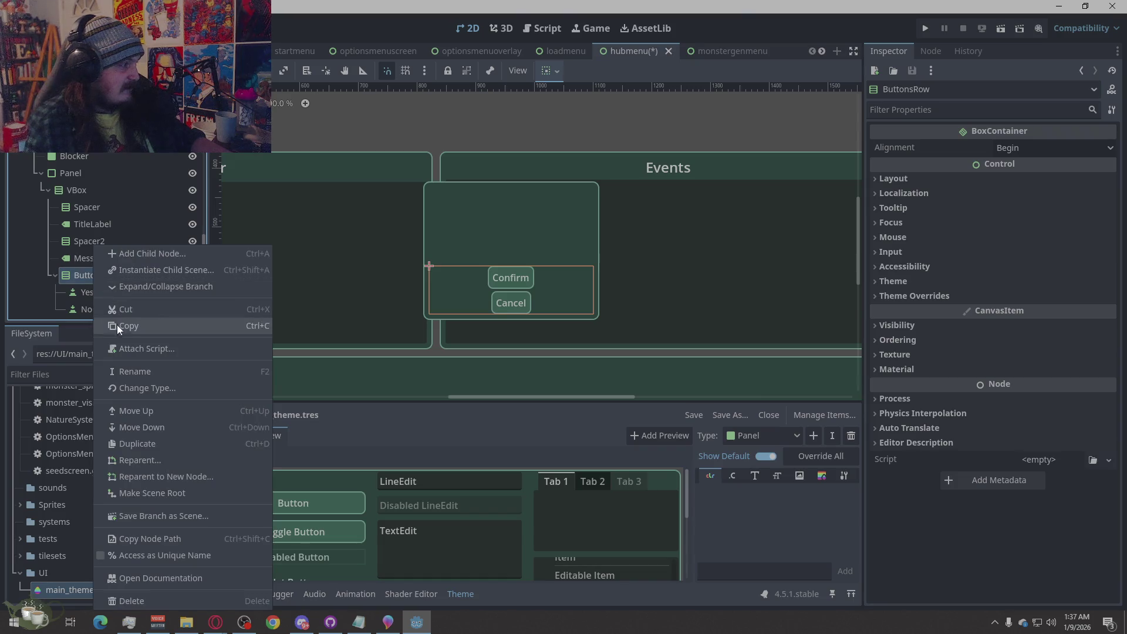
{"action": "left_click", "coordinate": [168, 390]}
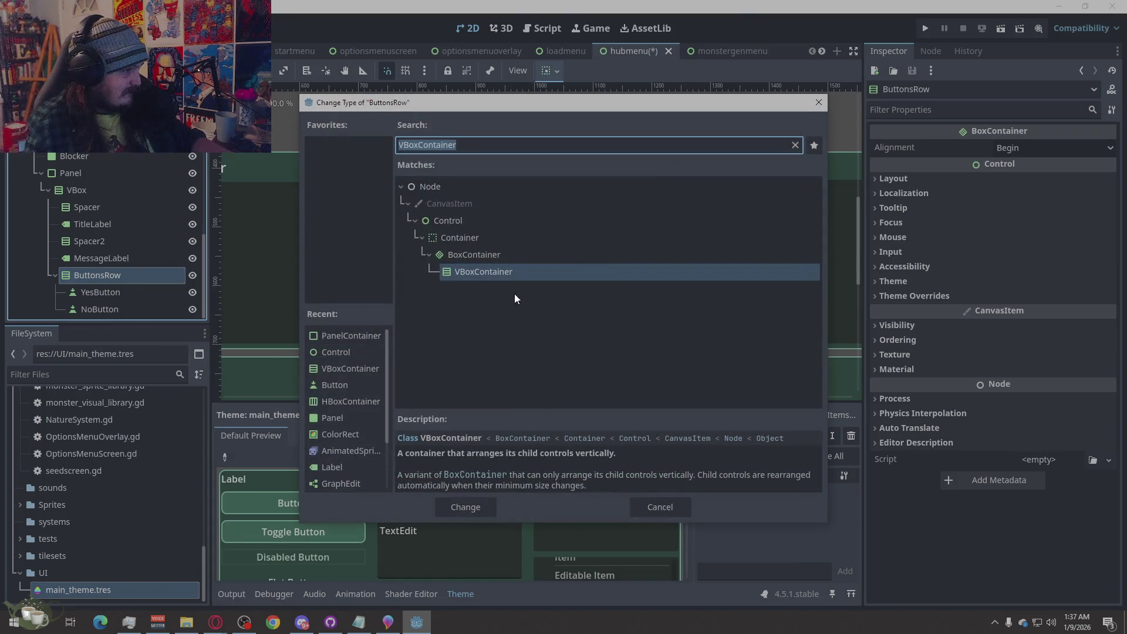
{"action": "type", "text": "hb"}
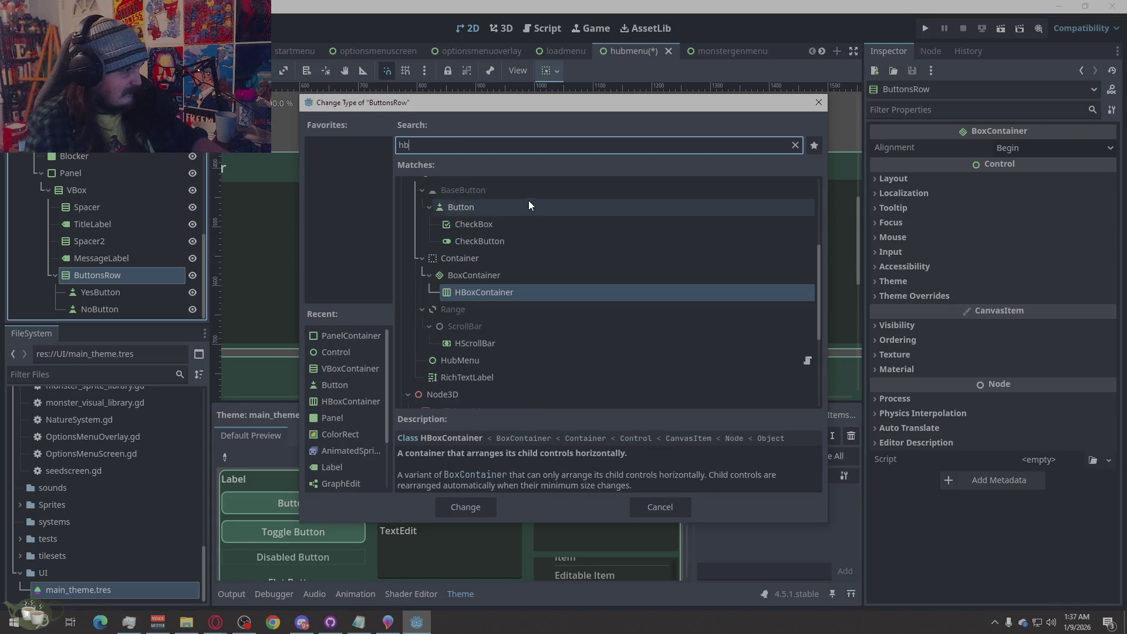
{"action": "left_click", "coordinate": [479, 511]}
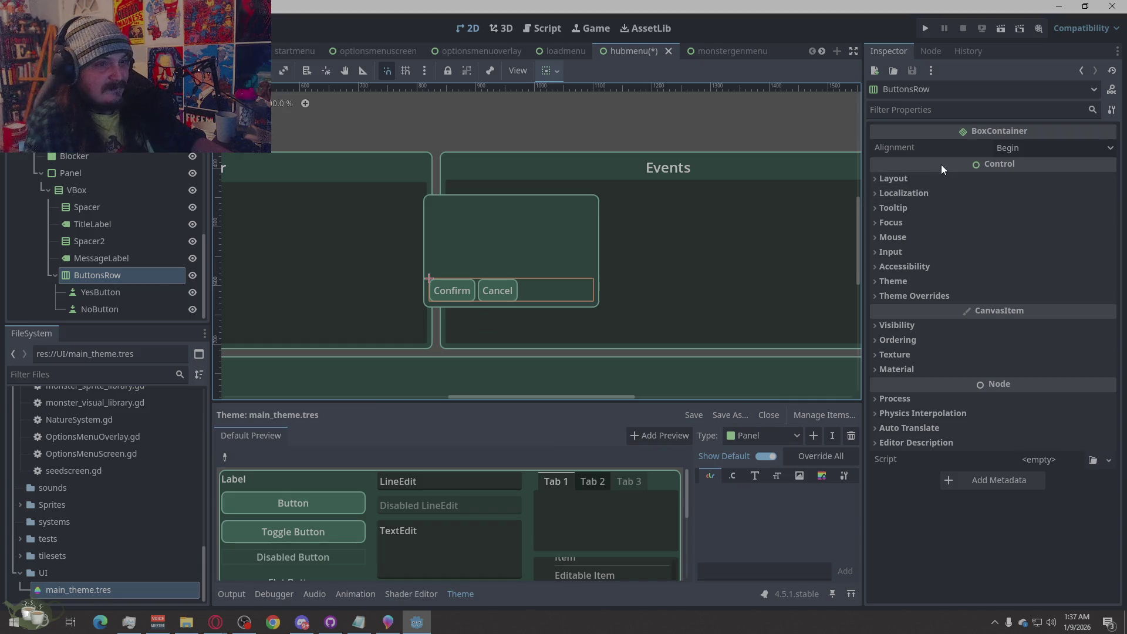
{"action": "left_click", "coordinate": [1030, 152]}
{"action": "left_click", "coordinate": [1040, 182]}
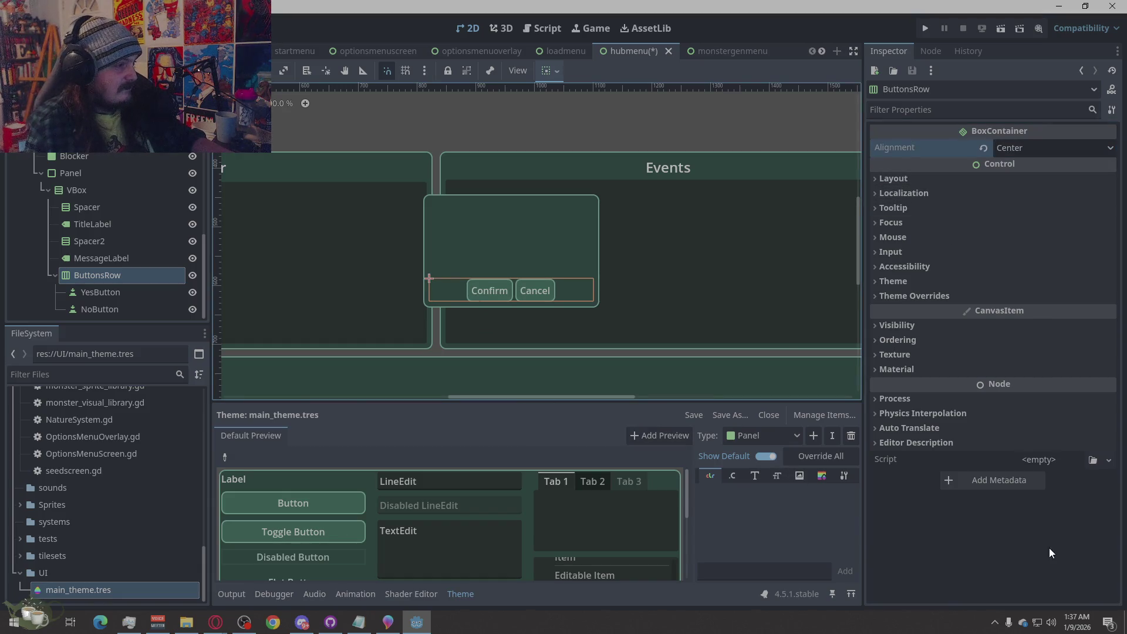
Select the VBox and Panel nodes and save the hubmenu scene.
{"action": "left_click", "coordinate": [86, 187]}
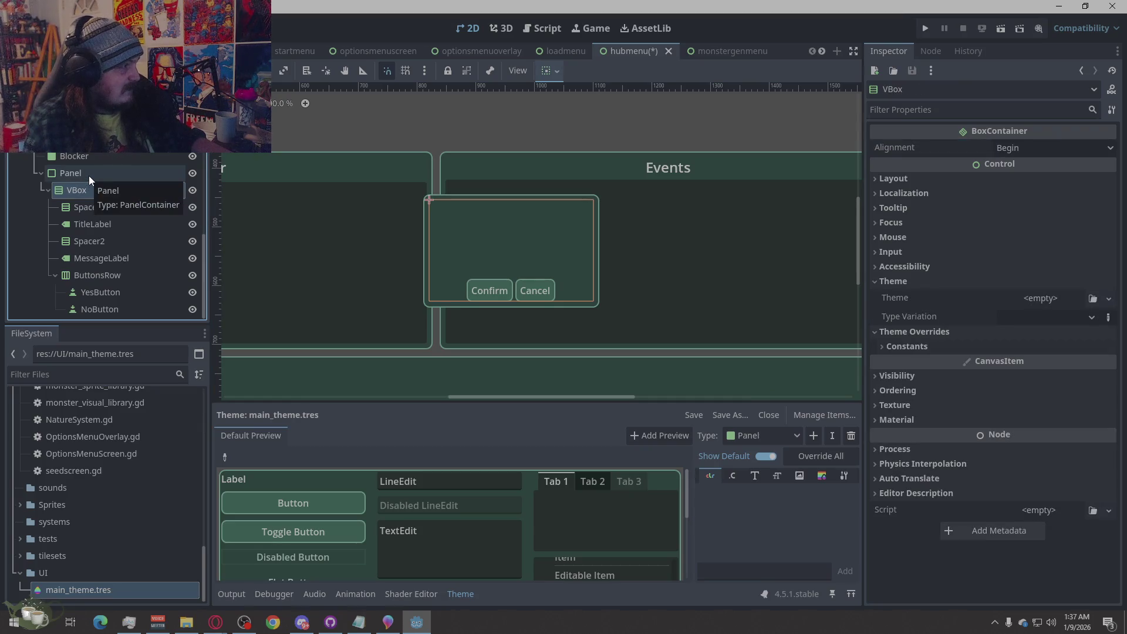
{"action": "left_click", "coordinate": [89, 175]}
{"action": "key", "text": "ctrl+s"}
{"action": "left_click", "coordinate": [926, 29]}
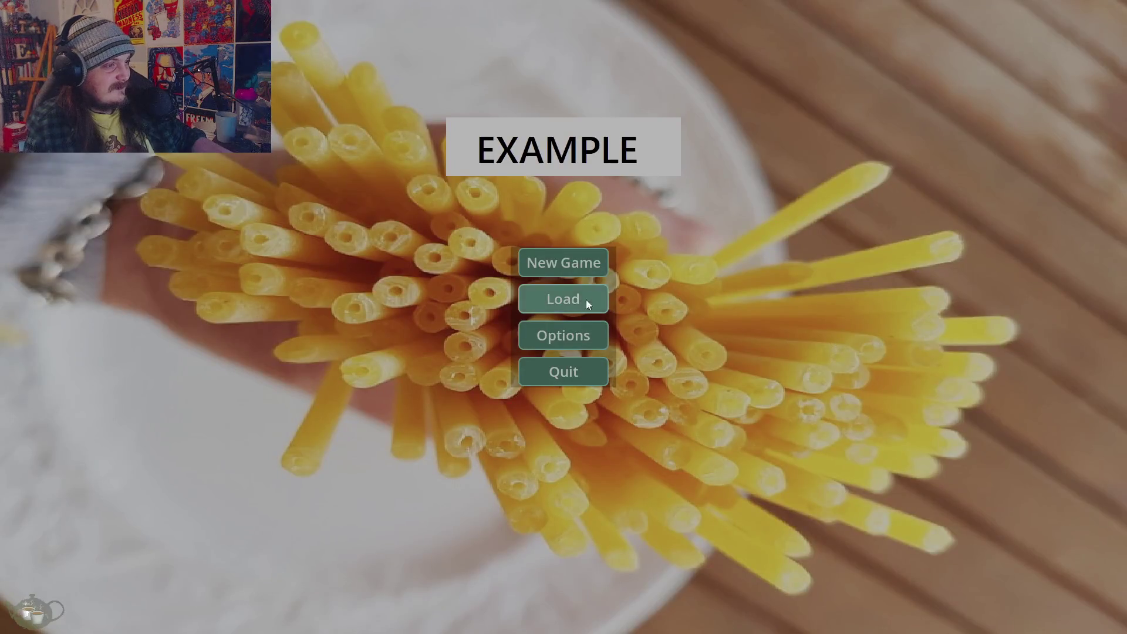
Start a new game, visit Save Game and back, and open the Back To Title confirmation.
{"action": "left_click", "coordinate": [577, 264]}
{"action": "left_click", "coordinate": [1051, 508]}
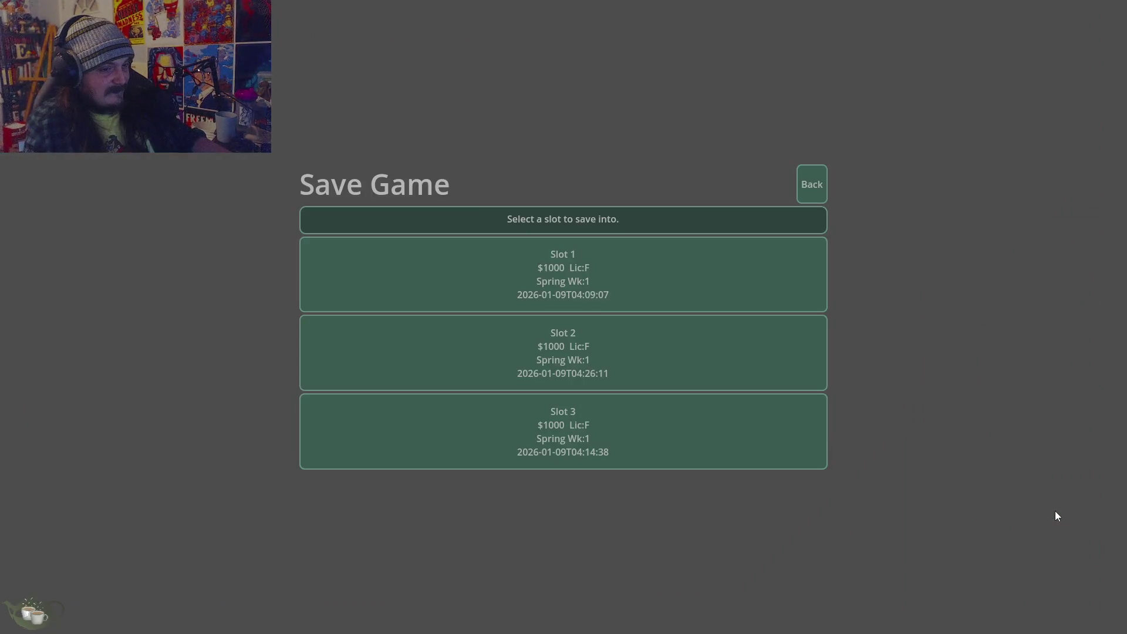
{"action": "left_click", "coordinate": [807, 187]}
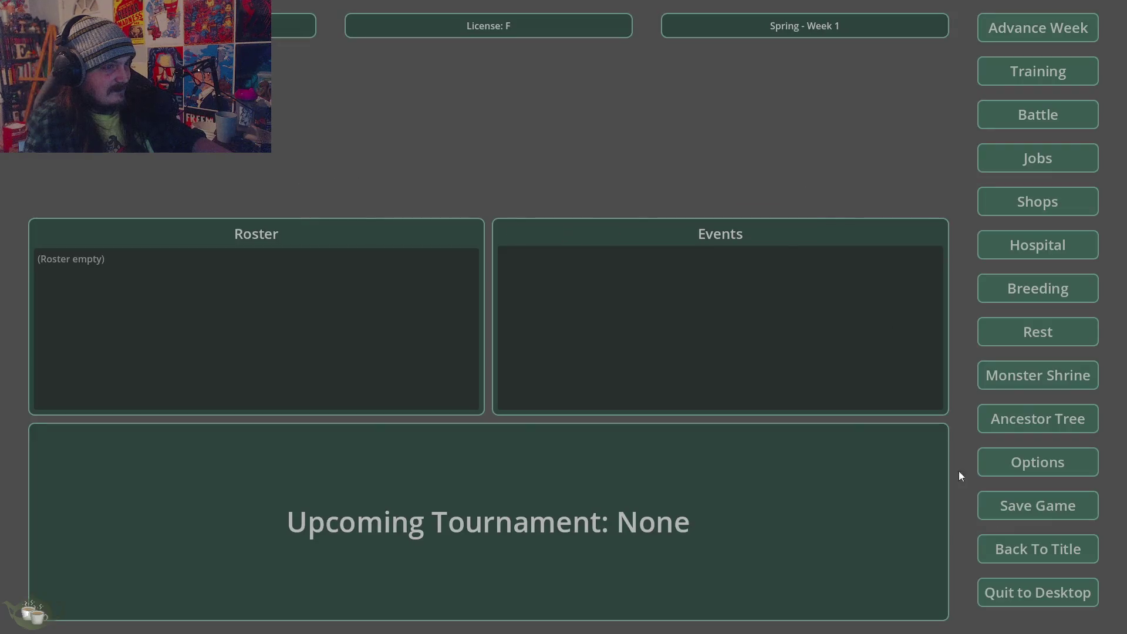
{"action": "left_click", "coordinate": [1036, 548]}
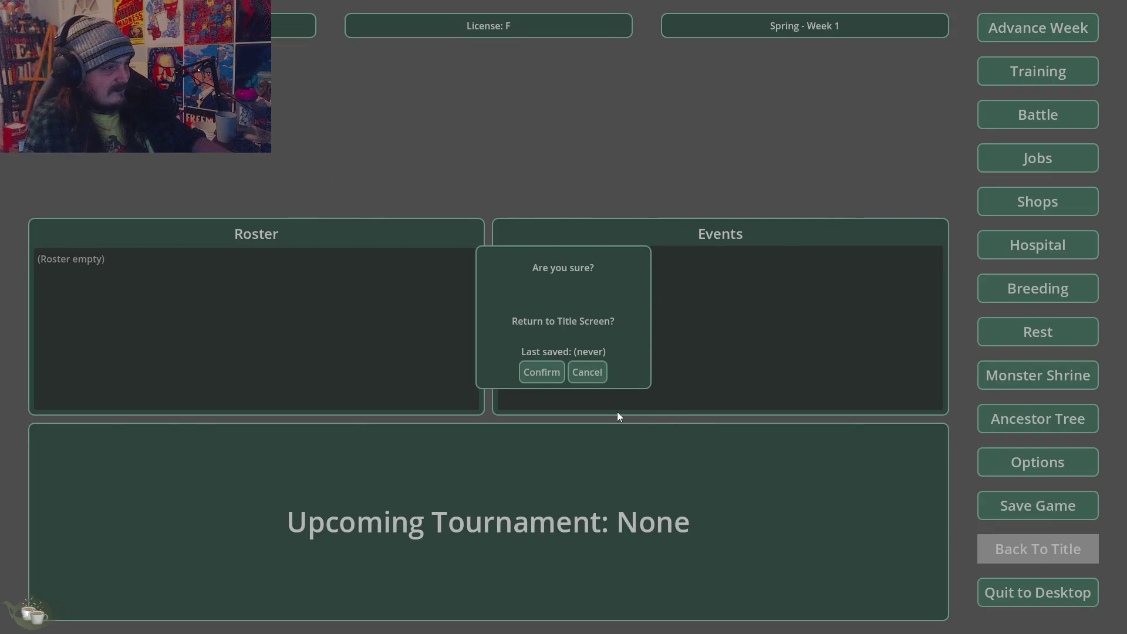
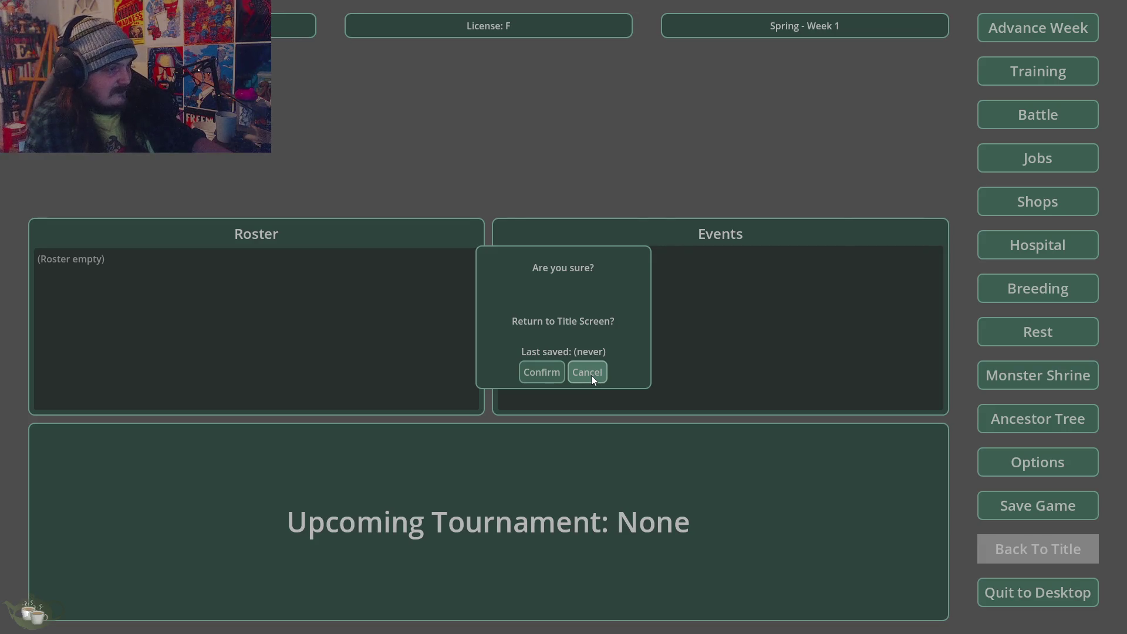
Cancel the return-to-title prompt, then reopen it, confirm, and quit from the title screen.
{"action": "left_click", "coordinate": [588, 374]}
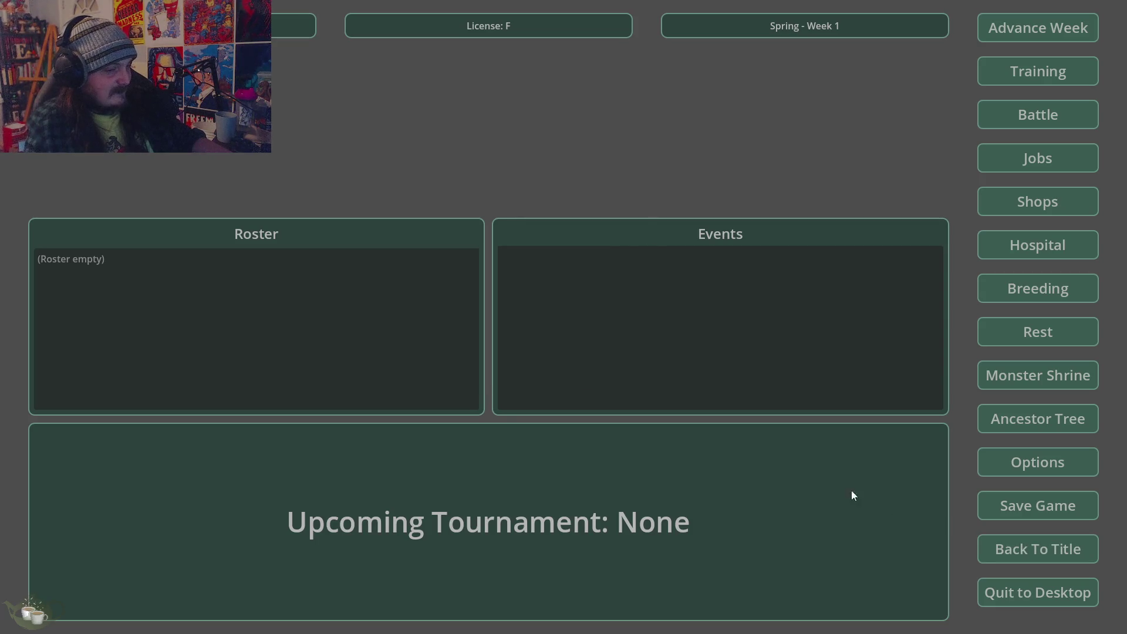
{"action": "left_click", "coordinate": [1066, 562]}
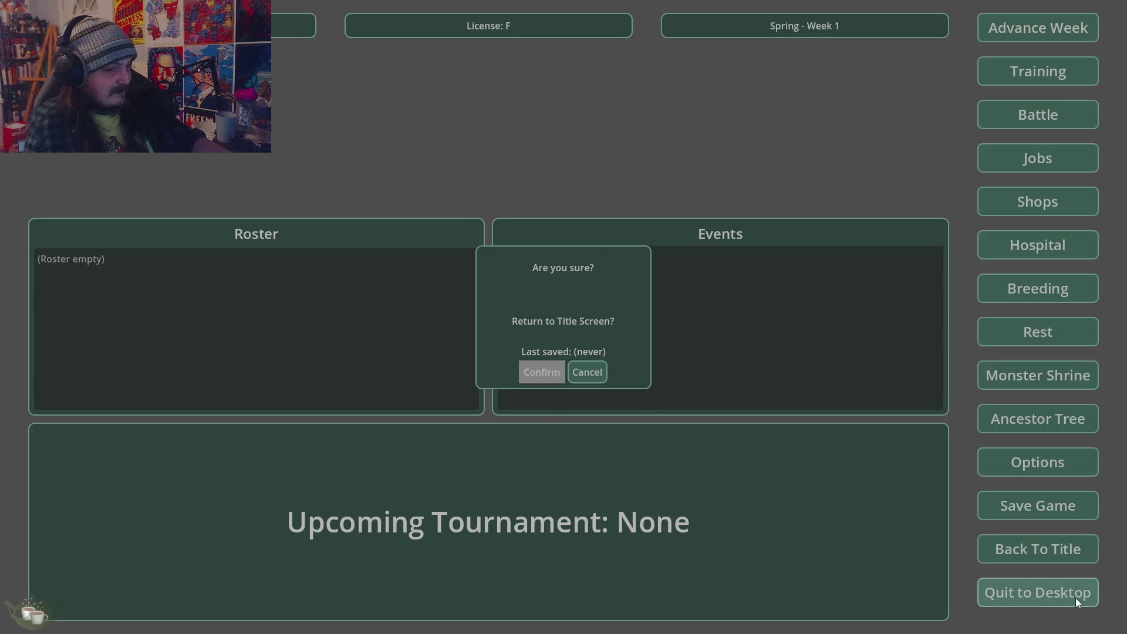
{"action": "left_click", "coordinate": [541, 378]}
{"action": "left_click", "coordinate": [562, 373]}
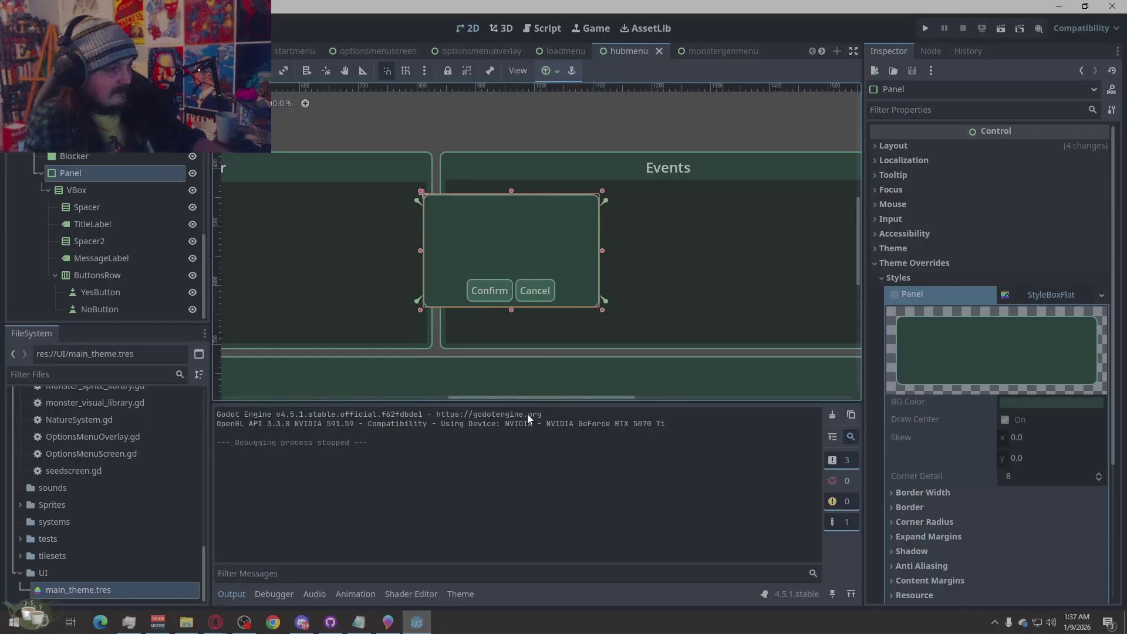
Deselect the popup panel, then hide and re-show QuitConfirmPopup in the scene tree.
{"action": "scroll", "coordinate": [769, 292], "scroll_direction": "down", "scroll_amount": 7}
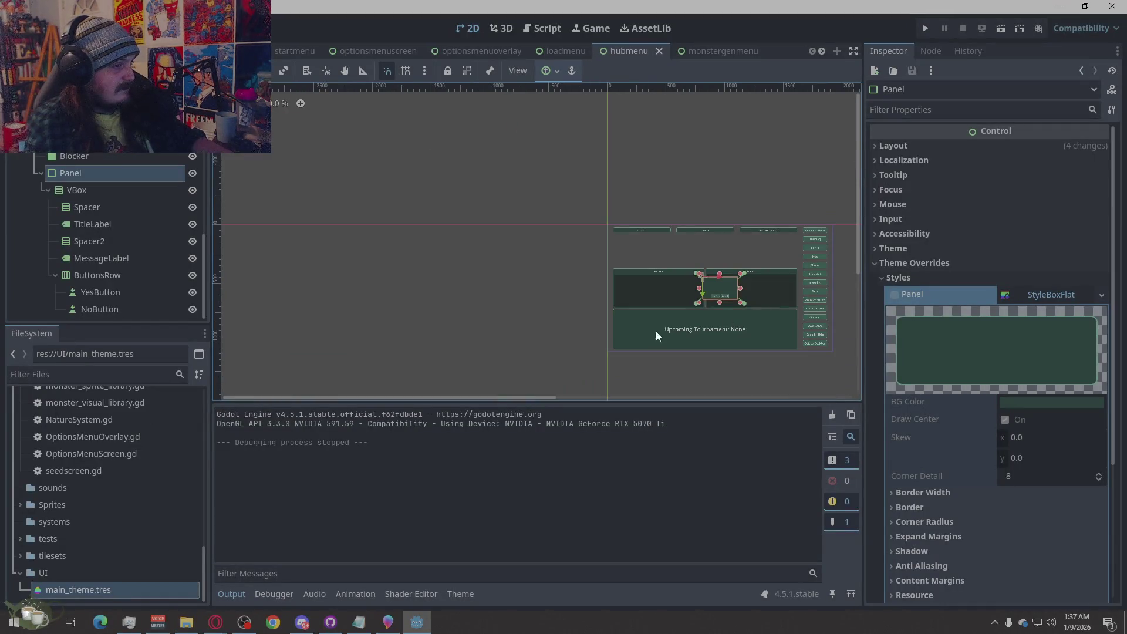
{"action": "left_click", "coordinate": [474, 332]}
{"action": "scroll", "coordinate": [830, 308], "scroll_direction": "up", "scroll_amount": 3}
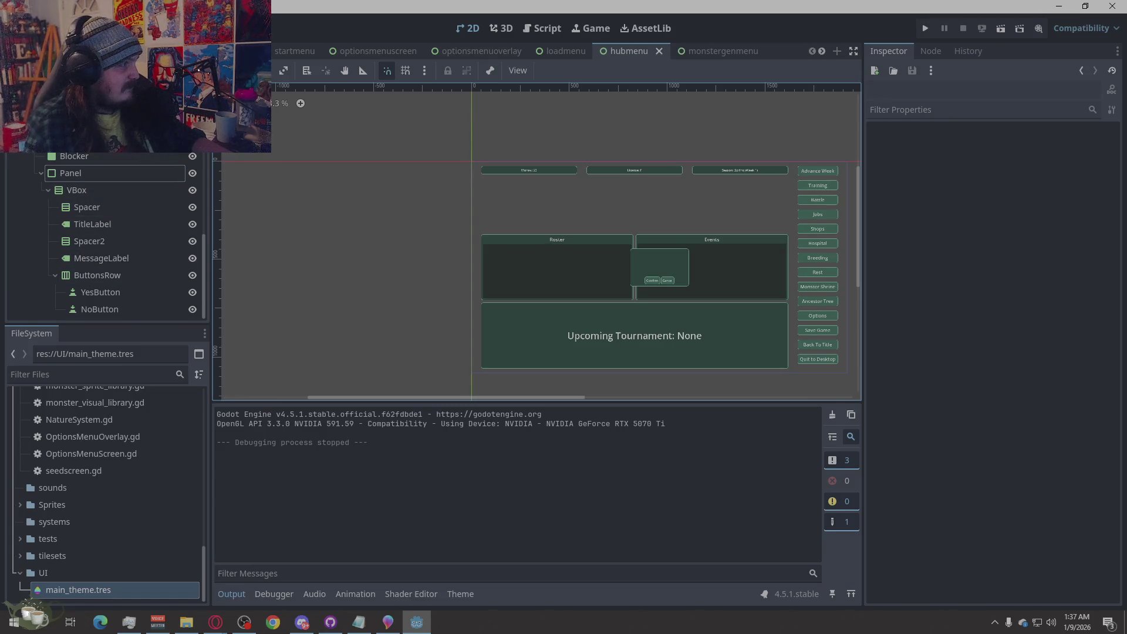
{"action": "left_click", "coordinate": [192, 139]}
{"action": "scroll", "coordinate": [141, 207], "scroll_direction": "up", "scroll_amount": 3}
{"action": "left_click", "coordinate": [192, 198]}
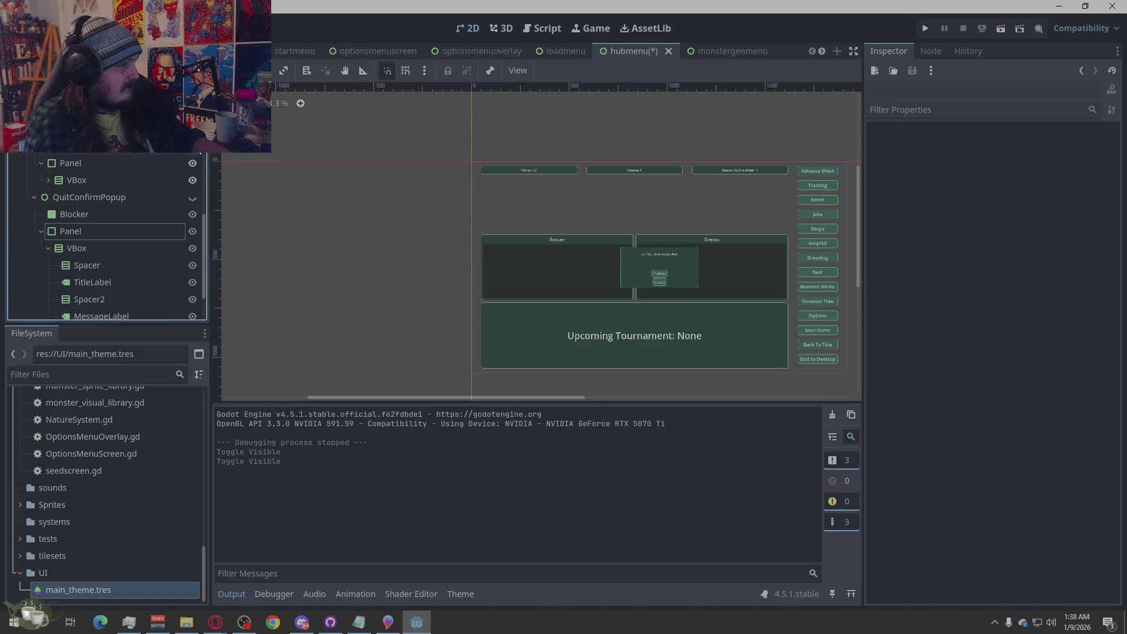
{"action": "scroll", "coordinate": [715, 287], "scroll_direction": "up", "scroll_amount": 3}
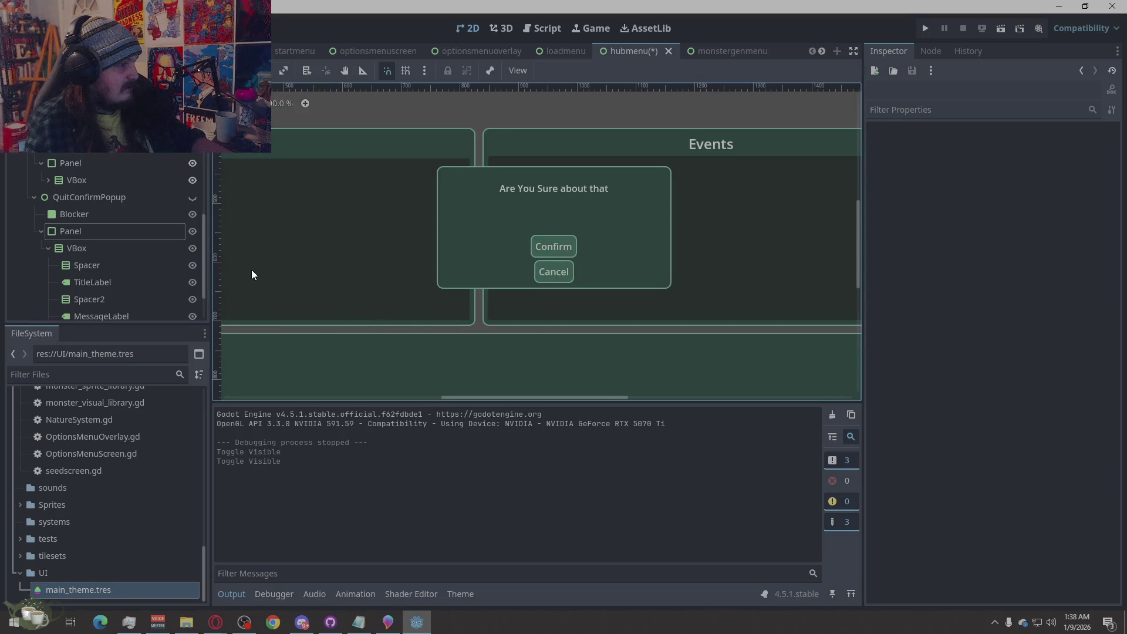
Change the week popup's ButtonsRow node type to HBoxContainer.
{"action": "left_click", "coordinate": [85, 183]}
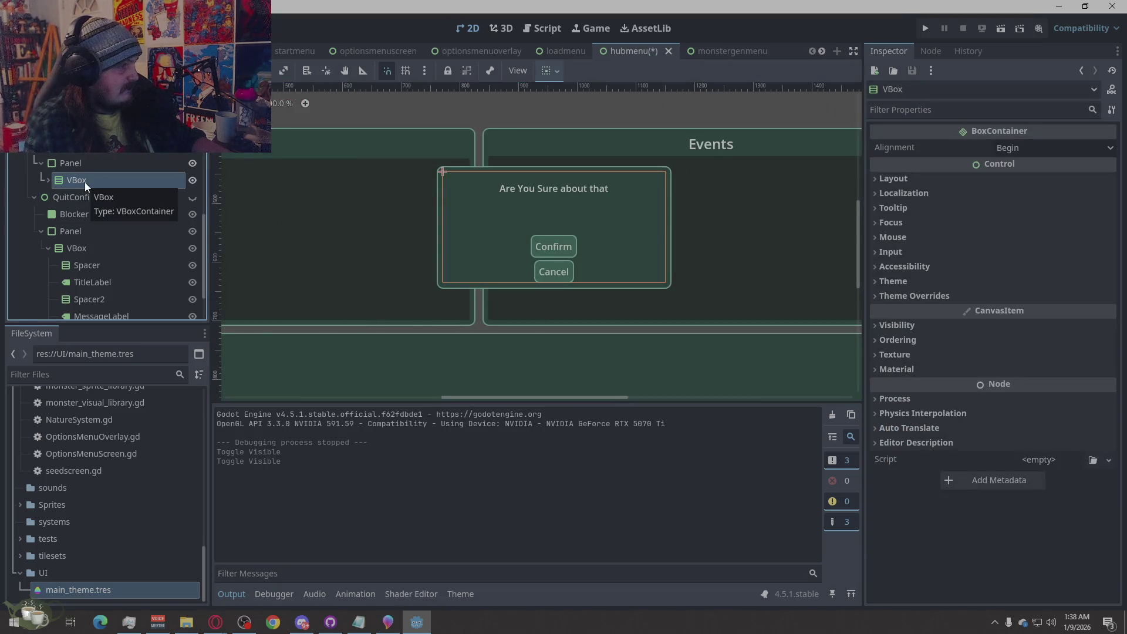
{"action": "right_click", "coordinate": [85, 182]}
{"action": "left_click", "coordinate": [46, 182]}
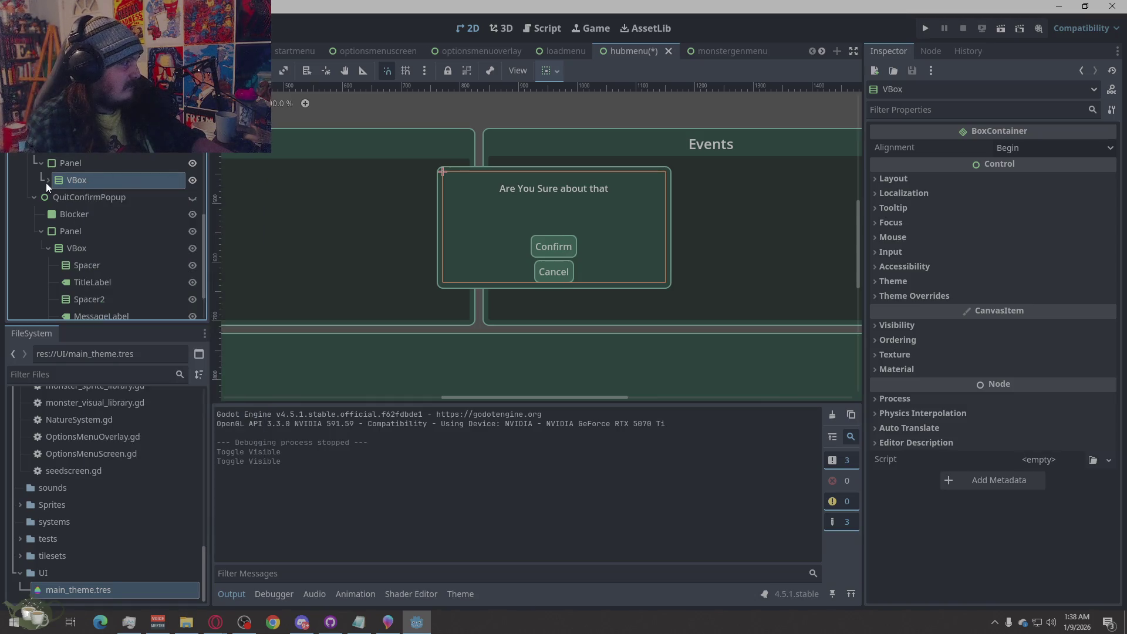
{"action": "left_click", "coordinate": [48, 180]}
{"action": "left_click", "coordinate": [116, 247]}
{"action": "right_click", "coordinate": [126, 249]}
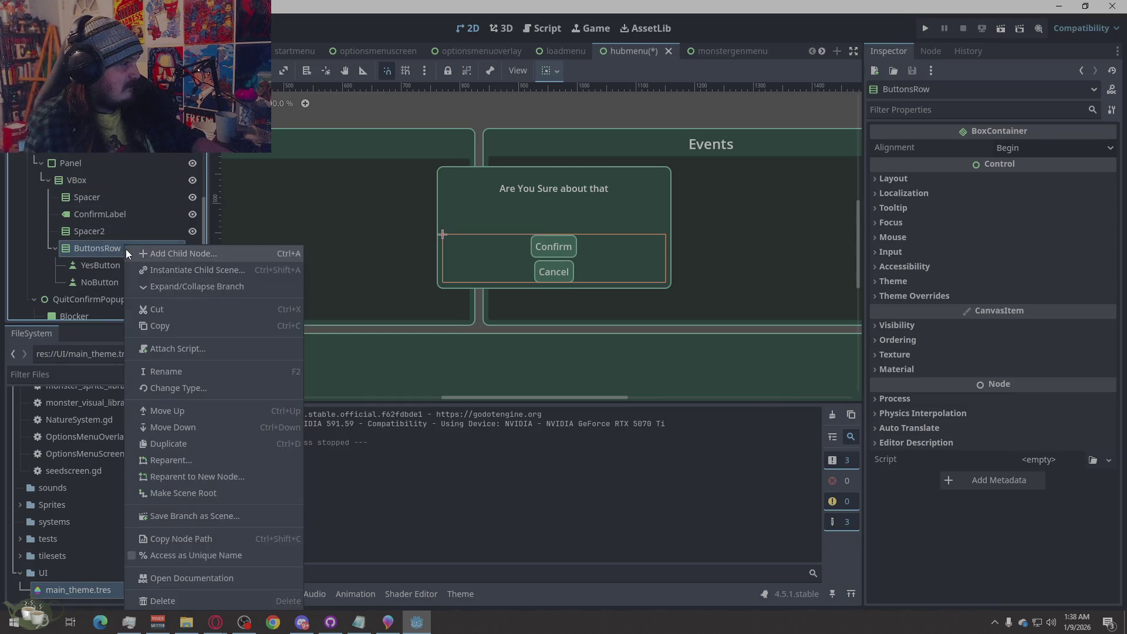
{"action": "left_click", "coordinate": [198, 392]}
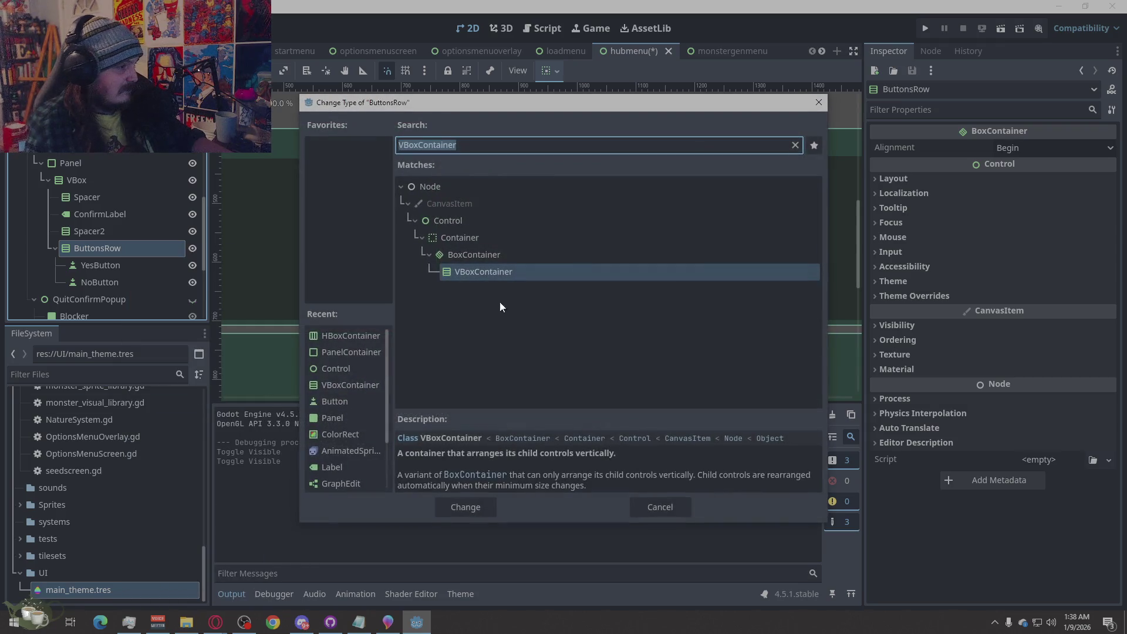
{"action": "type", "text": "HV"}
{"action": "key", "text": "BackSpace"}
{"action": "type", "text": "B"}
{"action": "left_click", "coordinate": [446, 507]}
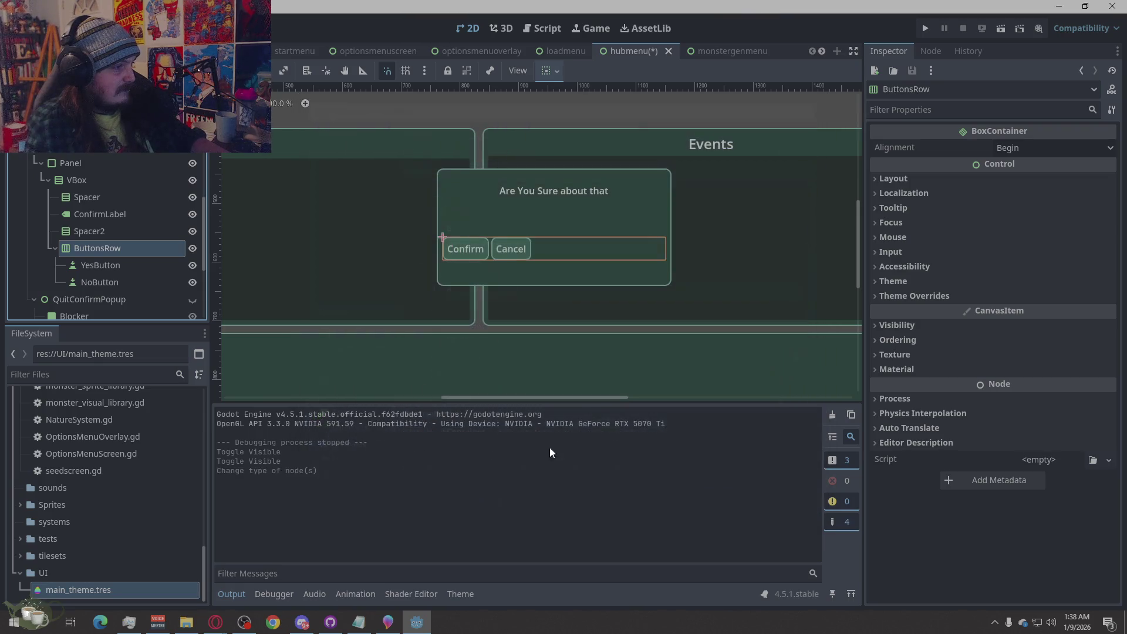
Set ButtonsRow alignment to Center, then save the hubmenu scene and run it.
{"action": "left_click", "coordinate": [1010, 147]}
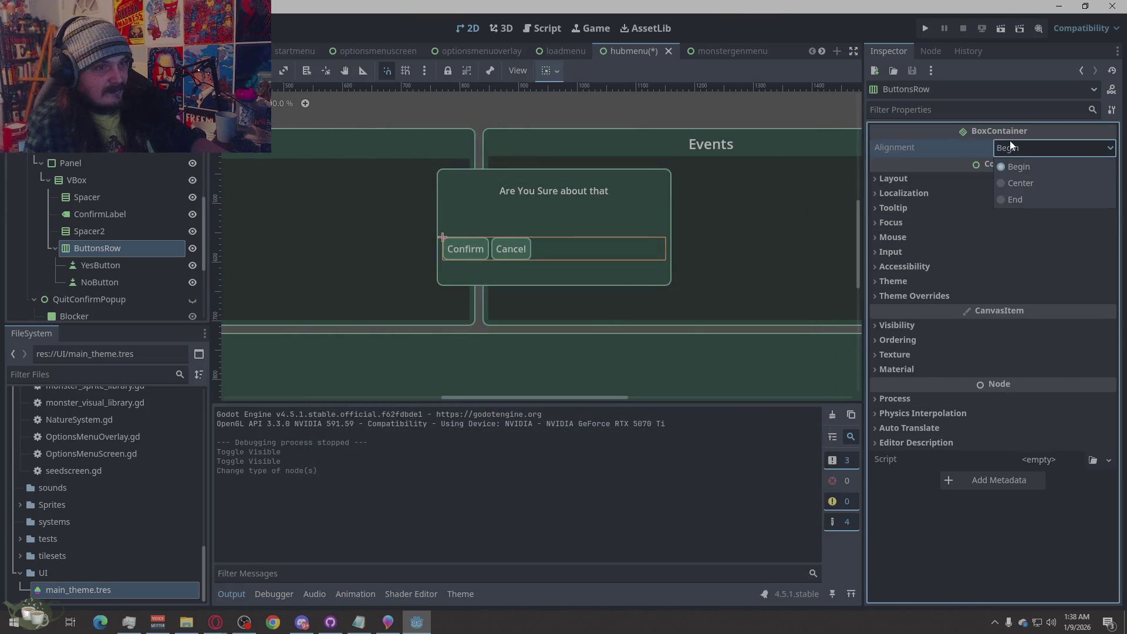
{"action": "left_click", "coordinate": [1021, 182]}
{"action": "left_click", "coordinate": [439, 111]}
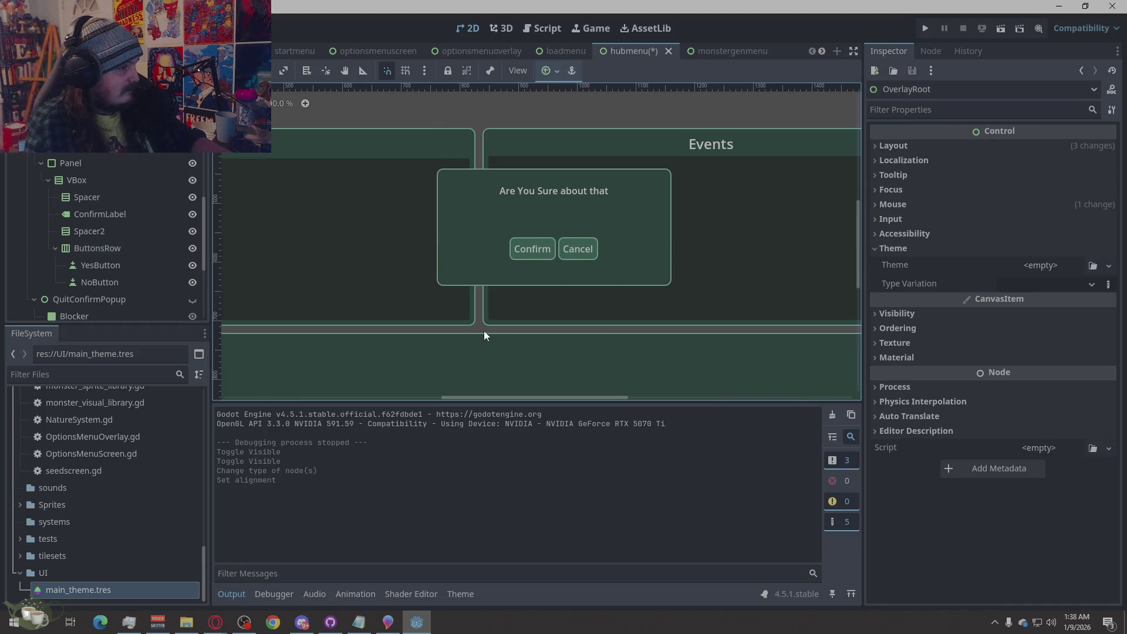
{"action": "scroll", "coordinate": [511, 314], "scroll_direction": "down", "scroll_amount": 3}
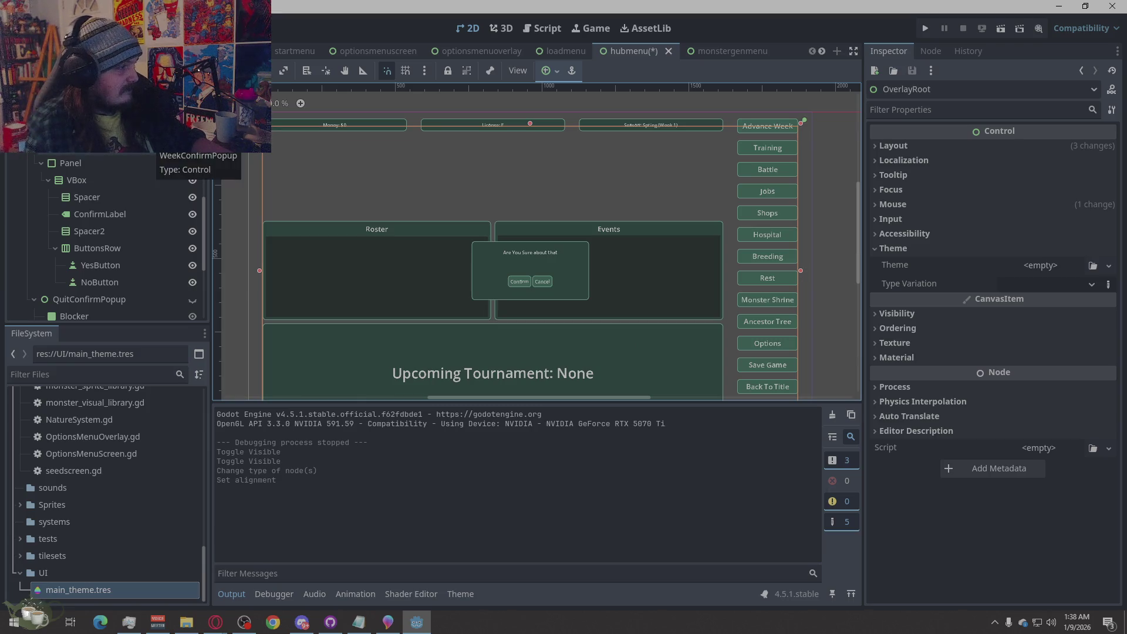
{"action": "left_click", "coordinate": [926, 28]}
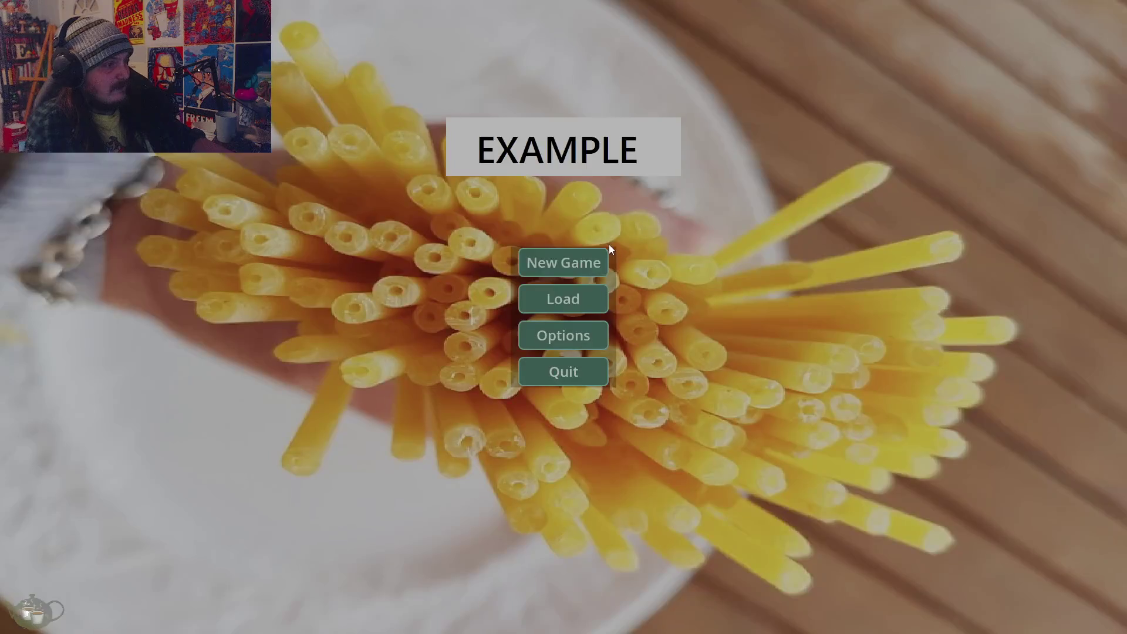
Enter the hub and cancel the advance-week confirmation, staying on Spring - Week 1.
{"action": "left_click", "coordinate": [605, 256]}
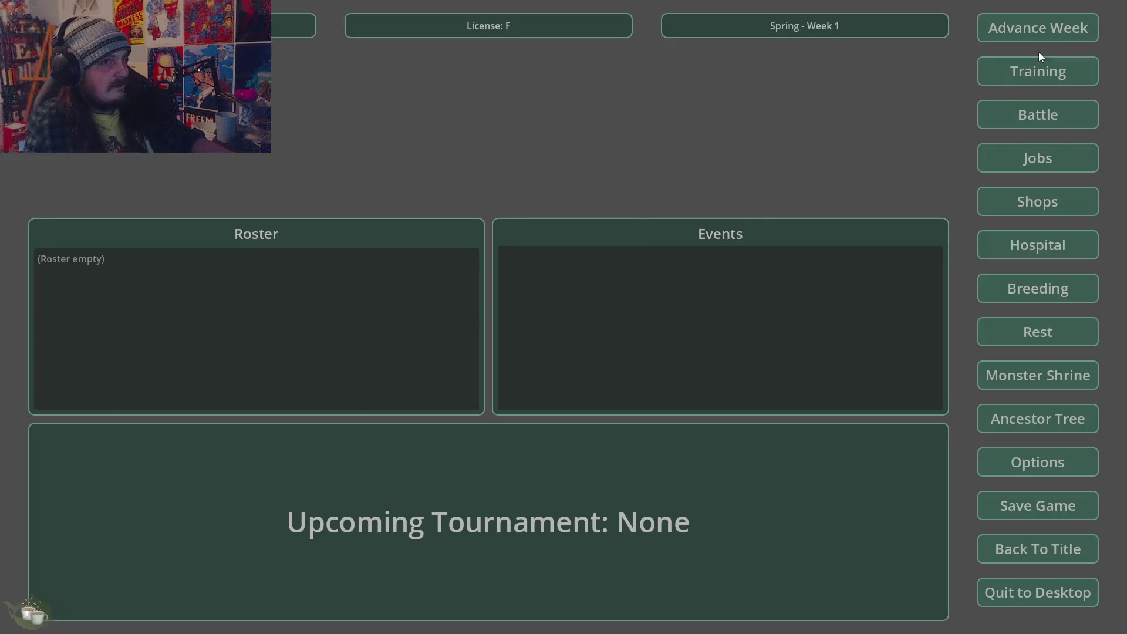
{"action": "left_click", "coordinate": [1040, 35]}
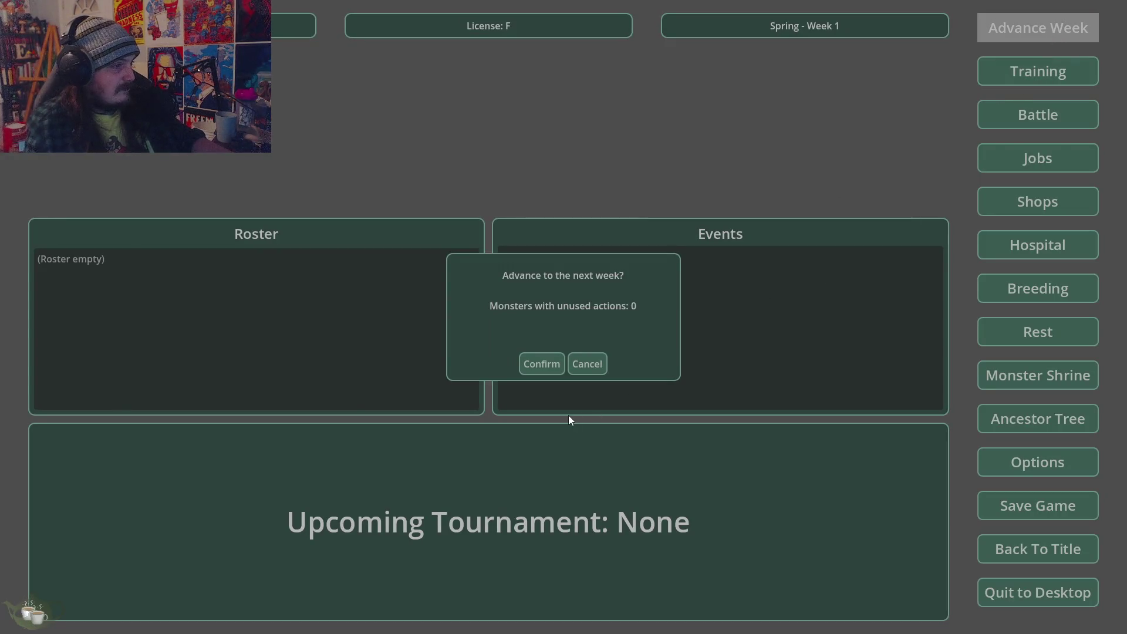
{"action": "left_click", "coordinate": [581, 365]}
Open and close the Training menu twice.
{"action": "left_click", "coordinate": [1028, 76]}
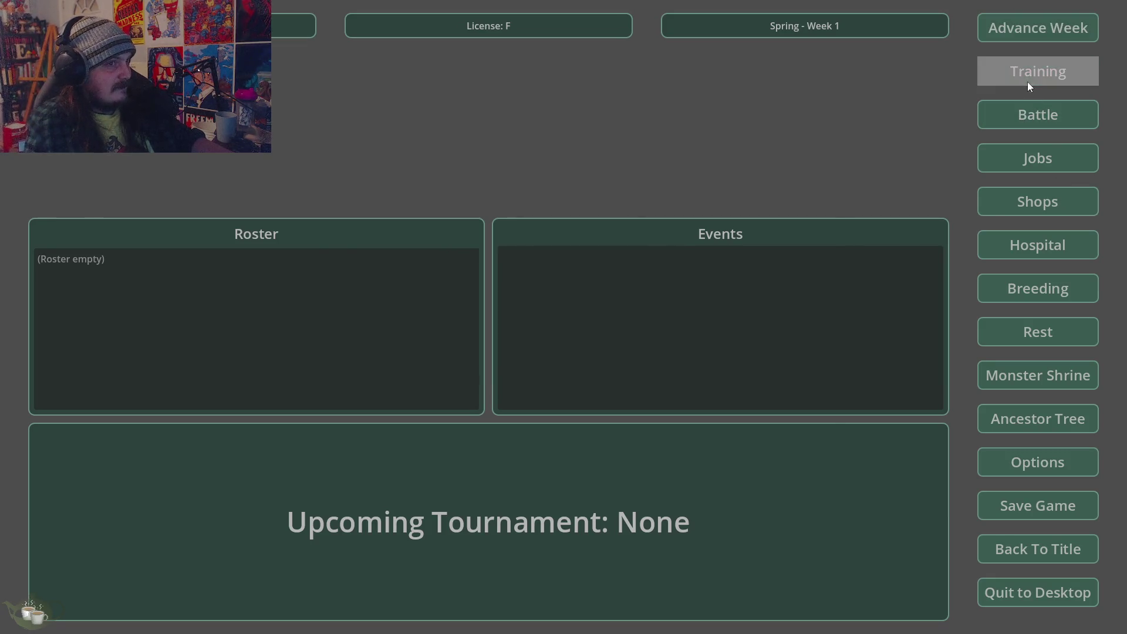
{"action": "left_click", "coordinate": [801, 183]}
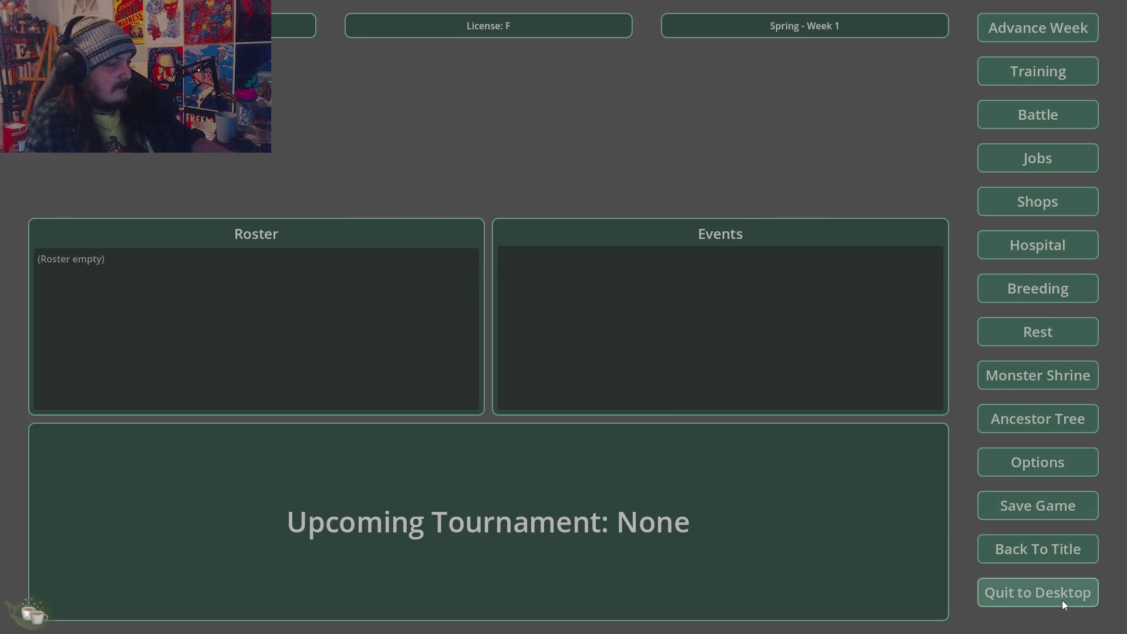
{"action": "left_click", "coordinate": [1034, 73]}
{"action": "left_click", "coordinate": [800, 187]}
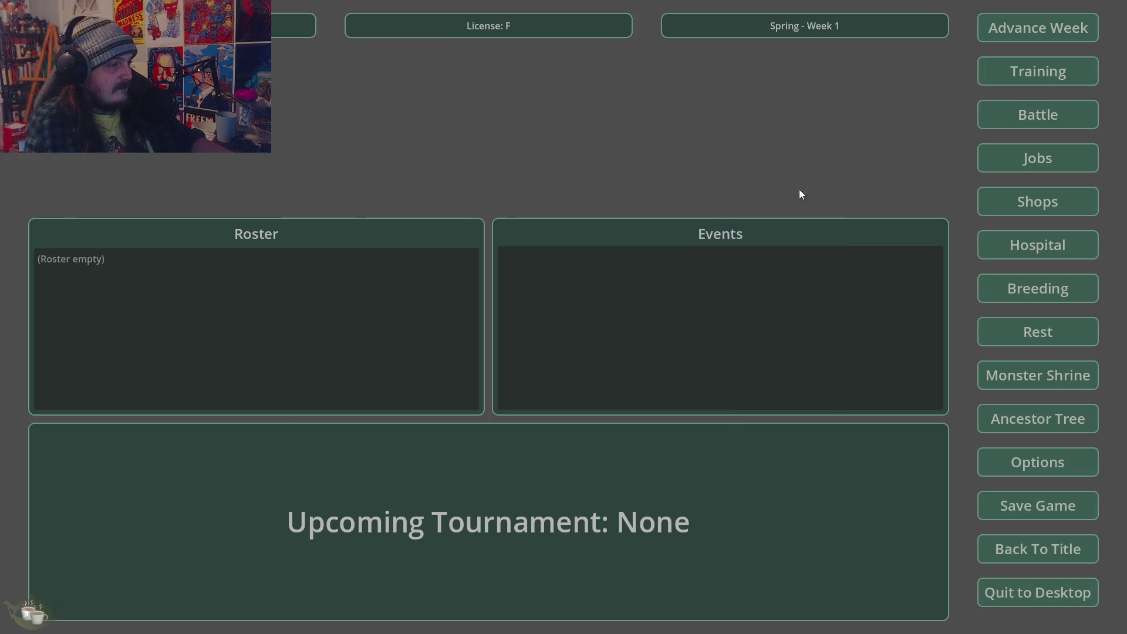
Confirm returning to the title screen and quit the game.
{"action": "left_click", "coordinate": [1051, 555]}
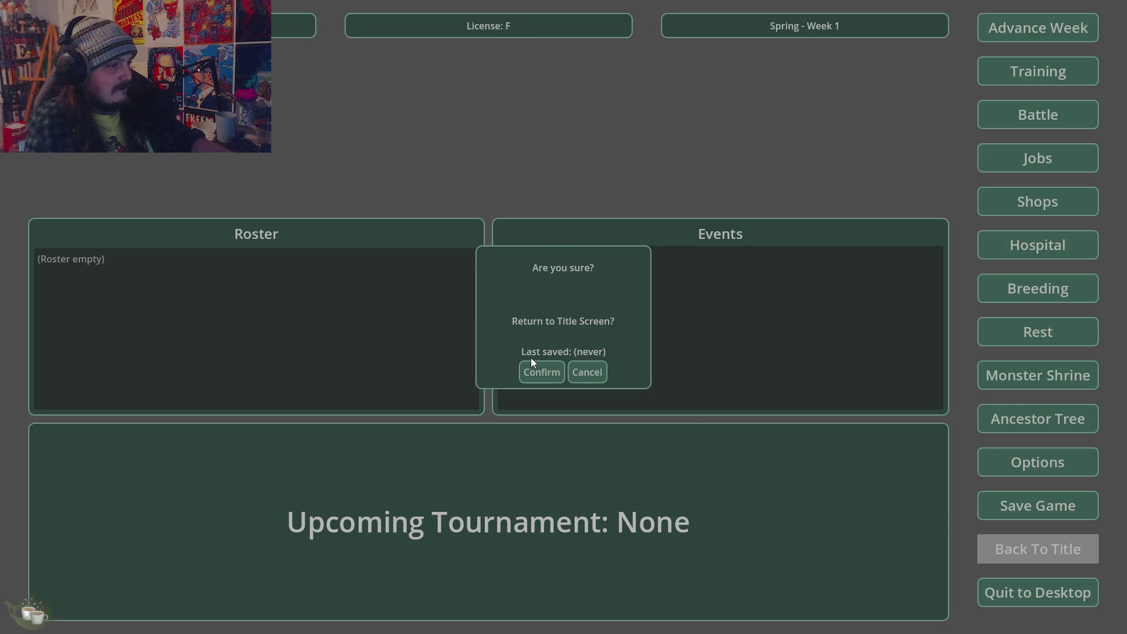
{"action": "left_click", "coordinate": [531, 378]}
{"action": "left_click", "coordinate": [561, 371]}
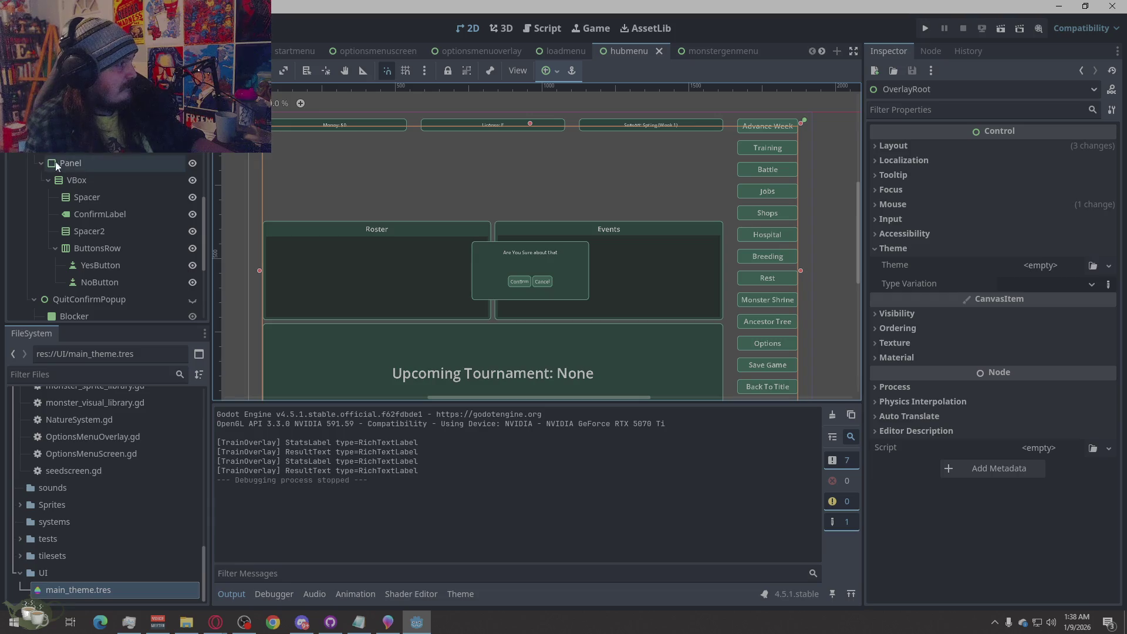
Inspect the WeekConfirmPopup and Spacer2 nodes, then run the project with F5.
{"action": "left_click", "coordinate": [471, 241]}
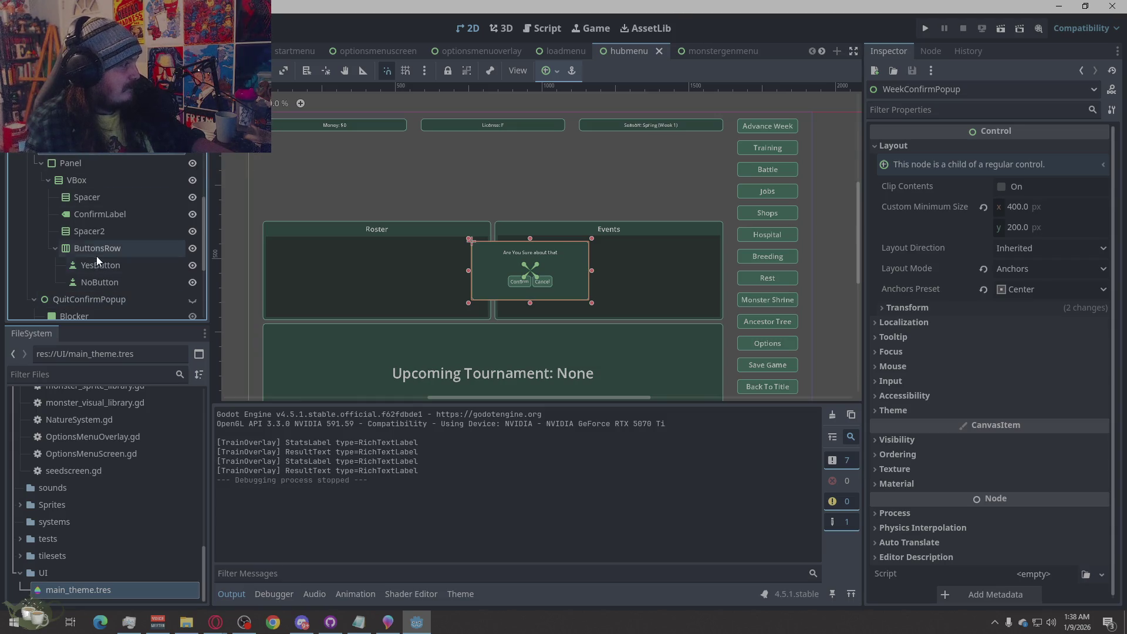
{"action": "left_click", "coordinate": [98, 233]}
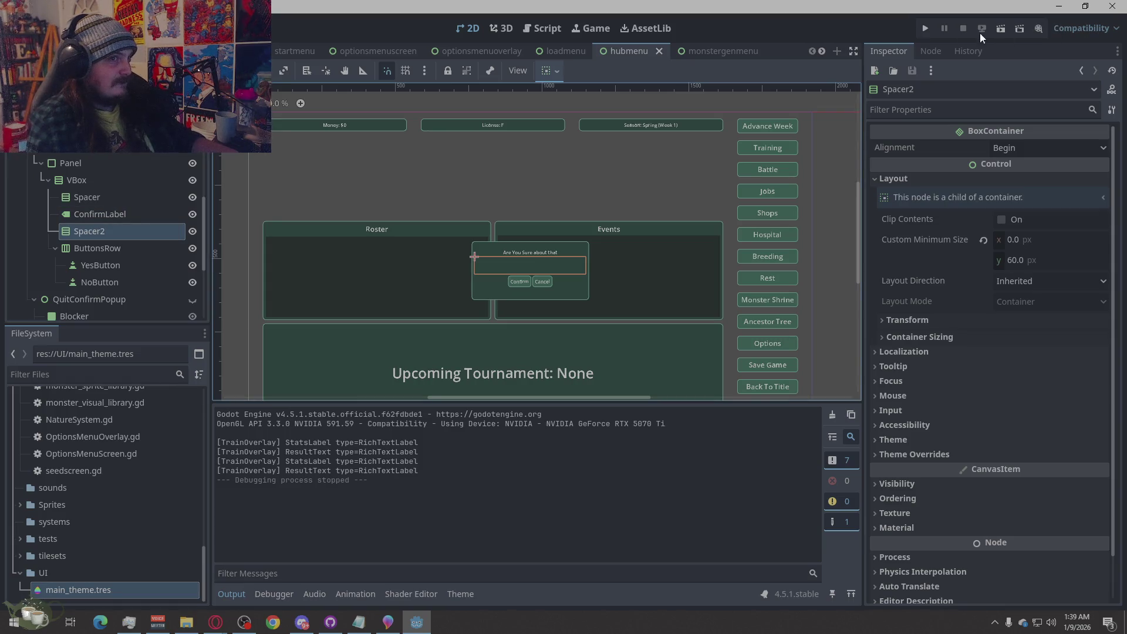
{"action": "key", "text": "F5"}
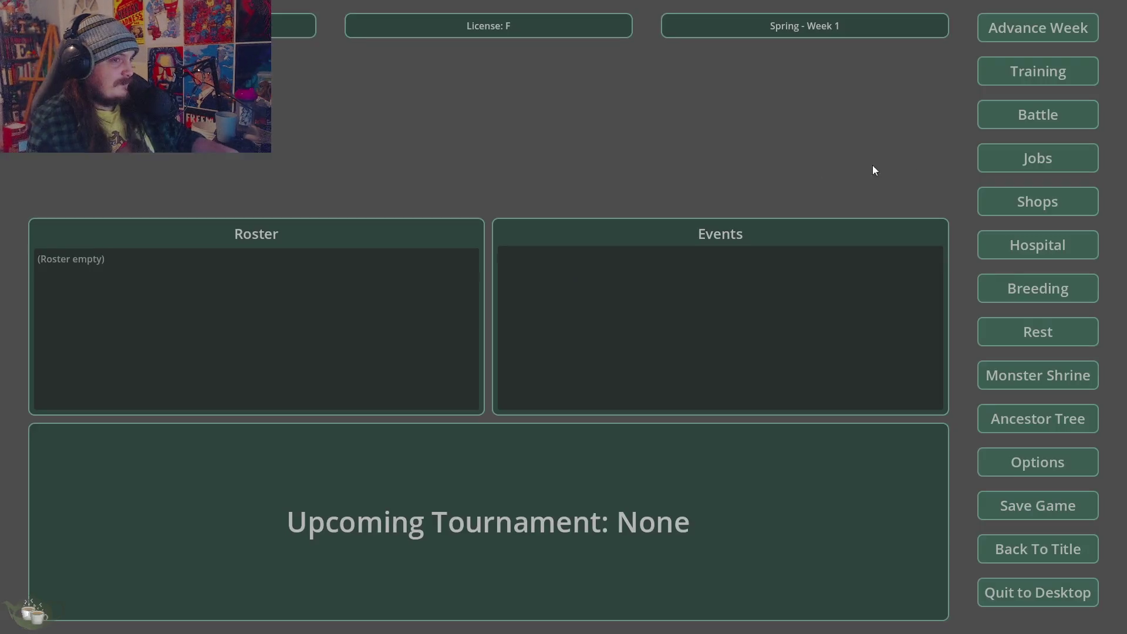
Cancel the re-spaced advance-week popup, confirm returning to title, and quit the game.
{"action": "left_click", "coordinate": [1005, 41]}
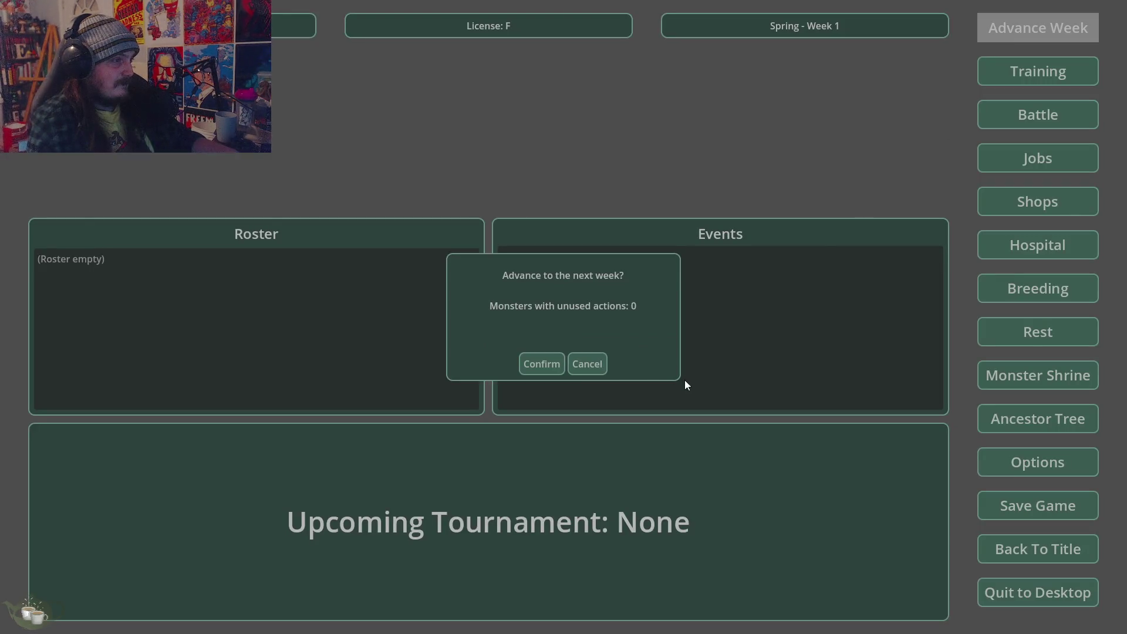
{"action": "left_click", "coordinate": [590, 365]}
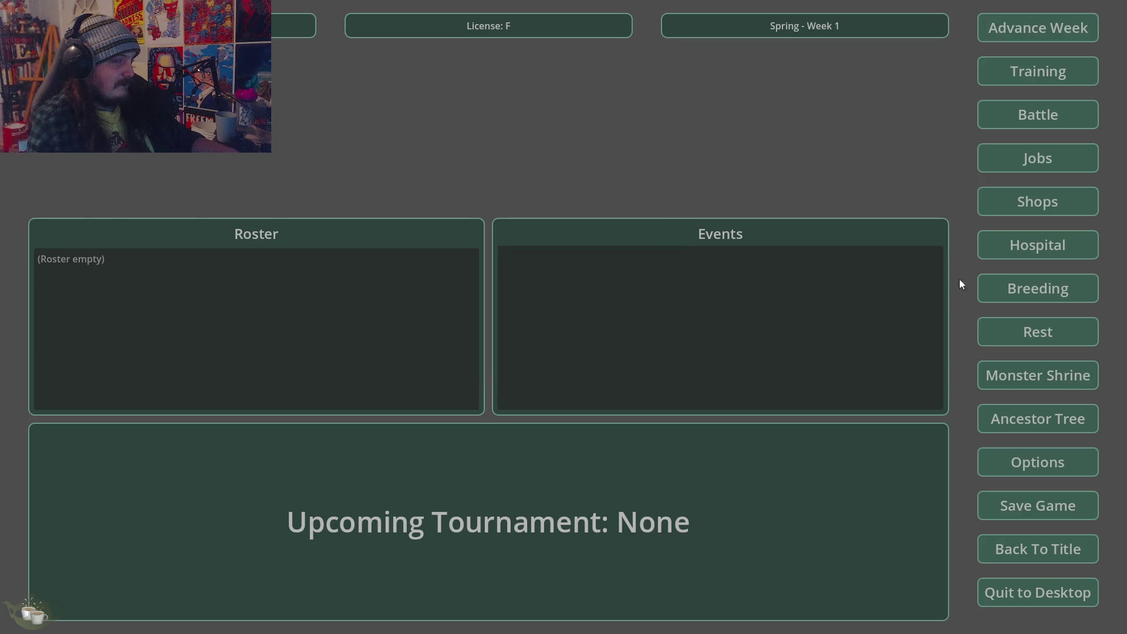
{"action": "left_click", "coordinate": [1038, 557]}
{"action": "left_click", "coordinate": [541, 372]}
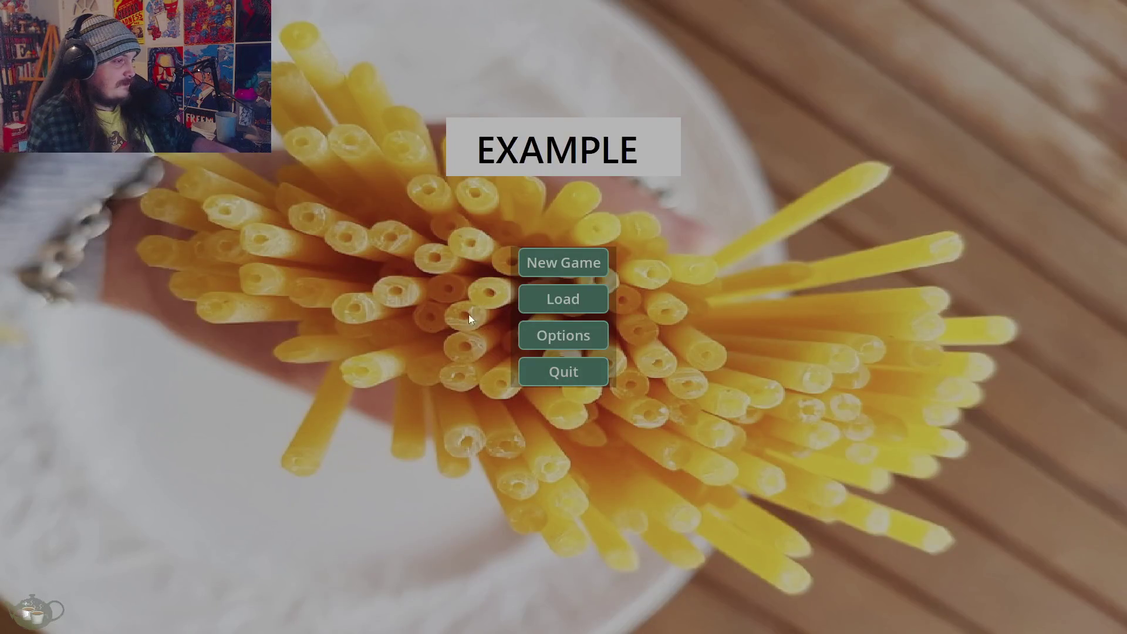
{"action": "left_click", "coordinate": [562, 373]}
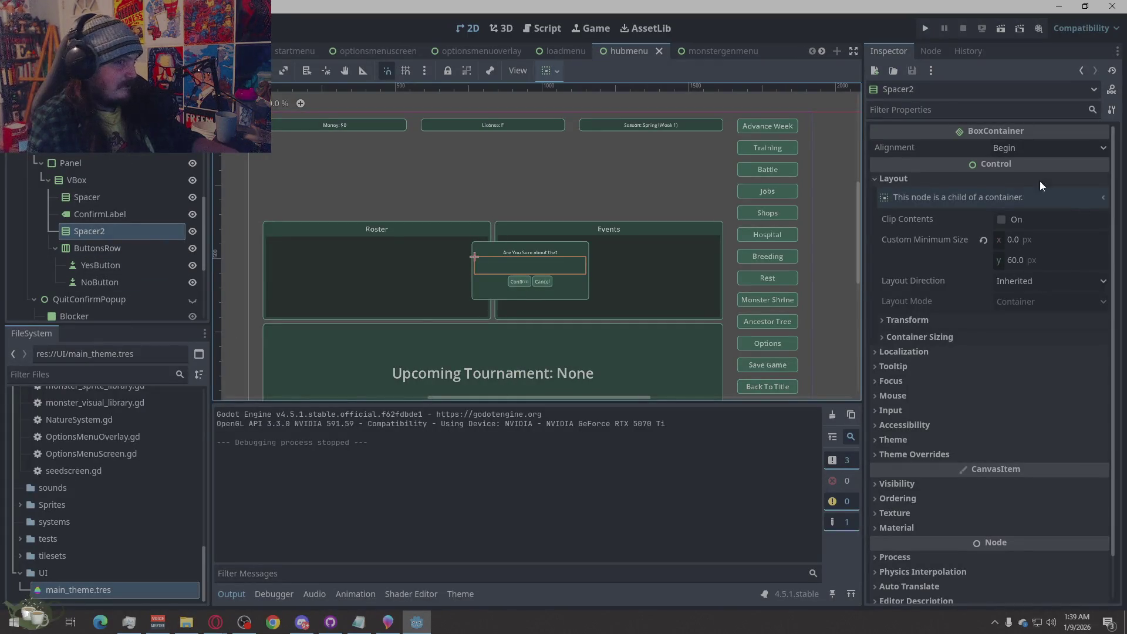
Set Spacer2's Custom Minimum Size height to 20.
{"action": "left_click", "coordinate": [1019, 256]}
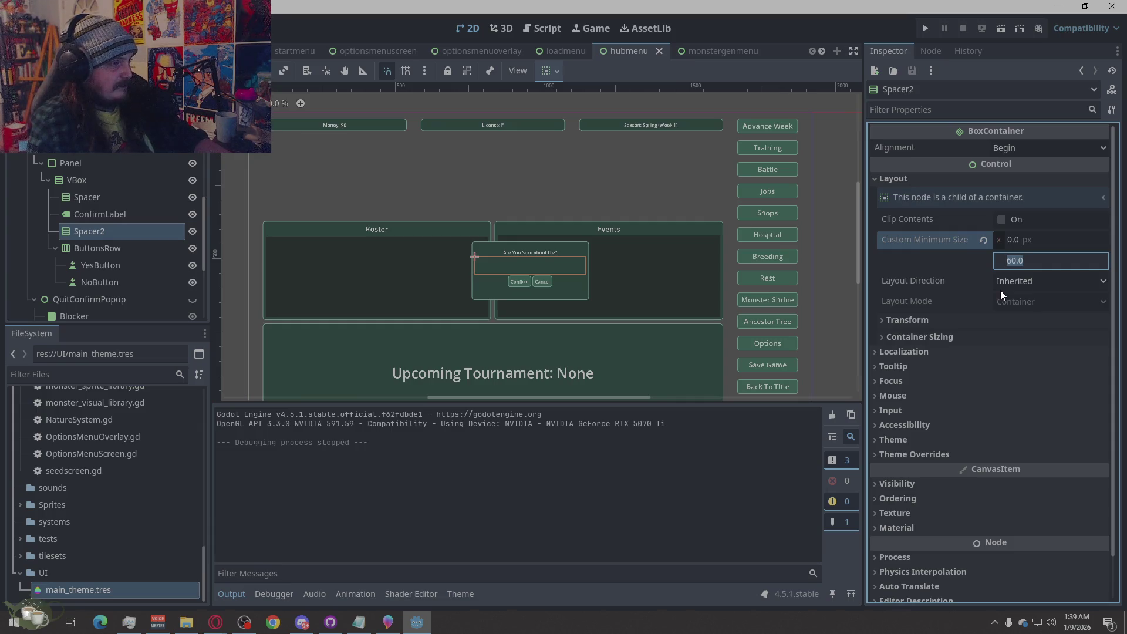
{"action": "type", "text": "20"}
{"action": "key", "text": "Return"}
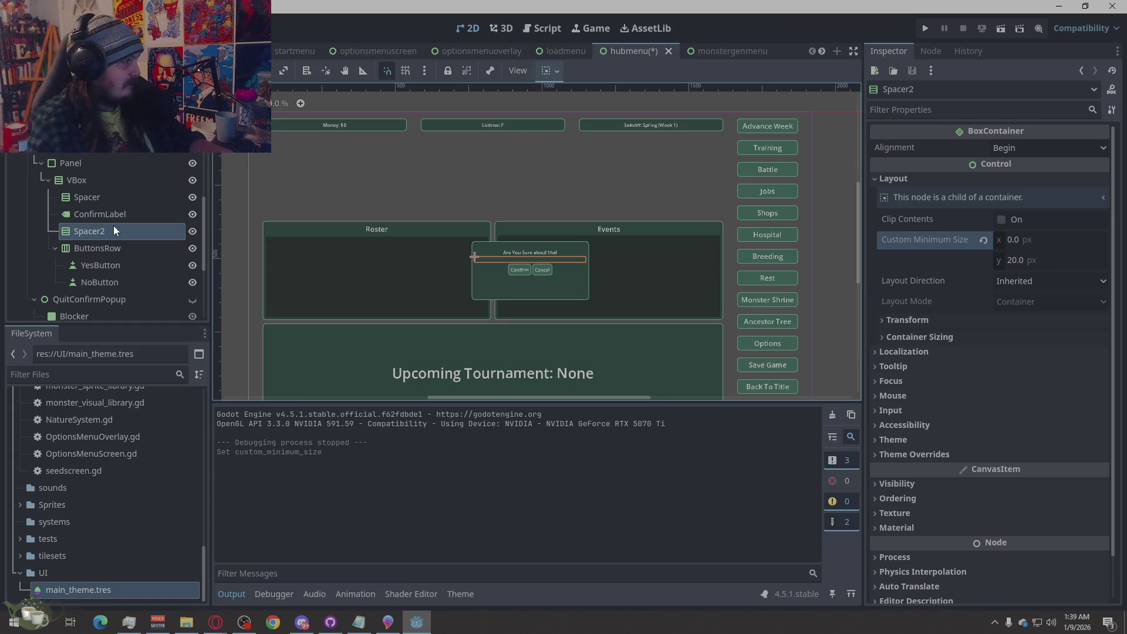
Duplicate Spacer2 as Spacer3, move it below ButtonsRow, and run the game.
{"action": "key", "text": "ctrl+d"}
{"action": "mouse_move", "coordinate": [102, 249]}
{"action": "left_mouse_down"}
{"action": "mouse_move", "coordinate": [104, 298]}
{"action": "mouse_move", "coordinate": [108, 206]}
{"action": "left_mouse_up"}
{"action": "right_click", "coordinate": [108, 206]}
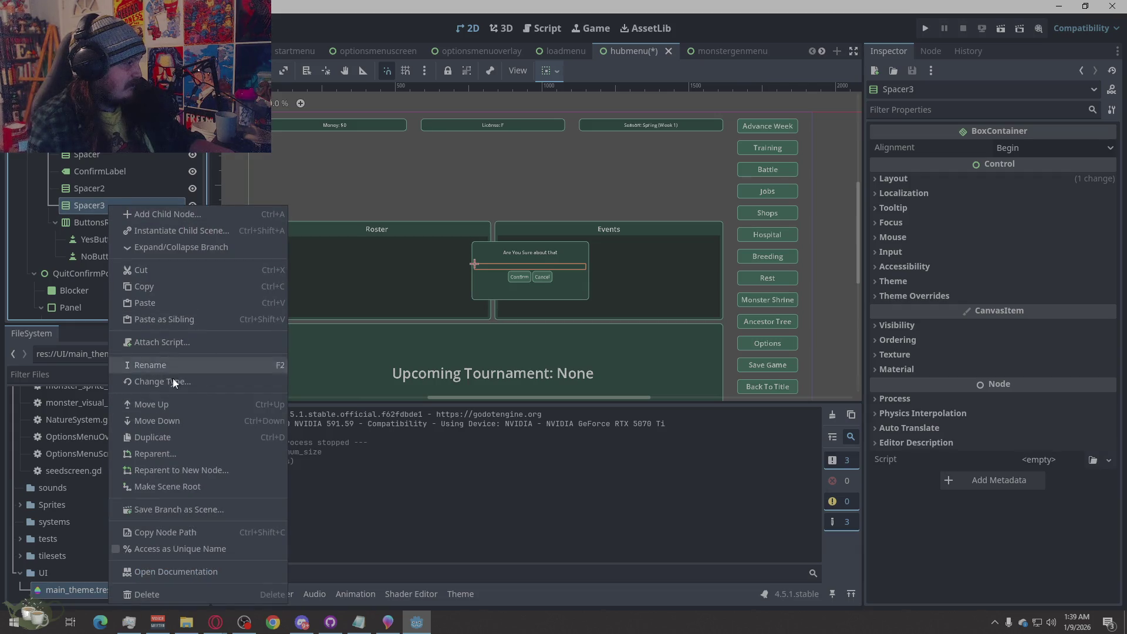
{"action": "left_click", "coordinate": [178, 424]}
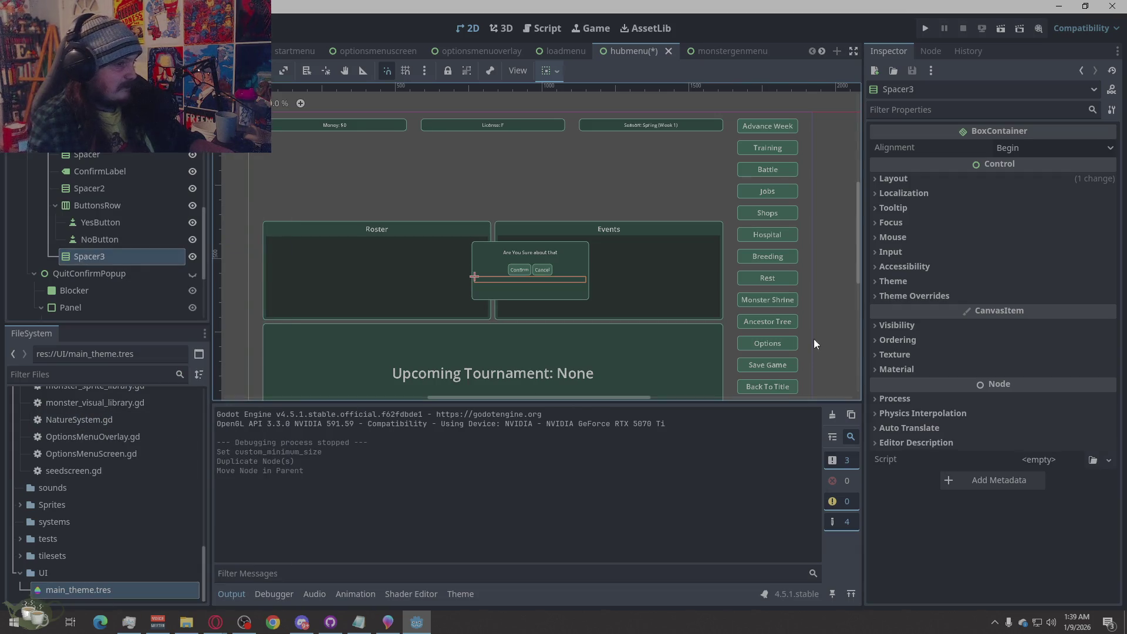
{"action": "left_click", "coordinate": [834, 301]}
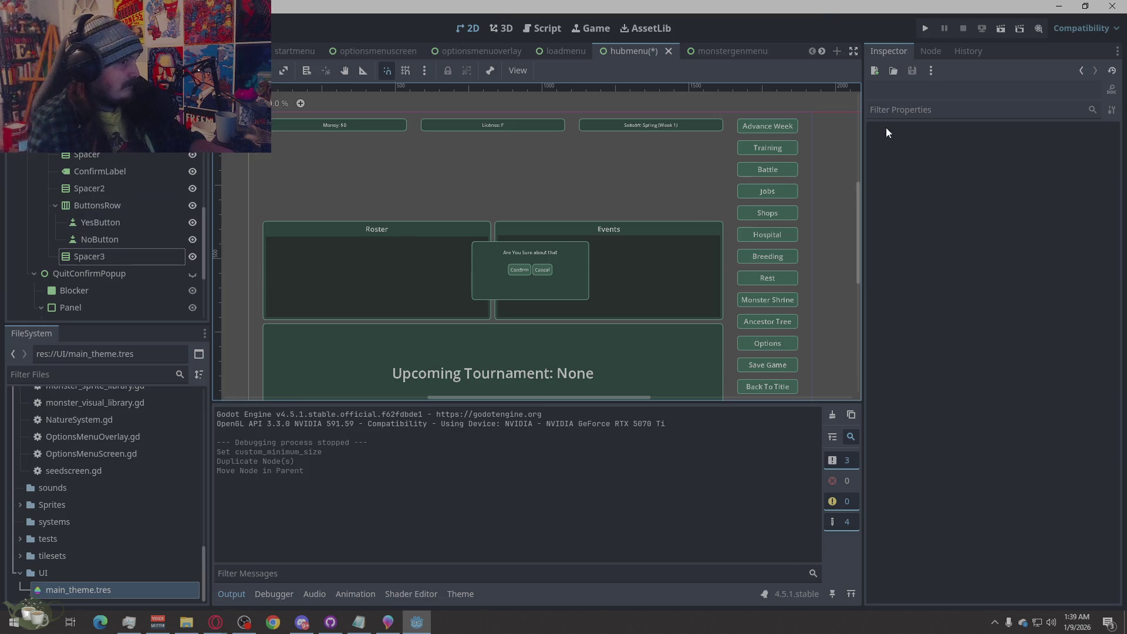
{"action": "left_click", "coordinate": [923, 28]}
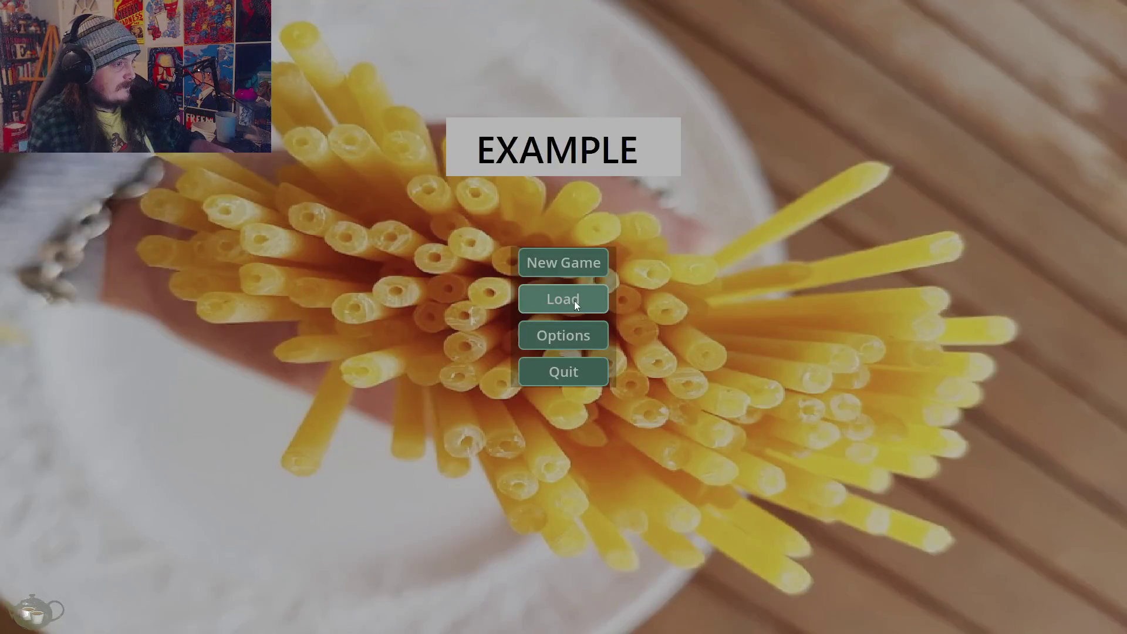
Start a new game, confirm two week advances to Spring - Week 3, and cancel a third.
{"action": "left_click", "coordinate": [584, 263]}
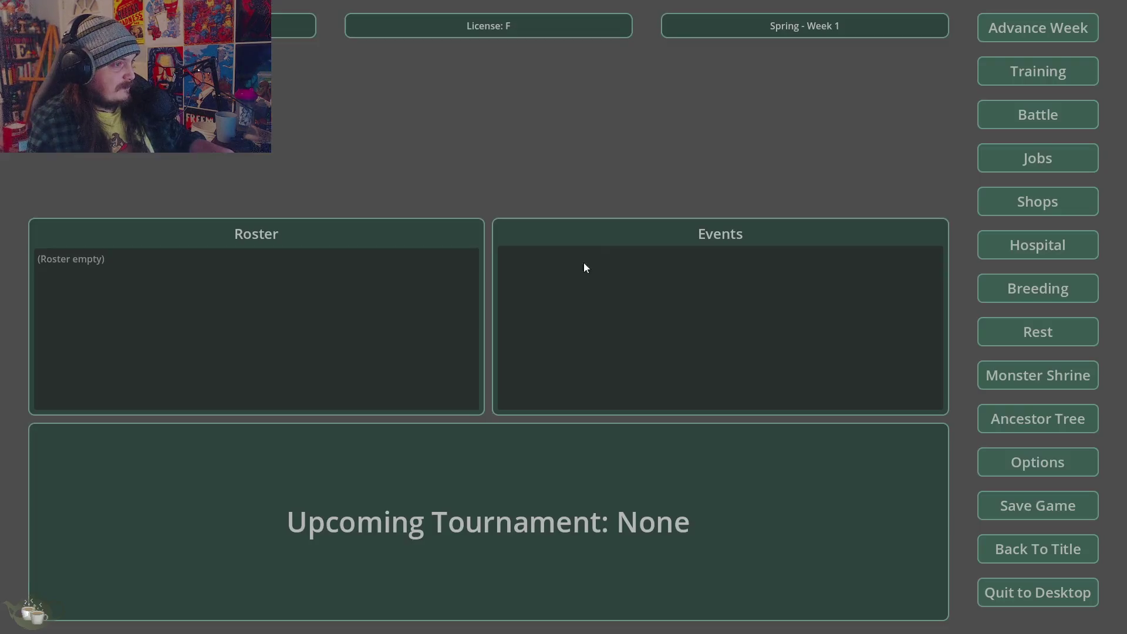
{"action": "left_click", "coordinate": [1027, 27]}
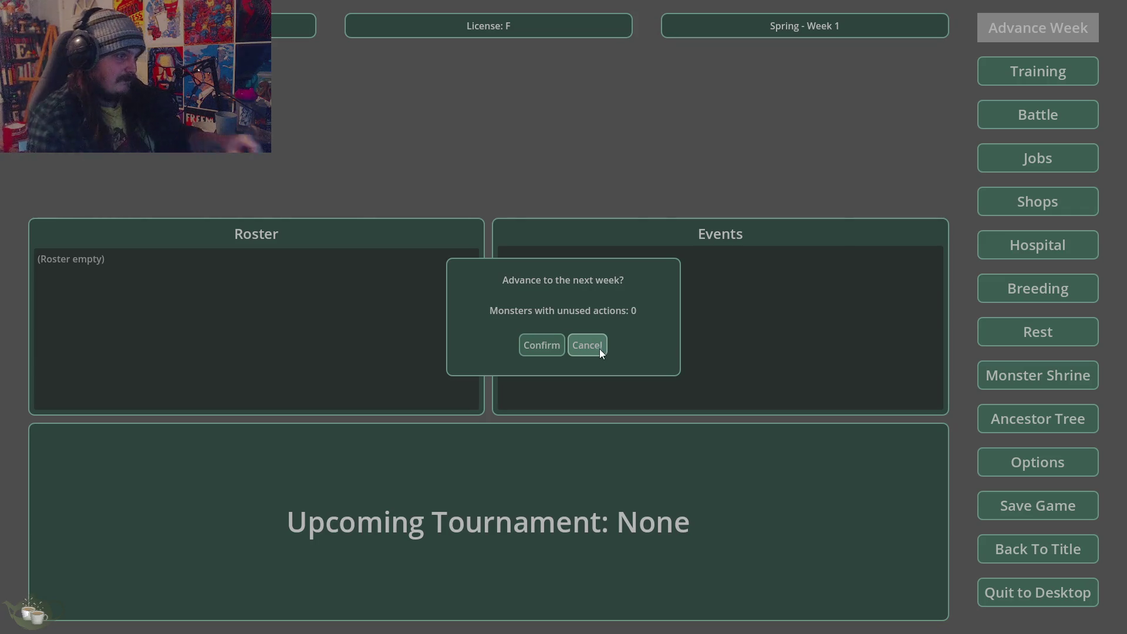
{"action": "left_click", "coordinate": [550, 343]}
{"action": "left_click", "coordinate": [1038, 31]}
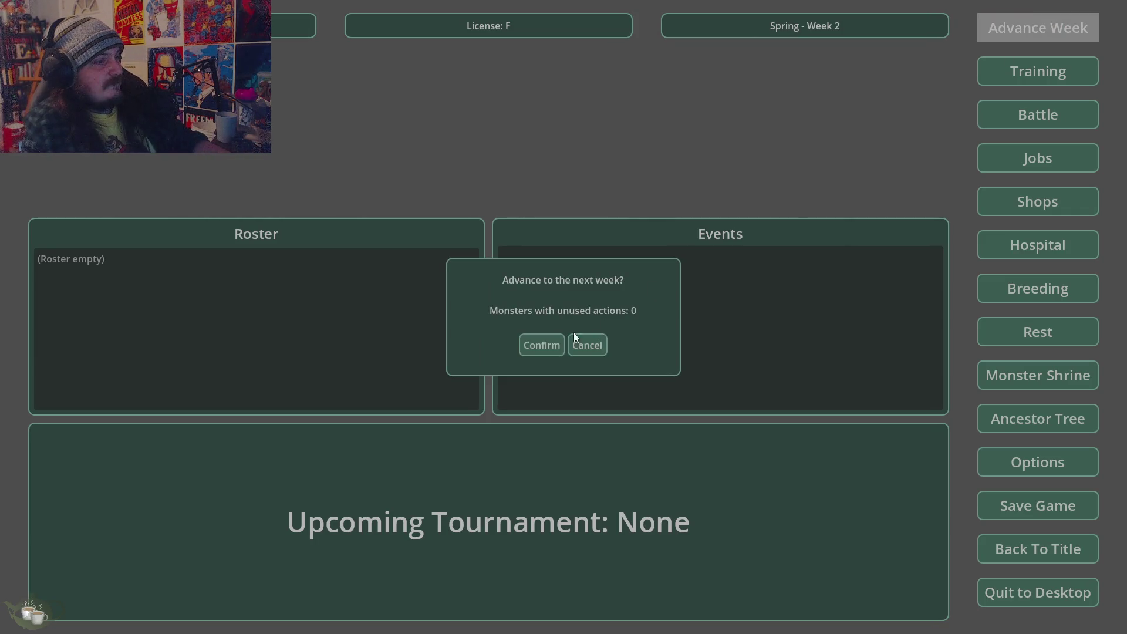
{"action": "left_click", "coordinate": [544, 345]}
{"action": "left_click", "coordinate": [1033, 26]}
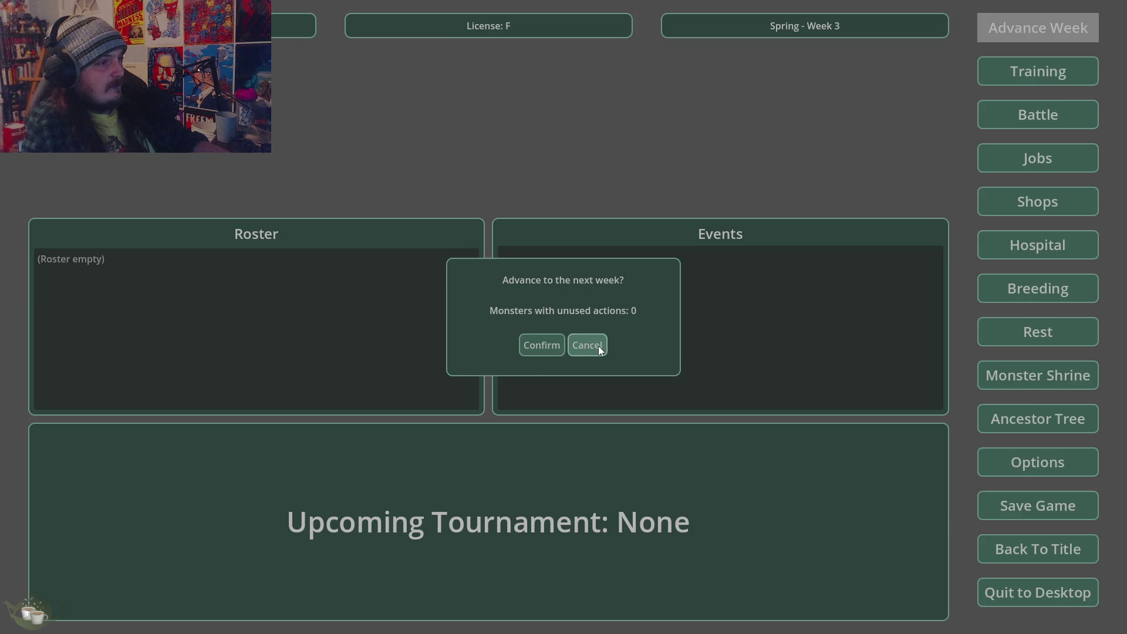
{"action": "left_click", "coordinate": [592, 347]}
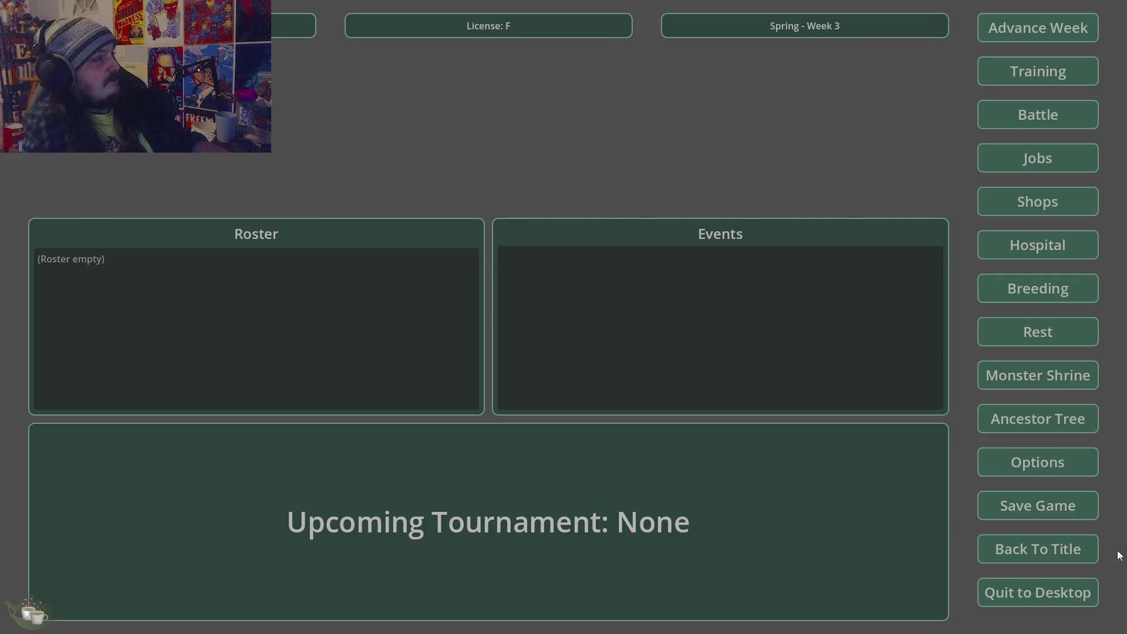
Confirm returning to the title screen and quit the game.
{"action": "left_click", "coordinate": [1033, 561]}
{"action": "left_click", "coordinate": [539, 372]}
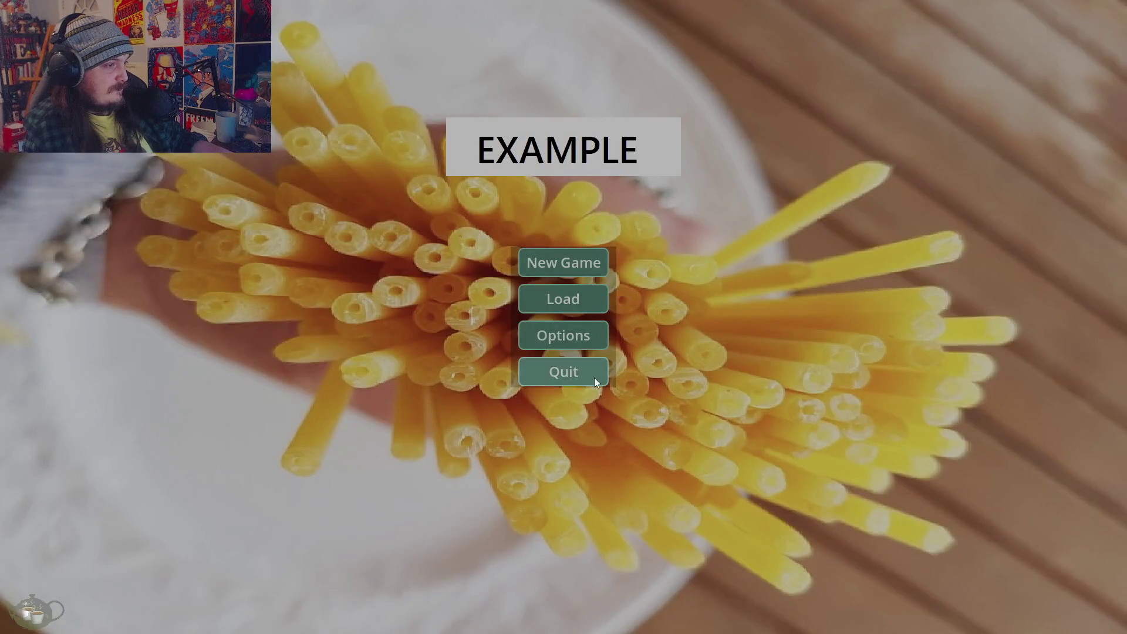
{"action": "left_click", "coordinate": [594, 379]}
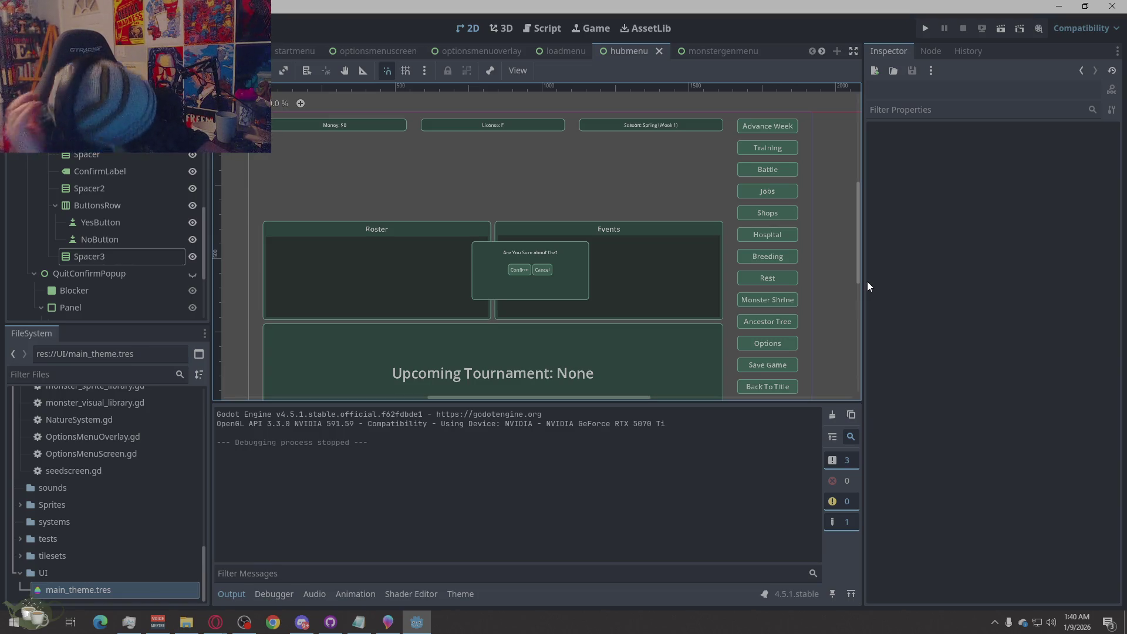
{"action": "left_click", "coordinate": [115, 190]}
{"action": "left_click", "coordinate": [124, 169]}
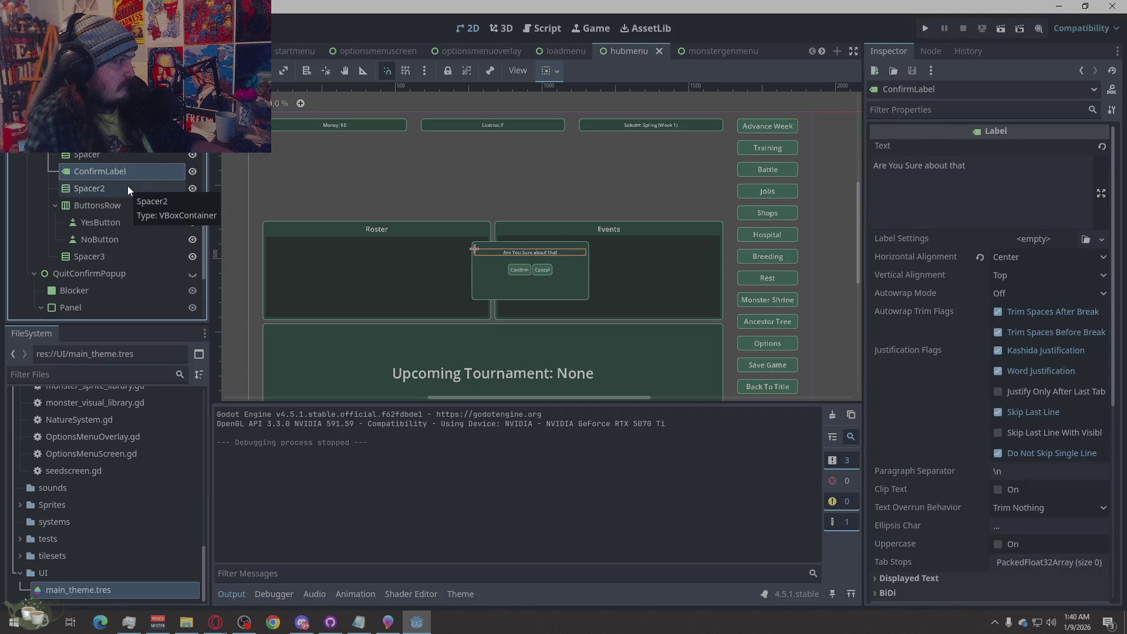
{"action": "left_click", "coordinate": [834, 291]}
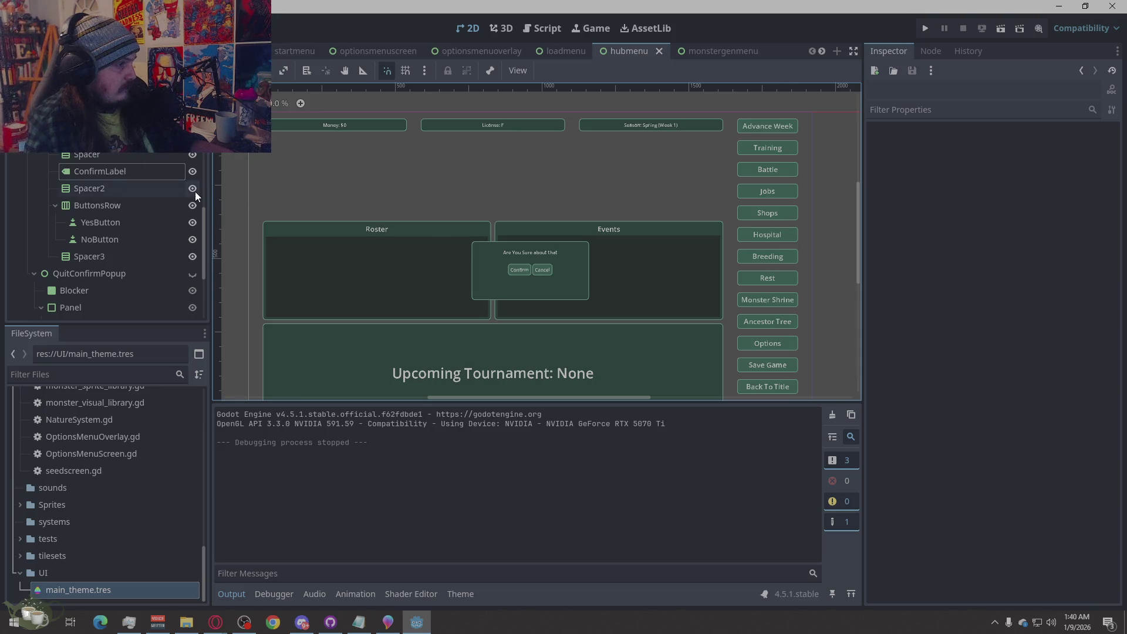
{"action": "left_click", "coordinate": [927, 28]}
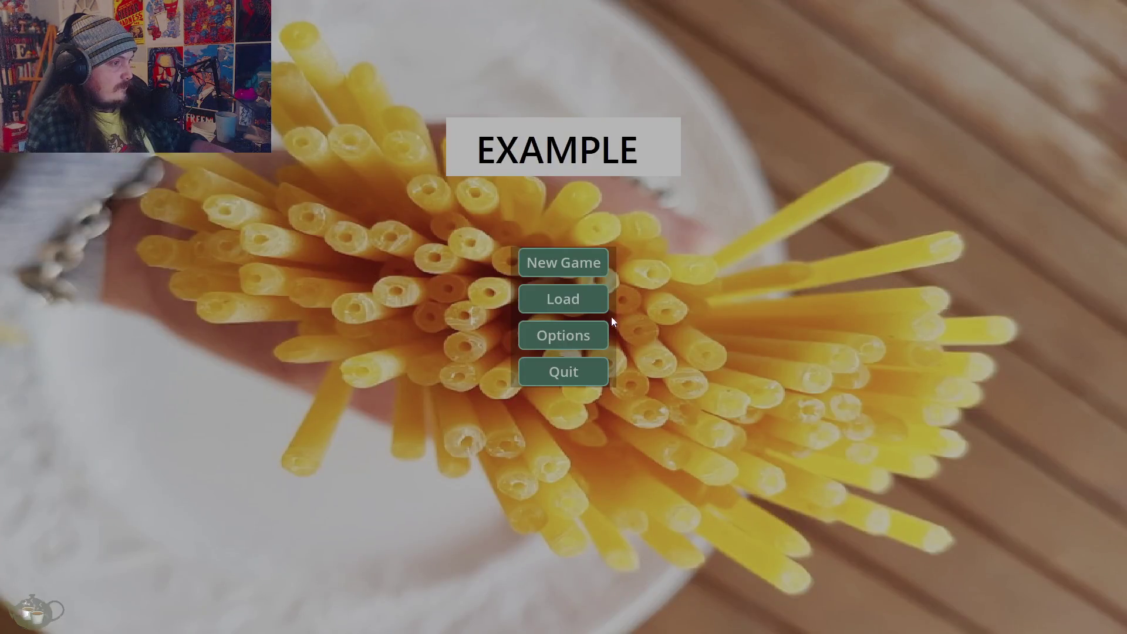
{"action": "left_click", "coordinate": [611, 316]}
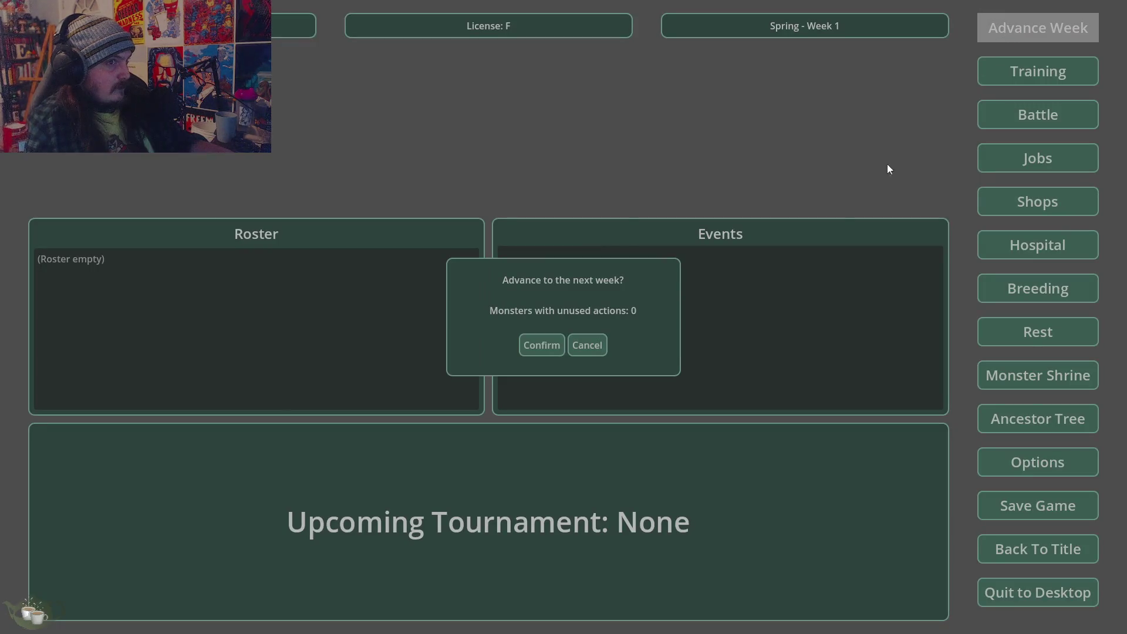
{"action": "left_click", "coordinate": [598, 347]}
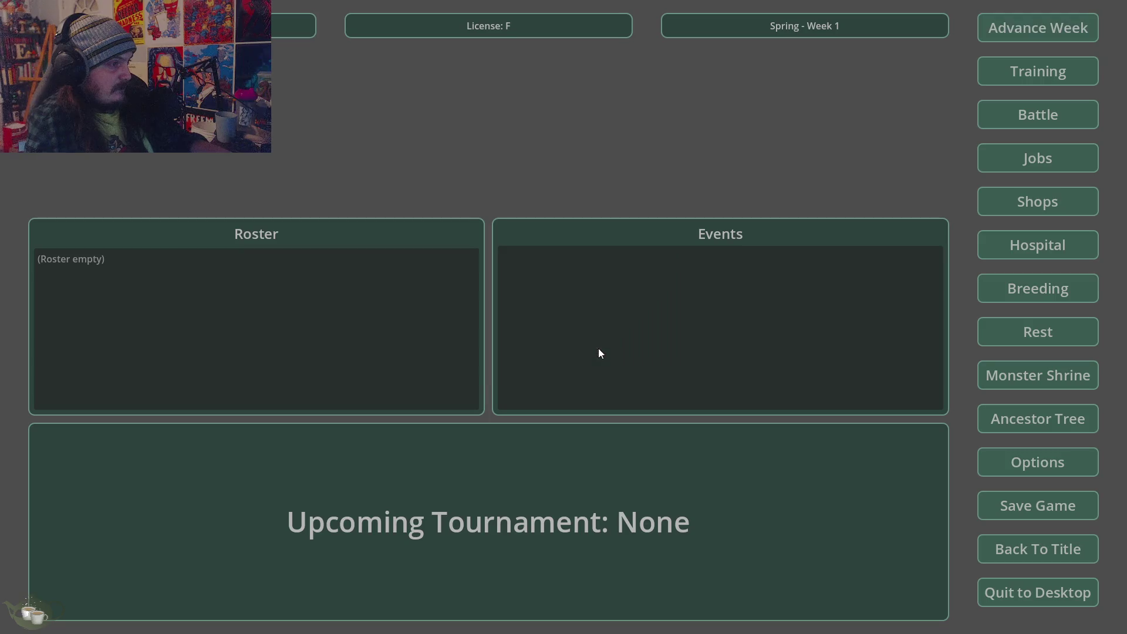
{"action": "left_click", "coordinate": [1037, 548]}
{"action": "left_click", "coordinate": [527, 375]}
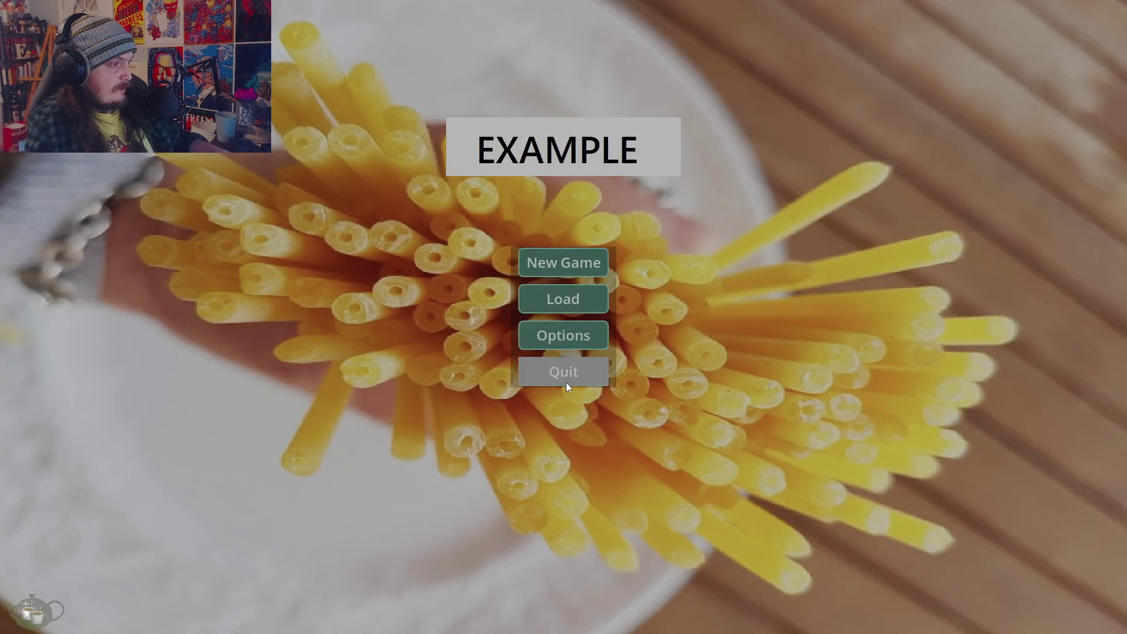
{"action": "left_click", "coordinate": [566, 383]}
{"action": "left_click", "coordinate": [128, 172]}
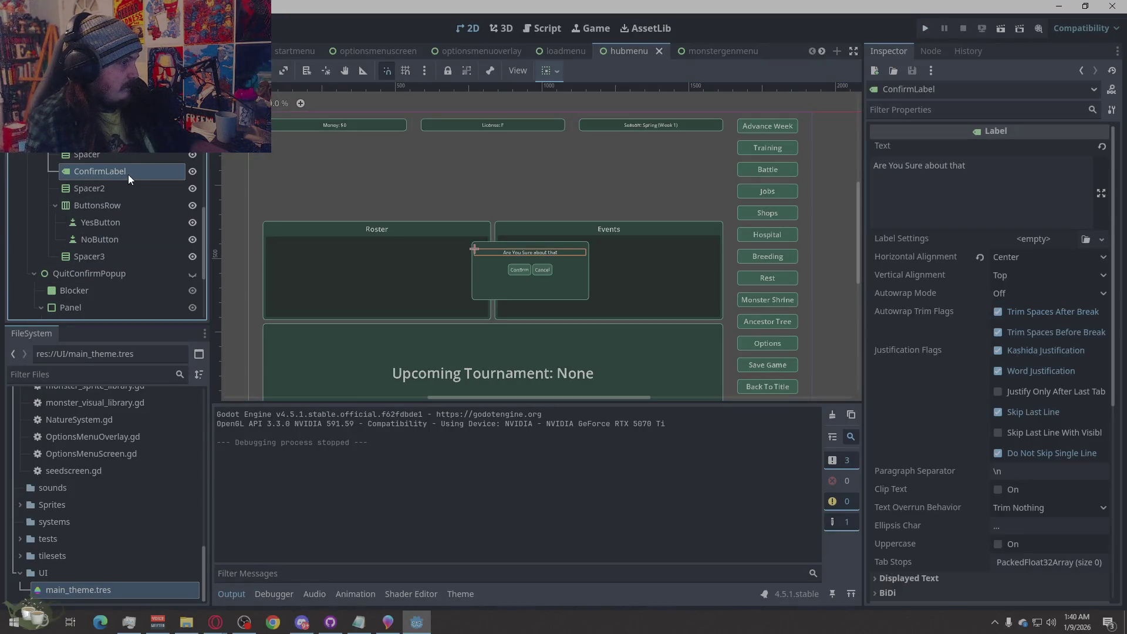
Replace ConfirmLabel's text with the placeholder 'Confirmation Text'.
{"action": "triple_click", "coordinate": [980, 178]}
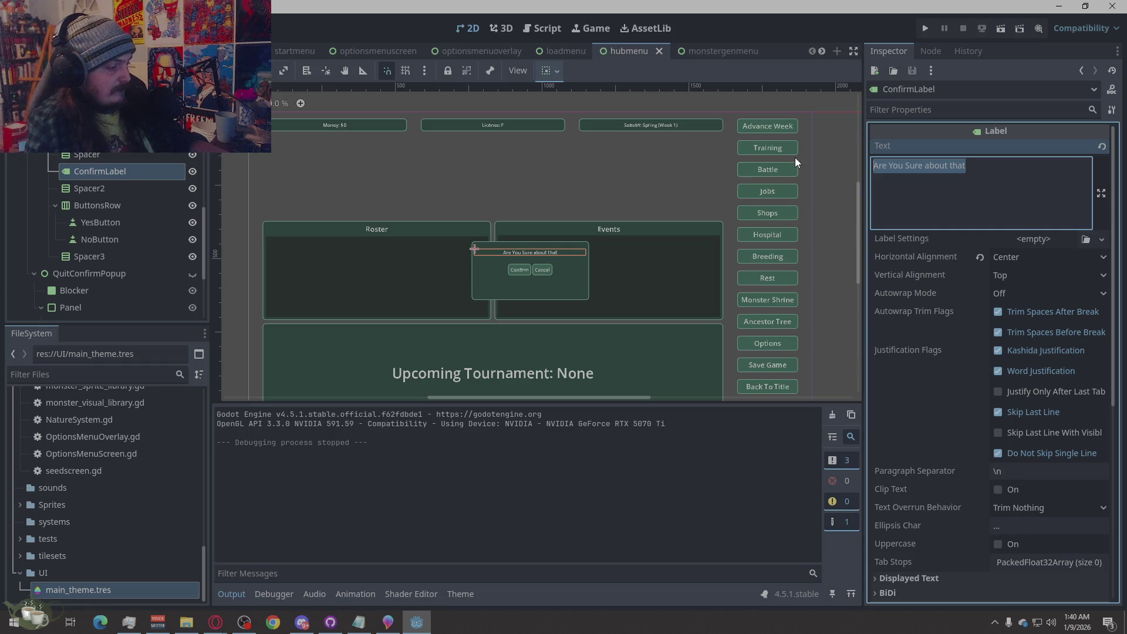
{"action": "type", "text": "cONFIRMATI"}
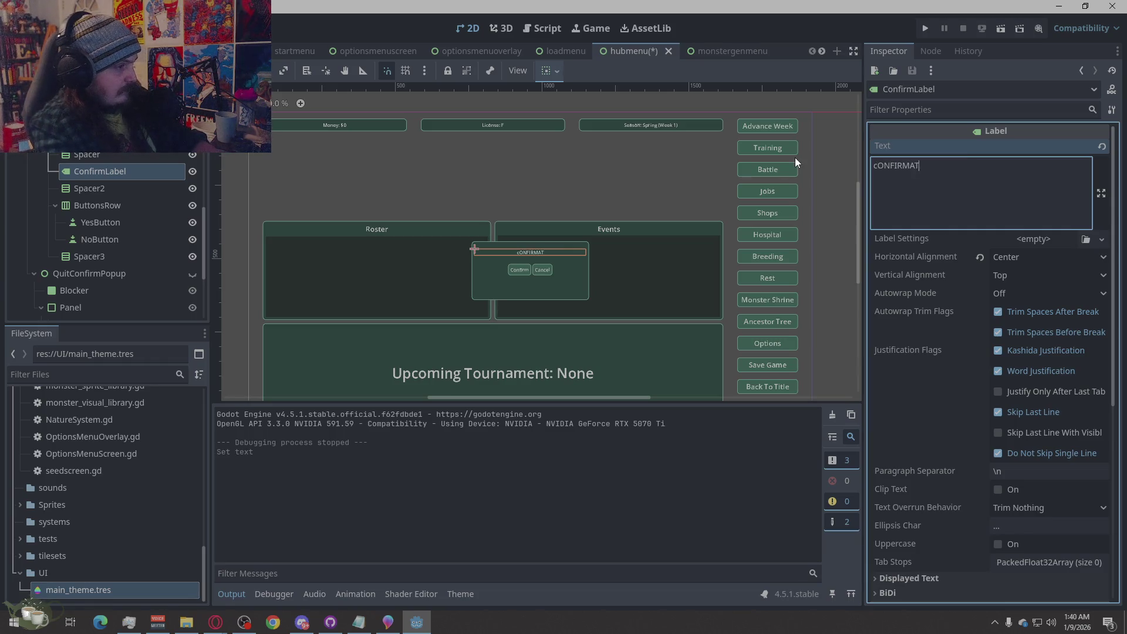
{"action": "key", "text": "BackSpace"}
{"action": "key", "text": "BackSpace"}
{"action": "key", "text": "BackSpace"}
{"action": "type", "text": "Confirmation Text"}
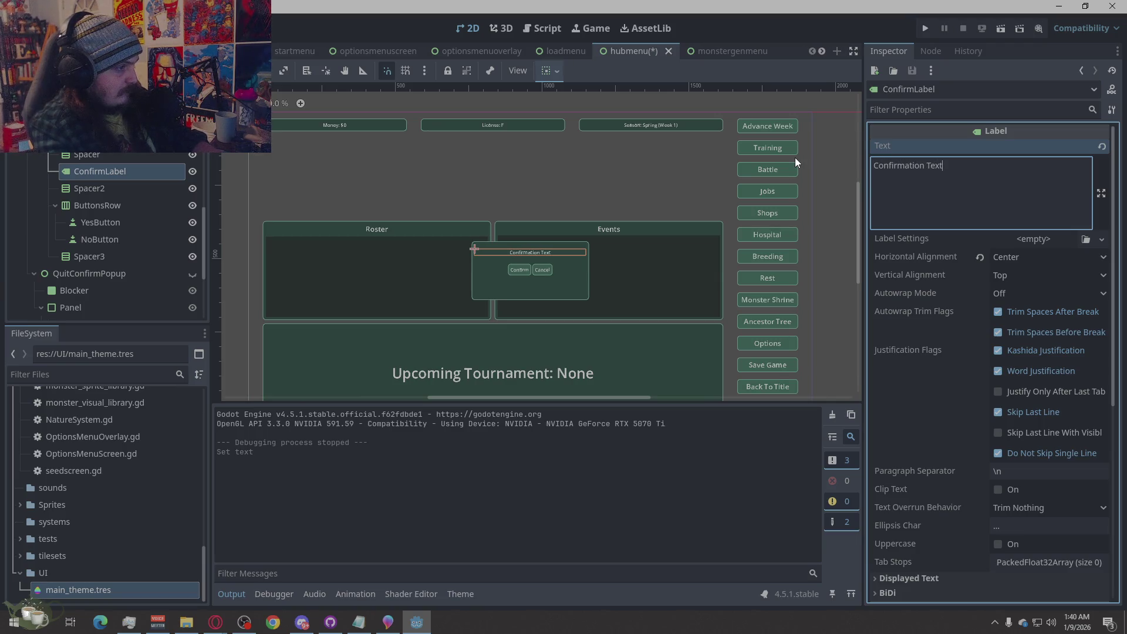
{"action": "left_click", "coordinate": [643, 312]}
{"action": "left_click", "coordinate": [832, 268]}
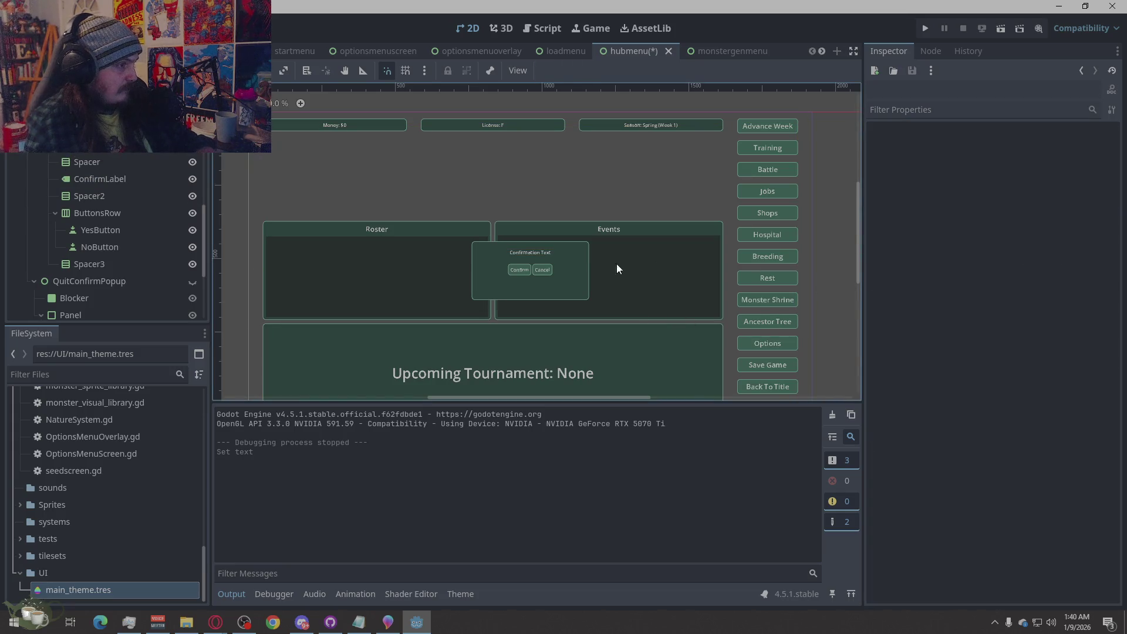
Reselect ConfirmLabel's text, save the hubmenu scene, run it, and quit back to the editor.
{"action": "left_click", "coordinate": [525, 251]}
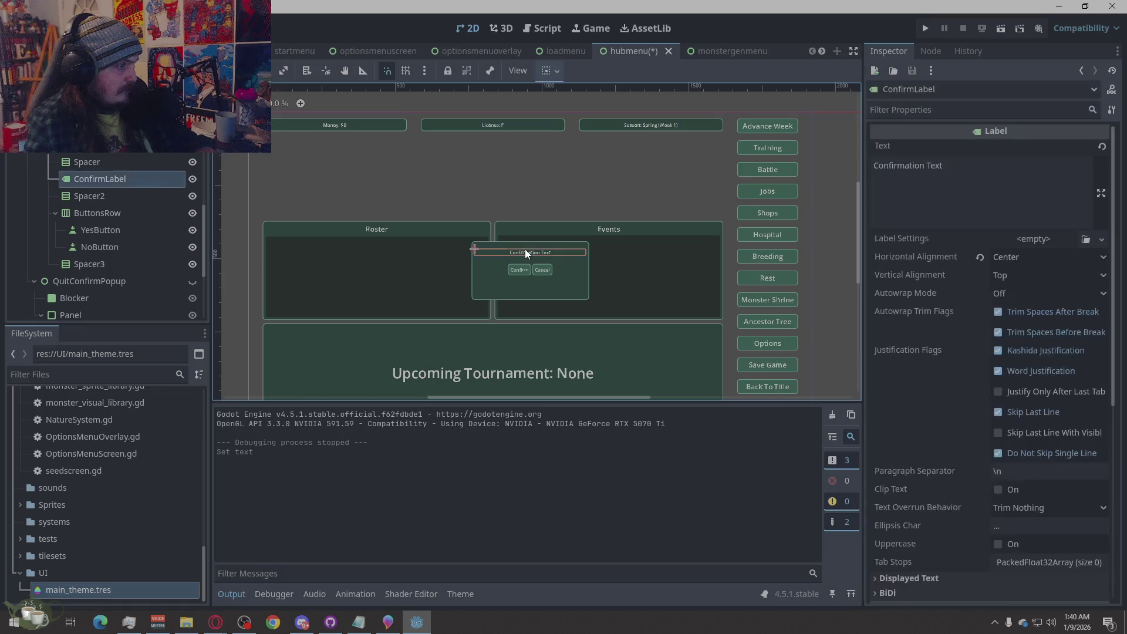
{"action": "left_click", "coordinate": [971, 175]}
{"action": "key", "text": "ctrl+shift+Left"}
{"action": "key", "text": "ctrl+shift+Left"}
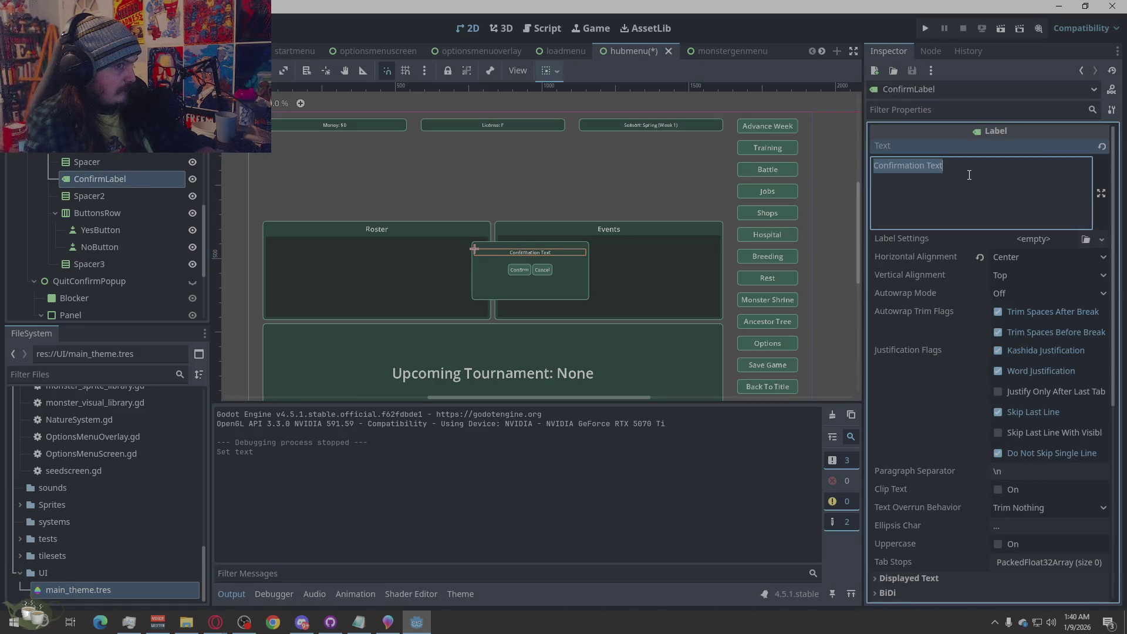
{"action": "left_click", "coordinate": [928, 29]}
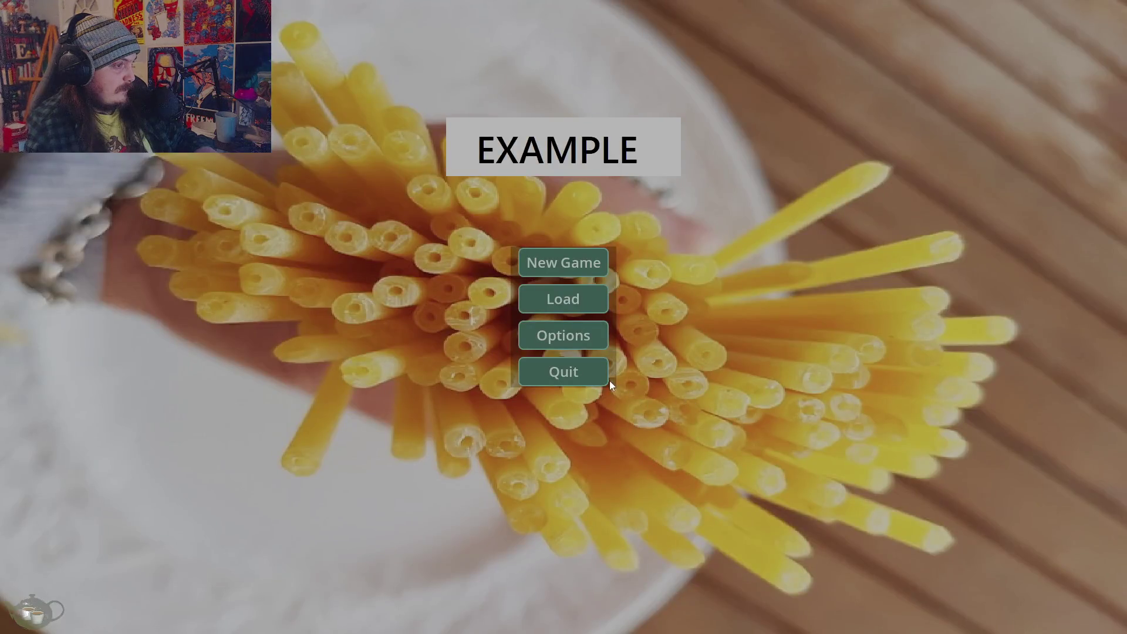
{"action": "left_click", "coordinate": [576, 374]}
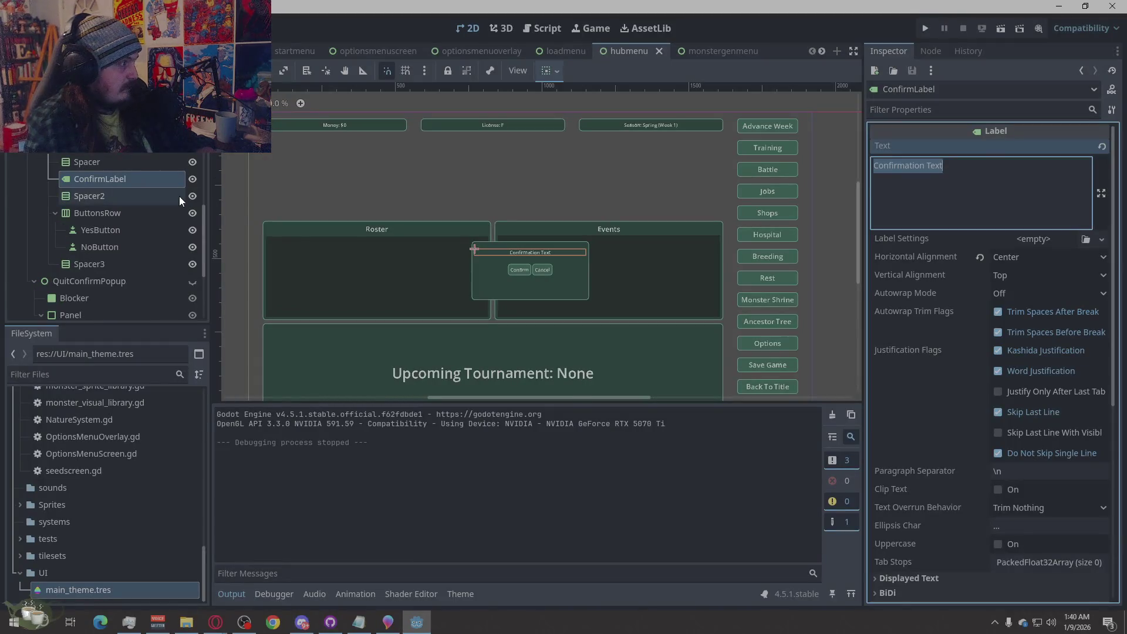
{"action": "scroll", "coordinate": [98, 172], "scroll_direction": "up", "scroll_amount": 8}
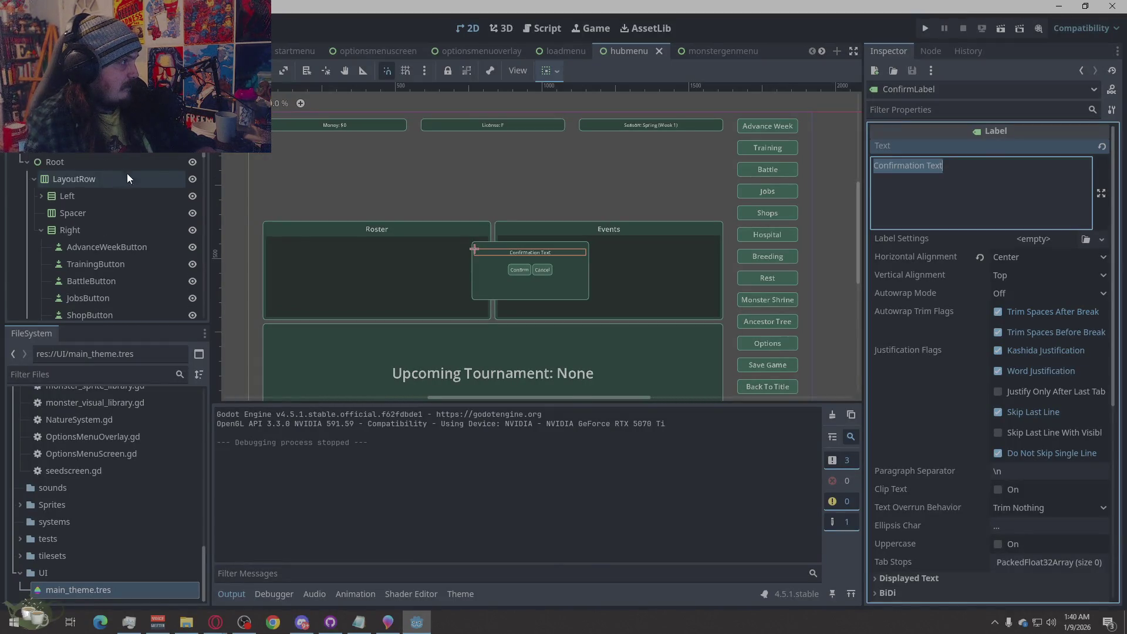
Open HubMenu.gd and search it for 'Weekl'.
{"action": "scroll", "coordinate": [152, 239], "scroll_direction": "down", "scroll_amount": 8}
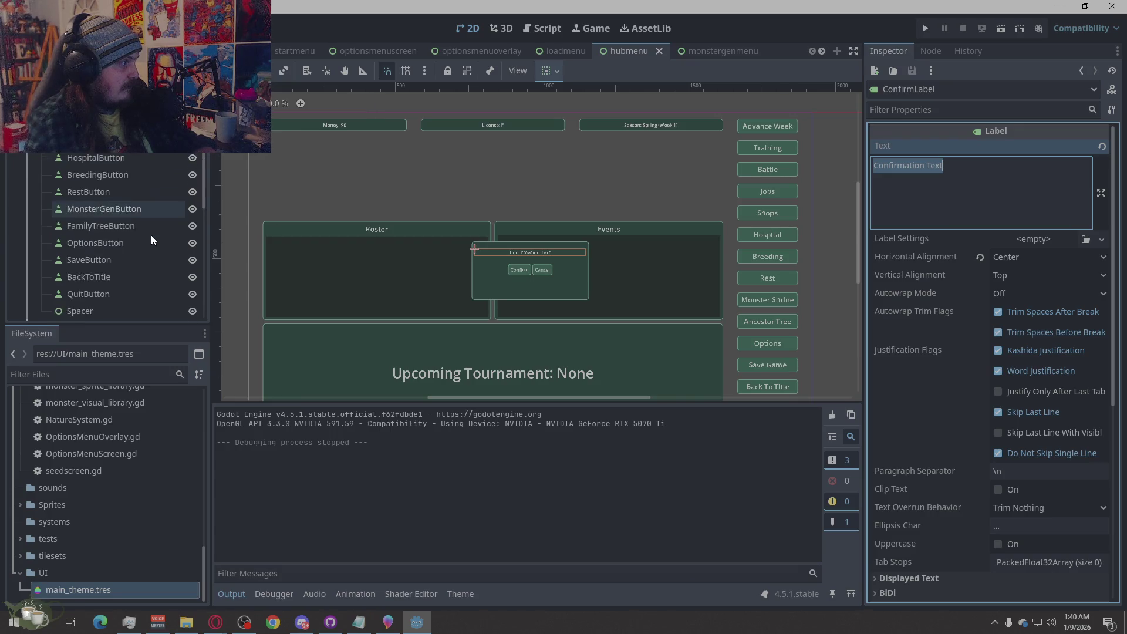
{"action": "scroll", "coordinate": [150, 235], "scroll_direction": "up", "scroll_amount": 8}
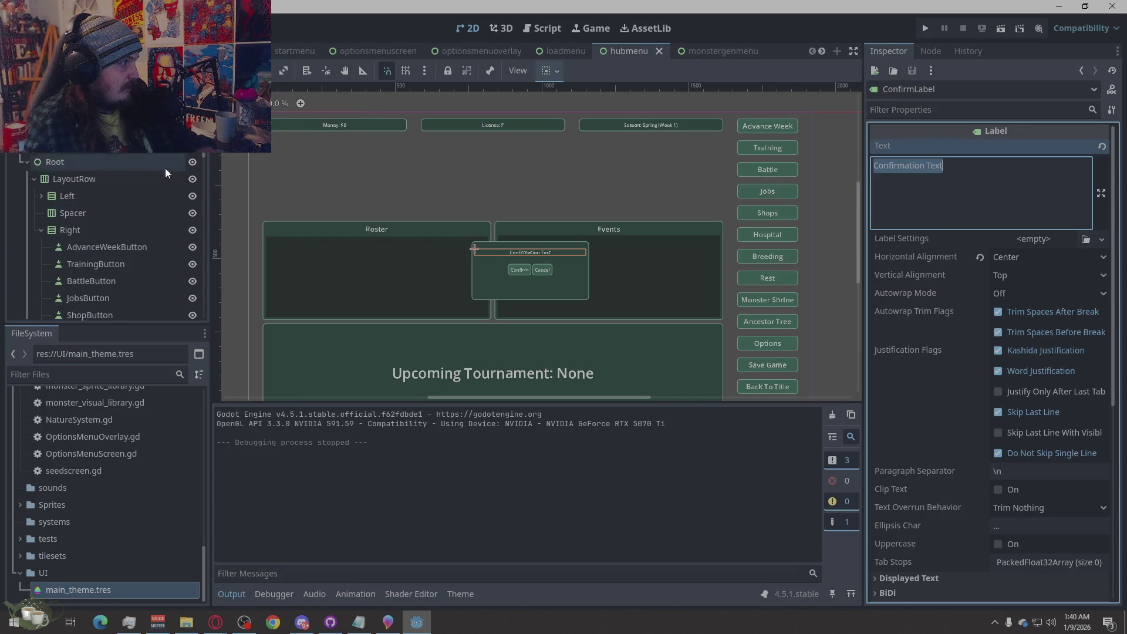
{"action": "left_click", "coordinate": [176, 145]}
{"action": "double_click", "coordinate": [463, 389]}
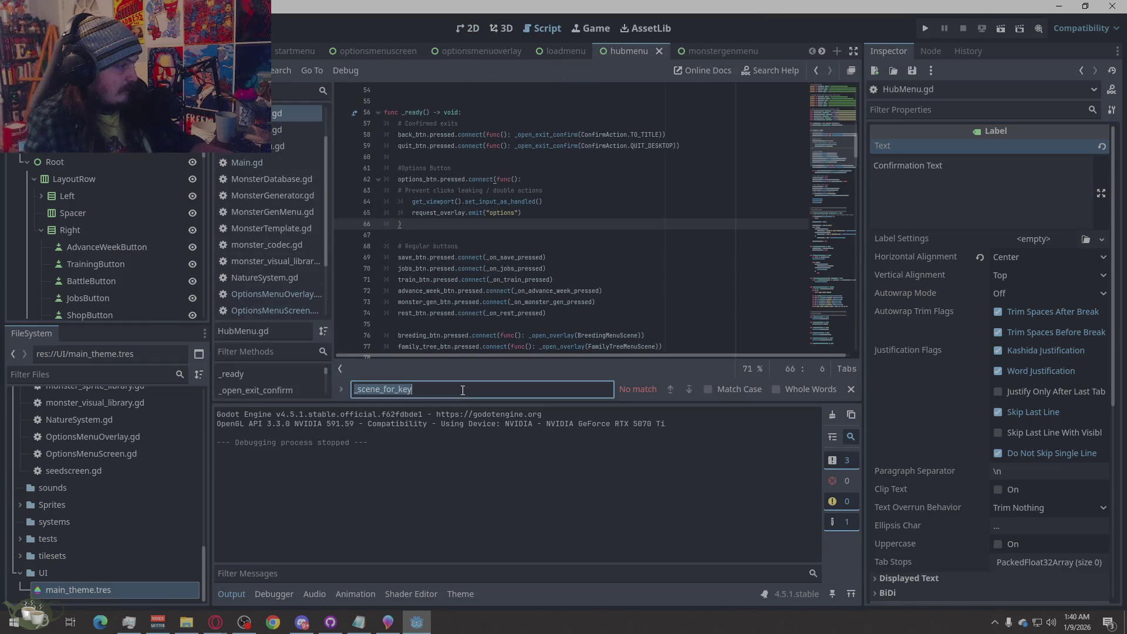
{"action": "type", "text": "Weekl"}
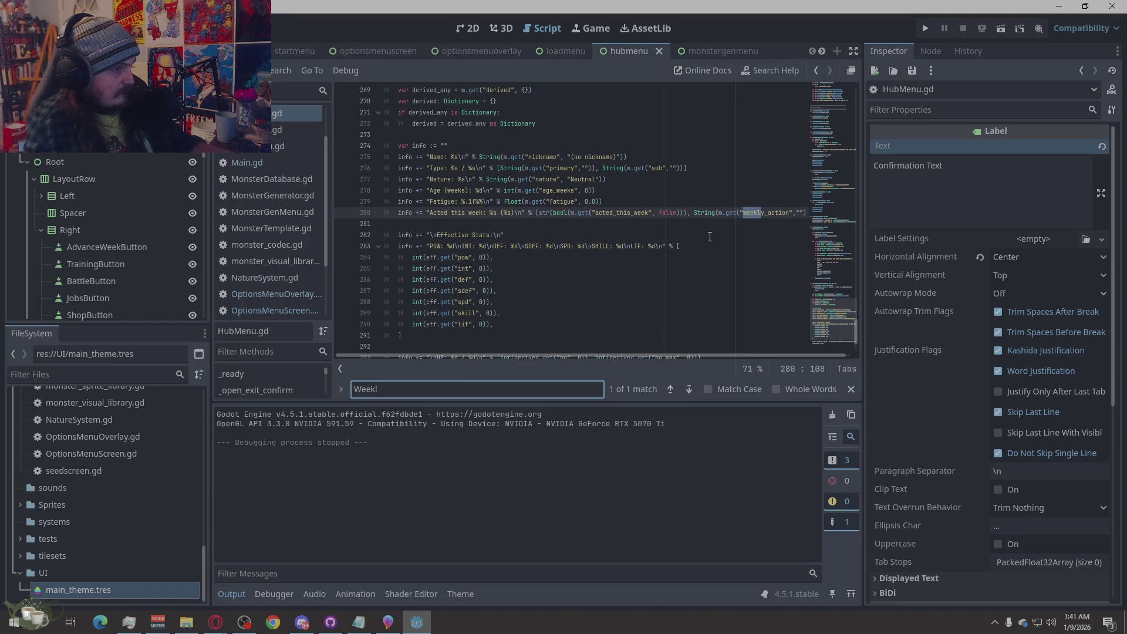
Place the caret on the weekly_action line and run the project.
{"action": "left_click", "coordinate": [491, 235]}
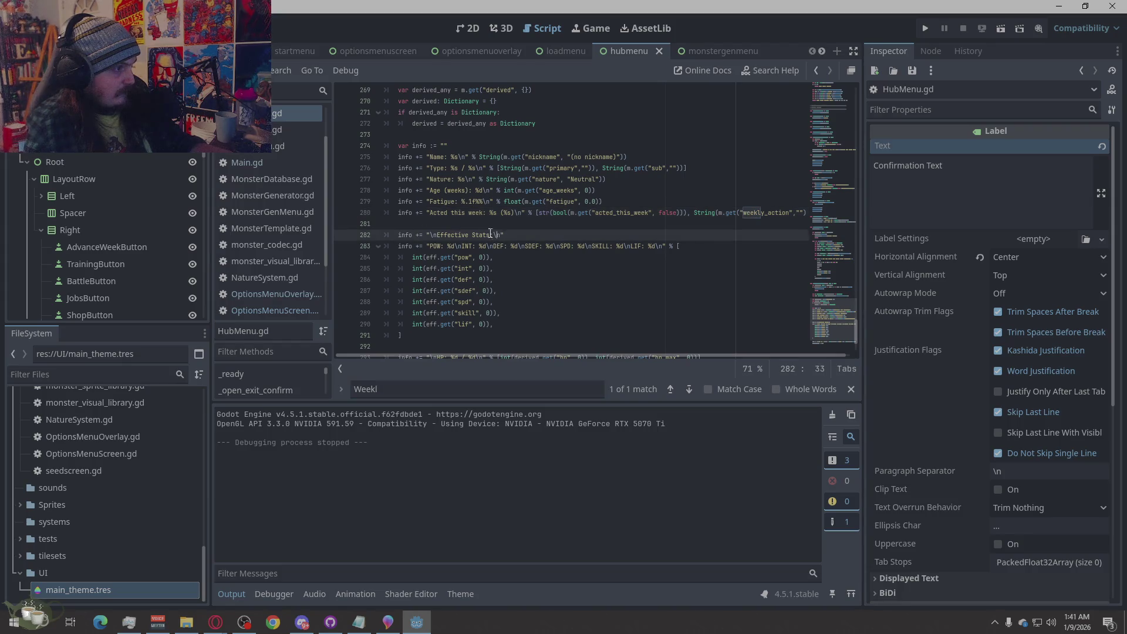
{"action": "scroll", "coordinate": [457, 226], "scroll_direction": "down", "scroll_amount": 2}
{"action": "scroll", "coordinate": [457, 226], "scroll_direction": "up", "scroll_amount": 5}
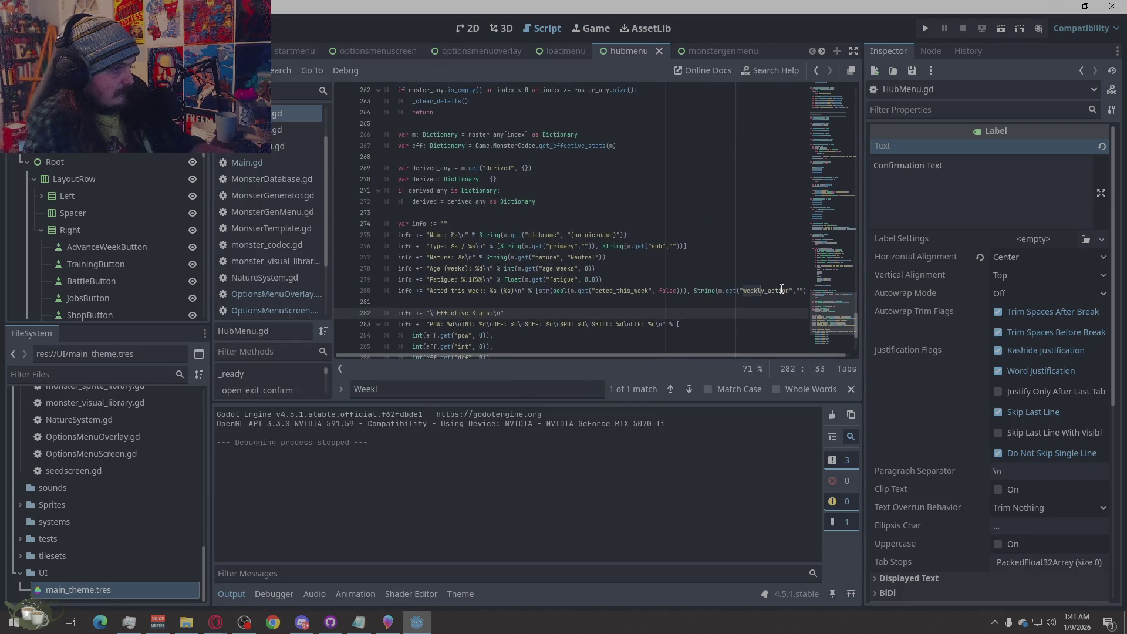
{"action": "left_click_drag", "start_coordinate": [412, 355], "coordinate": [442, 354]}
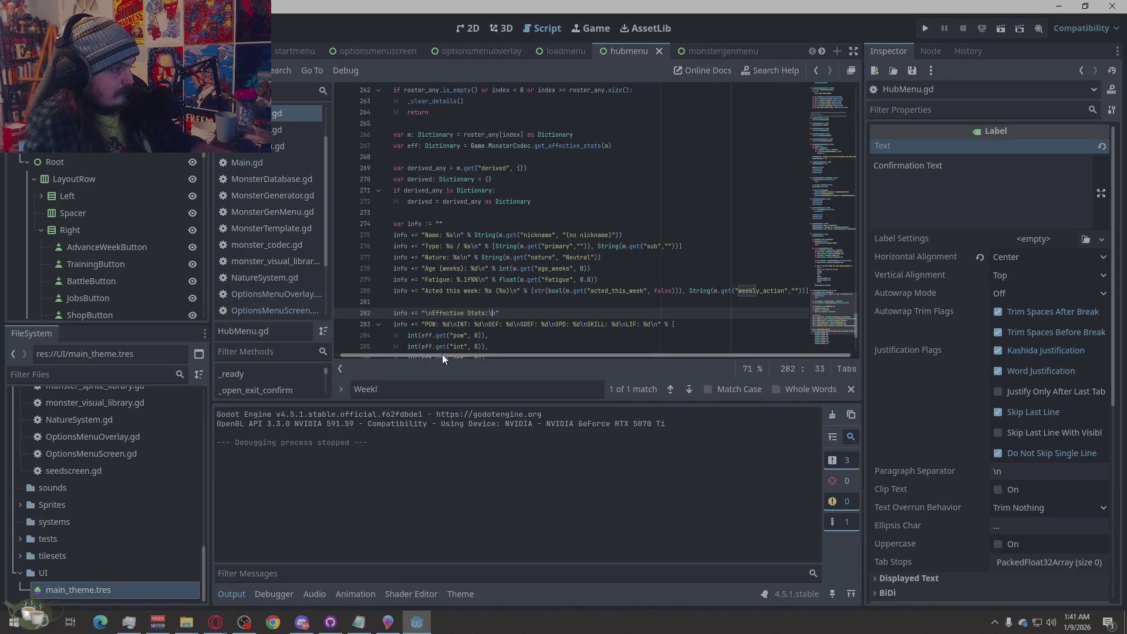
{"action": "left_click", "coordinate": [786, 291]}
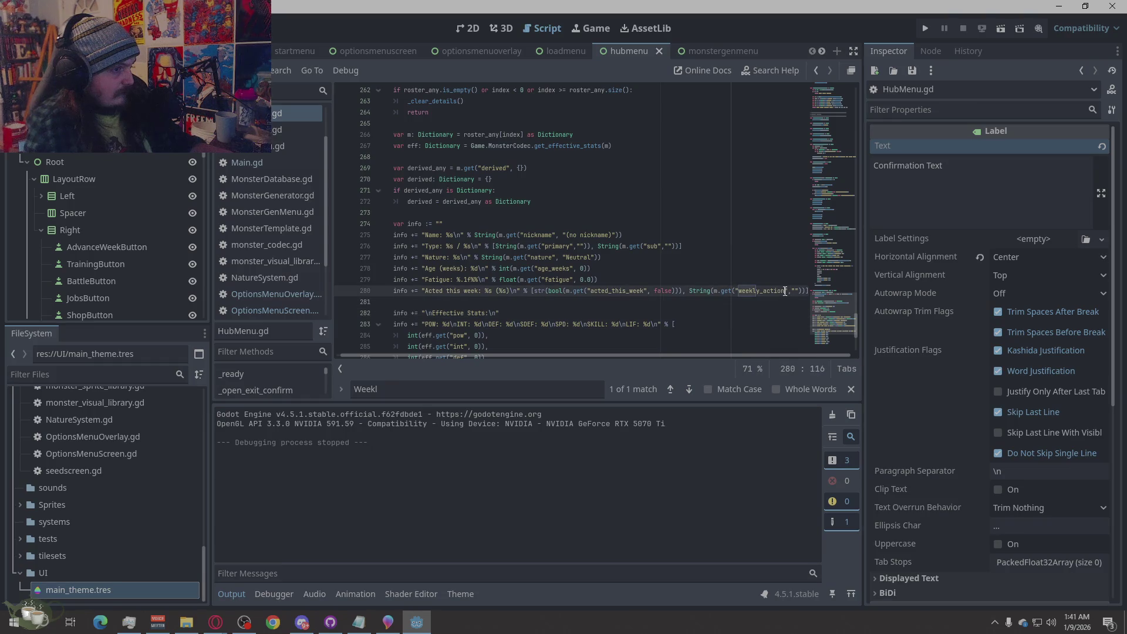
{"action": "left_click", "coordinate": [926, 28]}
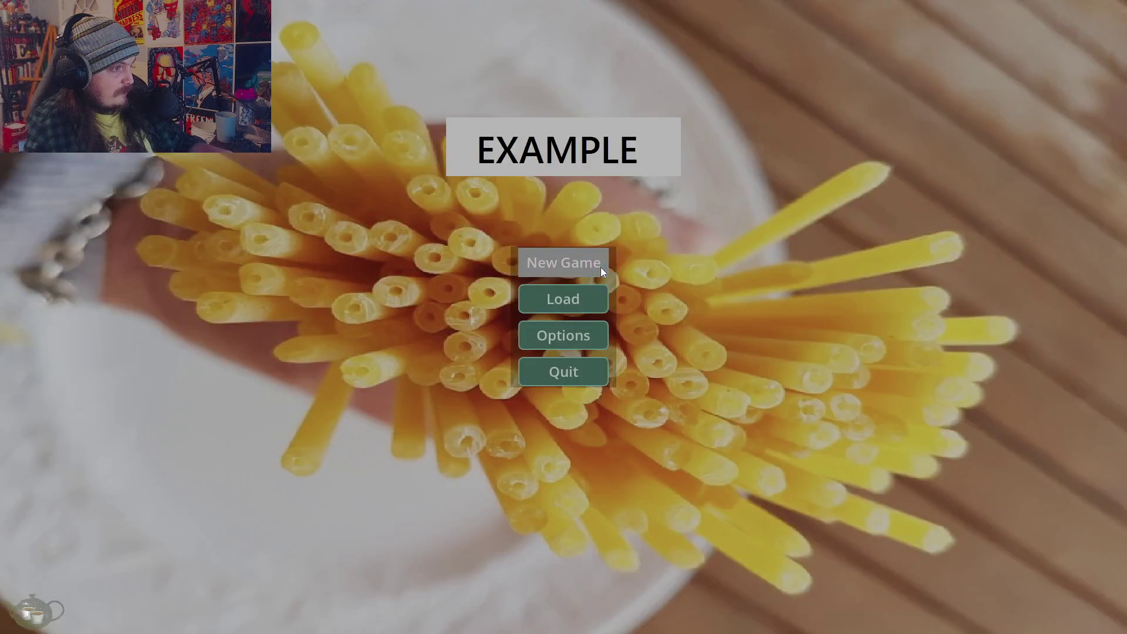
In a new game, cancel the advance-week prompt and confirm quitting to desktop.
{"action": "left_click", "coordinate": [601, 267]}
{"action": "left_click", "coordinate": [1039, 28]}
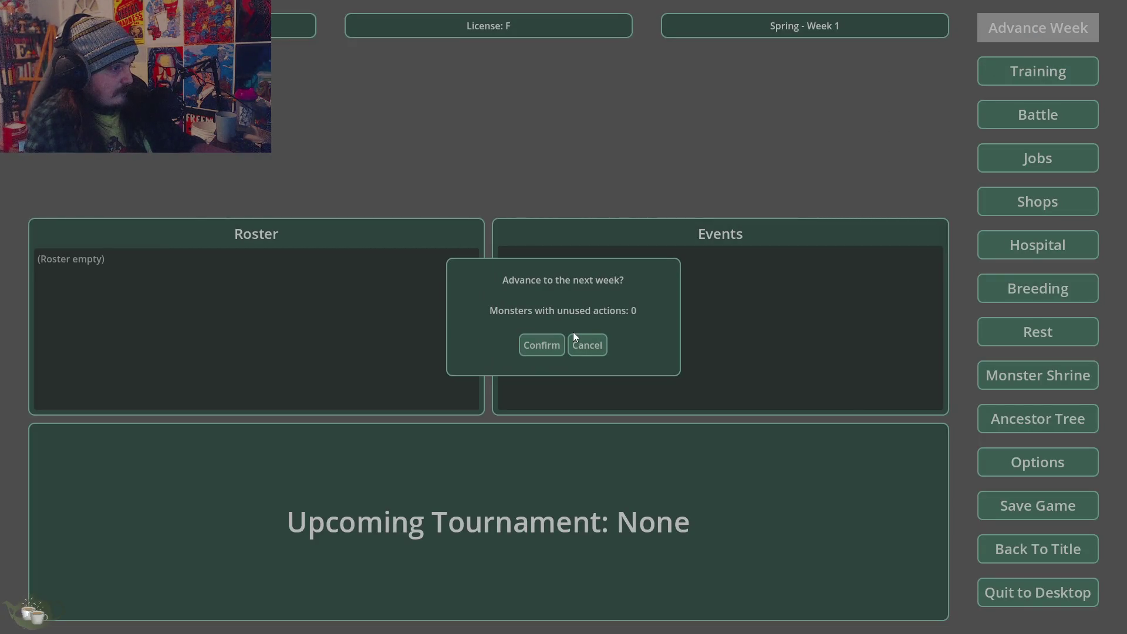
{"action": "left_click", "coordinate": [590, 346]}
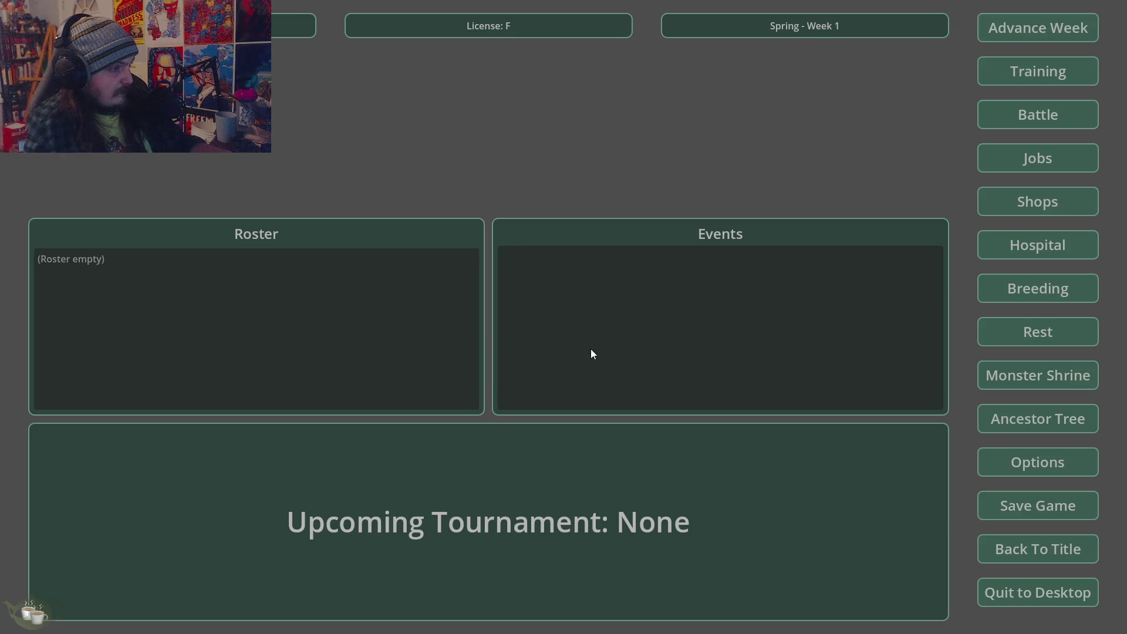
{"action": "left_click", "coordinate": [1037, 601]}
{"action": "left_click", "coordinate": [540, 371]}
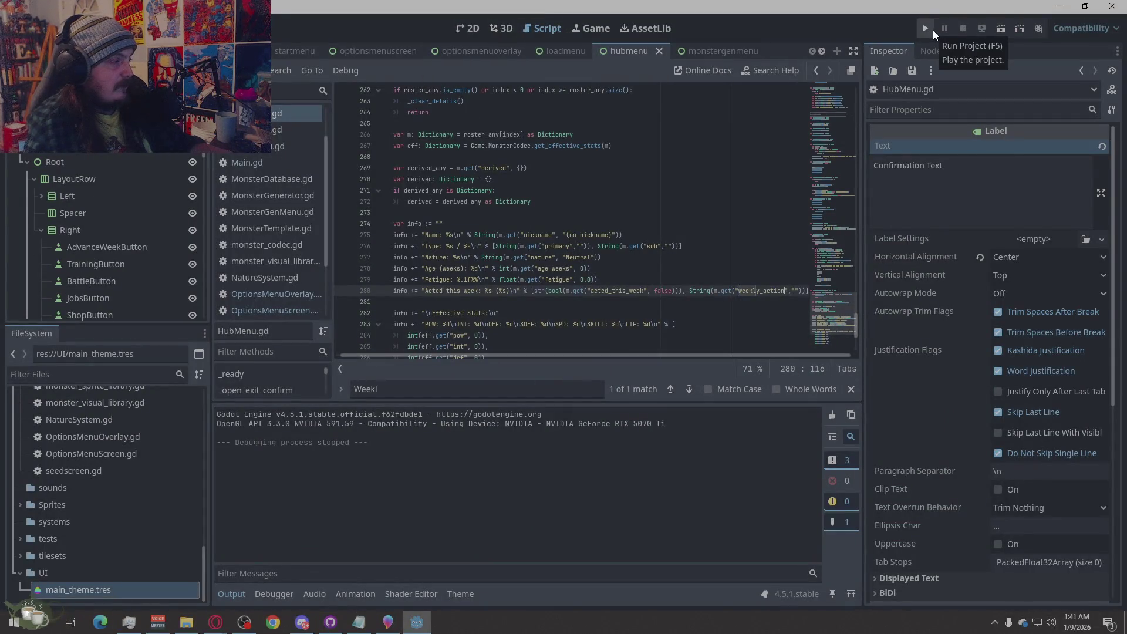
Select TitleLabel and begin retyping its text as 'Confirm Weeks'.
{"action": "scroll", "coordinate": [95, 193], "scroll_direction": "down", "scroll_amount": 5}
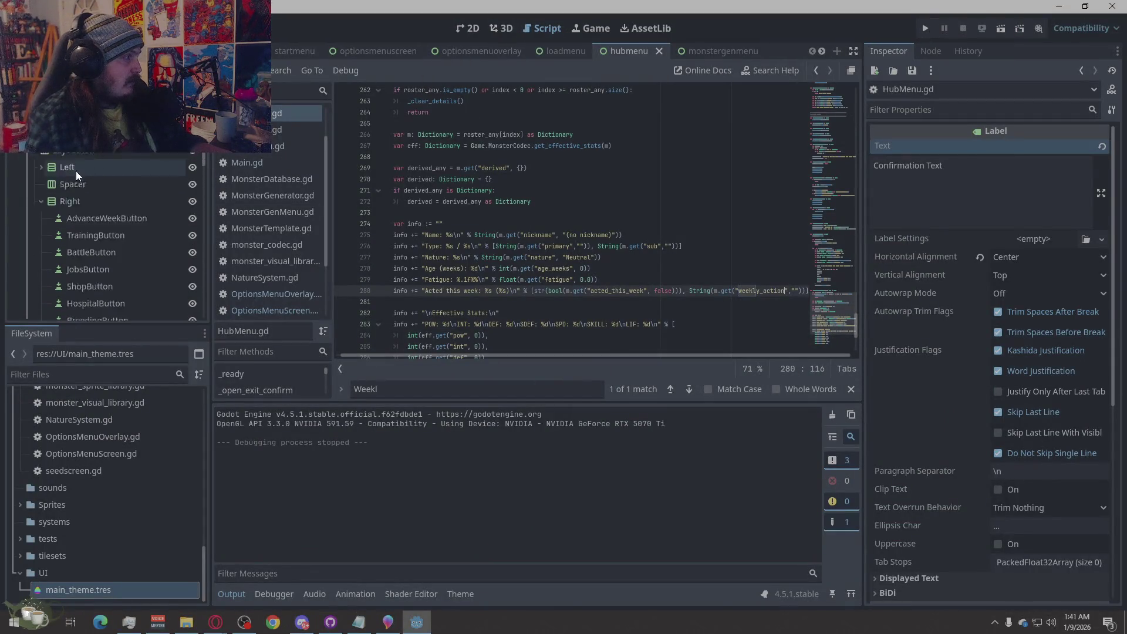
{"action": "left_click", "coordinate": [100, 222]}
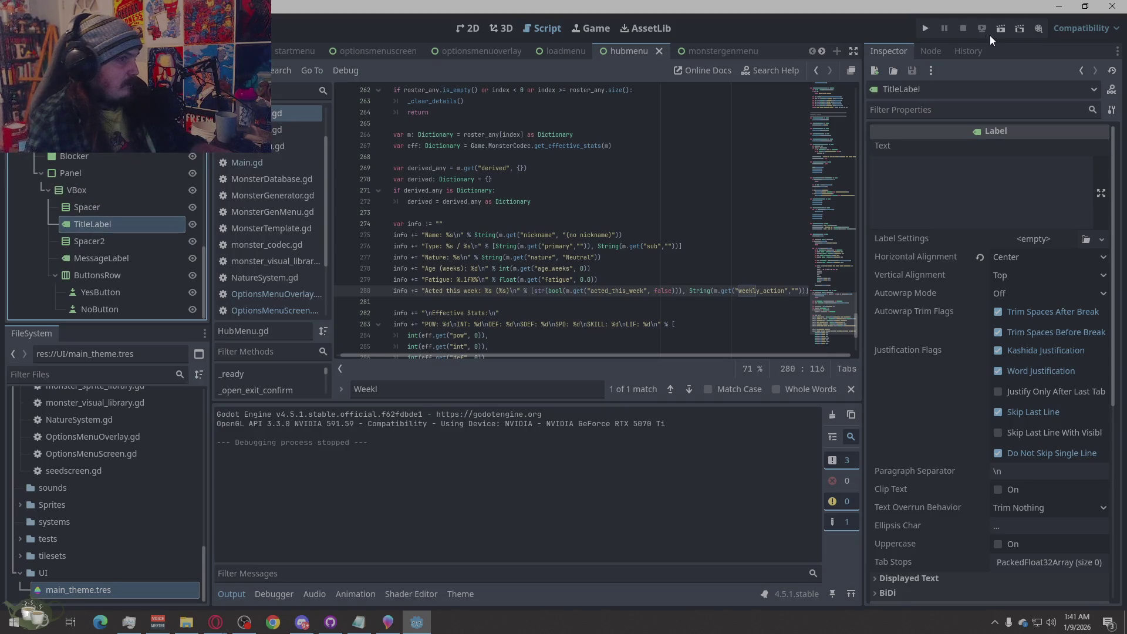
{"action": "left_click", "coordinate": [480, 26]}
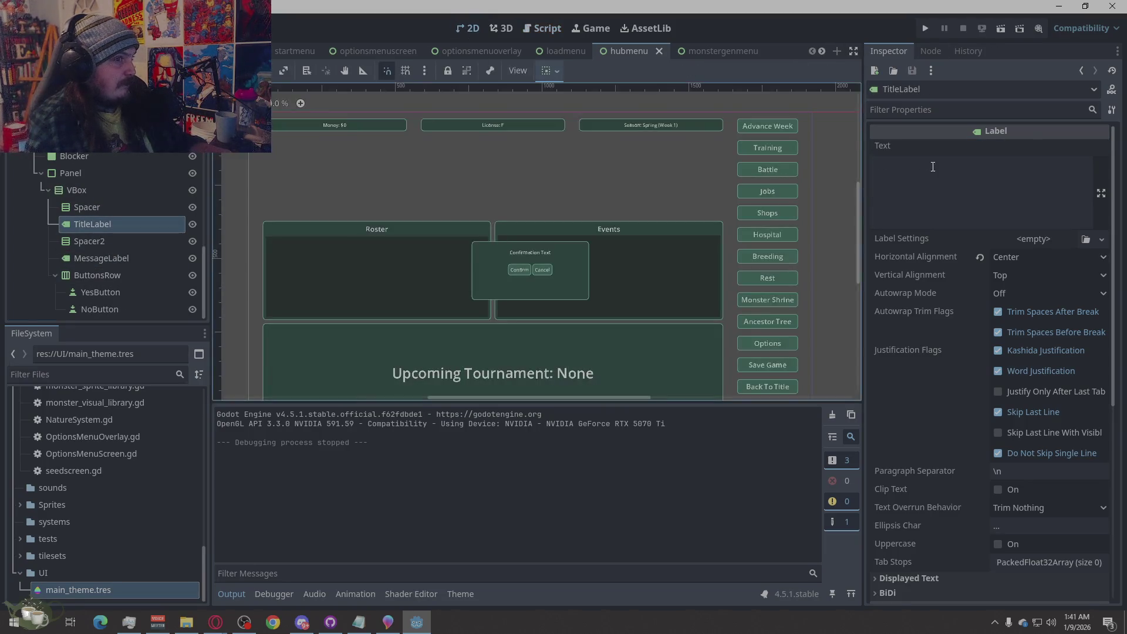
{"action": "left_click", "coordinate": [941, 174]}
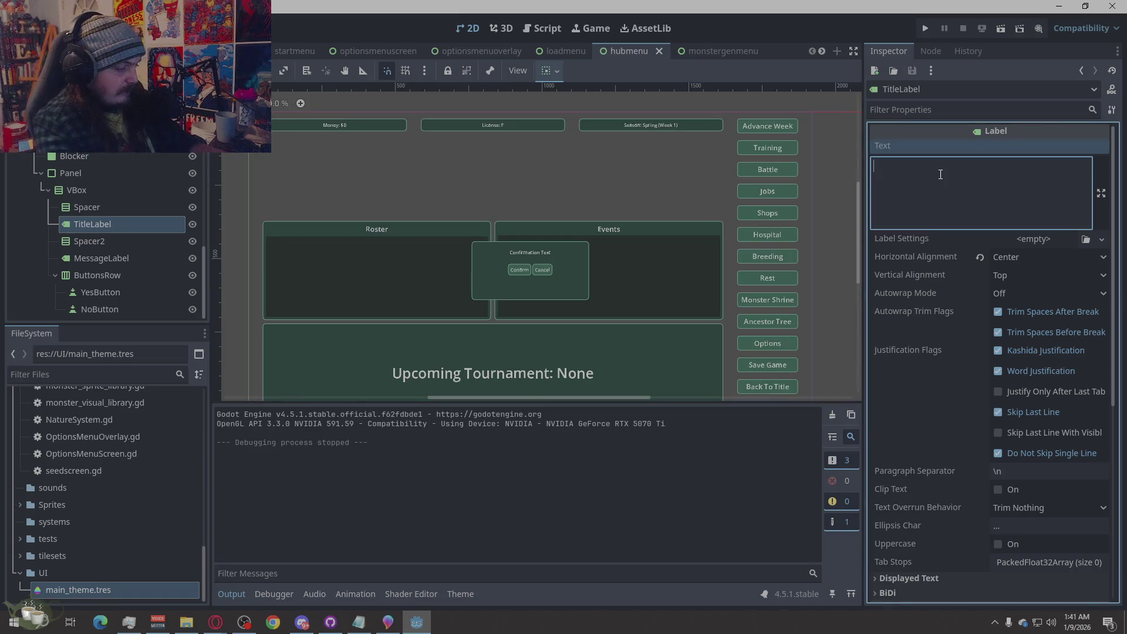
{"action": "type", "text": "Conf"}
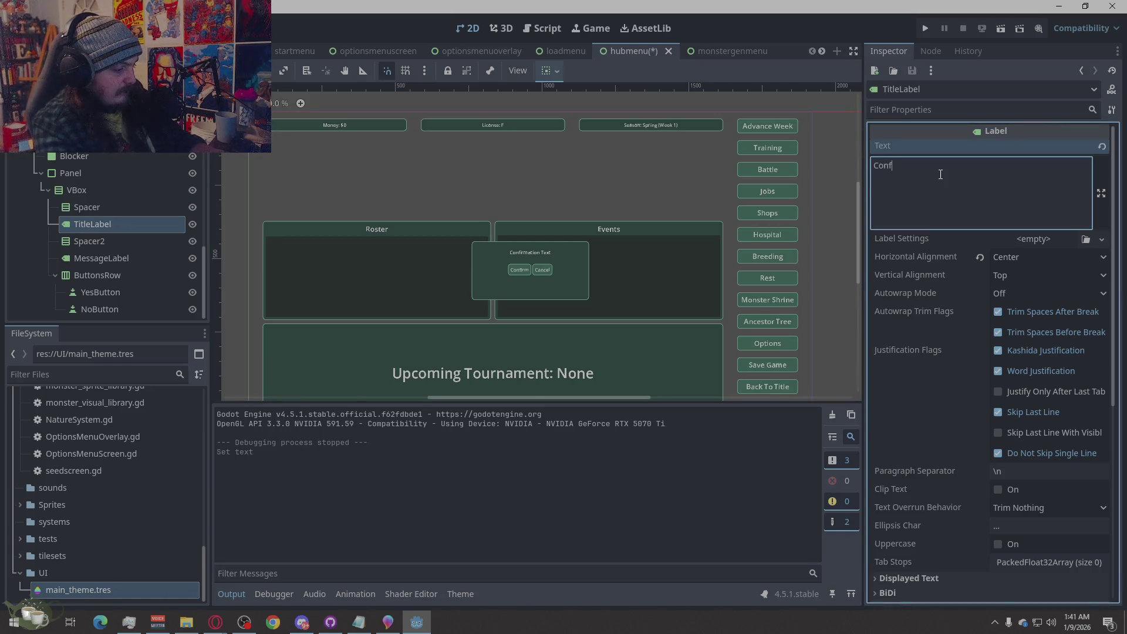
{"action": "type", "text": "irm  Weeks"}
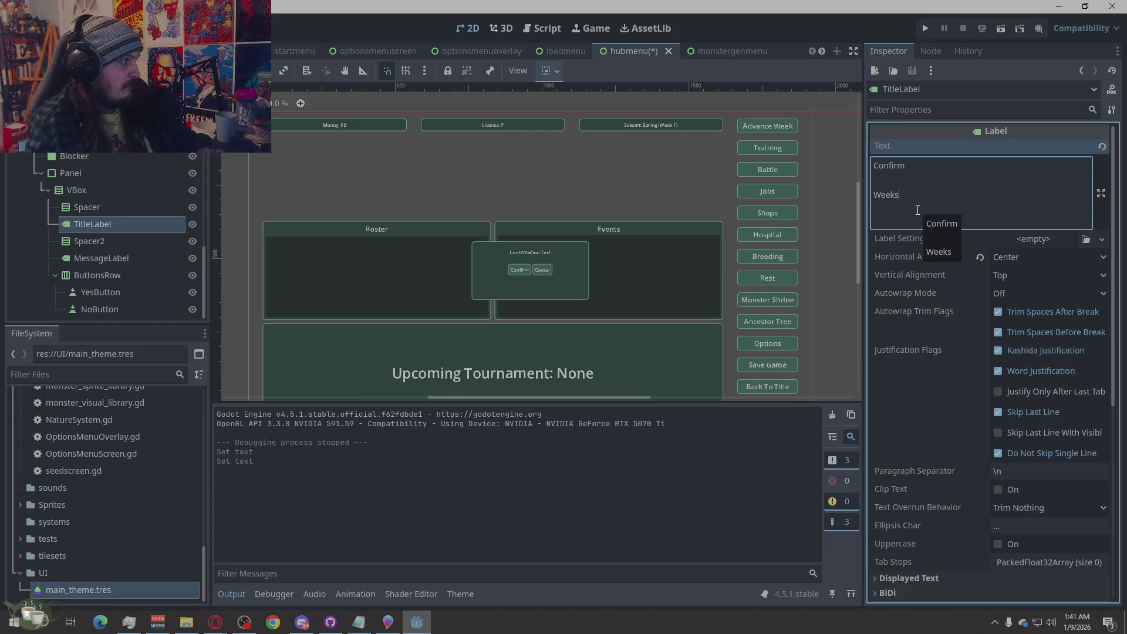
Erase the trial 'Confirm' / 'Weeks' wording so TitleLabel's text is blank.
{"action": "scroll", "coordinate": [526, 273], "scroll_direction": "down", "scroll_amount": 2}
{"action": "scroll", "coordinate": [530, 305], "scroll_direction": "up", "scroll_amount": 2}
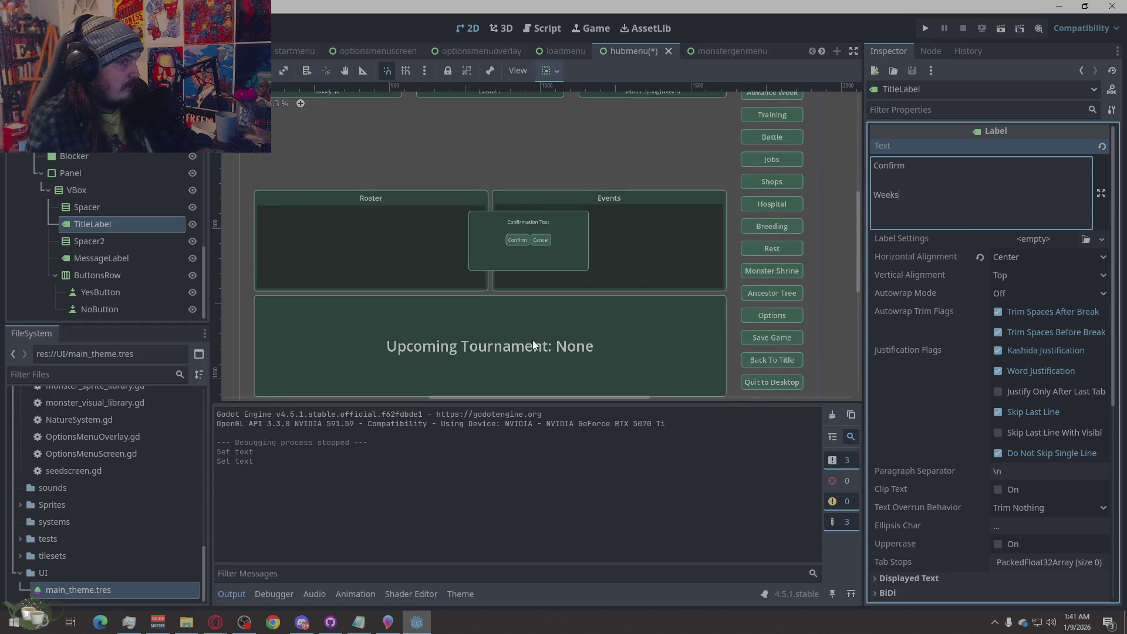
{"action": "key", "text": "Return"}
{"action": "key", "text": "BackSpace"}
{"action": "key", "text": "BackSpace"}
{"action": "key", "text": "BackSpace"}
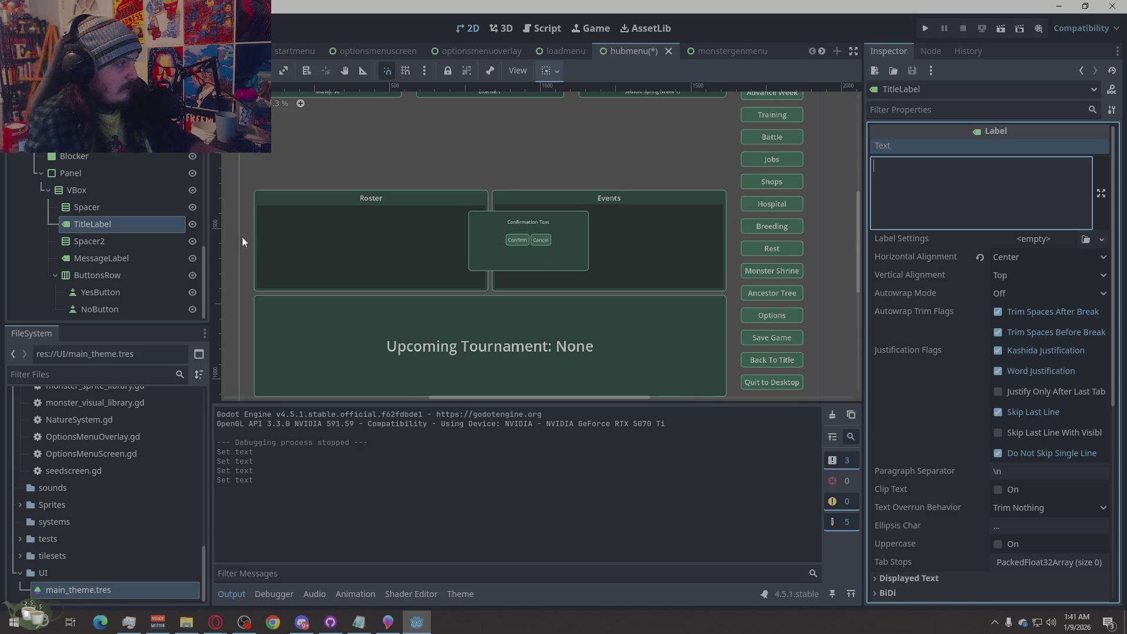
{"action": "left_click", "coordinate": [94, 206]}
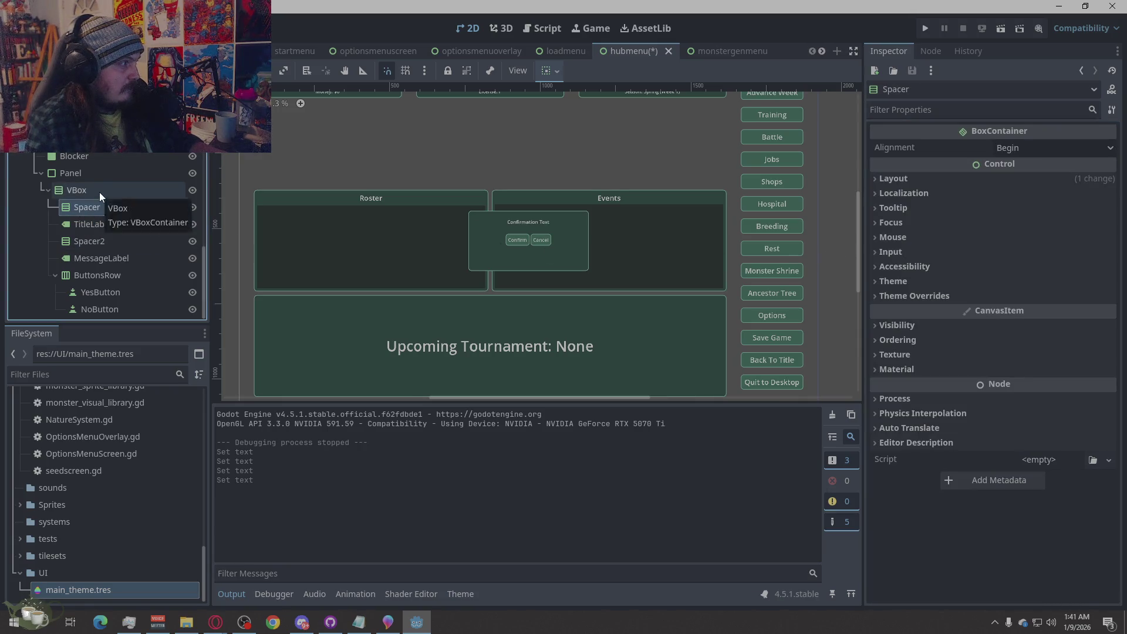
Inspect the VBox and preview QuitConfirmPopup by showing it, then hiding it again.
{"action": "left_click", "coordinate": [99, 192]}
{"action": "left_click", "coordinate": [43, 174]}
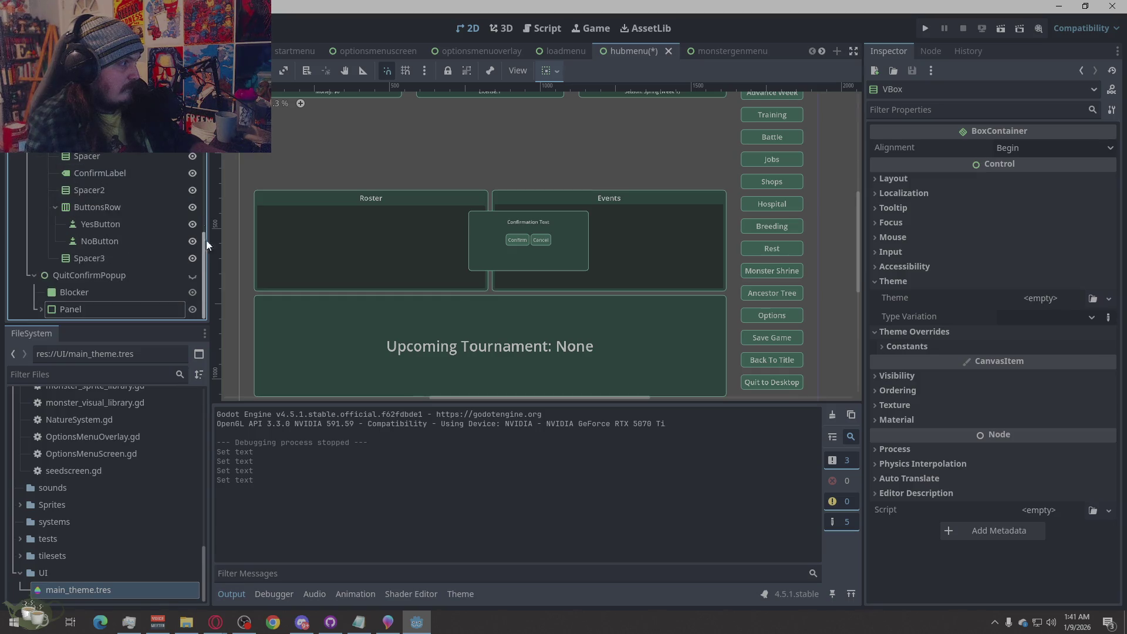
{"action": "left_click", "coordinate": [193, 275]}
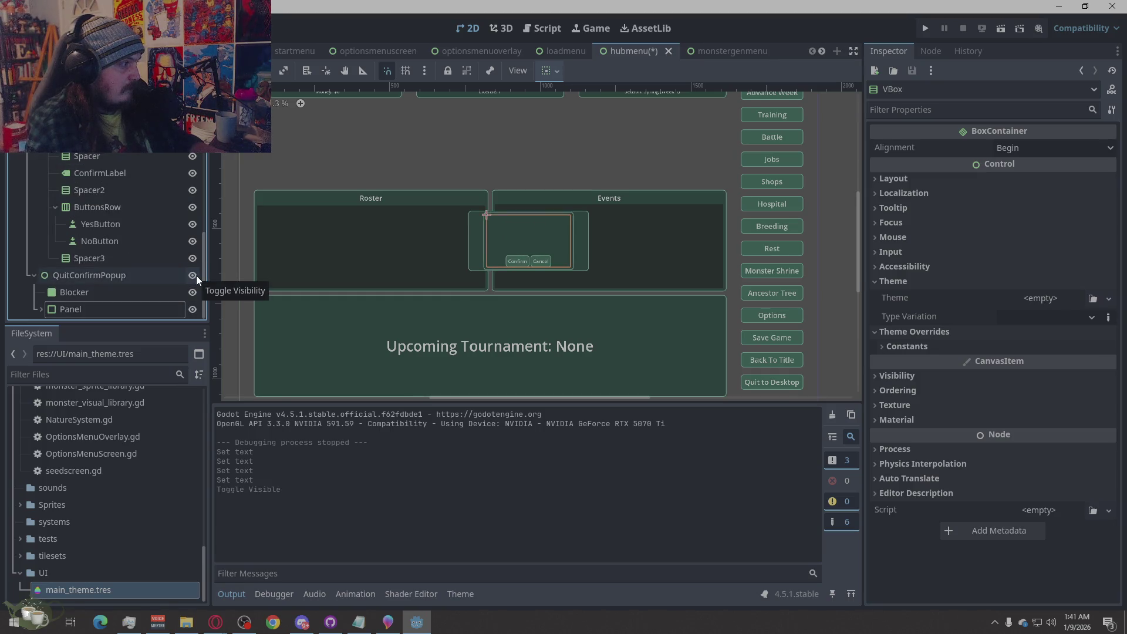
{"action": "left_click", "coordinate": [196, 276]}
Collapse the Scene tree branches and select the week popup's ConfirmLabel.
{"action": "left_click", "coordinate": [39, 310]}
{"action": "scroll", "coordinate": [117, 264], "scroll_direction": "down", "scroll_amount": 3}
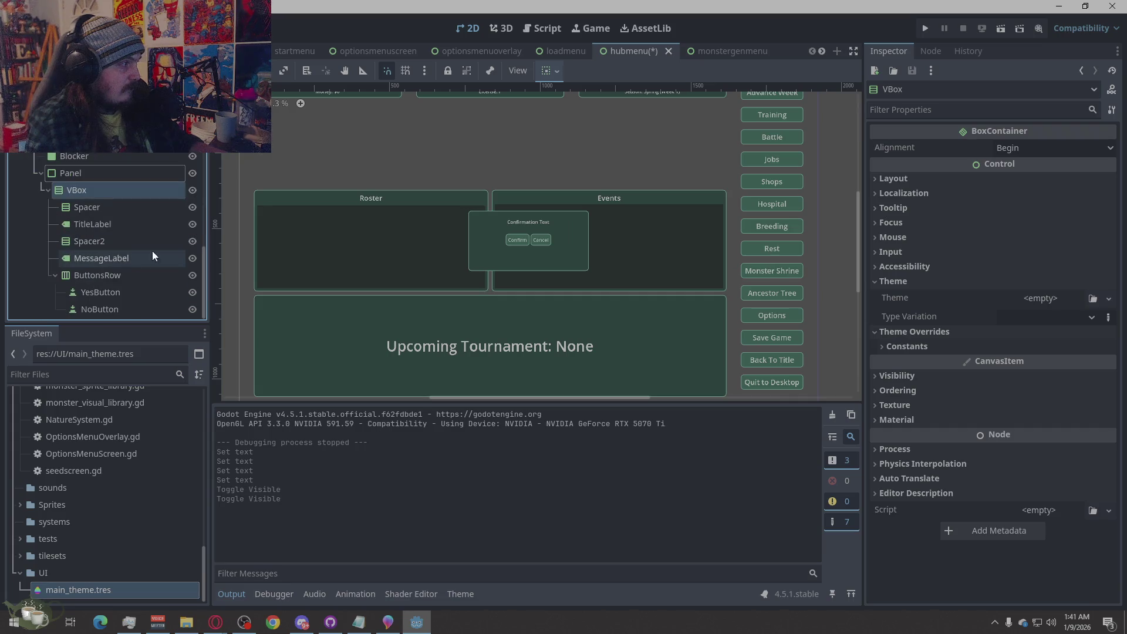
{"action": "left_click", "coordinate": [46, 190]}
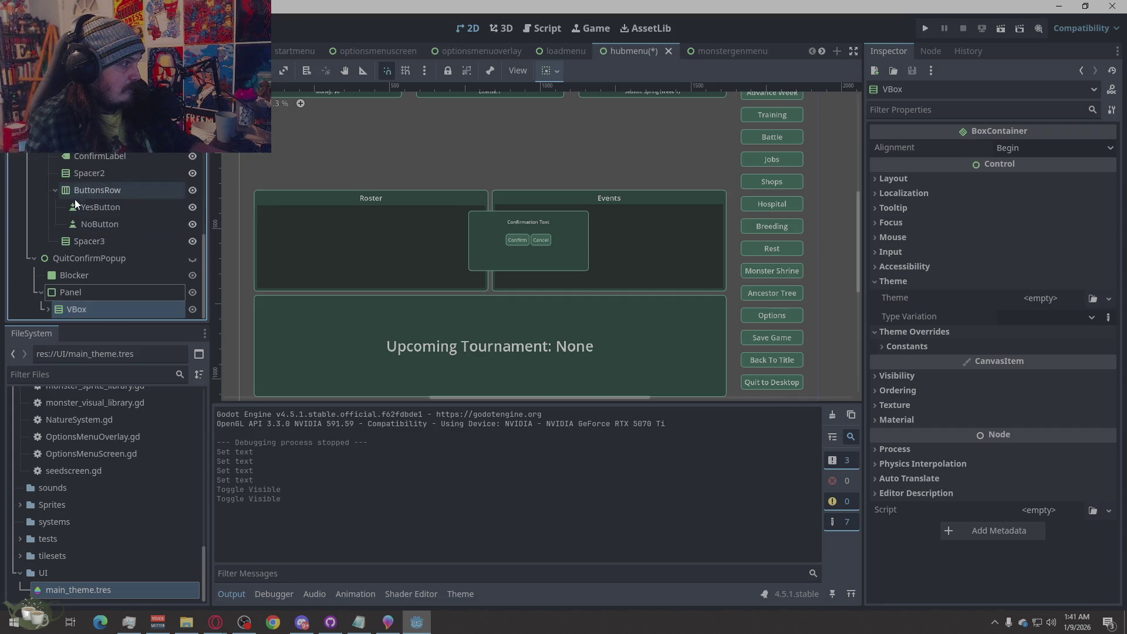
{"action": "left_click", "coordinate": [34, 259]}
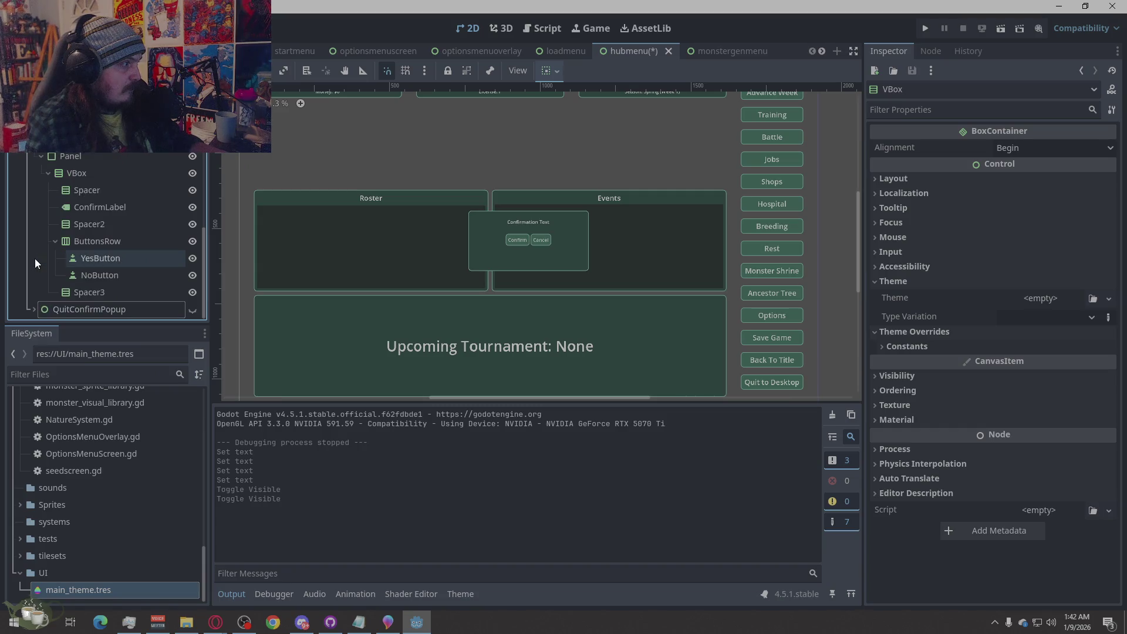
{"action": "left_click", "coordinate": [89, 290]}
{"action": "left_click", "coordinate": [104, 226]}
{"action": "left_click", "coordinate": [118, 206]}
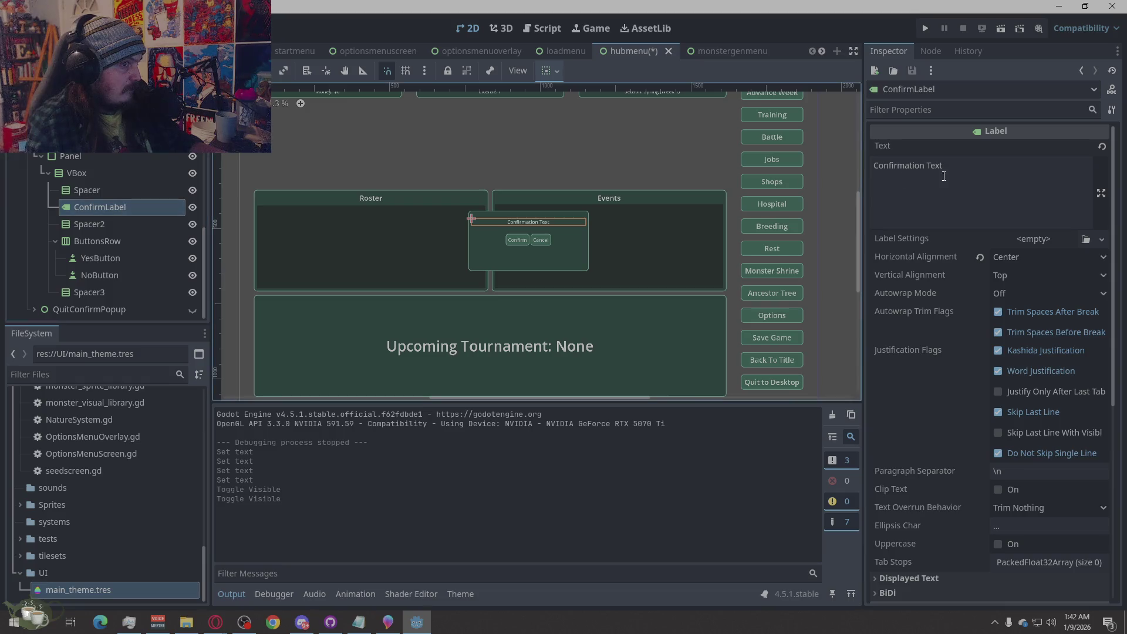
Add a 'Weekly' line below 'Confirmation Text' in ConfirmLabel's text.
{"action": "left_click", "coordinate": [964, 173]}
{"action": "key", "text": "Return"}
{"action": "key", "text": "Return"}
{"action": "type", "text": "Weekly"}
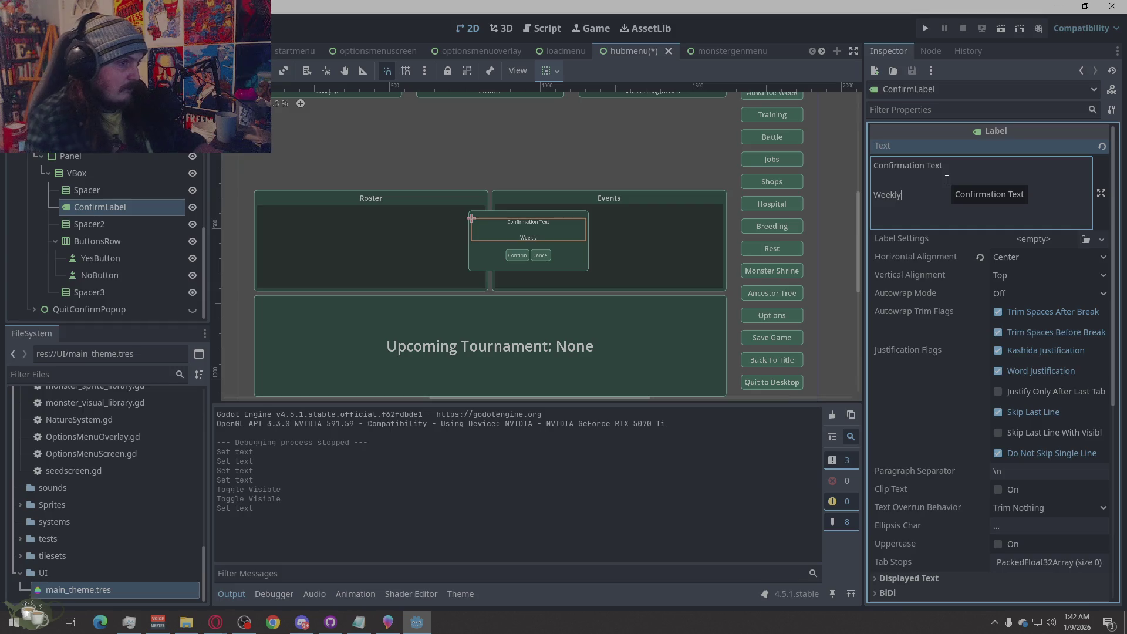
{"action": "left_click", "coordinate": [830, 262]}
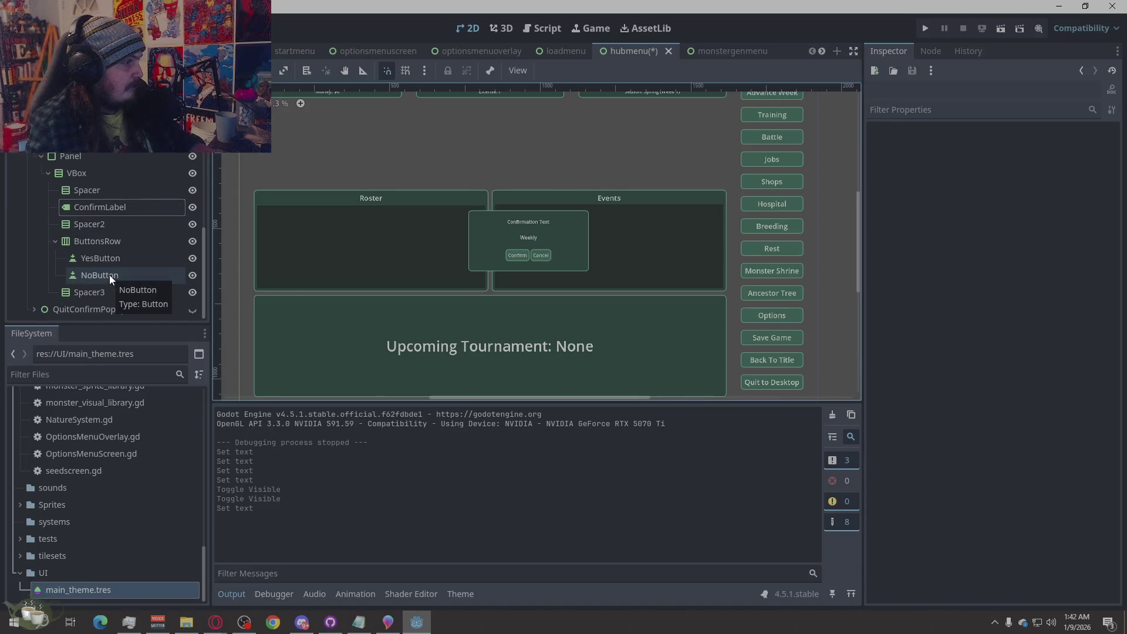
Save the hubmenu scene with Ctrl+S.
{"action": "key", "text": "ctrl+s"}
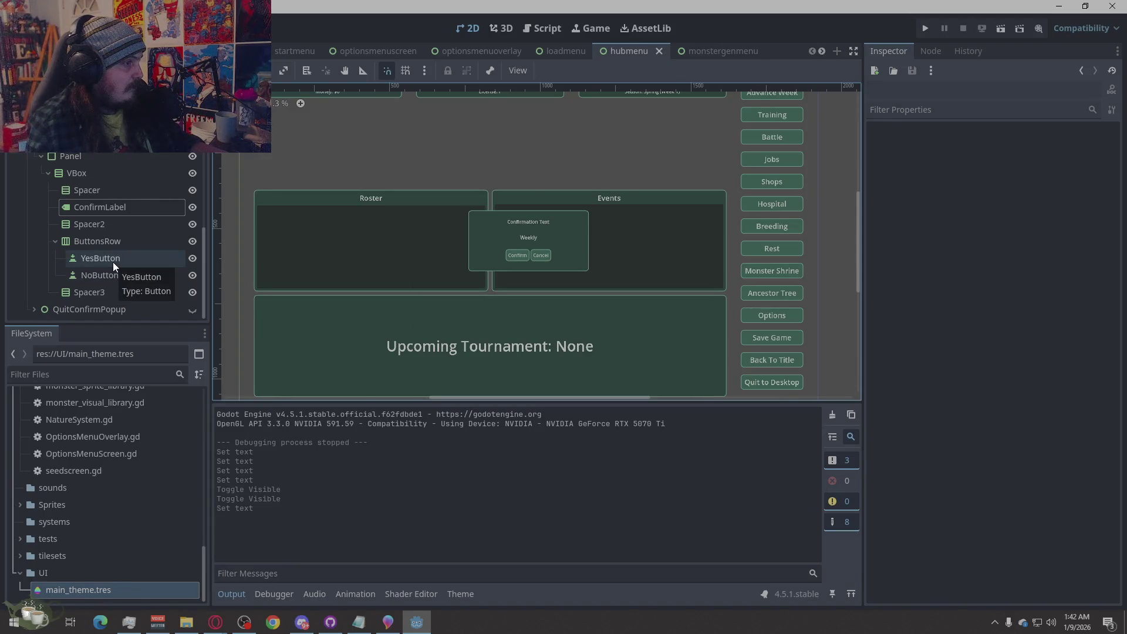
{"action": "scroll", "coordinate": [536, 368], "scroll_direction": "down", "scroll_amount": 1}
{"action": "scroll", "coordinate": [584, 229], "scroll_direction": "up", "scroll_amount": 1}
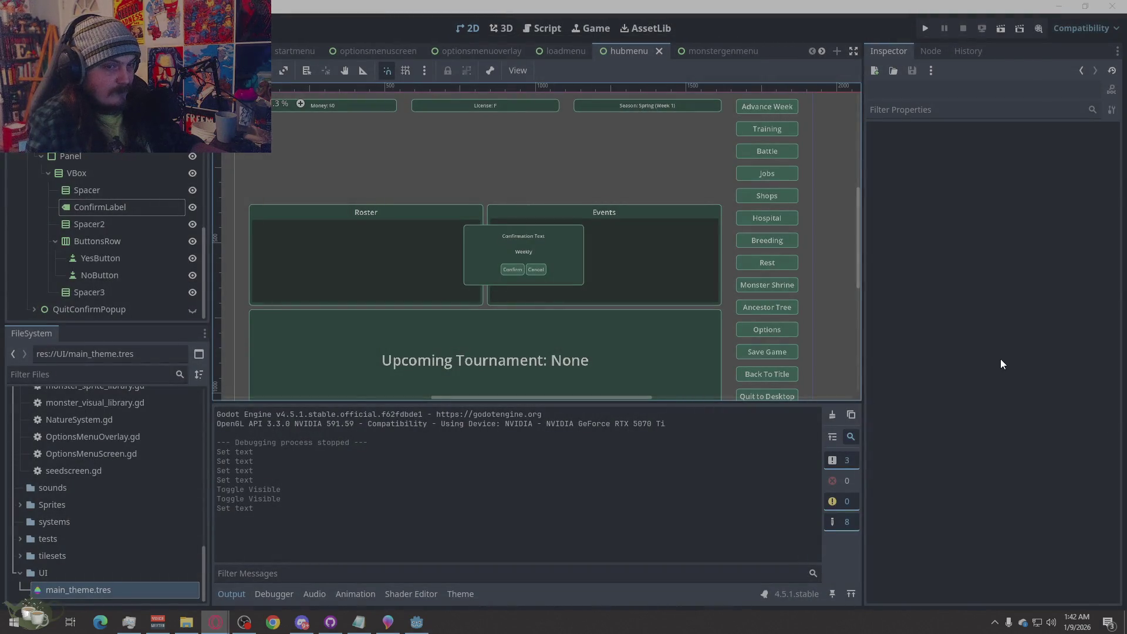
{"action": "left_click", "coordinate": [1001, 359]}
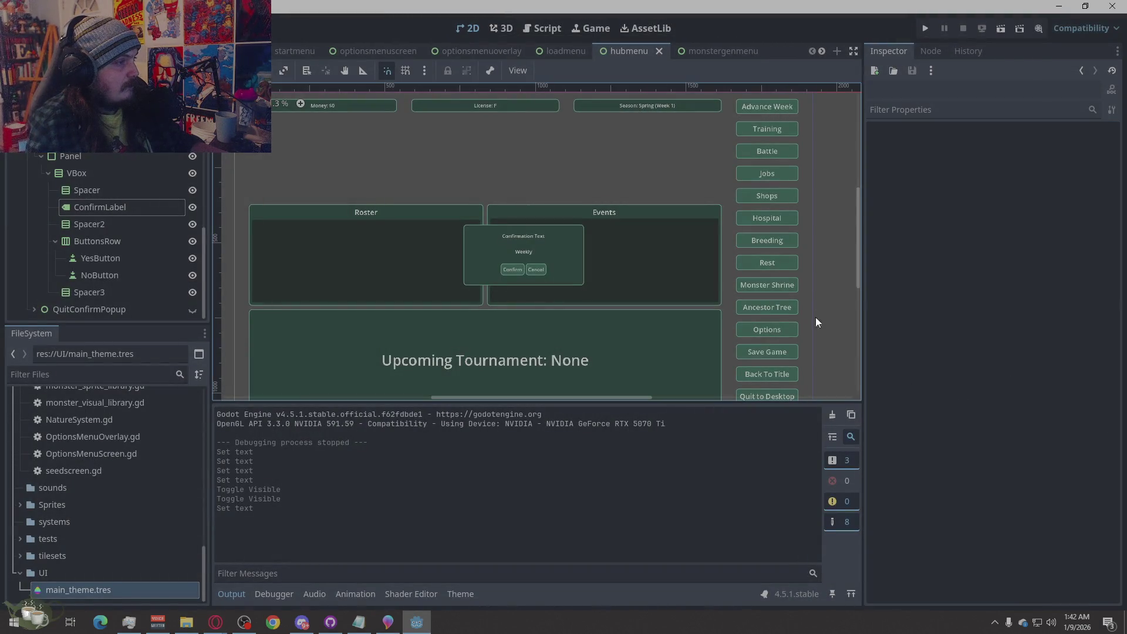
{"action": "left_click", "coordinate": [925, 28]}
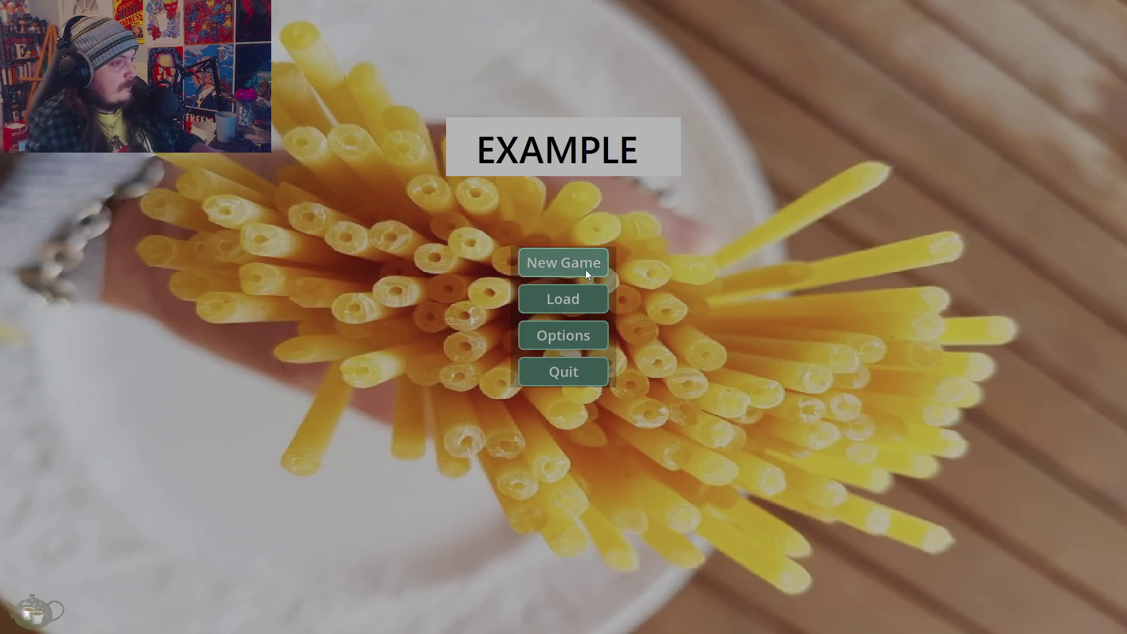
{"action": "left_click", "coordinate": [586, 270]}
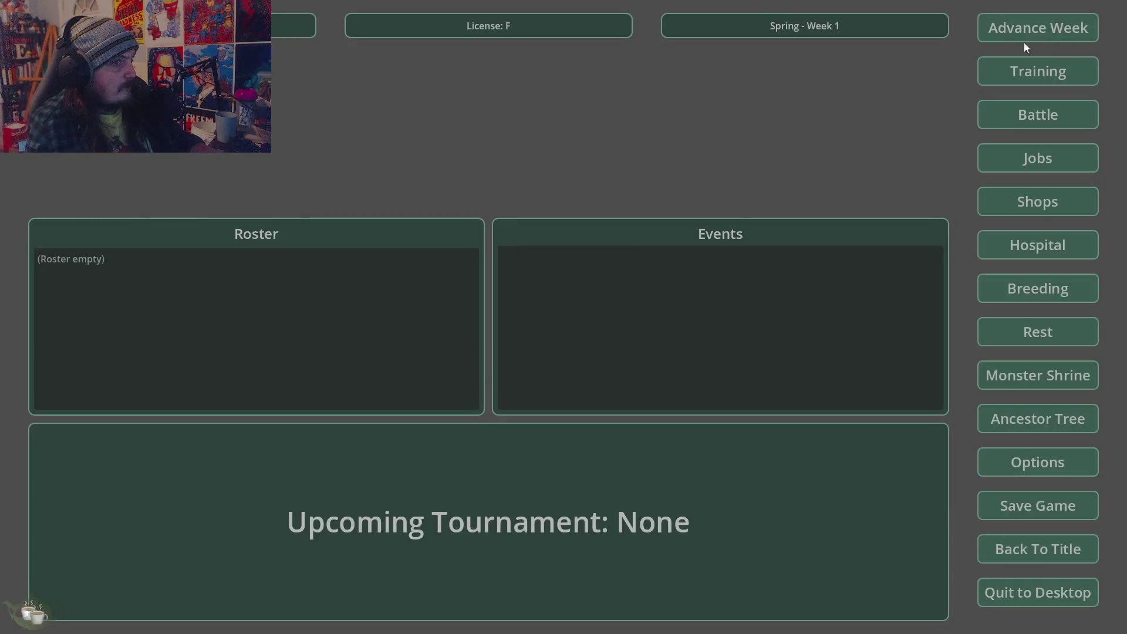
{"action": "left_click", "coordinate": [1025, 40]}
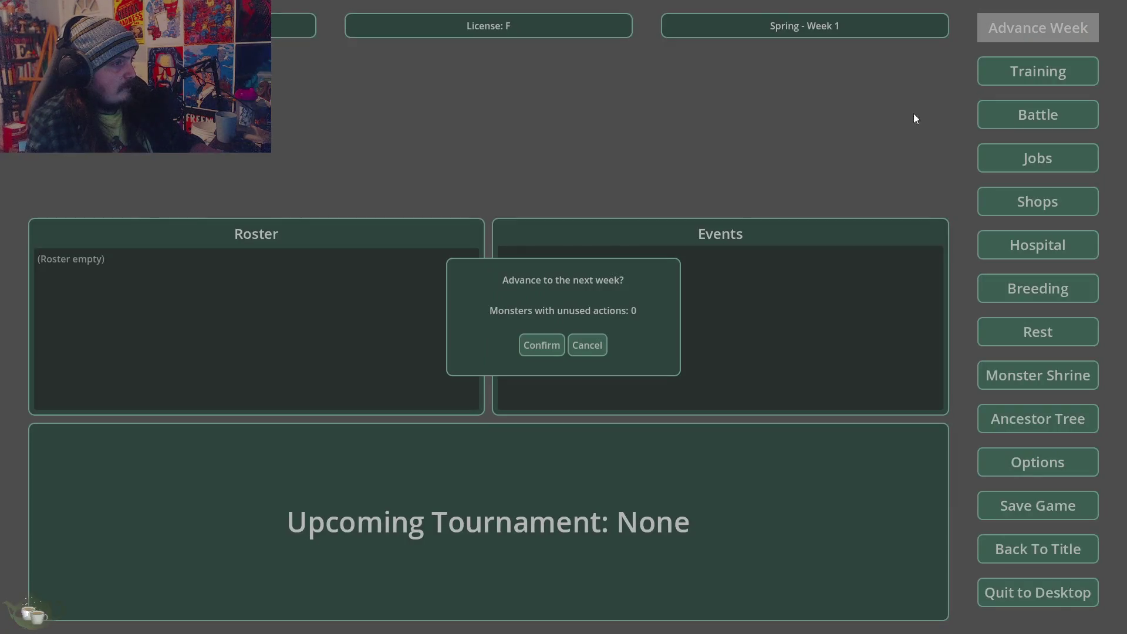
{"action": "left_click", "coordinate": [596, 344]}
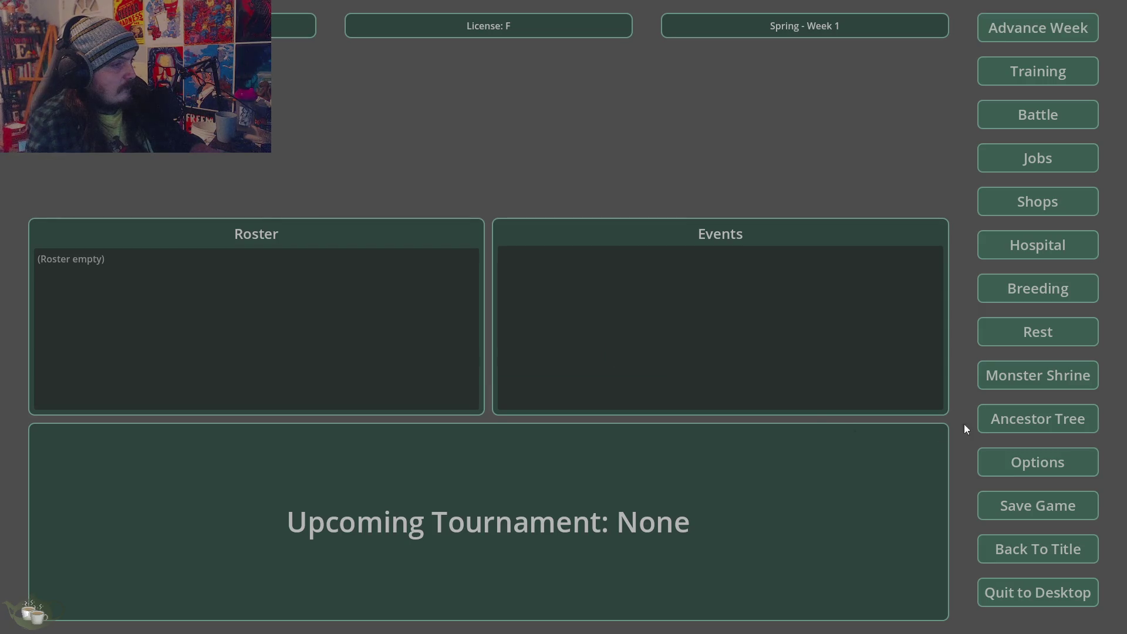
{"action": "left_click", "coordinate": [1038, 378]}
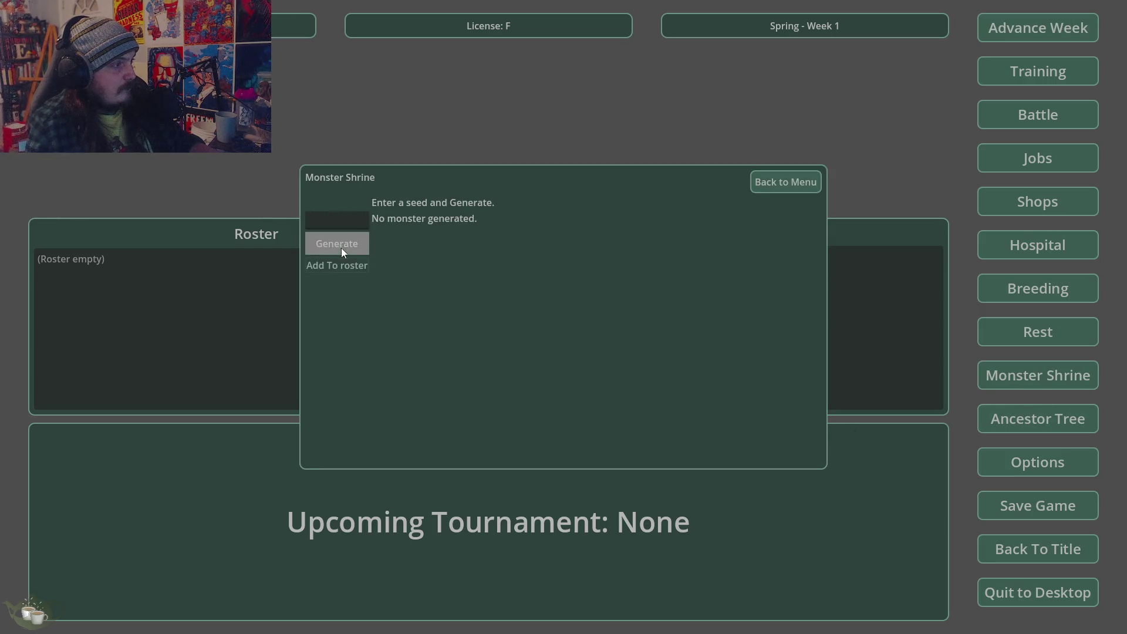
{"action": "left_click", "coordinate": [340, 246]}
{"action": "left_click", "coordinate": [342, 265]}
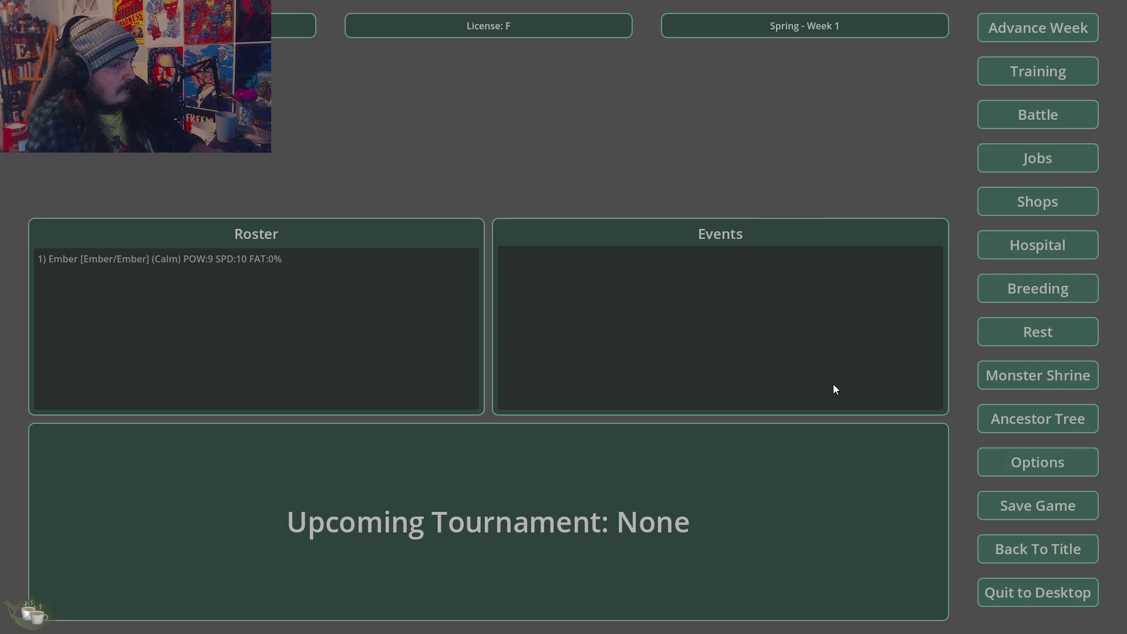
{"action": "left_click", "coordinate": [1040, 414]}
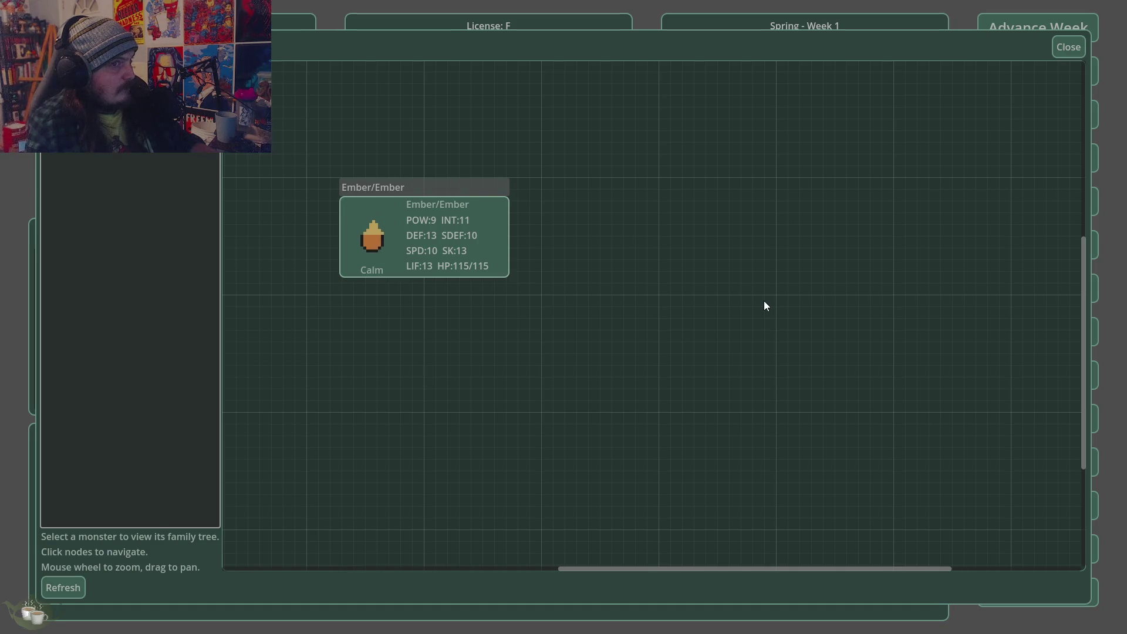
{"action": "left_click", "coordinate": [1067, 47]}
{"action": "left_click", "coordinate": [1006, 545]}
{"action": "left_click", "coordinate": [541, 370]}
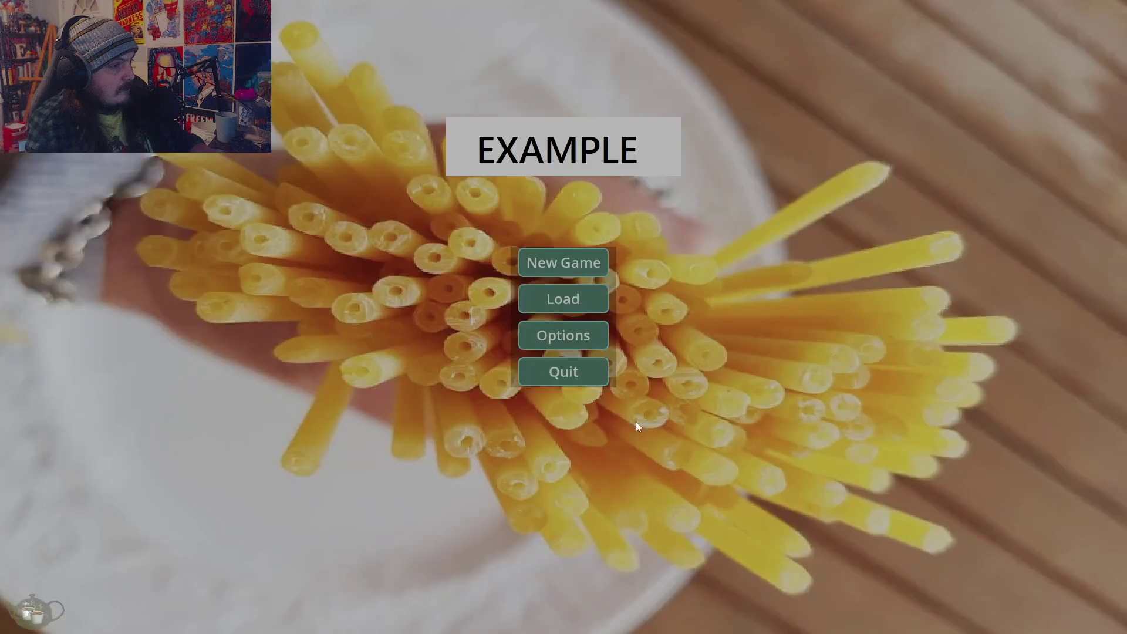
{"action": "left_click", "coordinate": [579, 380]}
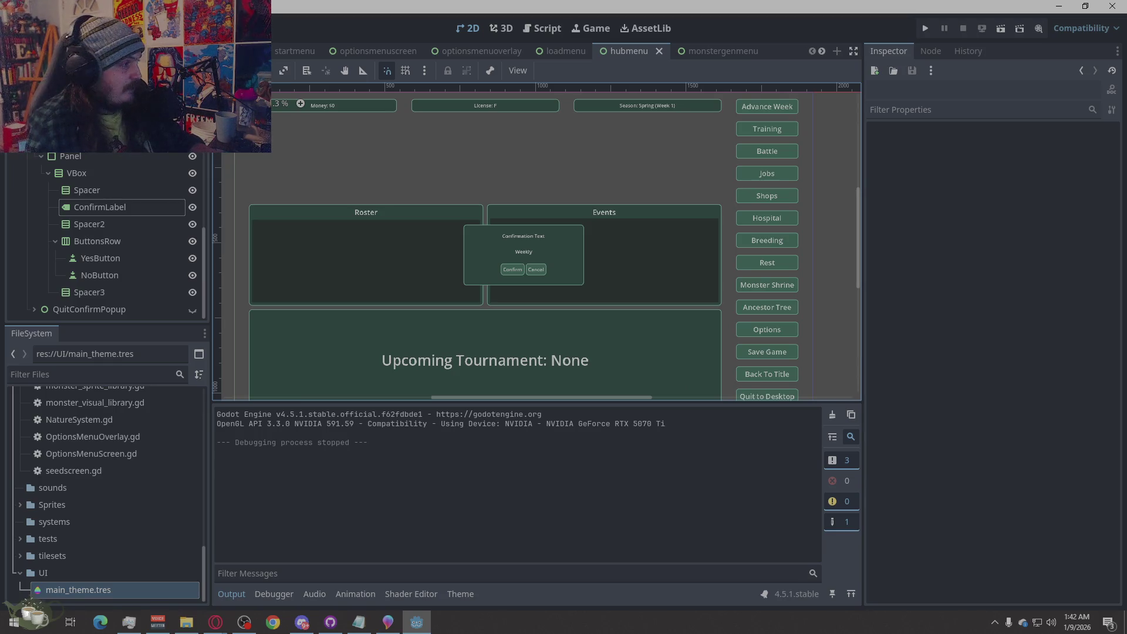
{"action": "key", "text": "alt+Tab"}
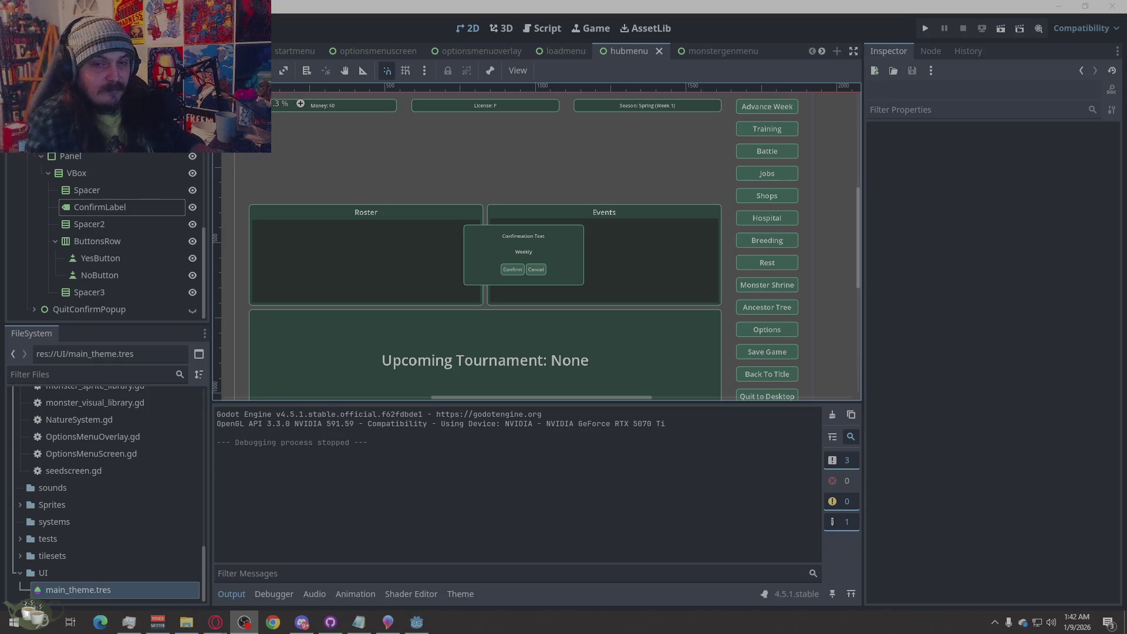
{"action": "key", "text": "alt+Tab"}
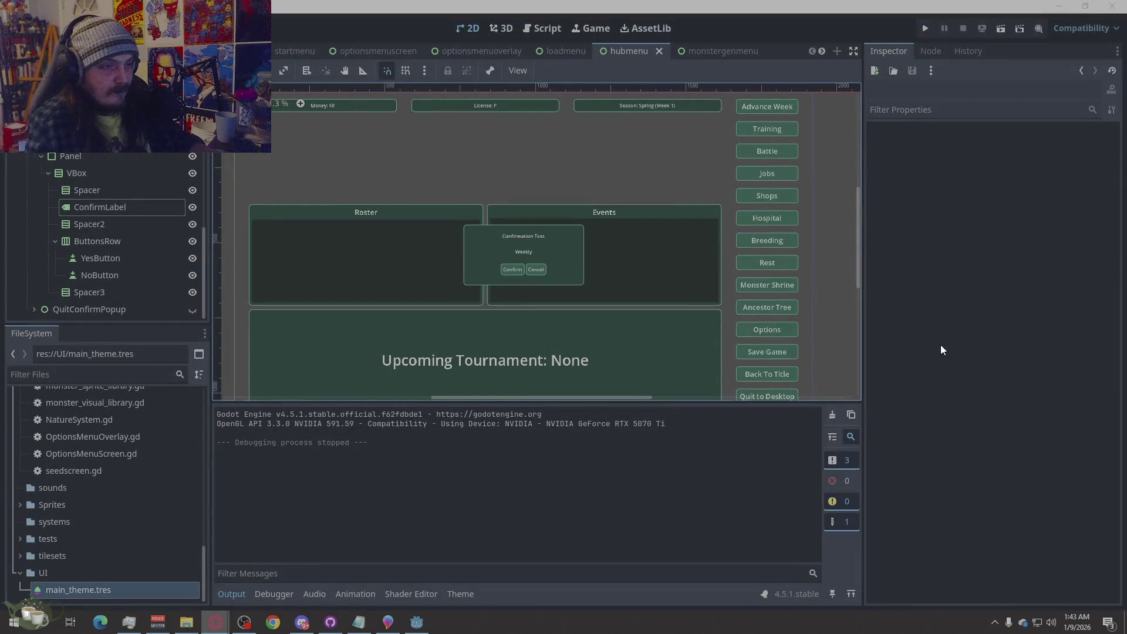
{"action": "left_click", "coordinate": [907, 359]}
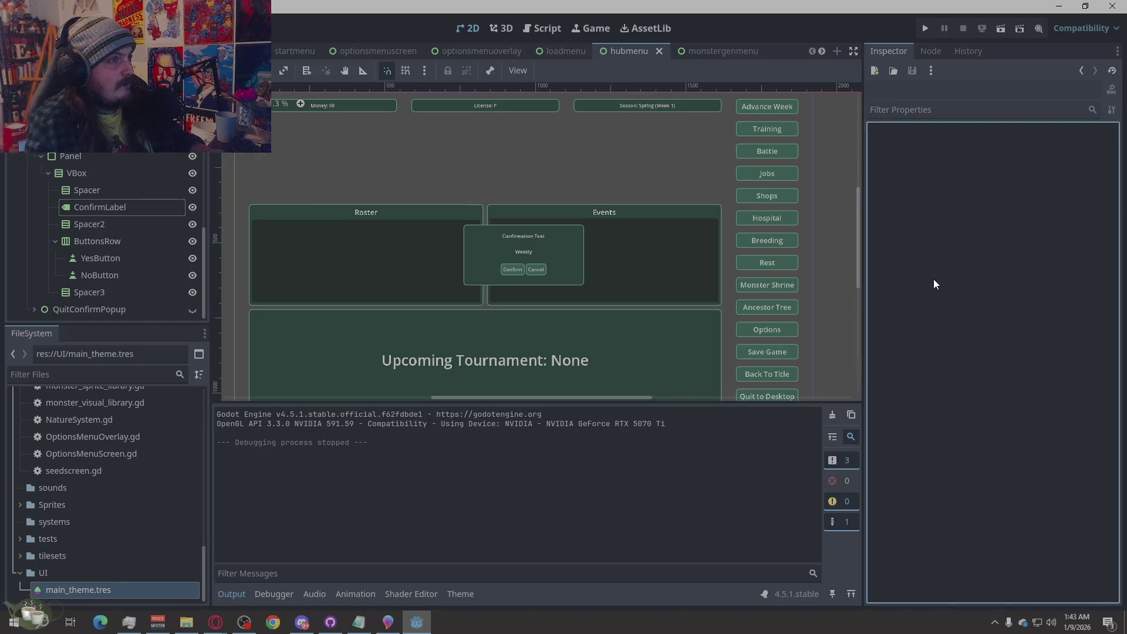
{"action": "left_click", "coordinate": [699, 52]}
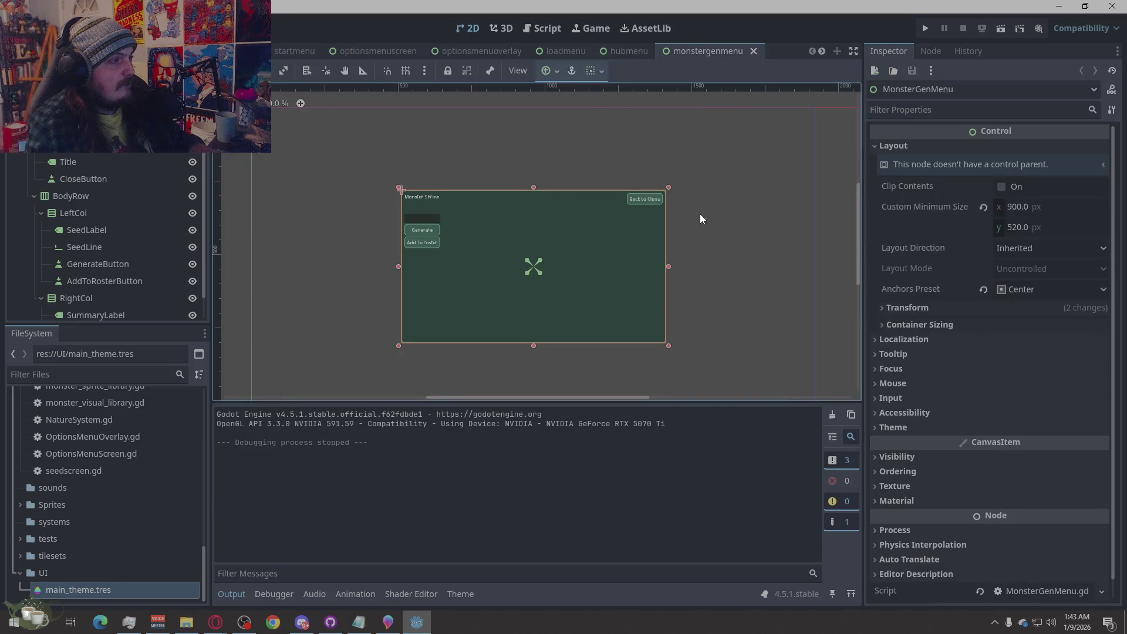
Switch from the hubmenu scene to the loadmenu scene.
{"action": "left_click", "coordinate": [622, 50]}
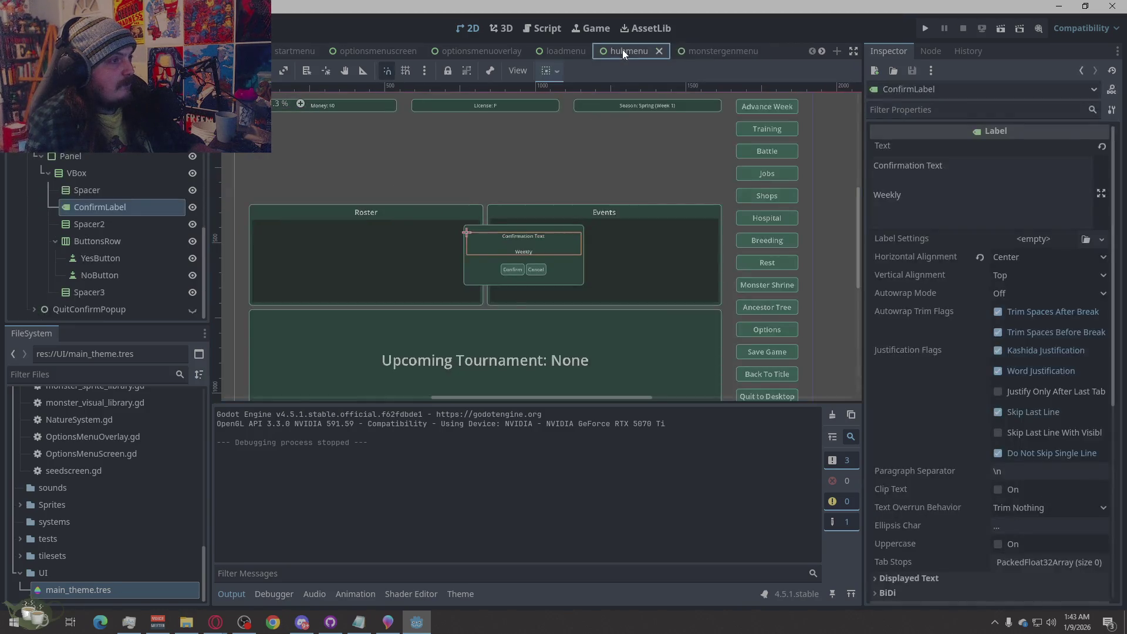
{"action": "left_click", "coordinate": [549, 52]}
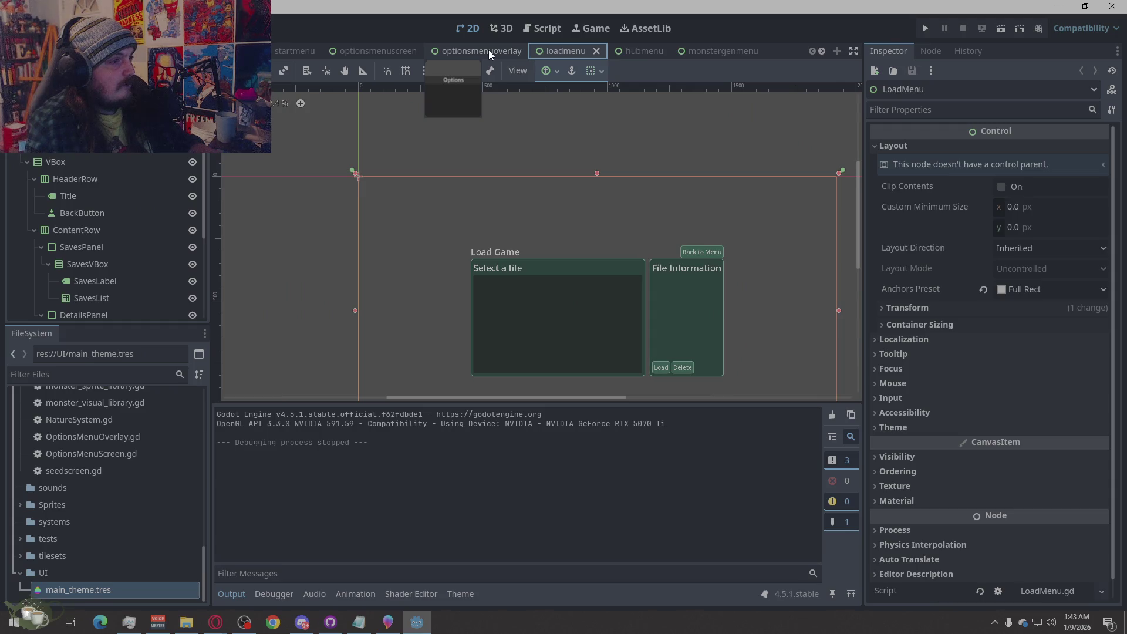
{"action": "left_click", "coordinate": [530, 126]}
Toggle the background layers' visibility off and back on, and select ColorRect.
{"action": "left_click", "coordinate": [358, 175]}
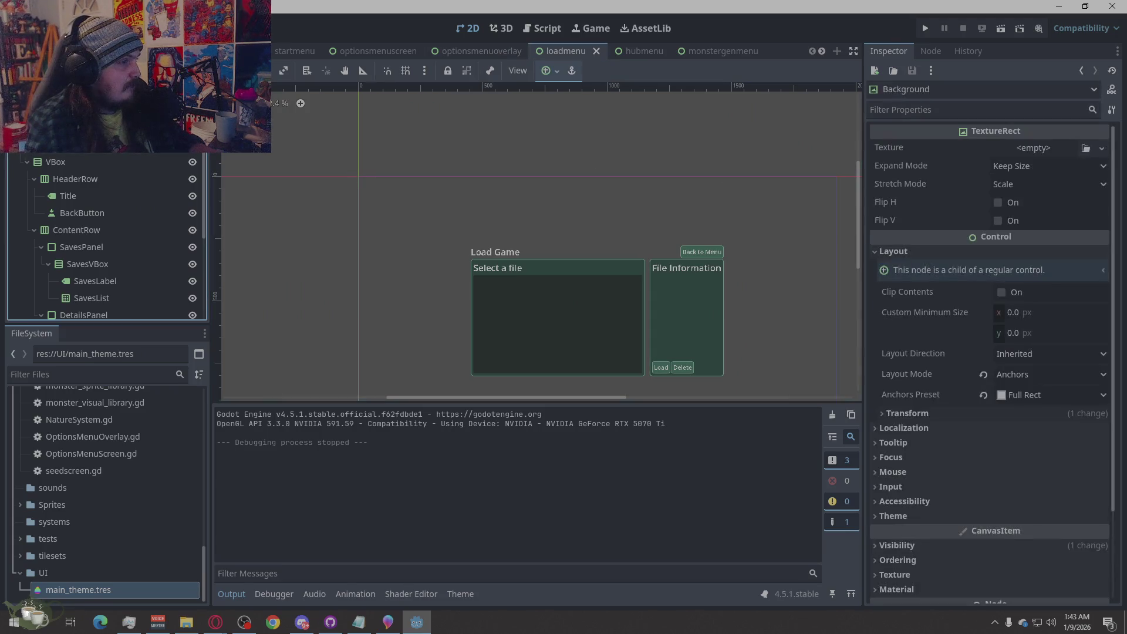
{"action": "left_click", "coordinate": [192, 144]}
{"action": "left_click", "coordinate": [192, 144]}
{"action": "left_click", "coordinate": [192, 144]}
{"action": "left_click", "coordinate": [192, 144]}
{"action": "left_click", "coordinate": [88, 145]}
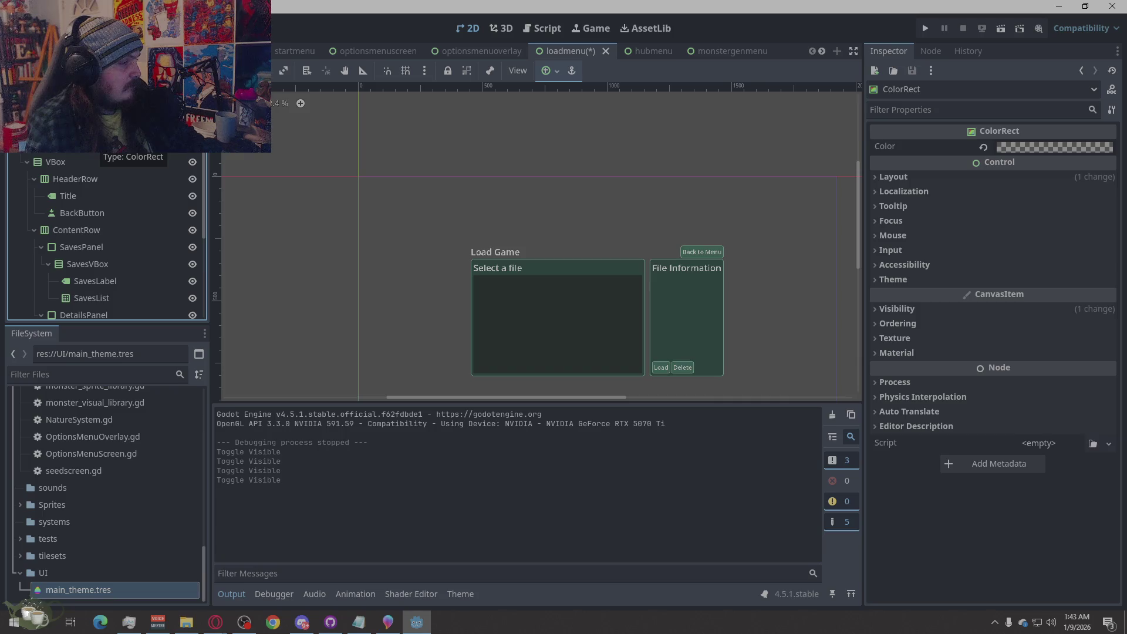
Delete the ColorRect node from loadmenu and open main_theme.tres in the theme editor.
{"action": "key", "text": "Delete"}
{"action": "left_click", "coordinate": [509, 327]}
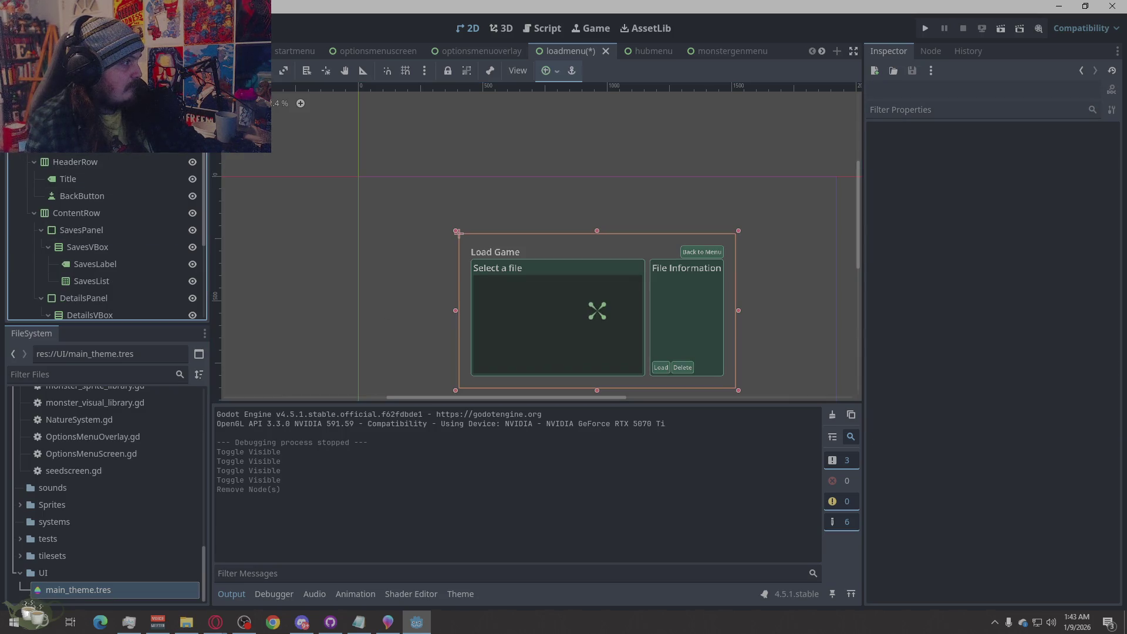
{"action": "left_click", "coordinate": [50, 150]}
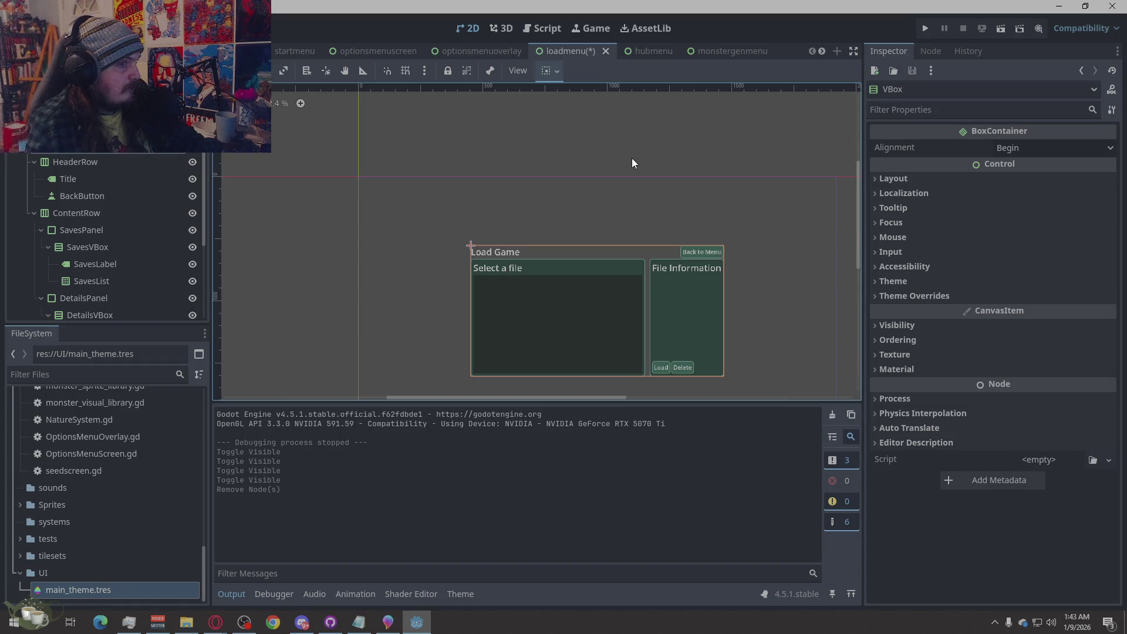
{"action": "left_click", "coordinate": [882, 178]}
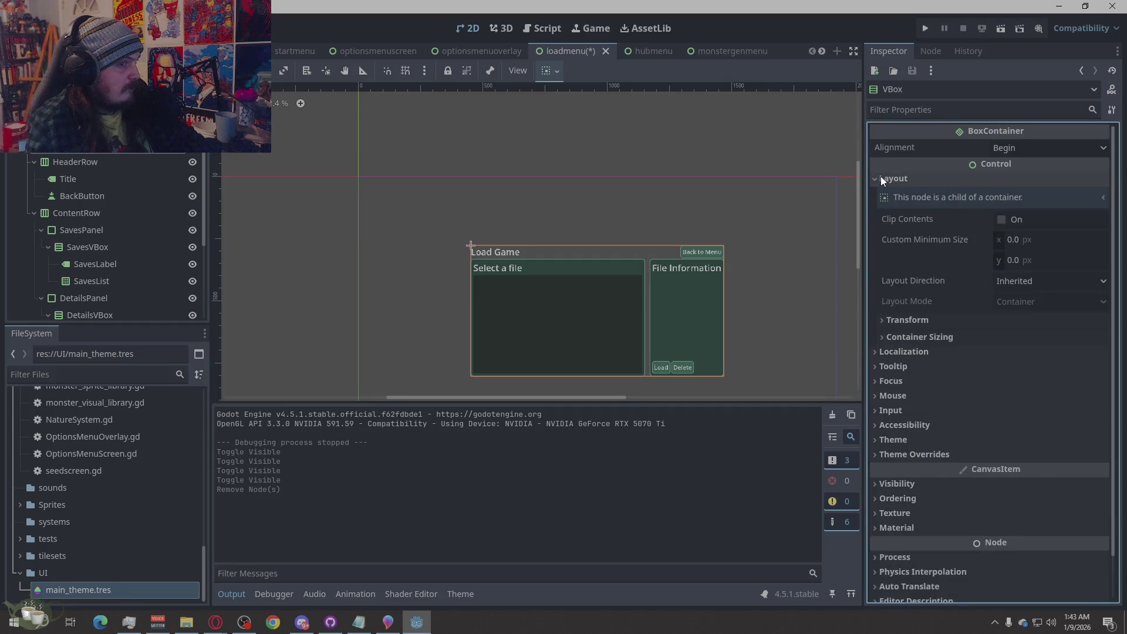
{"action": "left_click", "coordinate": [529, 129]}
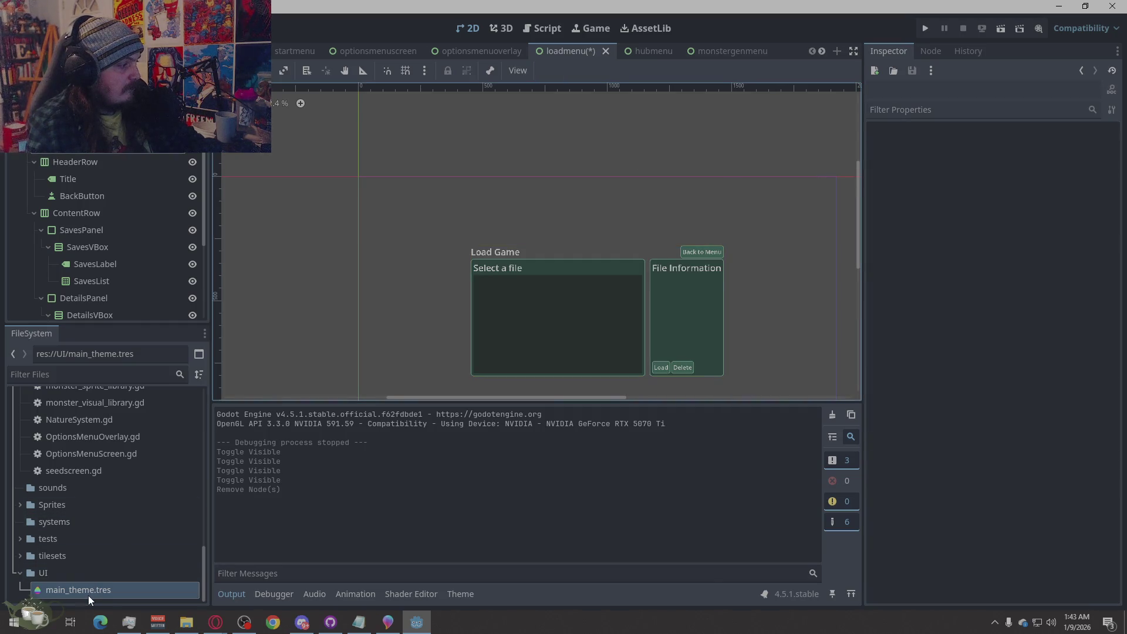
{"action": "left_click", "coordinate": [87, 596]}
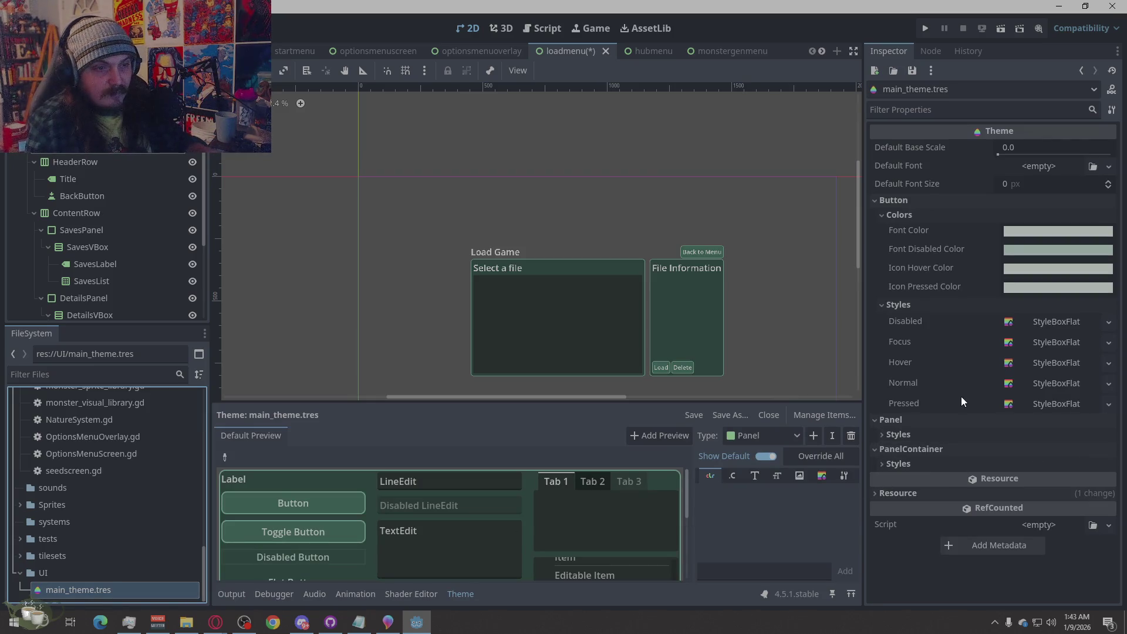